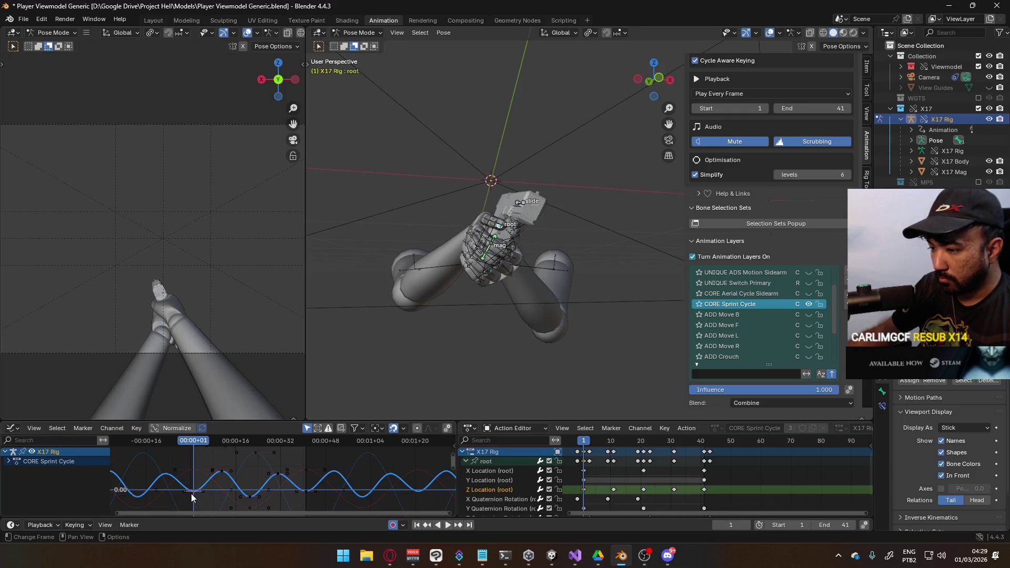
Step: Scale the root's Z Location keys around Individual Centers and play the sprint loop
left_click(251, 495)
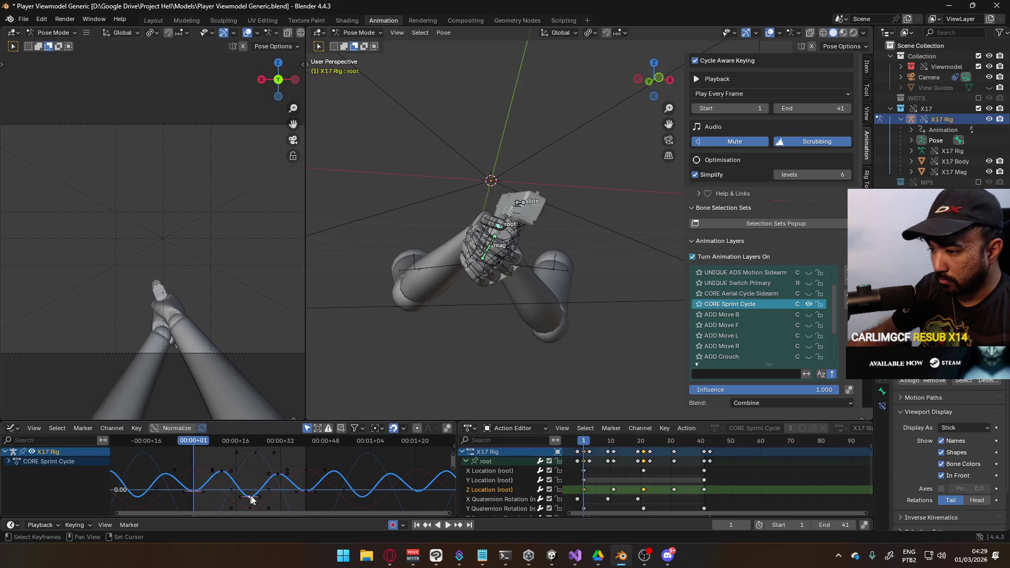
key("Escape")
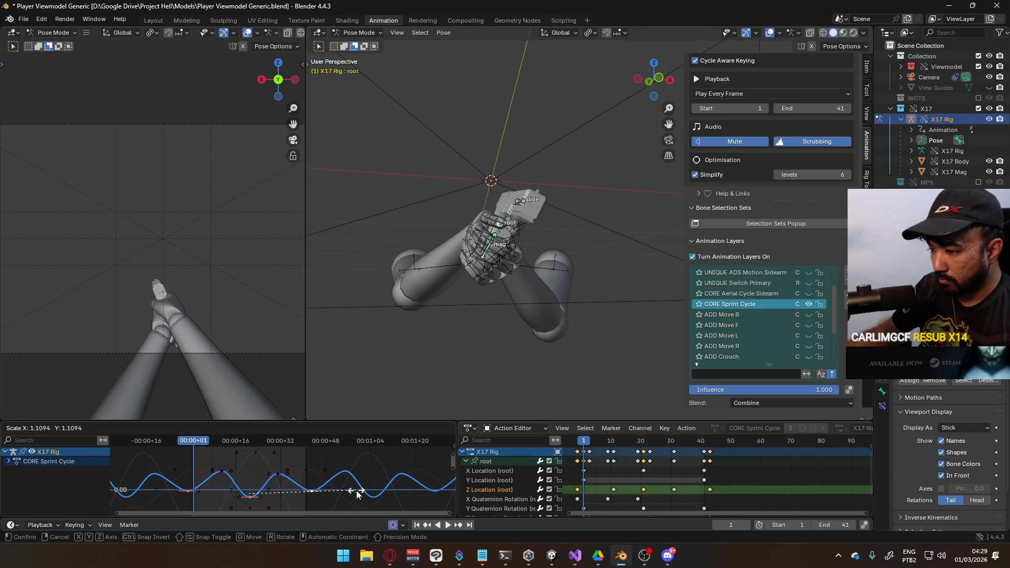
left_click(377, 429)
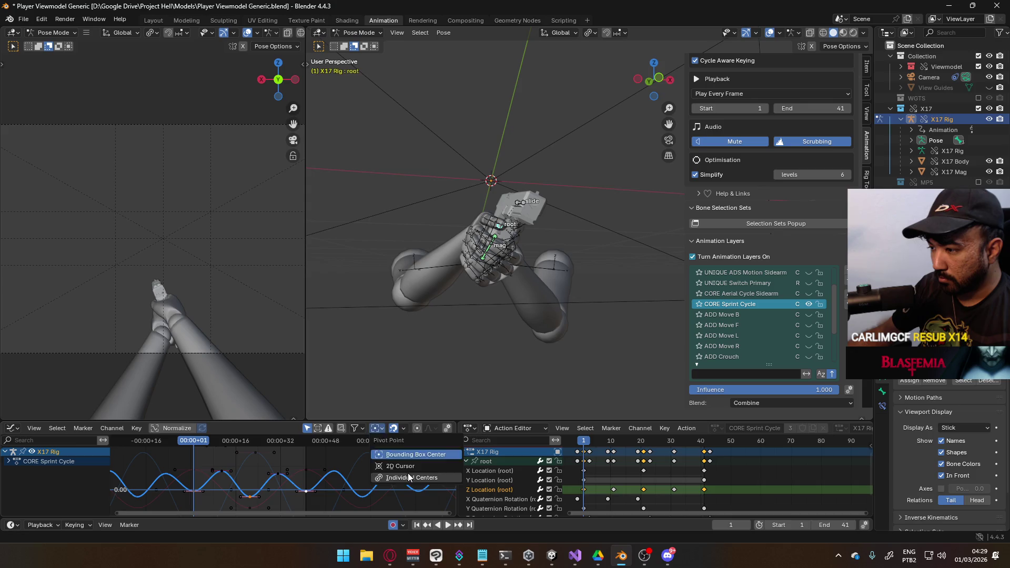
left_click(392, 478)
key("s")
left_click(436, 475)
key("space")
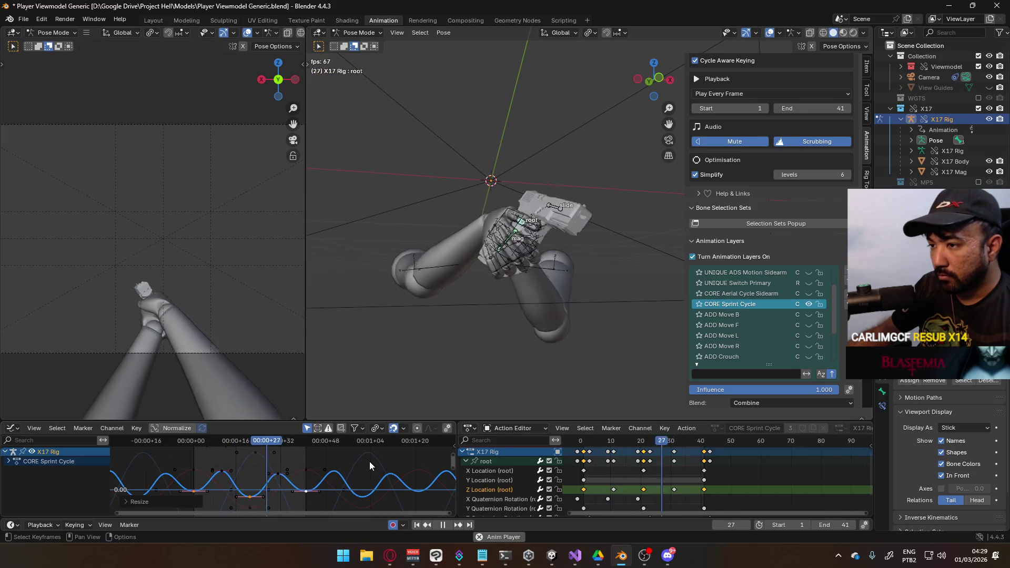
Step: Rescale the Z Location keys several more times to refine their easing
key("s")
left_click(344, 478)
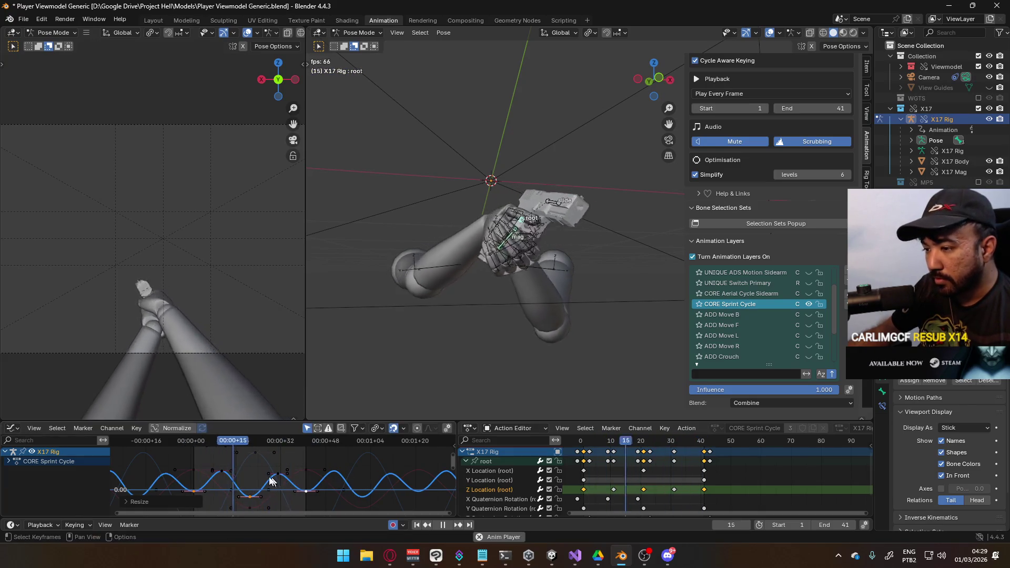
key("s")
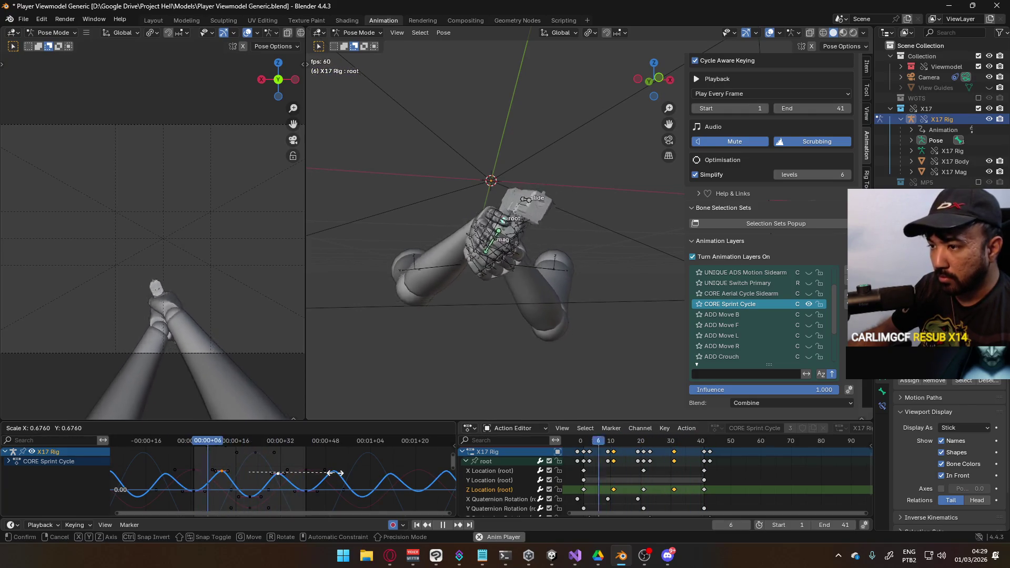
left_click(284, 491)
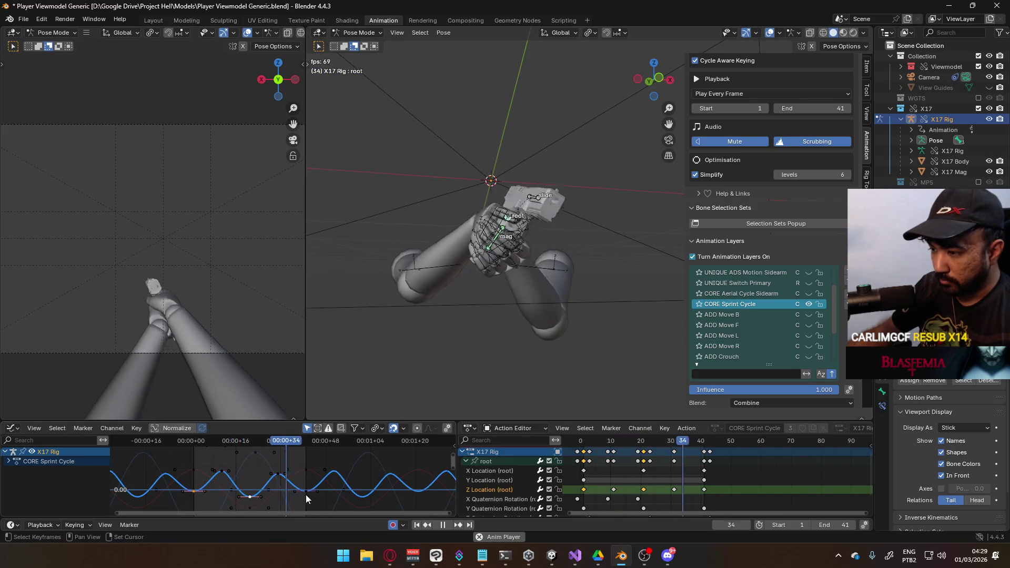
key("s")
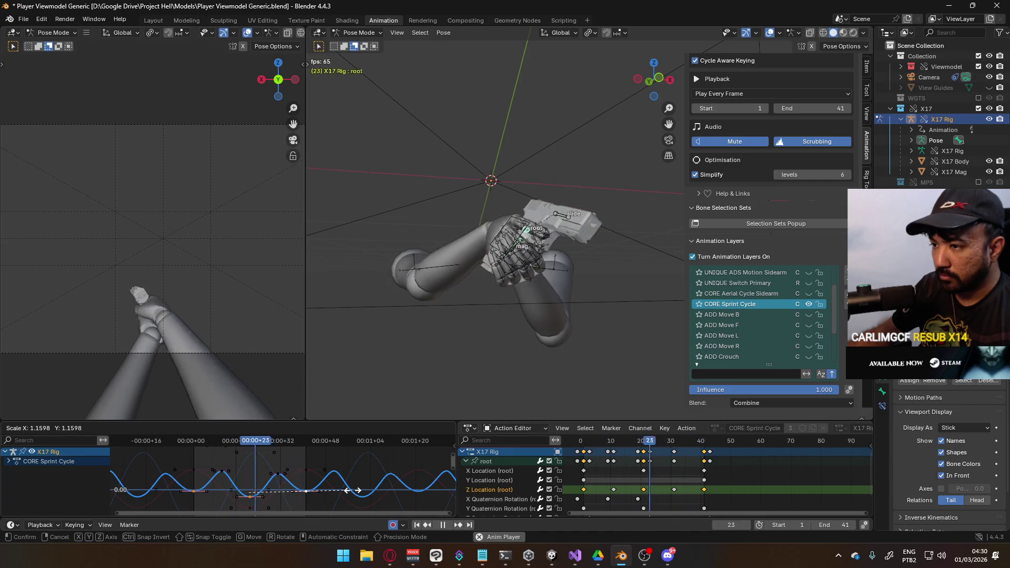
left_click(350, 491)
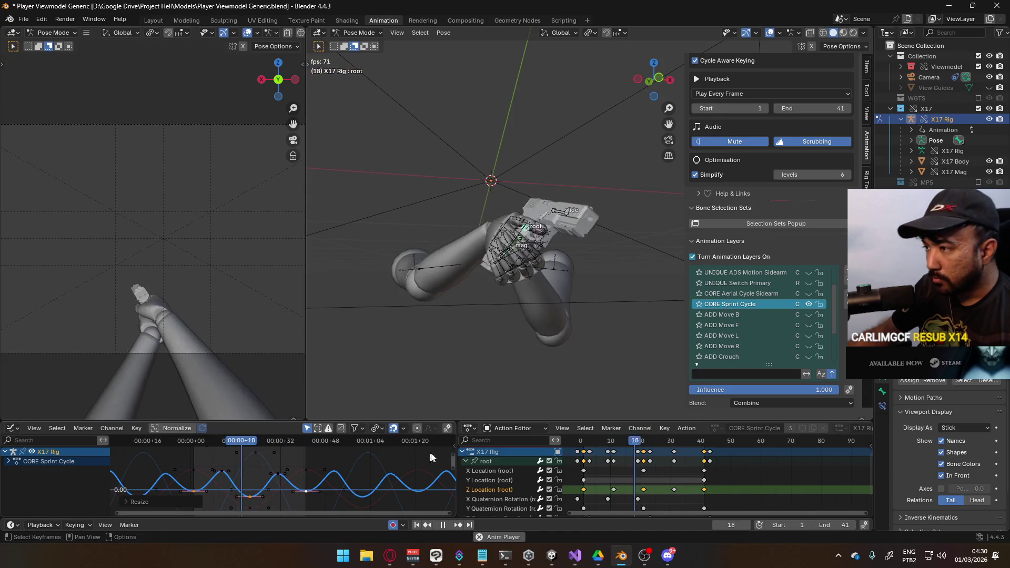
left_click(506, 471)
Step: Scale the root's X Location keys vertically by 1.4317 to widen the side-to-side sway
left_click(474, 463)
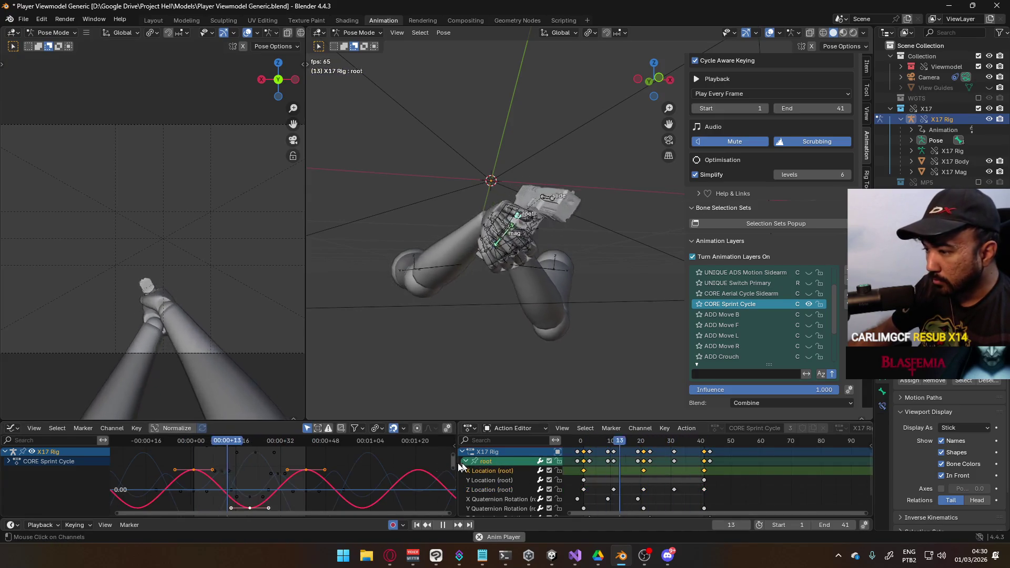
key("s")
key("y")
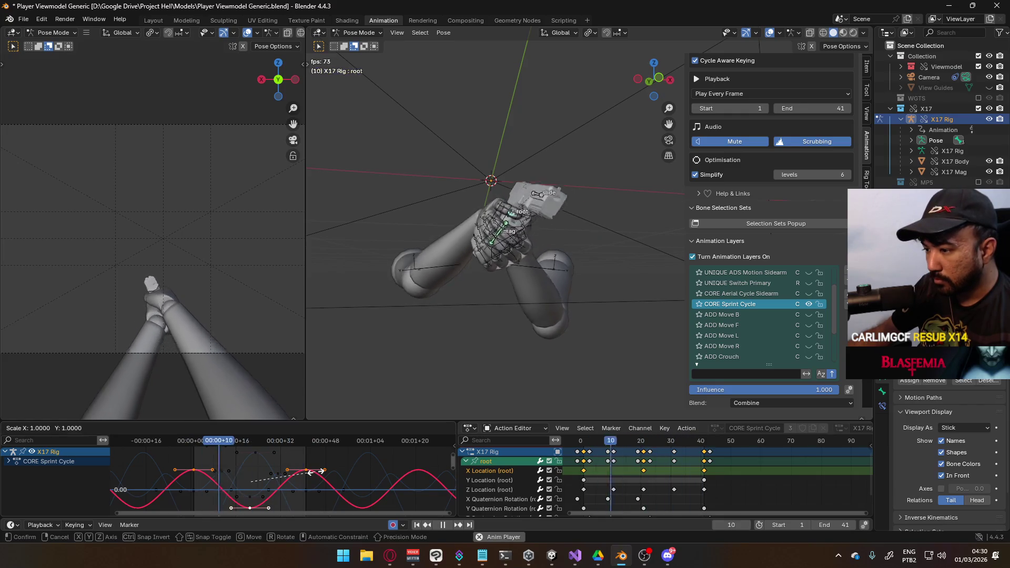
left_click(380, 468)
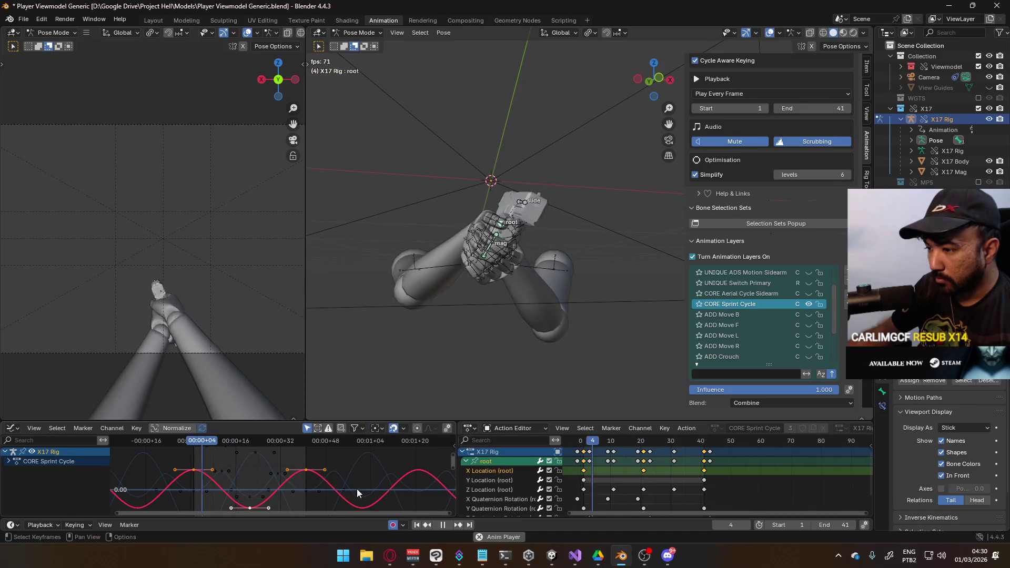
key("s")
key("y")
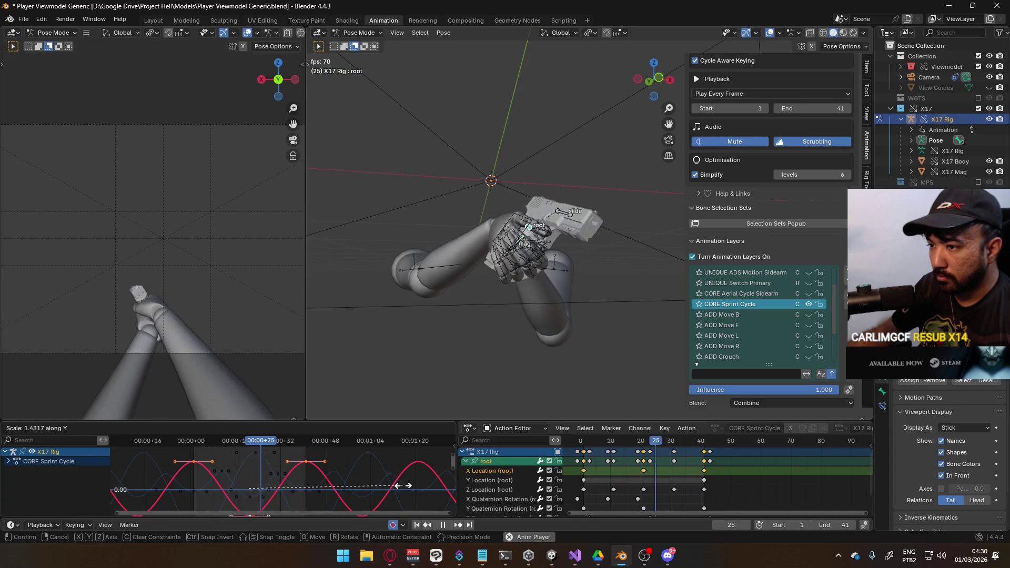
left_click(404, 486)
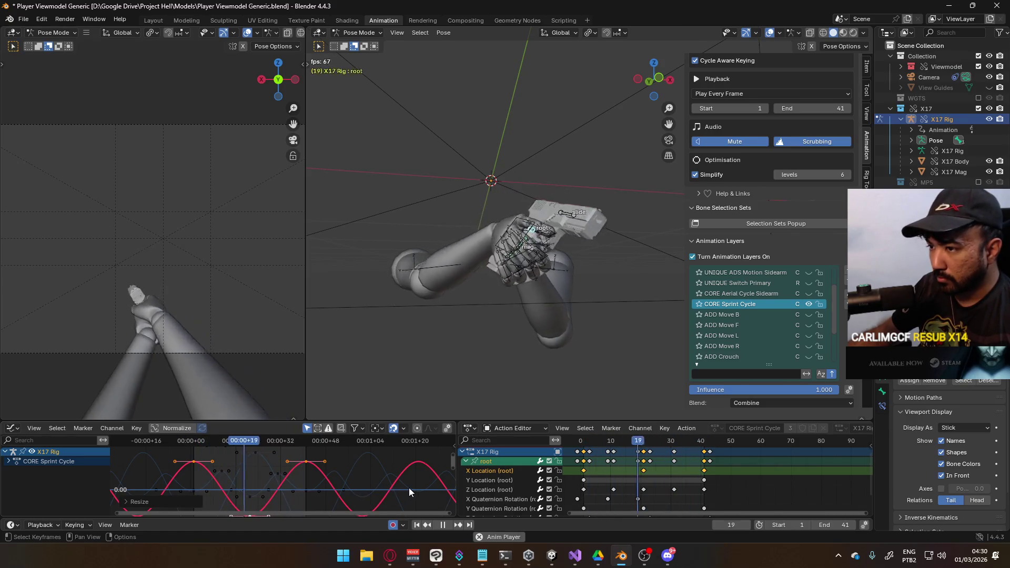
Step: Shrink the root's X Quaternion Rotation curve vertically for a subtler sprint rotation
left_click(507, 498)
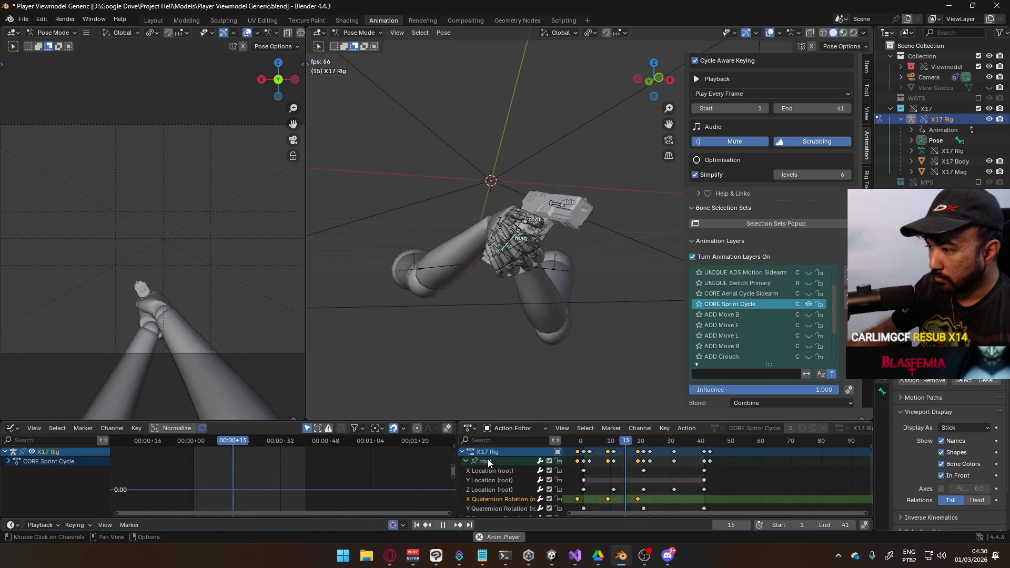
key("Home")
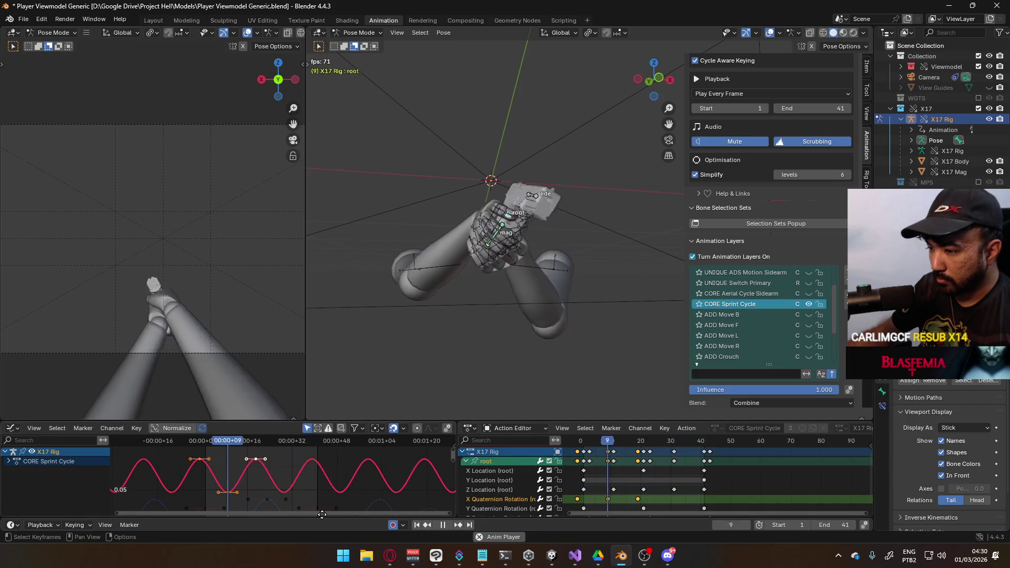
key("s")
key("y")
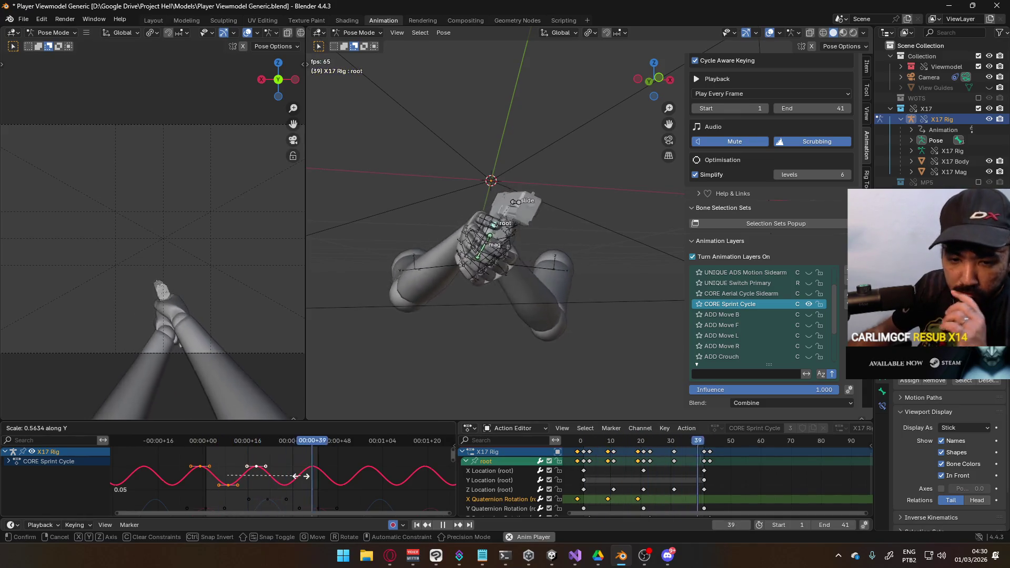
right_click(299, 476)
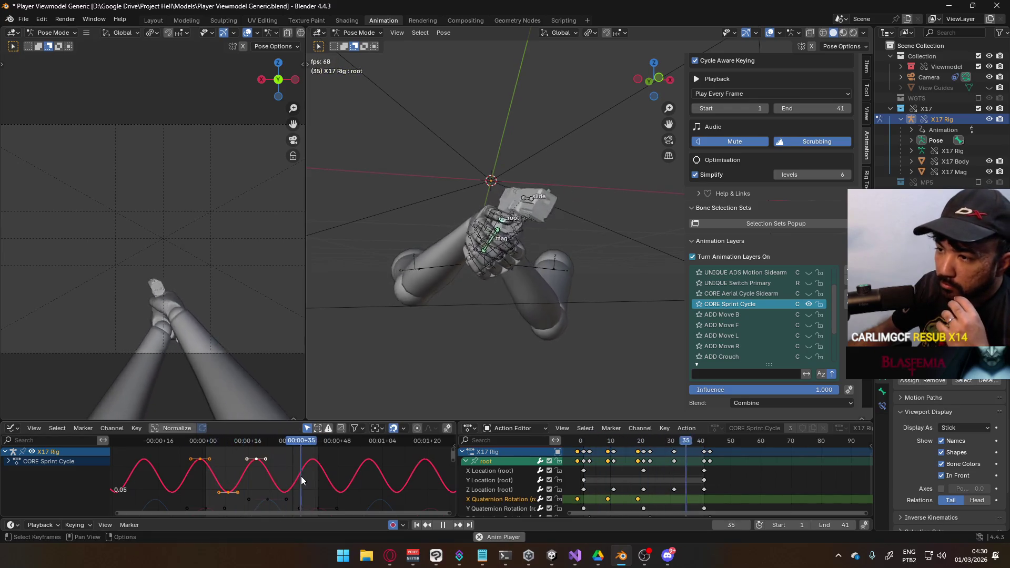
key("s")
key("y")
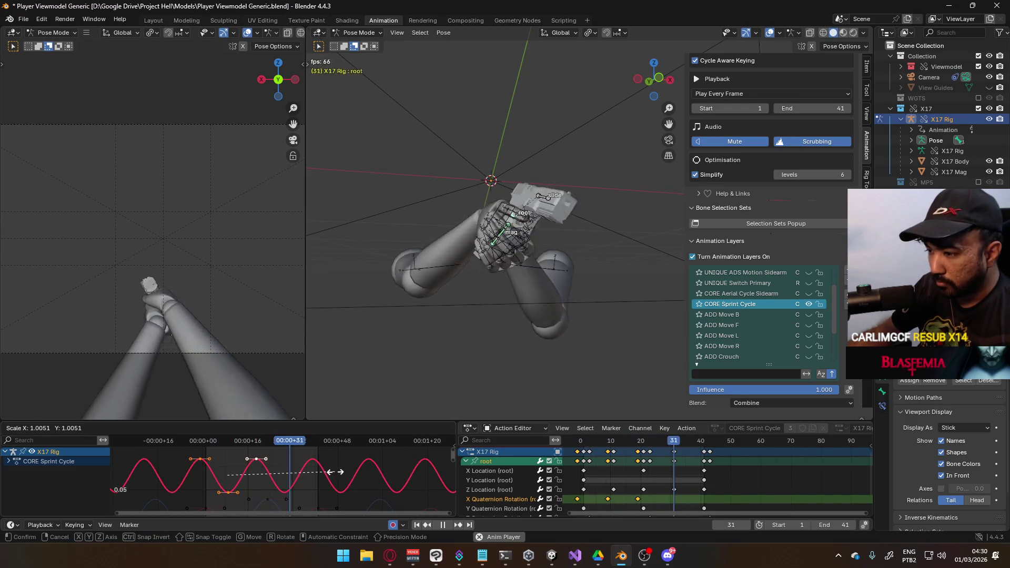
left_click(301, 475)
scroll(527, 489, "down", 2)
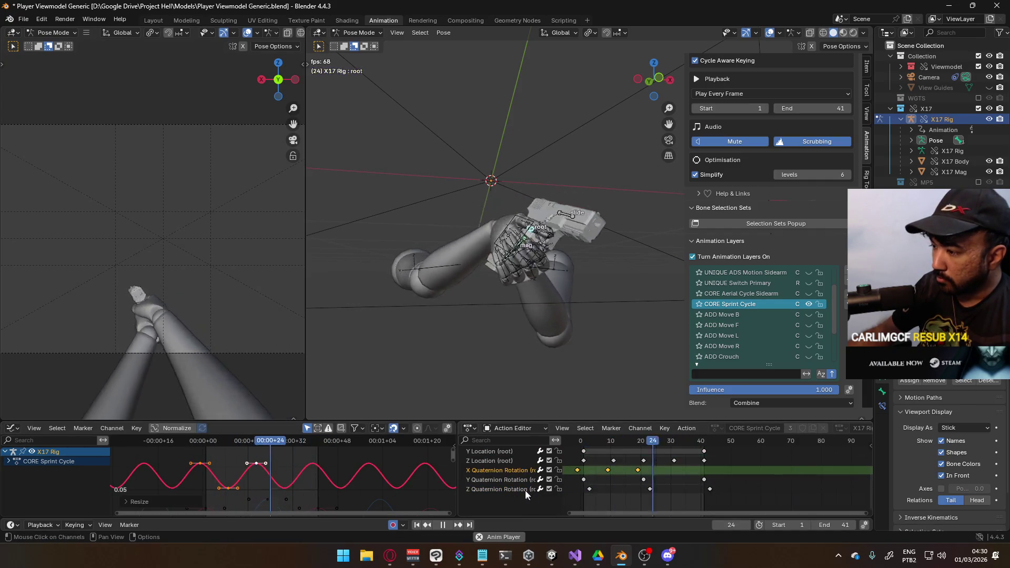
left_click(516, 488)
scroll(507, 468, "up", 2)
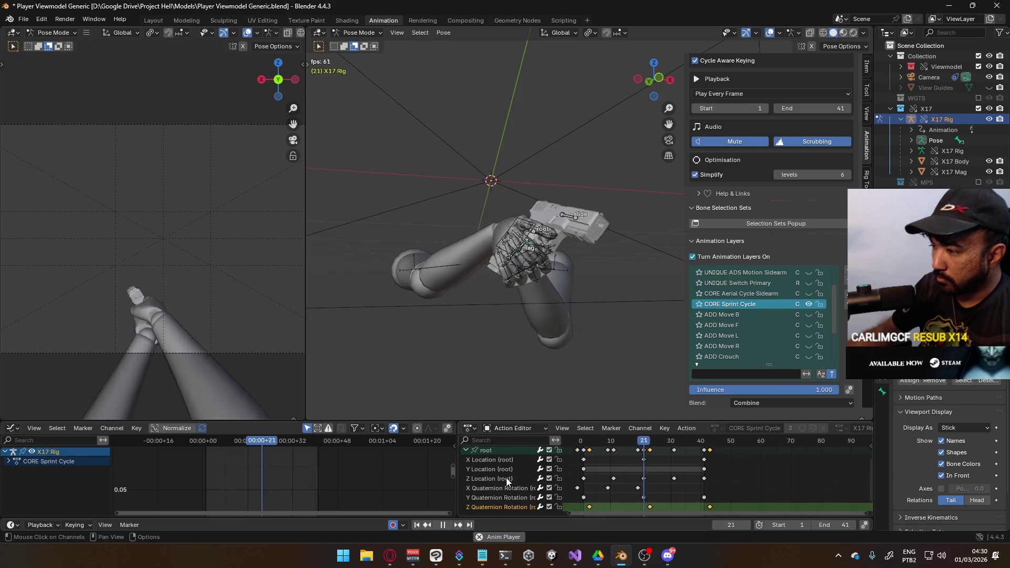
Step: Shrink all root curves vertically, then show the MP5 collection in the scene
left_click(485, 452)
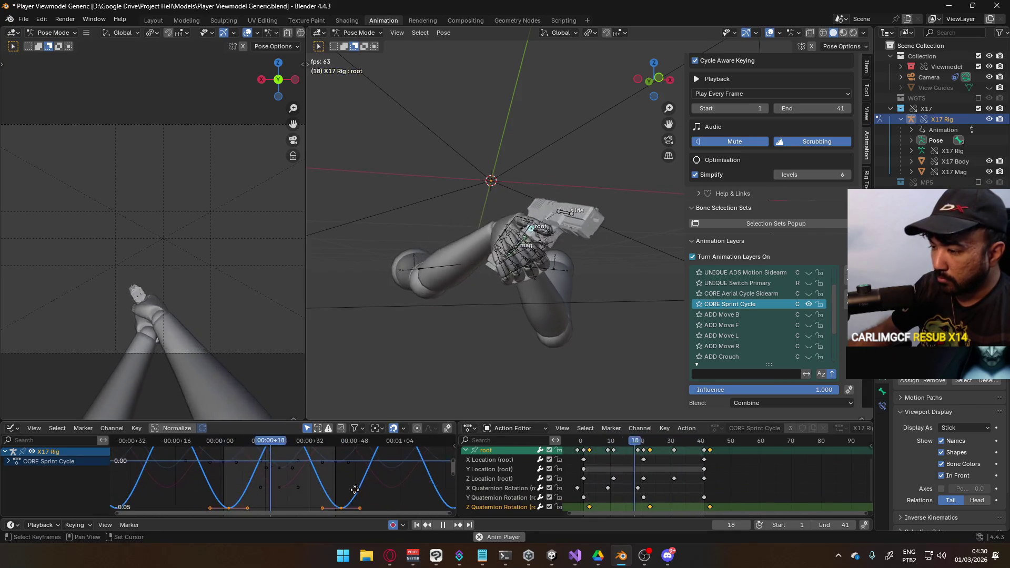
key("s")
key("y")
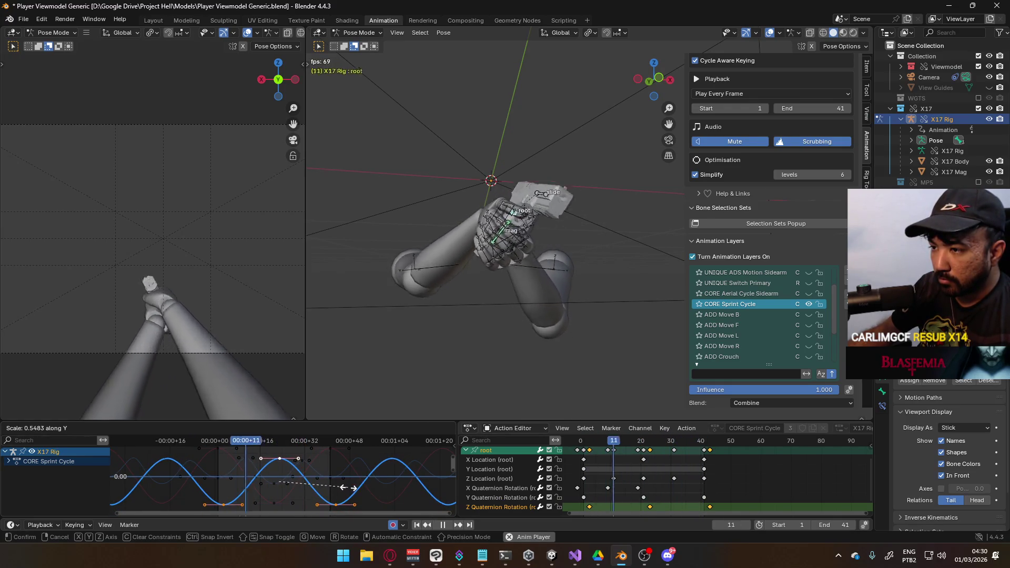
left_click(347, 488)
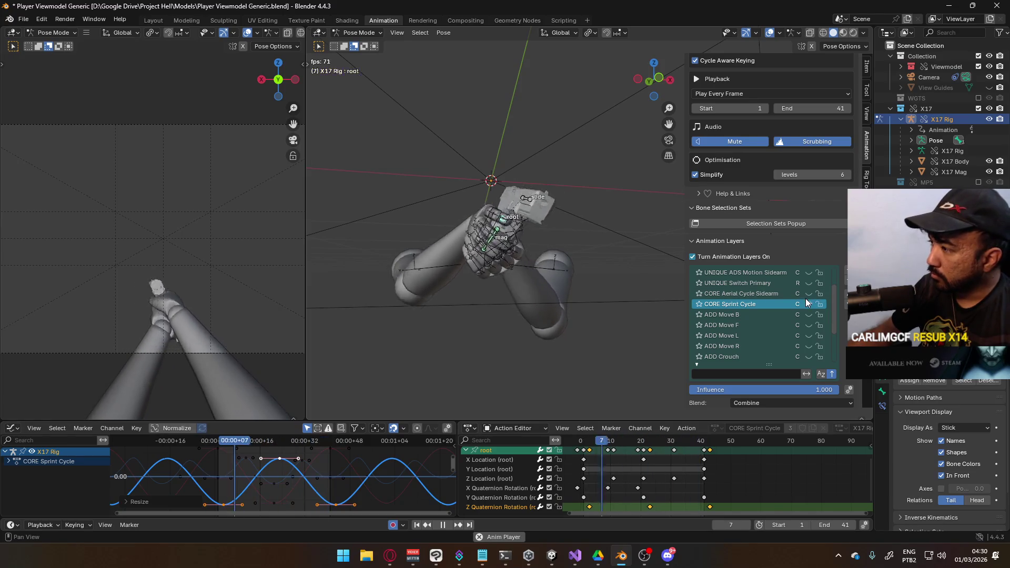
scroll(800, 319, "down", 4)
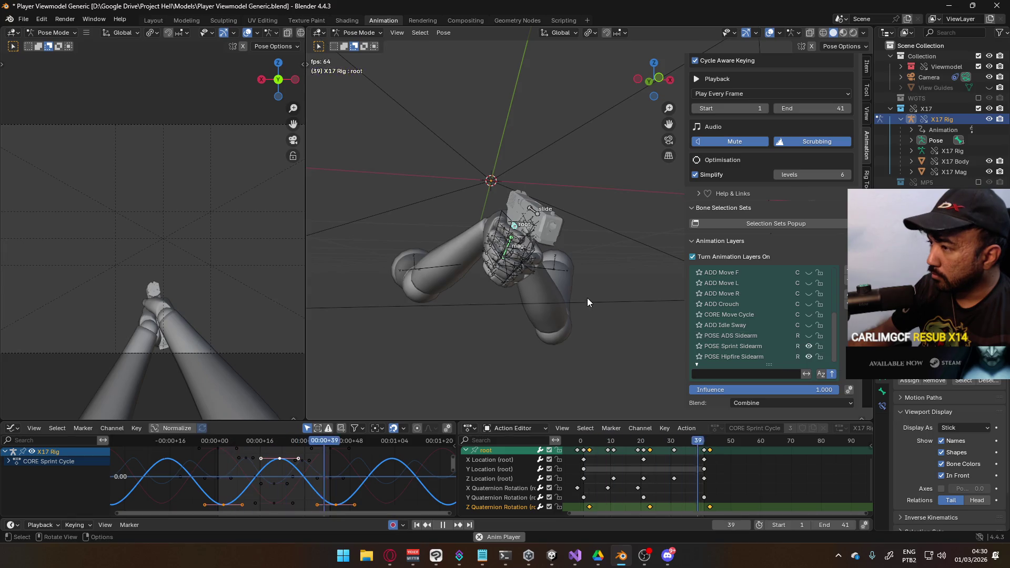
left_click(979, 182)
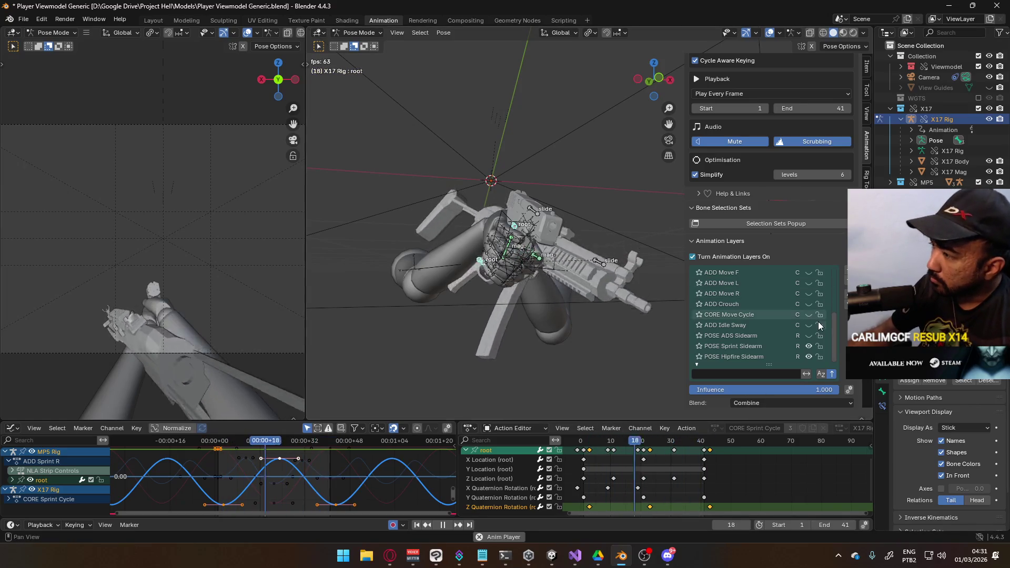
Step: Make the CORE Sprint Cycle layer visible and replay the sprint loop from frame 1
scroll(811, 323, "up", 3)
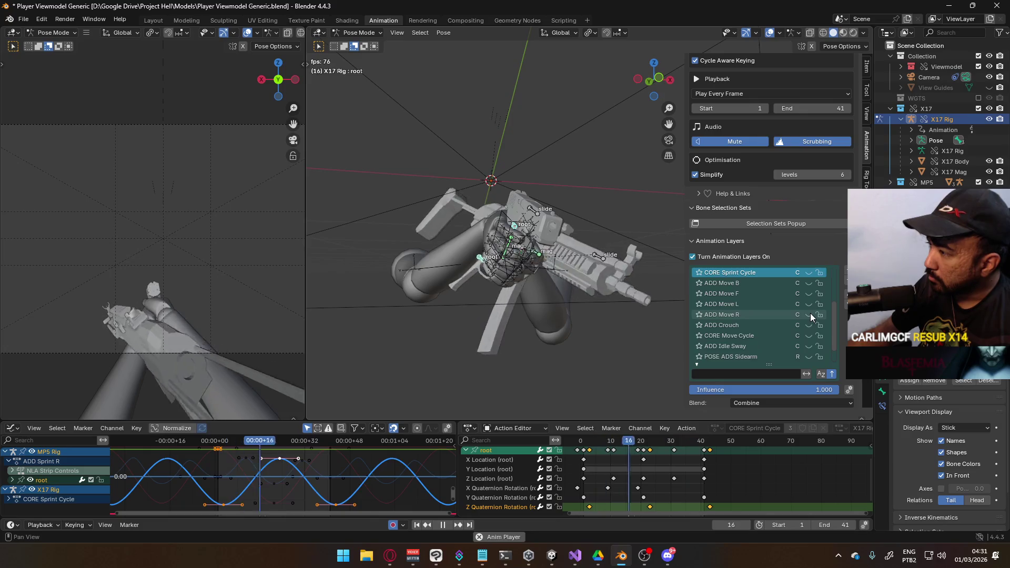
left_click(808, 284)
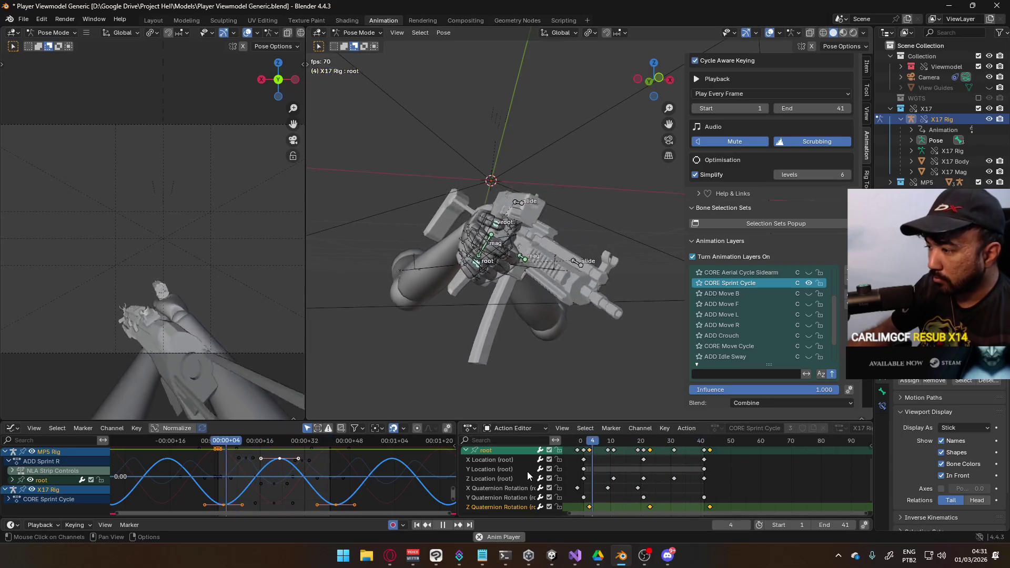
key("Escape")
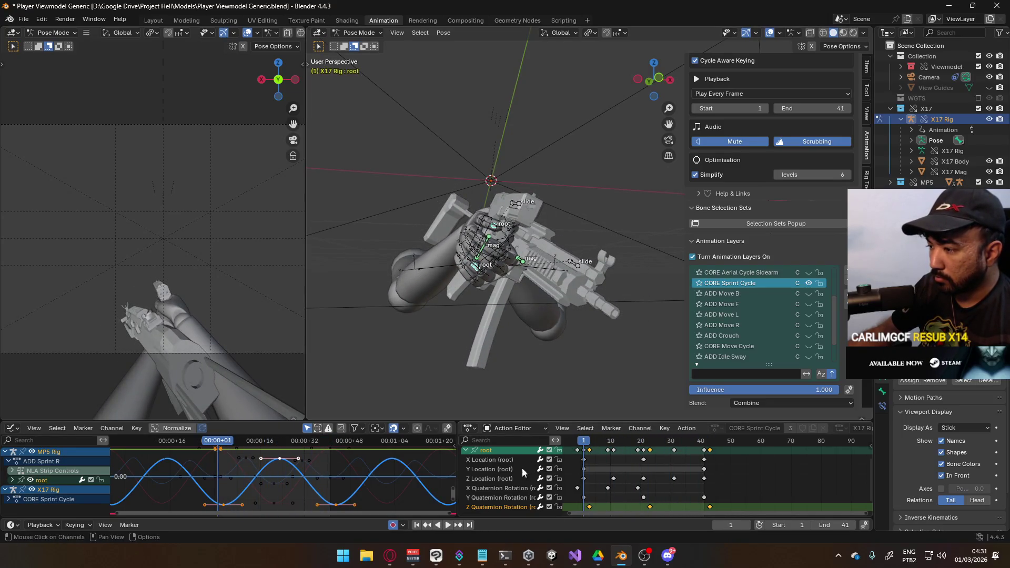
key("space")
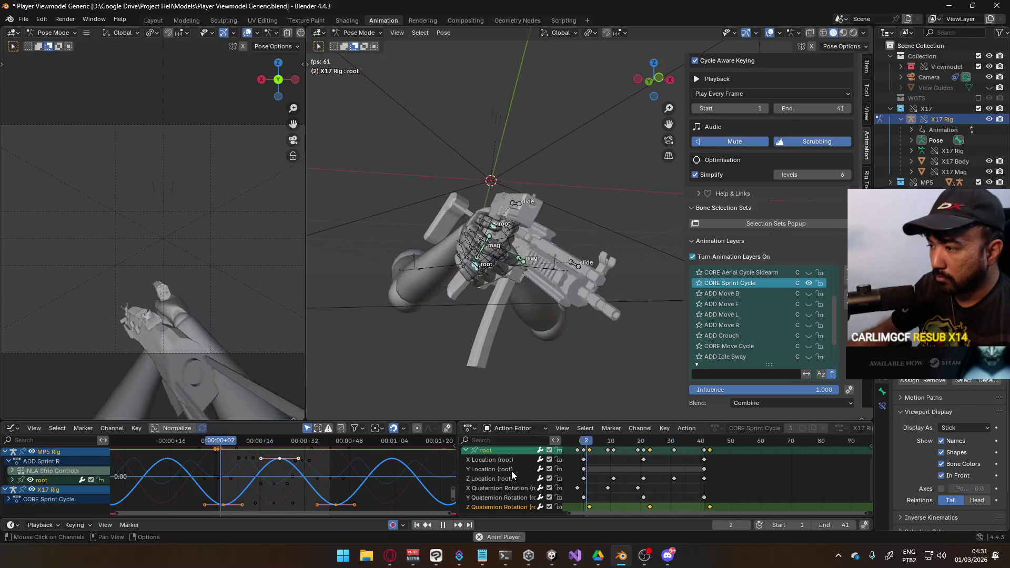
left_click(508, 470)
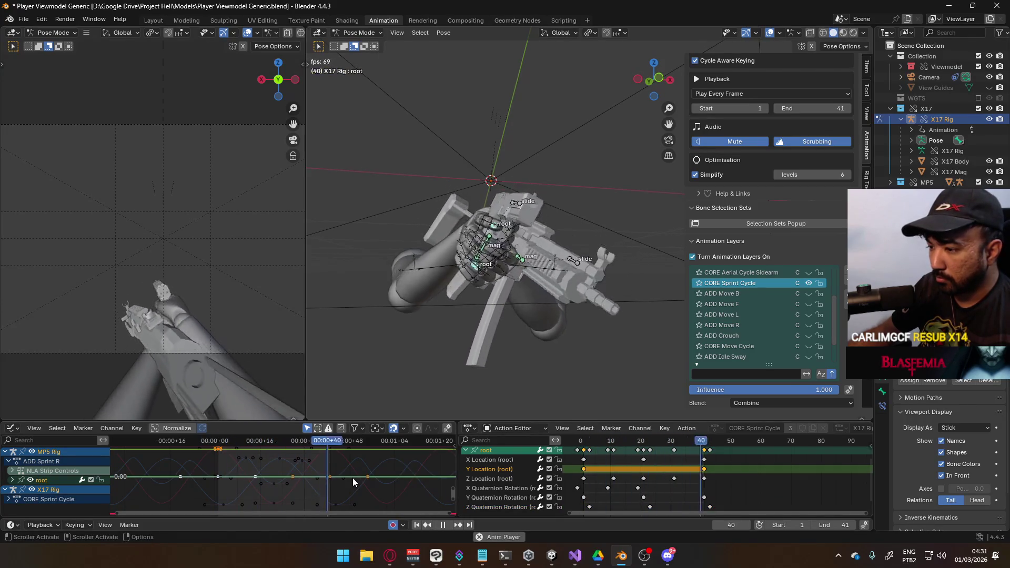
Step: Try a value-axis move of the keys, then reselect the root channel's keyframes
key("g")
key("y")
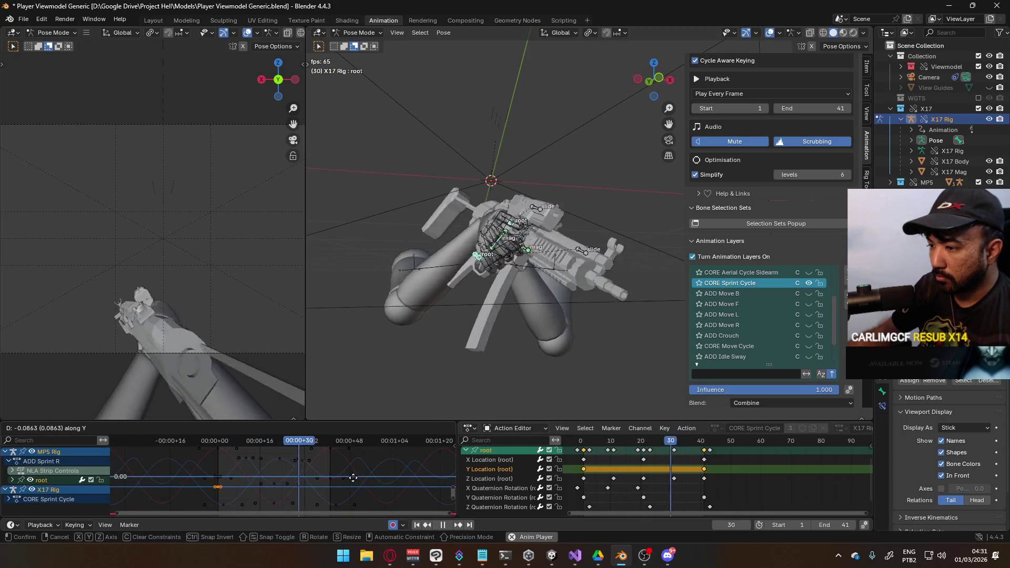
left_click(352, 478)
scroll(346, 469, "down", 2)
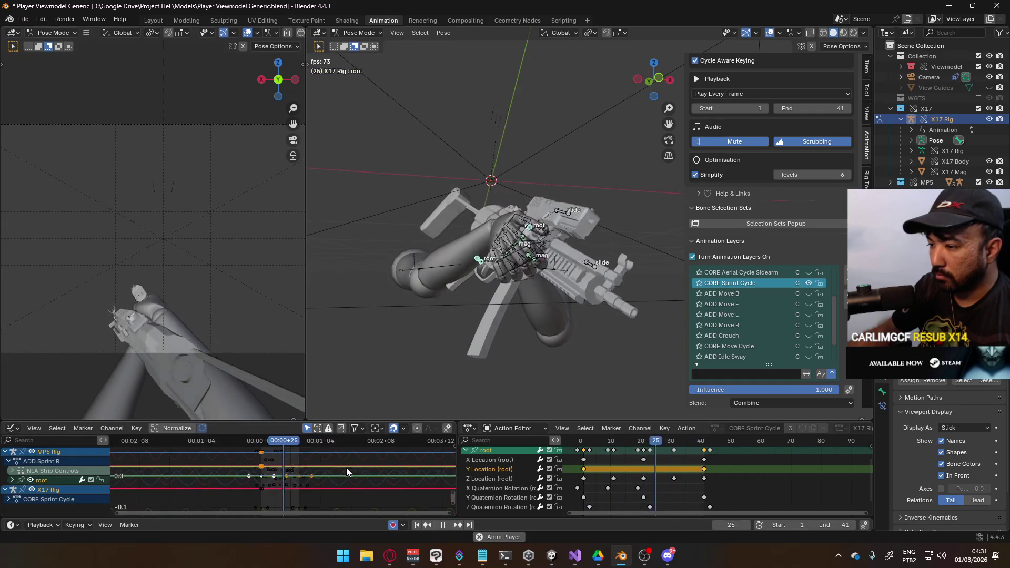
left_click(479, 472)
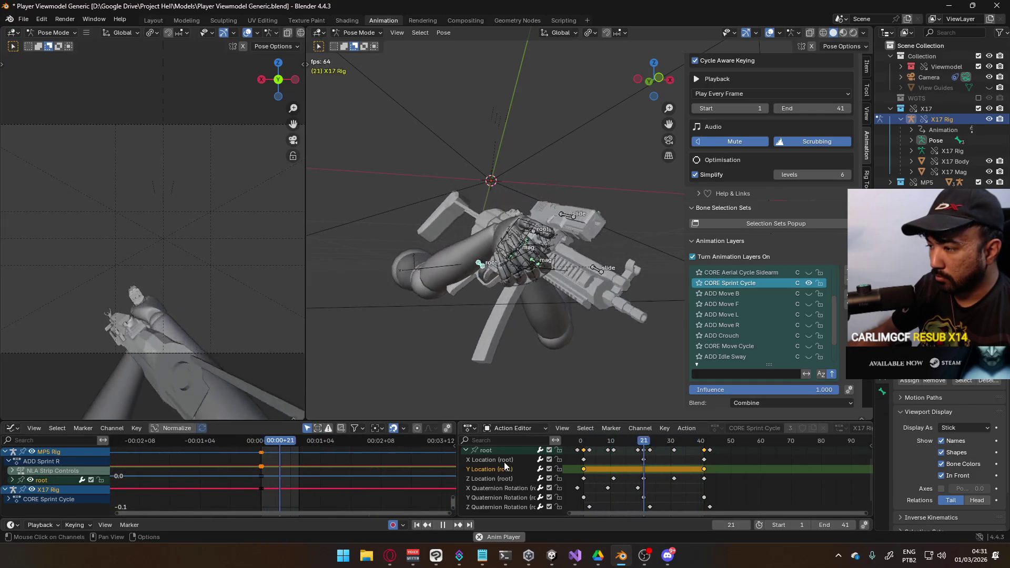
left_click(488, 452)
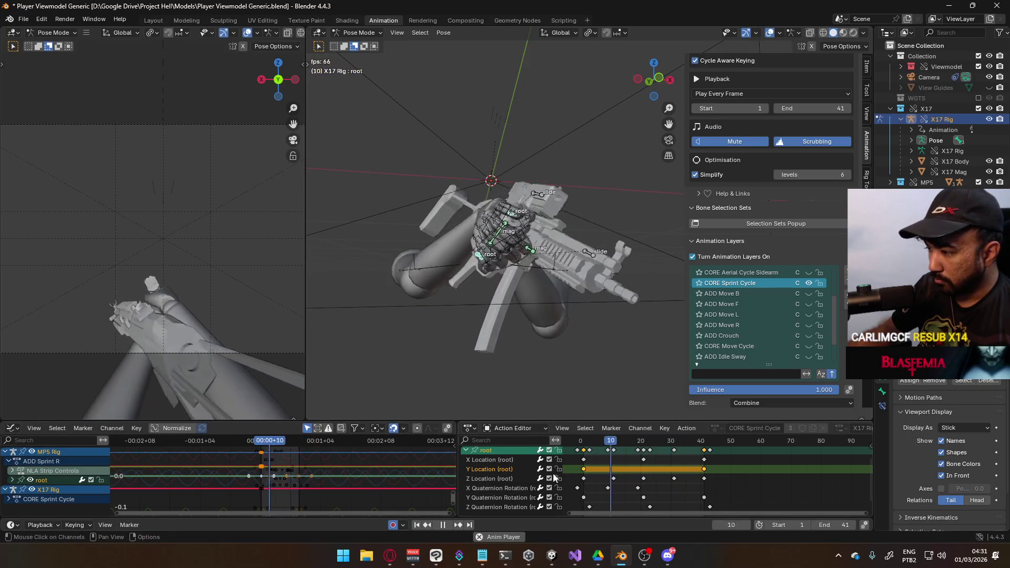
Step: Expand the root channels and isolate the Y Location (root) curve in the graph
left_click(12, 480)
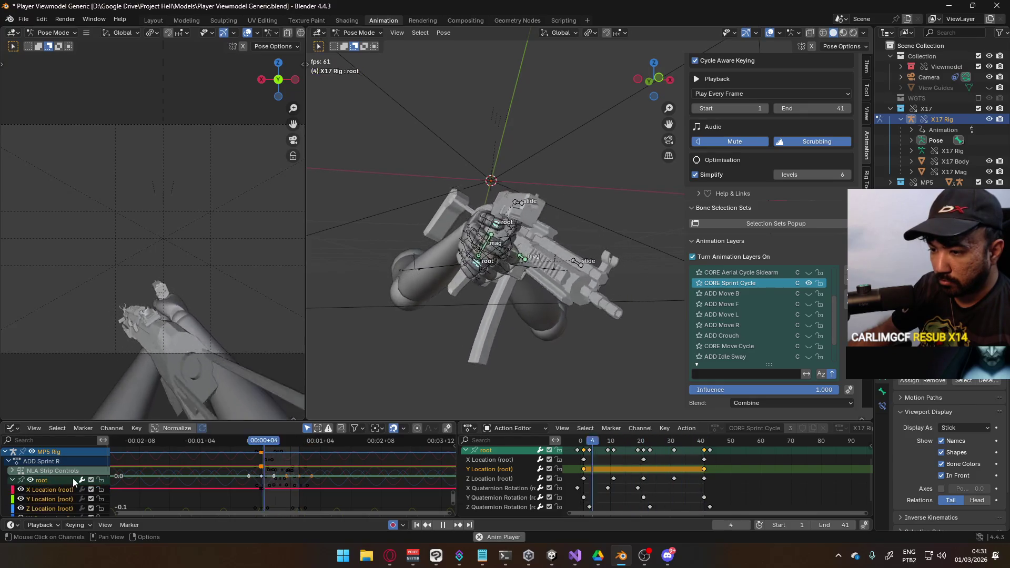
left_click(46, 500)
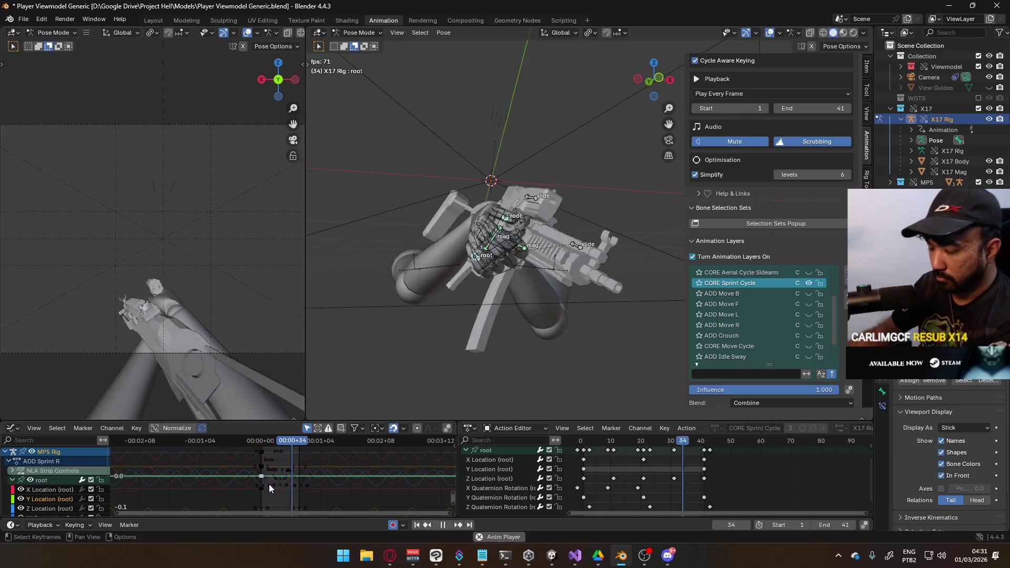
key("KP_Decimal")
scroll(318, 475, "down", 5)
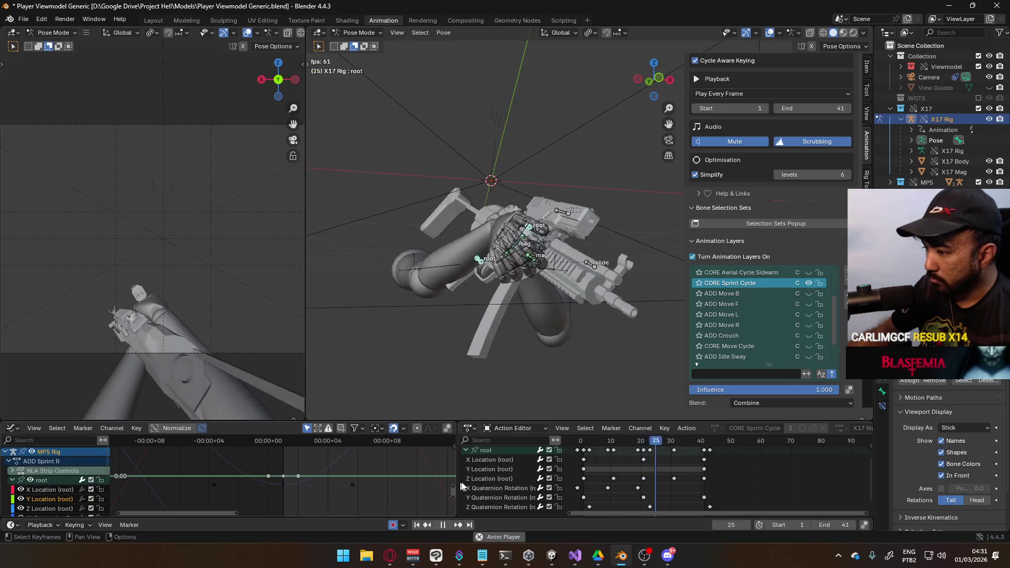
left_click(495, 466)
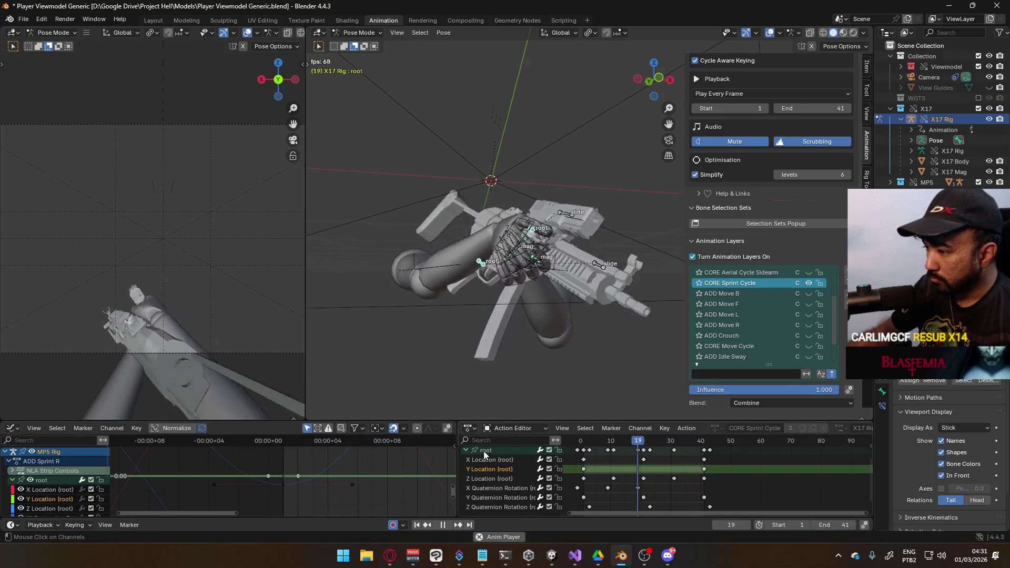
left_click(484, 451)
scroll(59, 493, "down", 1)
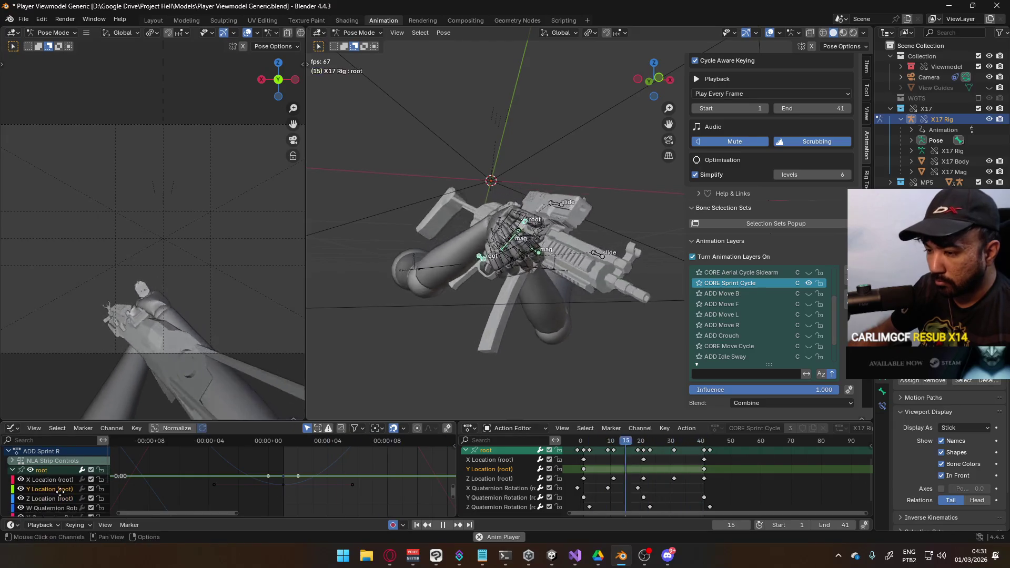
scroll(59, 493, "down", 4)
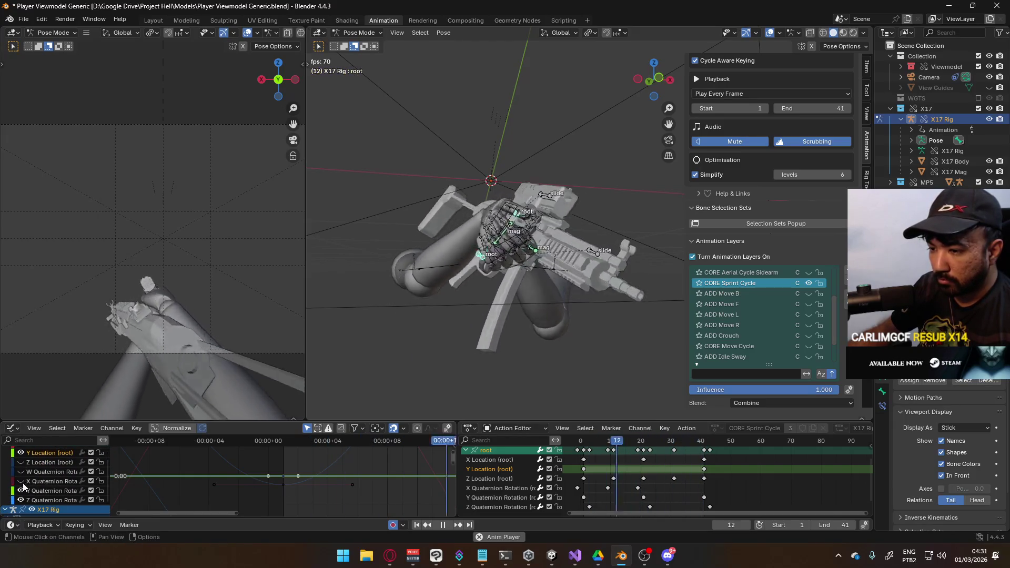
scroll(49, 479, "up", 5)
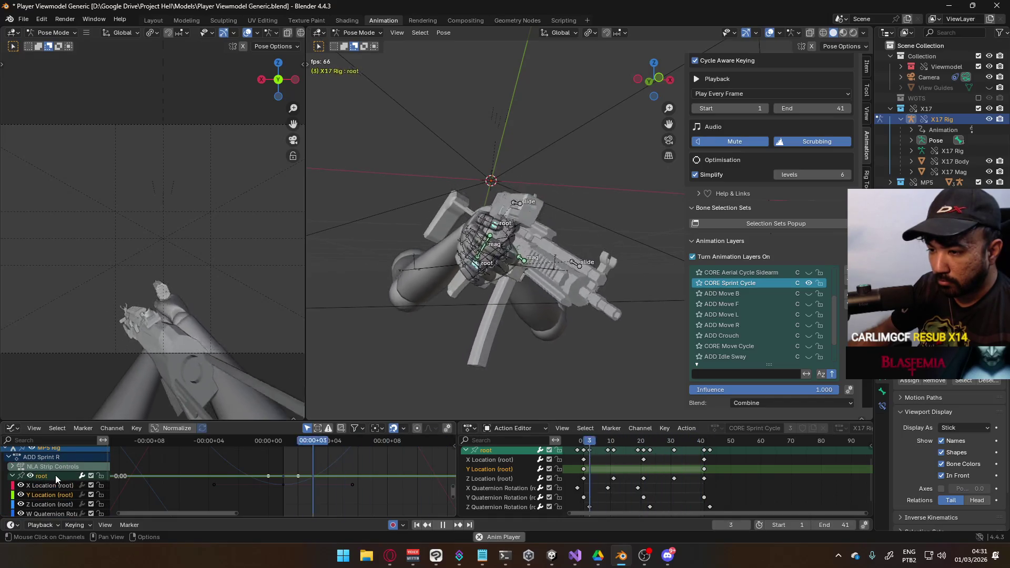
scroll(55, 475, "up", 1)
left_click(32, 481)
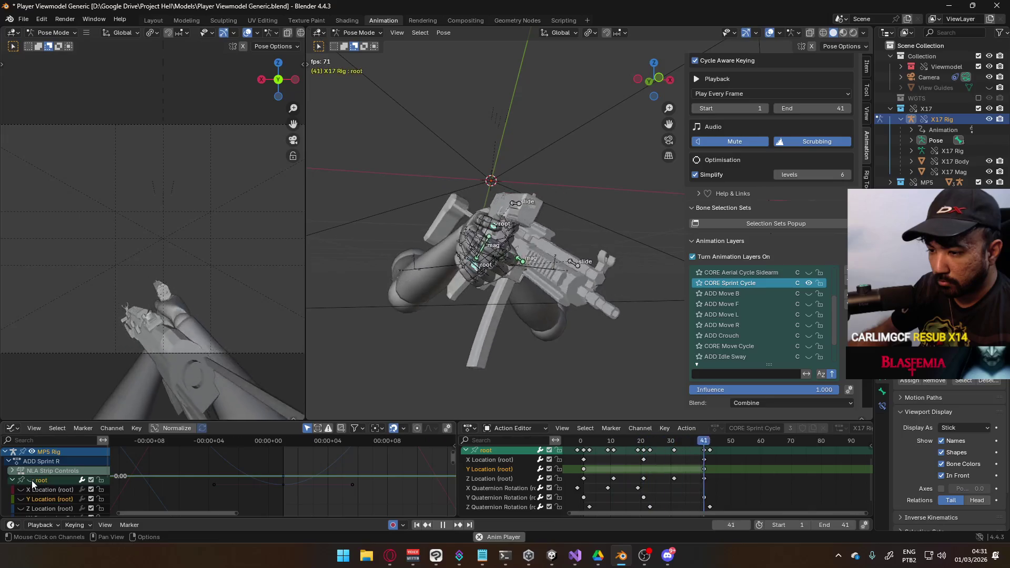
middle_click_drag(190, 492, 208, 502)
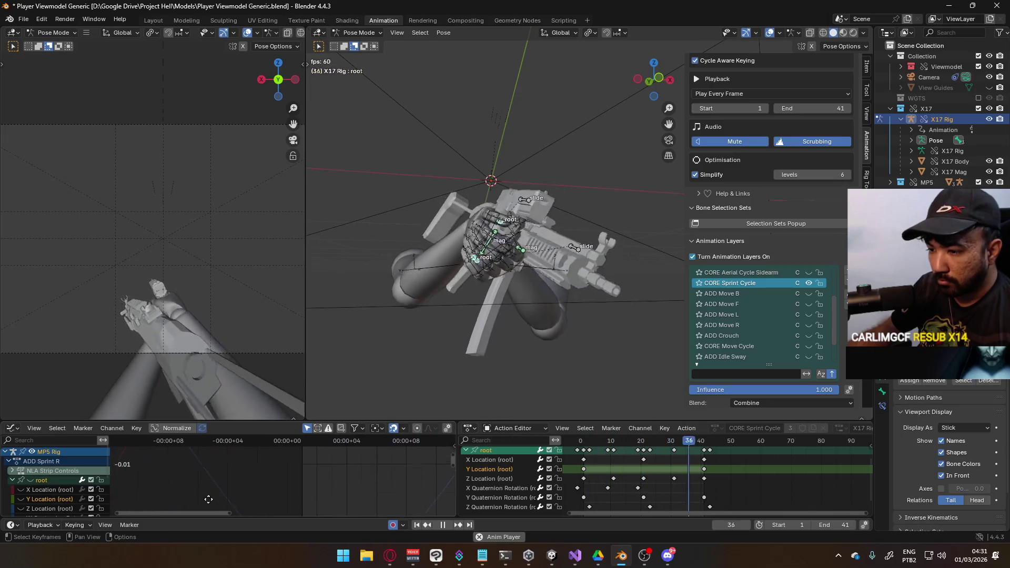
Step: Select all Y Location (root) keyframes in CORE Sprint Cycle and frame the whole curve
scroll(39, 486, "down", 3)
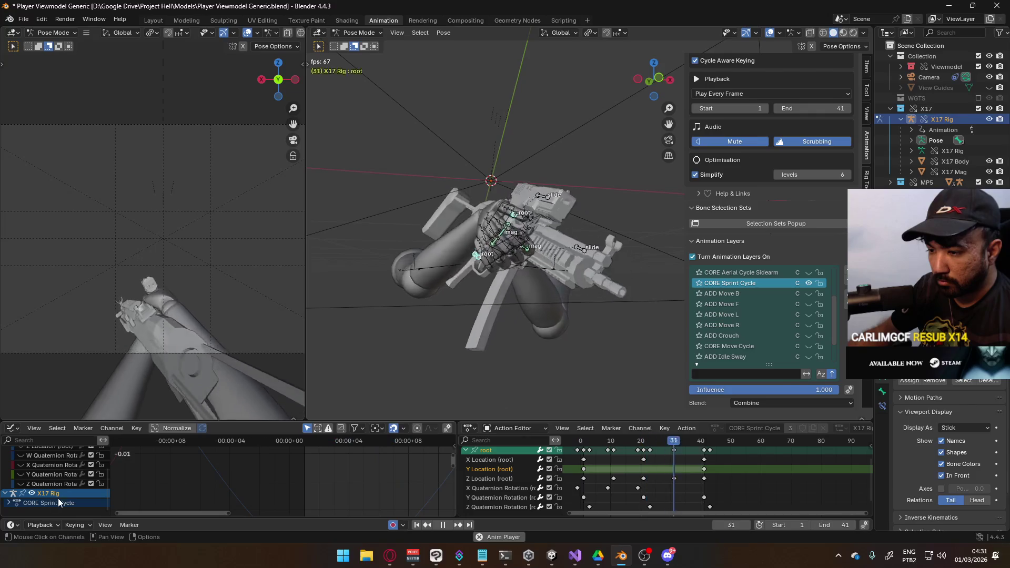
left_click(8, 503)
scroll(77, 496, "down", 3)
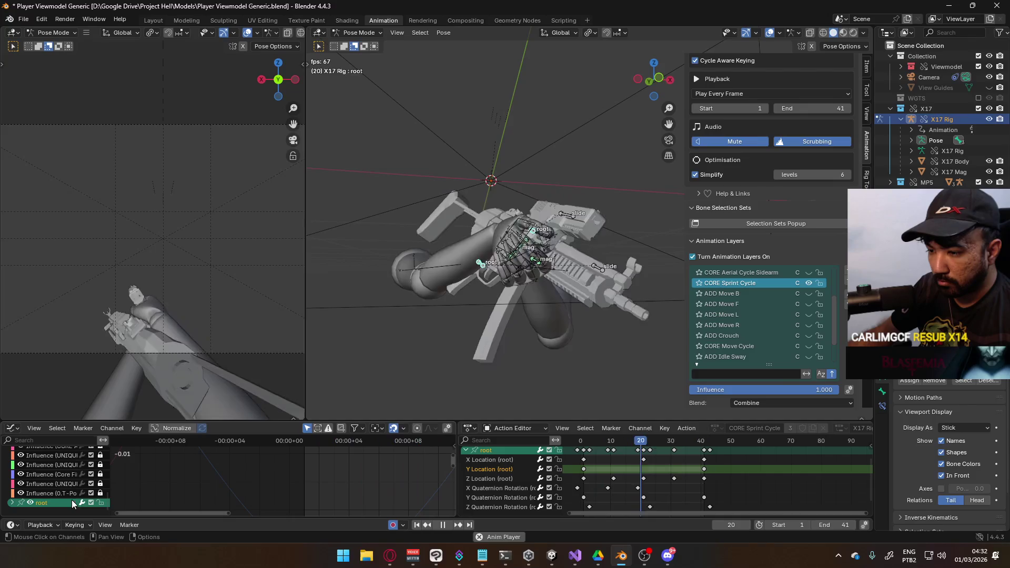
scroll(69, 500, "down", 3)
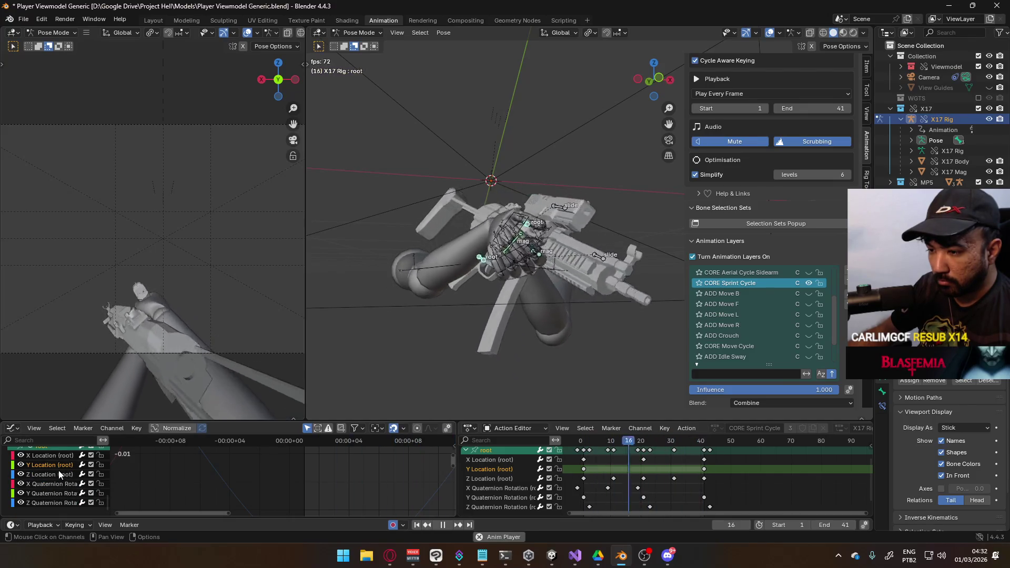
left_click(57, 469)
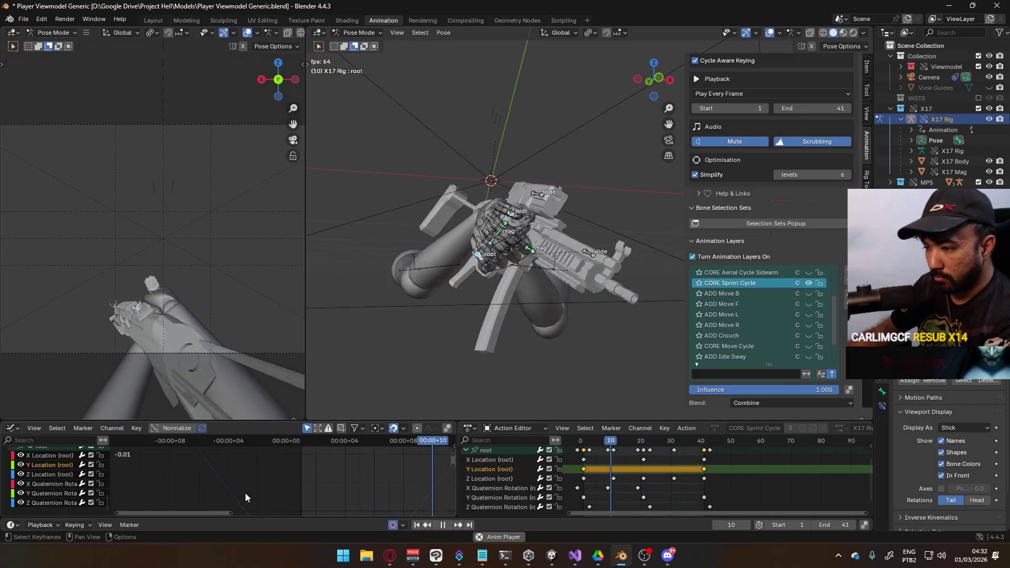
key("Home")
scroll(260, 487, "up", 5)
scroll(71, 485, "up", 3)
scroll(71, 485, "down", 5)
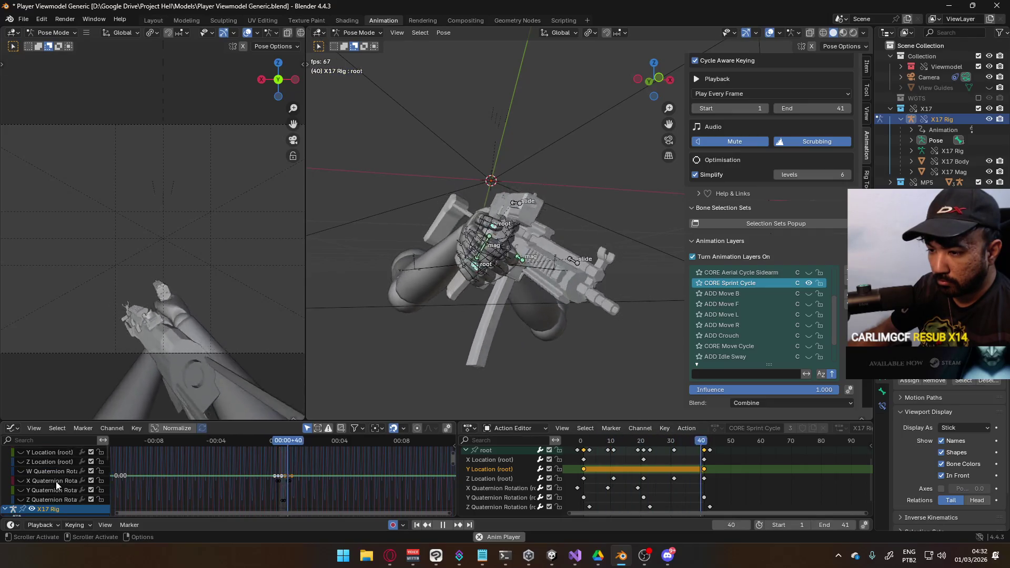
scroll(56, 485, "up", 3)
Step: Lower the root's Y Location curve by 0.117 on the value axis
key("g")
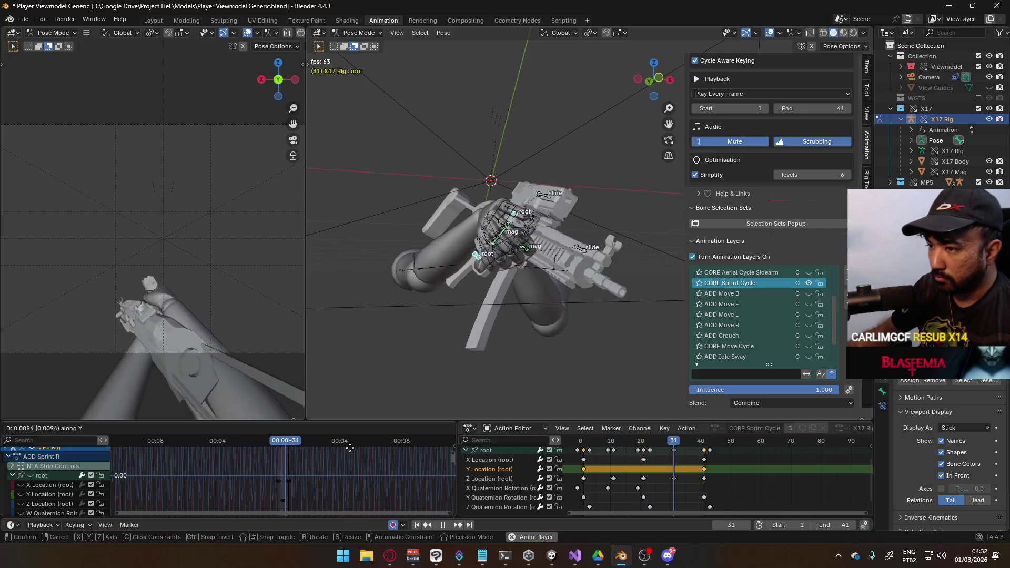
key("Escape")
scroll(351, 466, "down", 4)
scroll(353, 466, "down", 8)
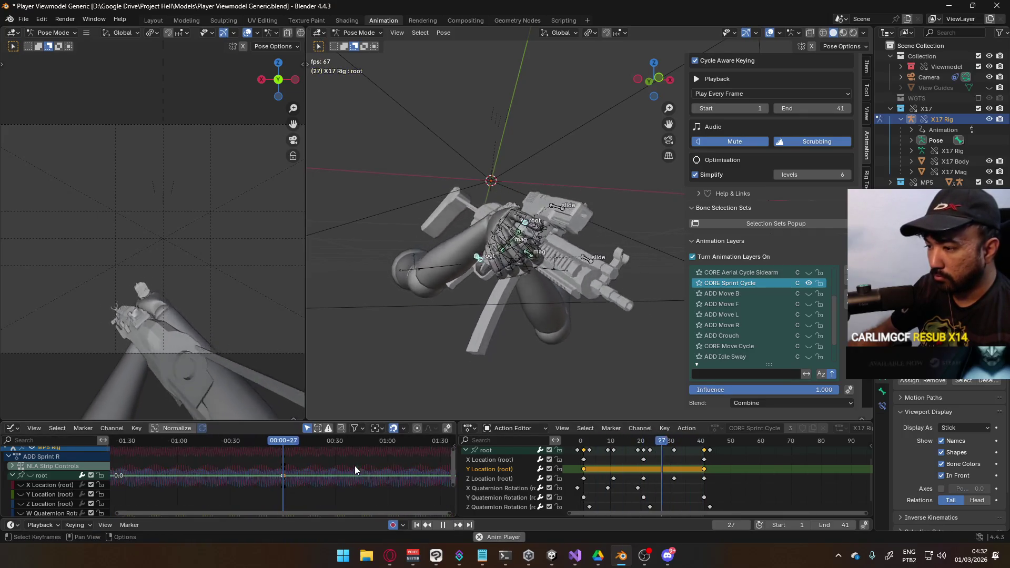
key("g")
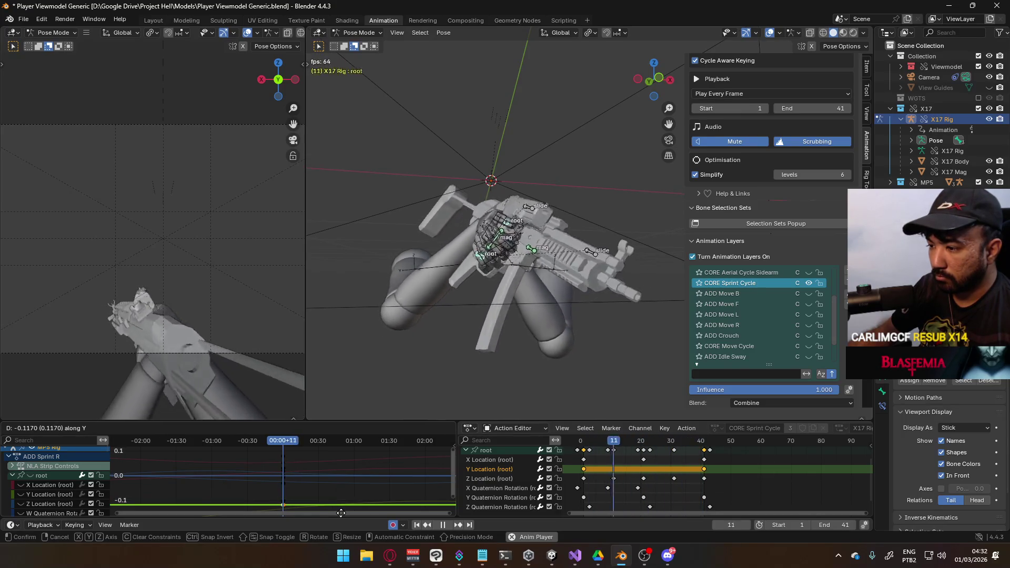
left_click(341, 513)
scroll(70, 486, "down", 2)
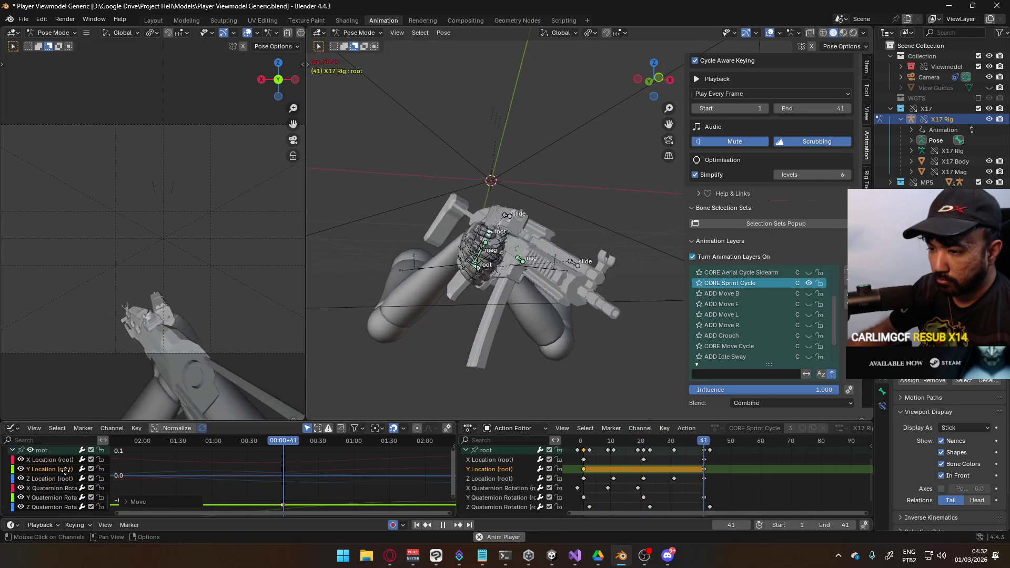
left_click(55, 464)
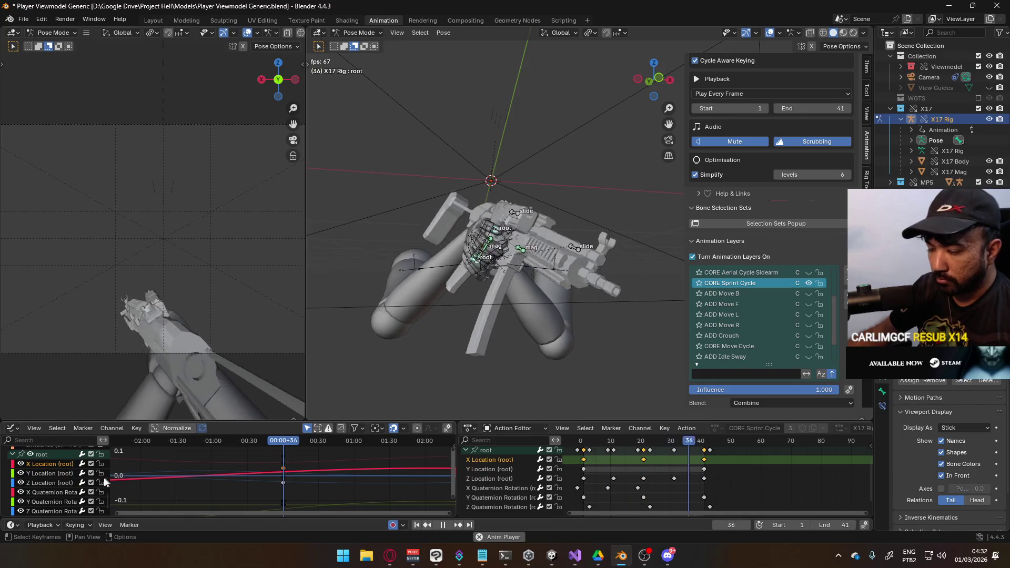
Step: Scale the root's X Location curve down vertically to flatten its sway
scroll(262, 478, "up", 5)
key("Home")
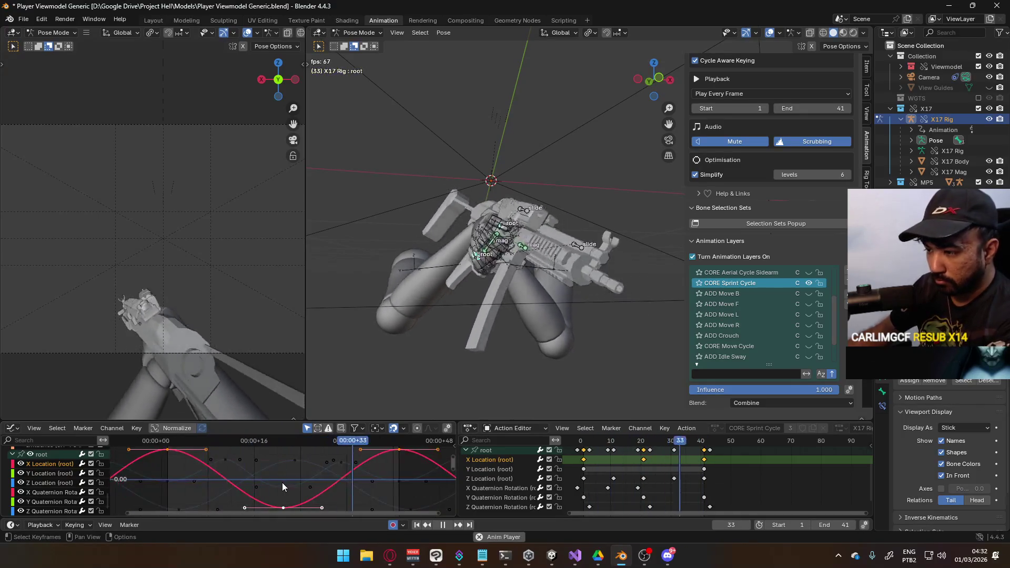
key("s")
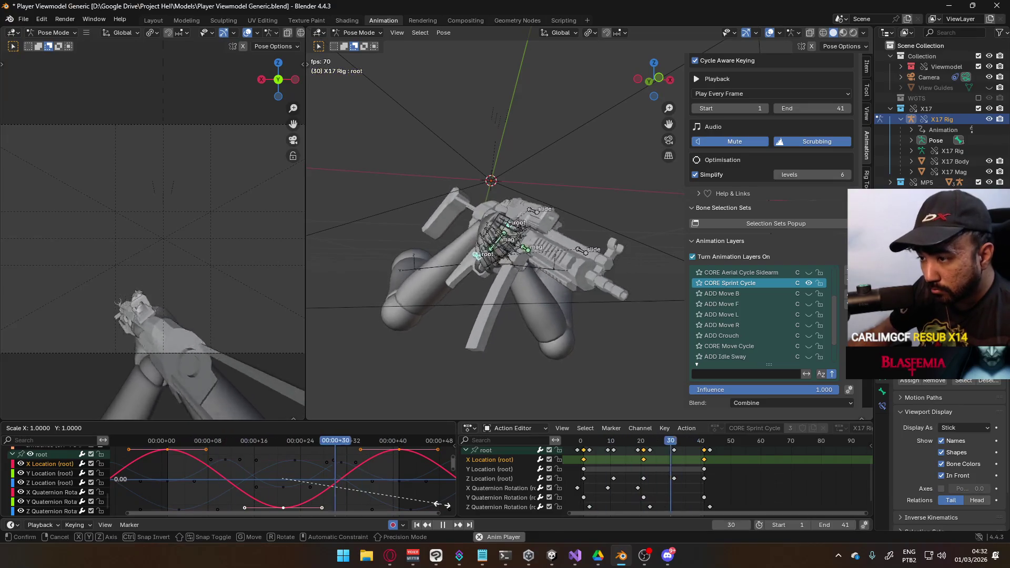
key("y")
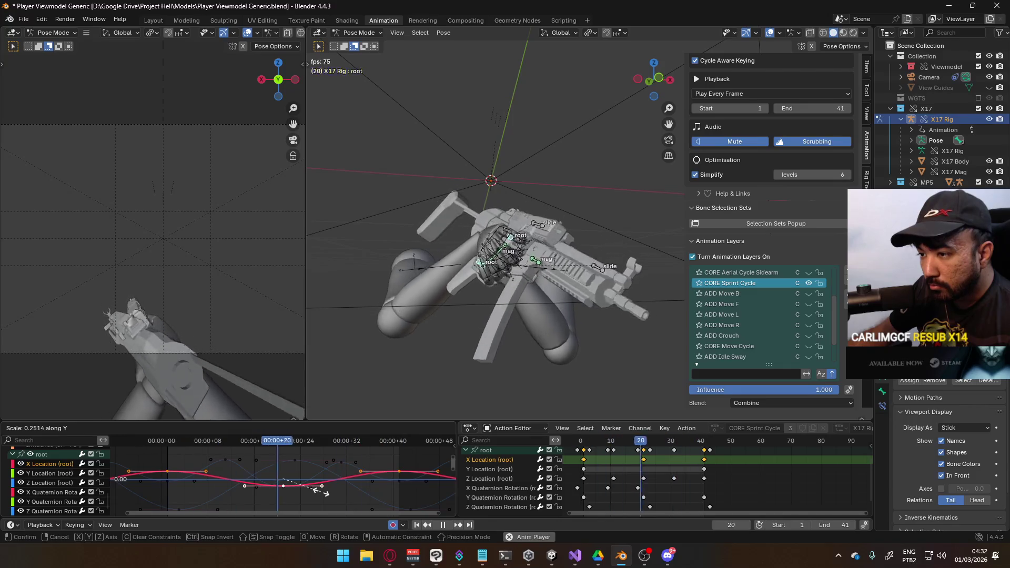
left_click(316, 491)
Step: Flatten the Z Quaternion Rotation keys and shift the selected keys 3 frames later
left_click(318, 480)
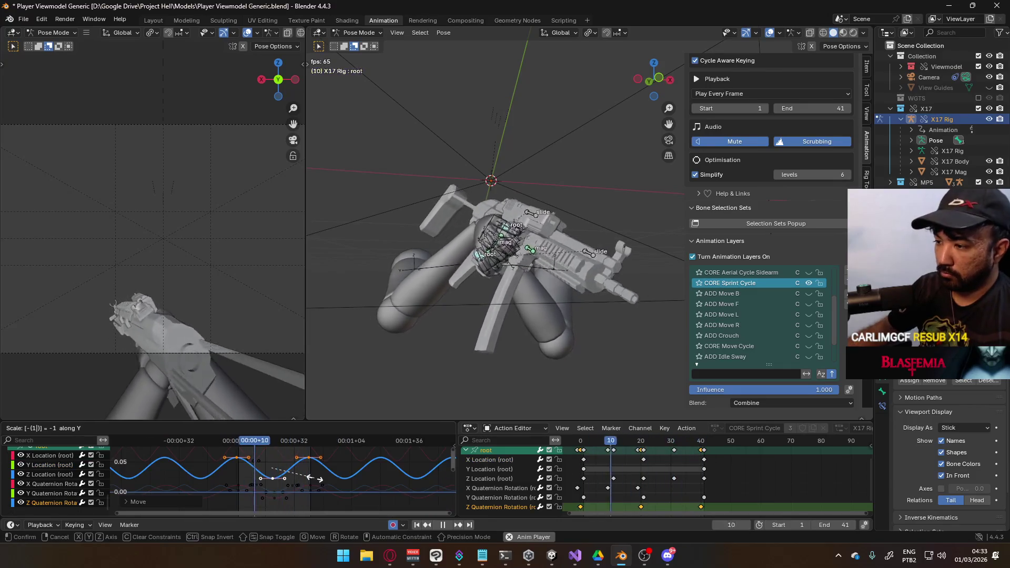
key("s")
key("y")
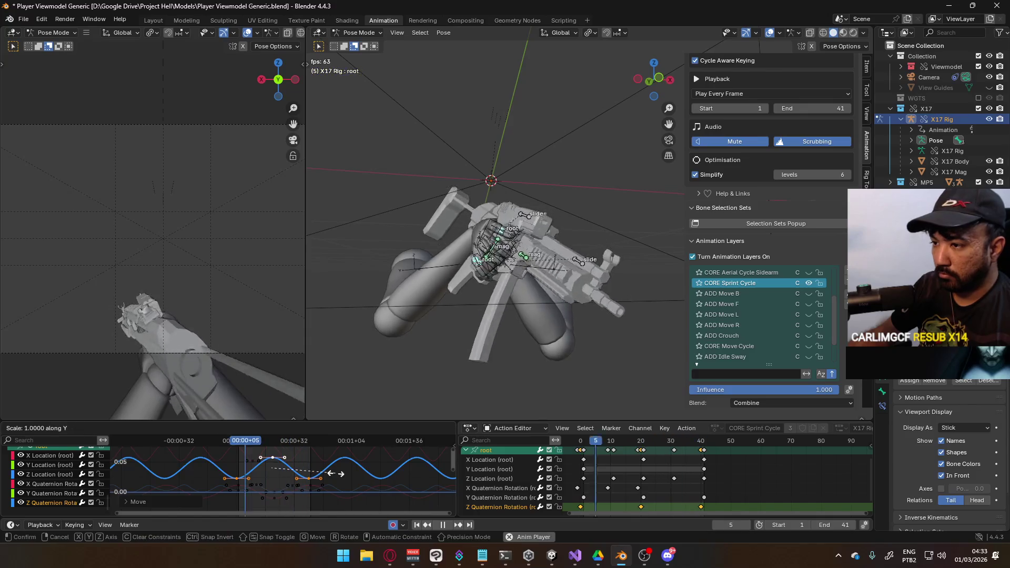
left_click(305, 475)
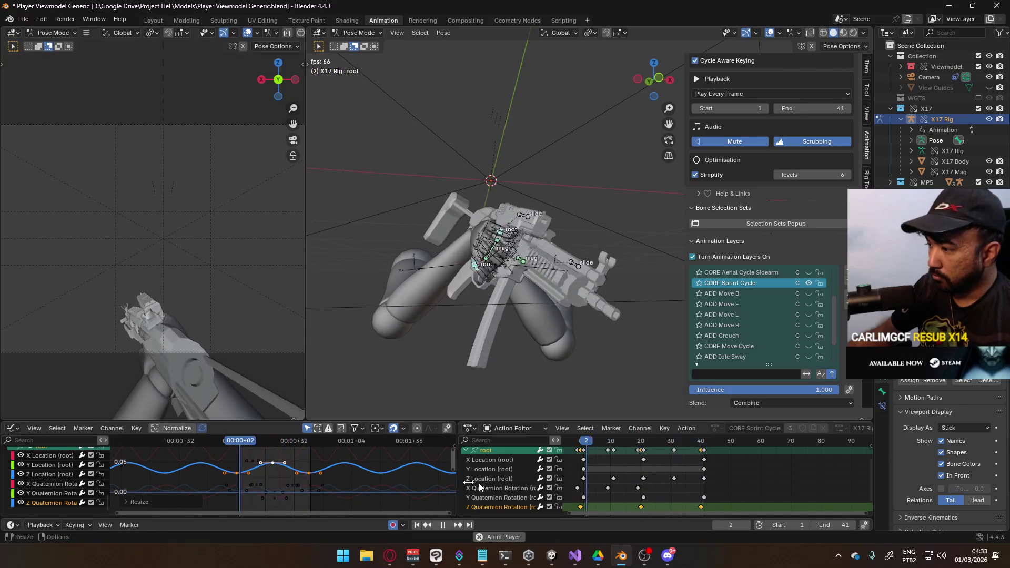
key("g")
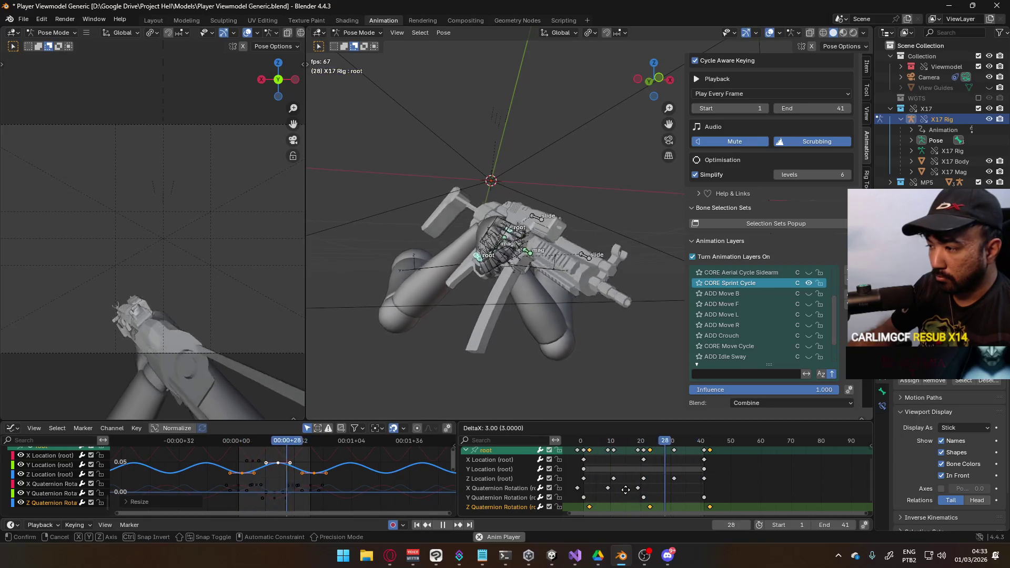
left_click(628, 488)
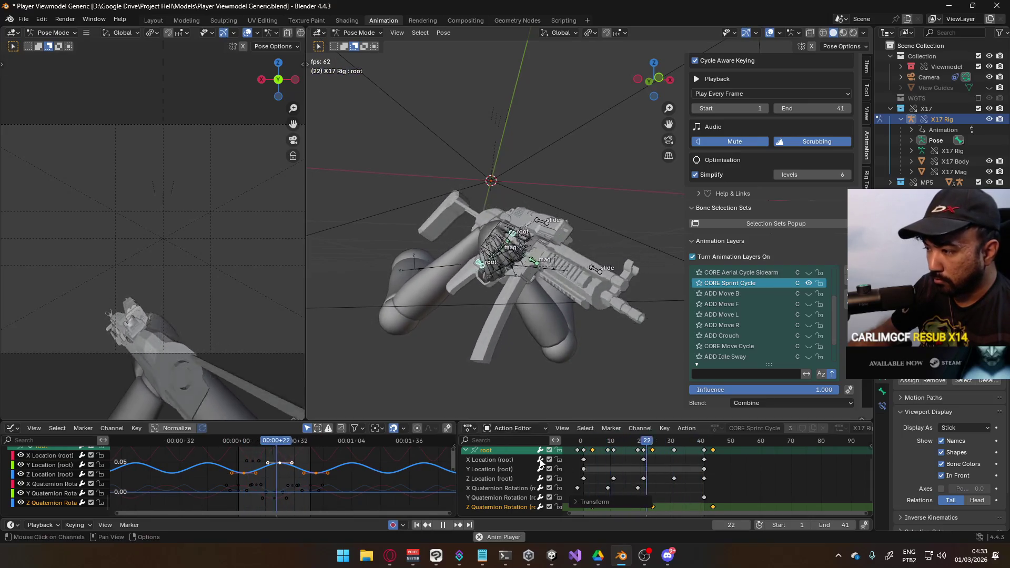
Step: Lower the selected root key's value by 0.0096 and hide the MP5 rifle
key("Home")
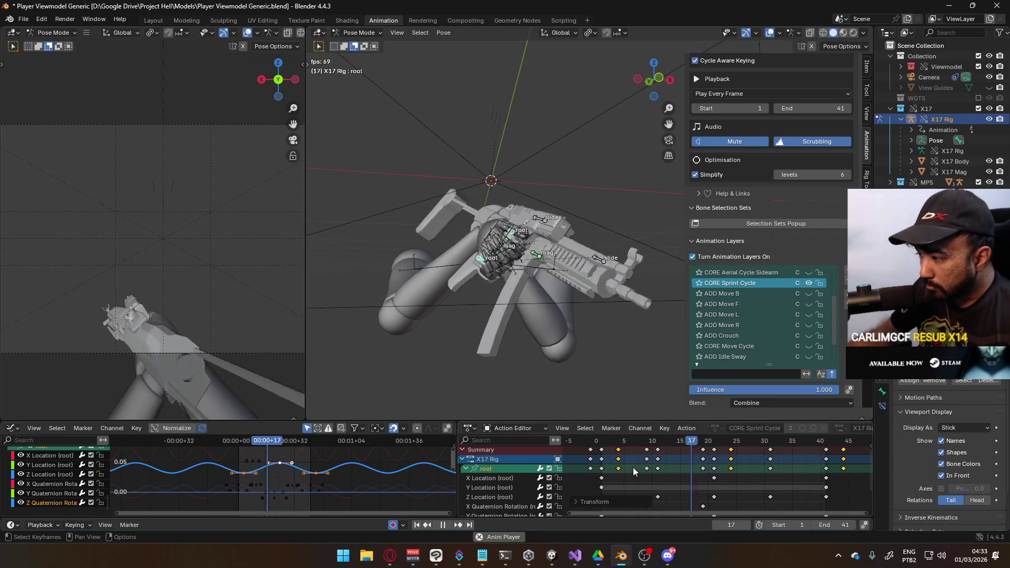
scroll(633, 467, "up", 3)
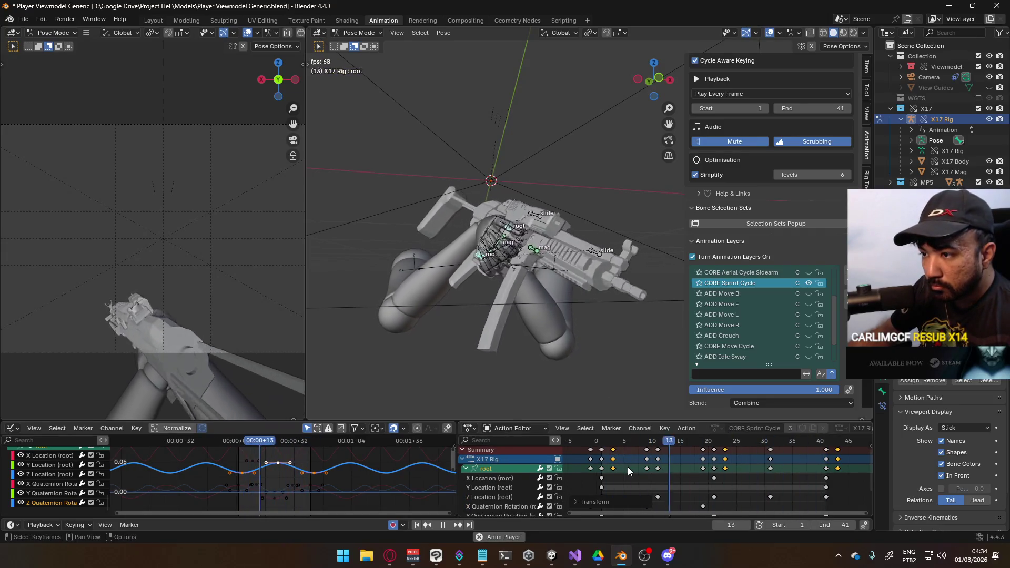
left_click(278, 463)
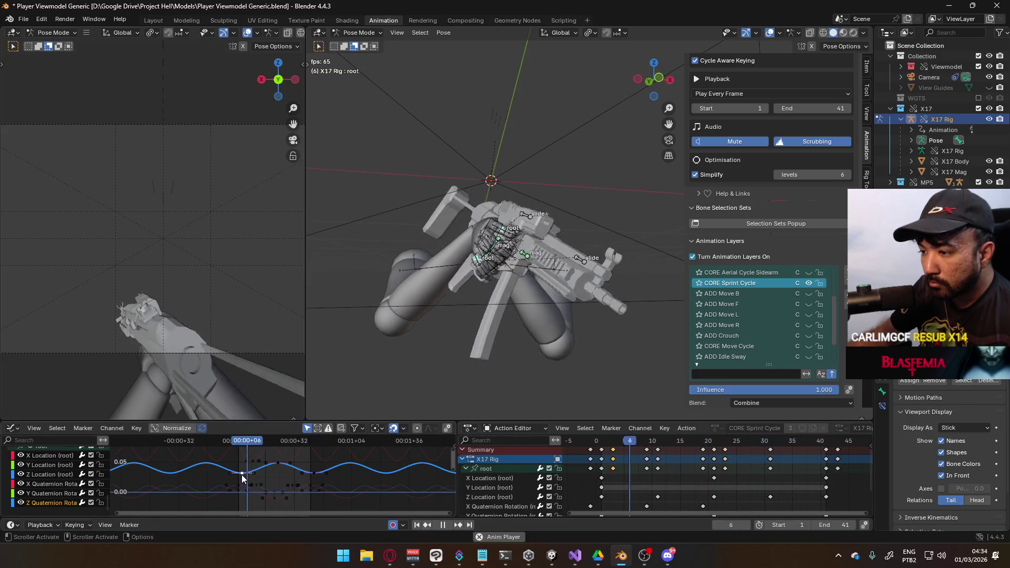
key("g")
key("y")
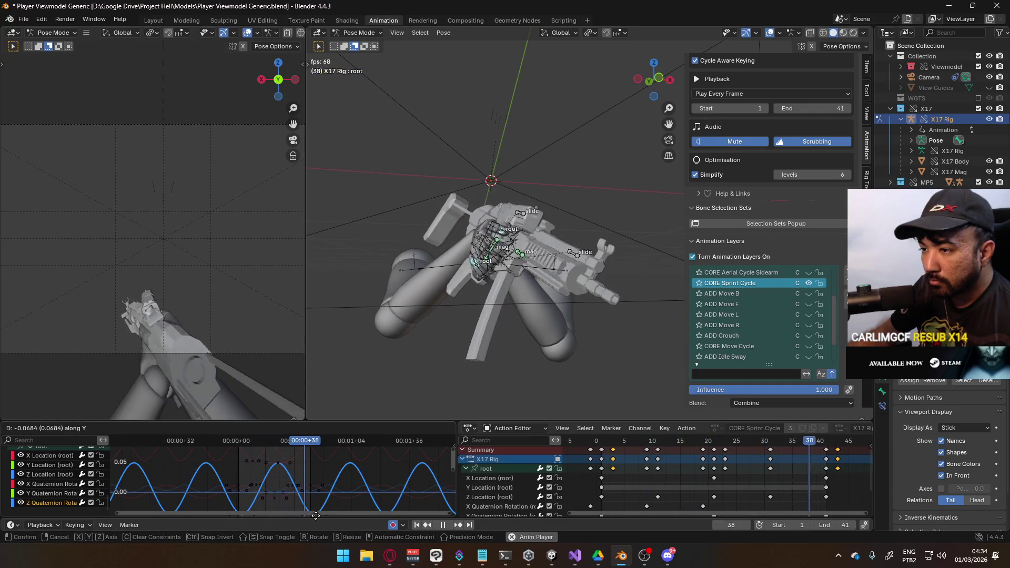
left_click(320, 452)
key("g")
key("y")
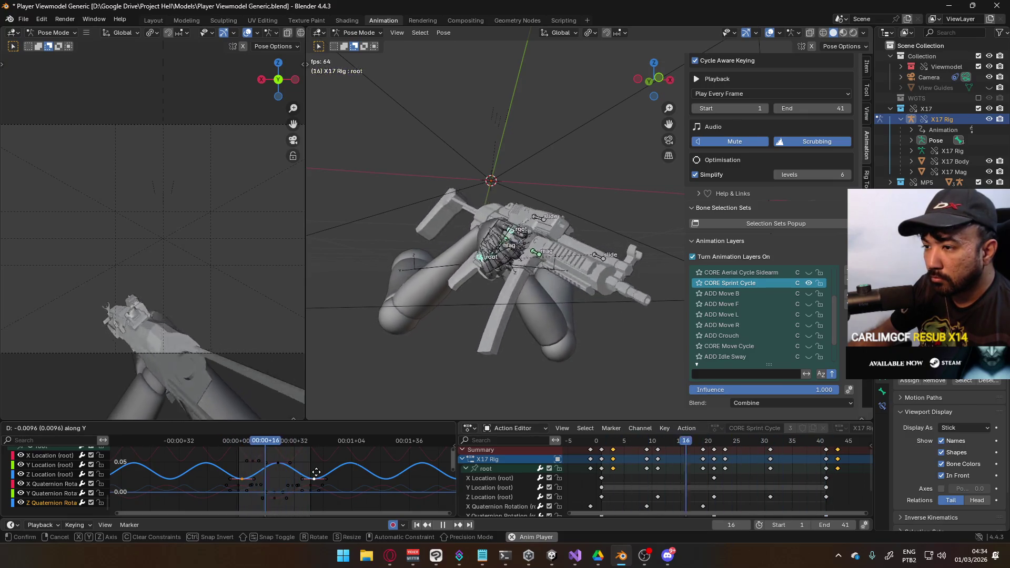
left_click(316, 473)
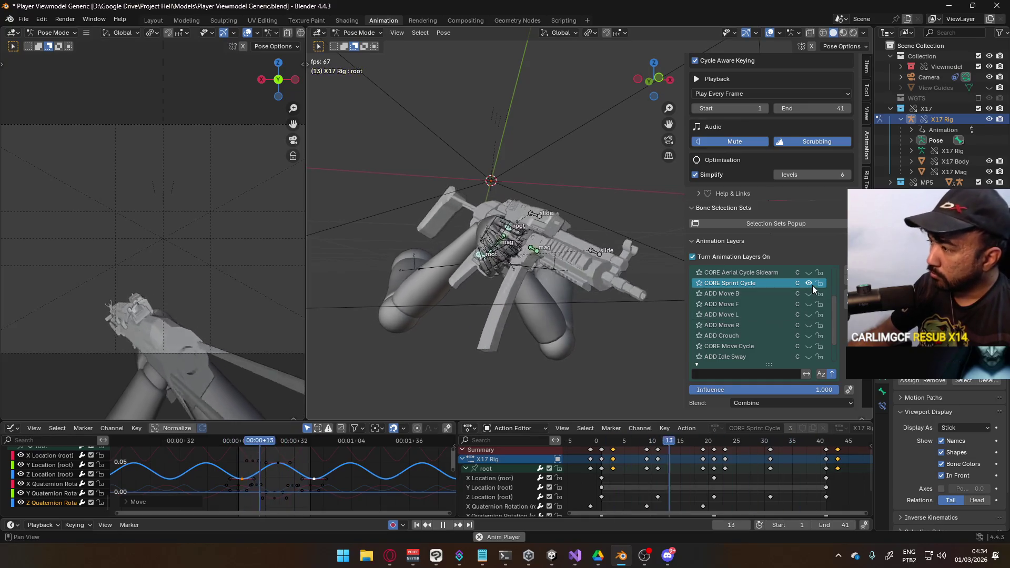
left_click(979, 182)
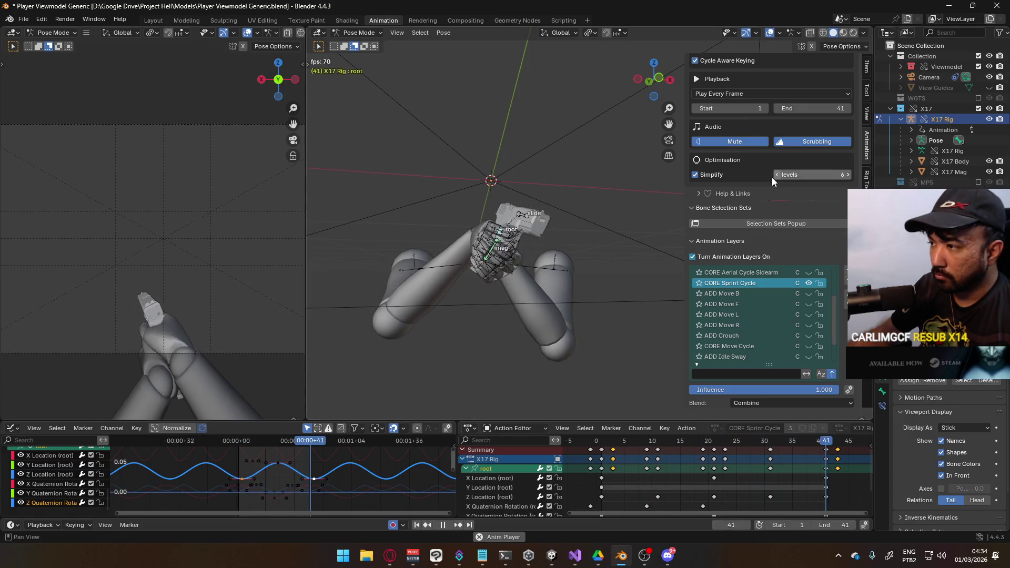
Step: Move the Y Location key from frame 40 to 20 and paste a copy at frame 41
left_click(504, 487)
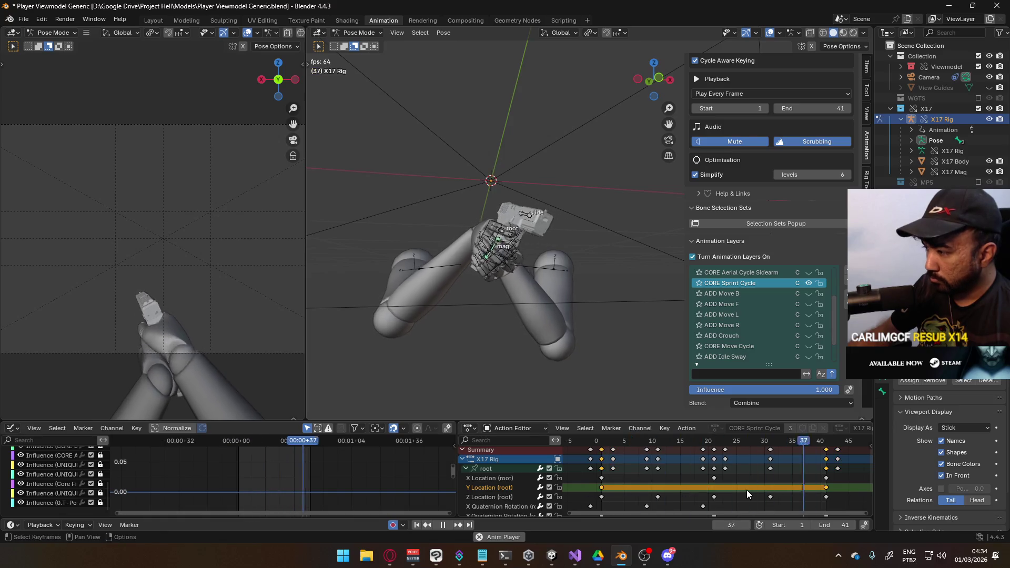
left_click(838, 488)
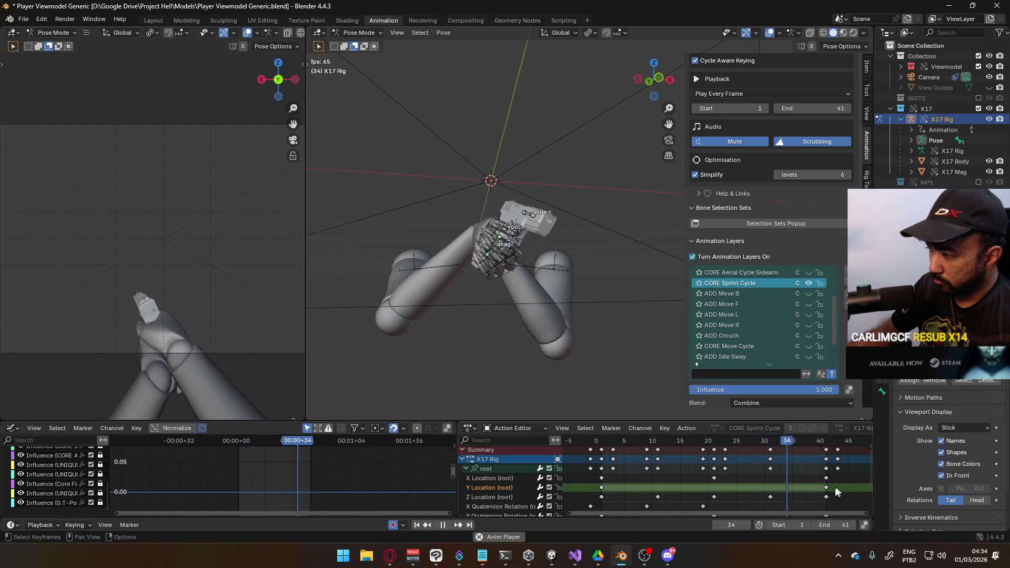
left_click_drag(843, 489, 728, 489)
key("space")
key("ctrl+c")
left_click_drag(716, 441, 826, 441)
key("ctrl+v")
key("space")
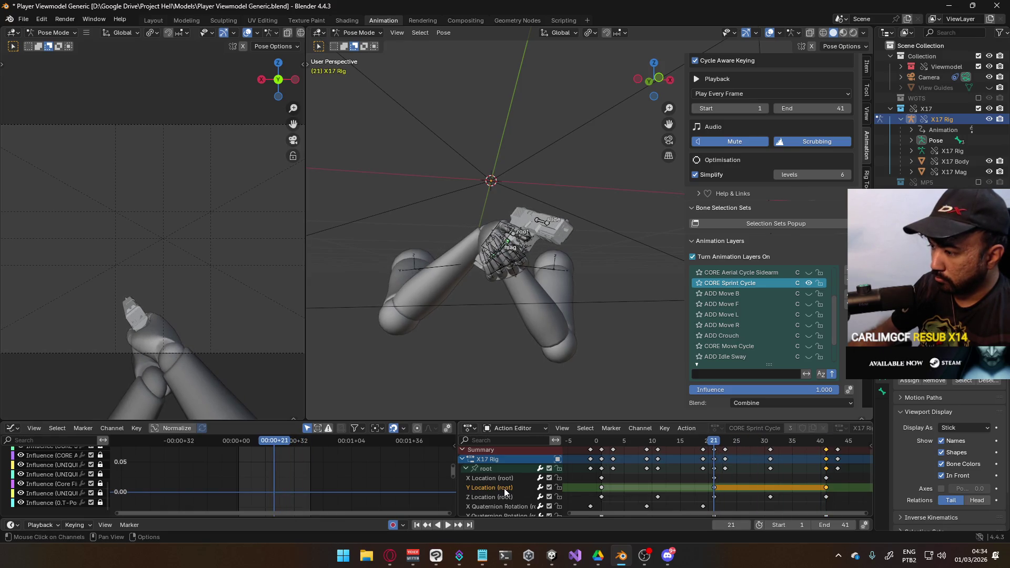
Step: Shift the Y Location keys at frames 21 and 41 earlier in time
left_click(494, 470)
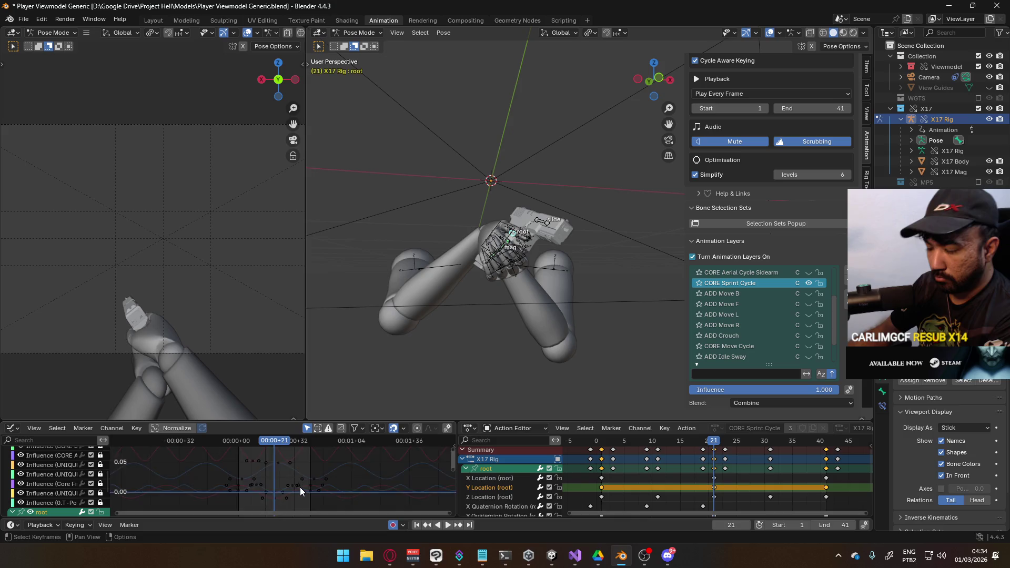
scroll(300, 484, "down", 5)
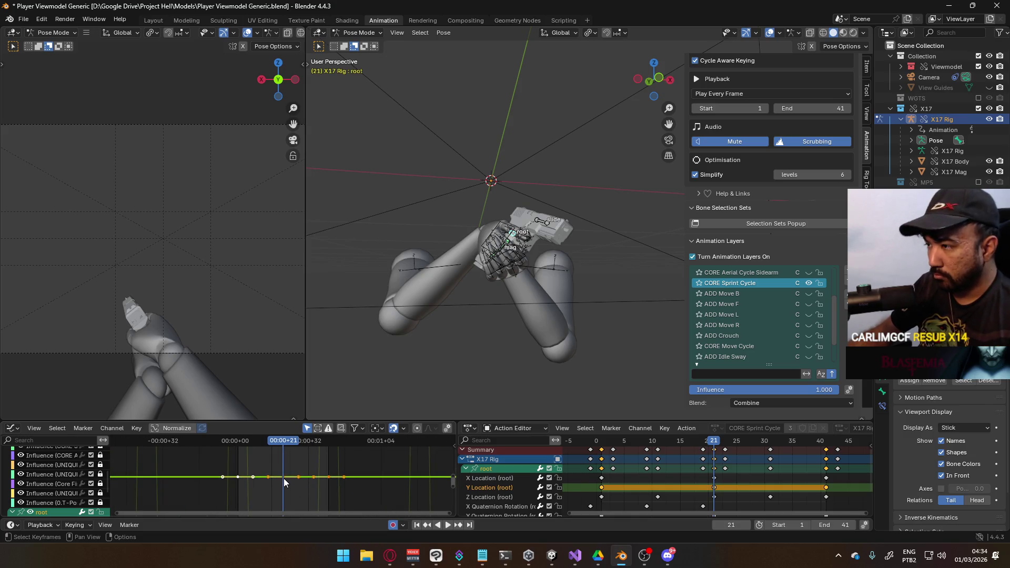
left_click(283, 478)
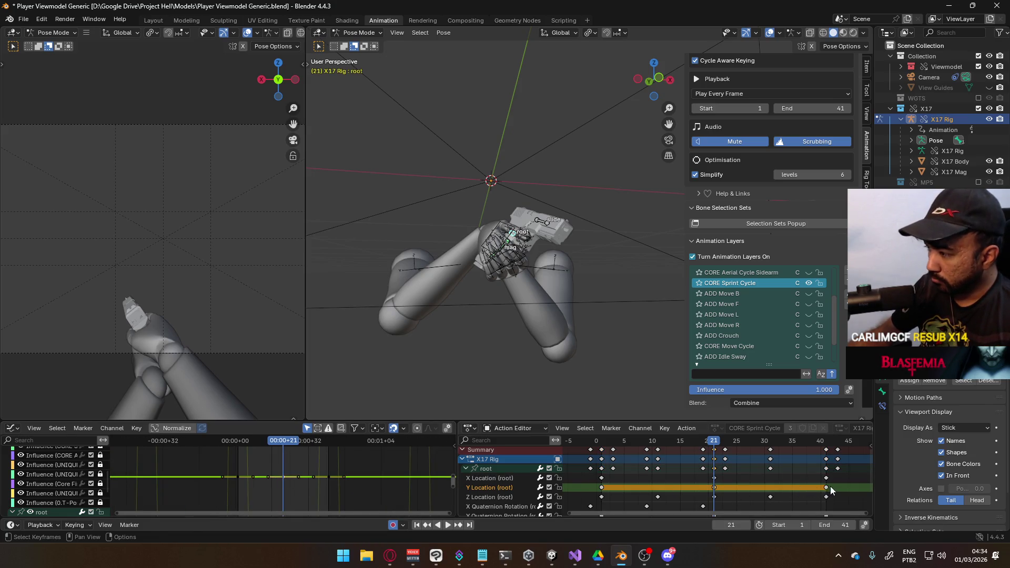
left_click_drag(671, 487, 669, 489)
key("g")
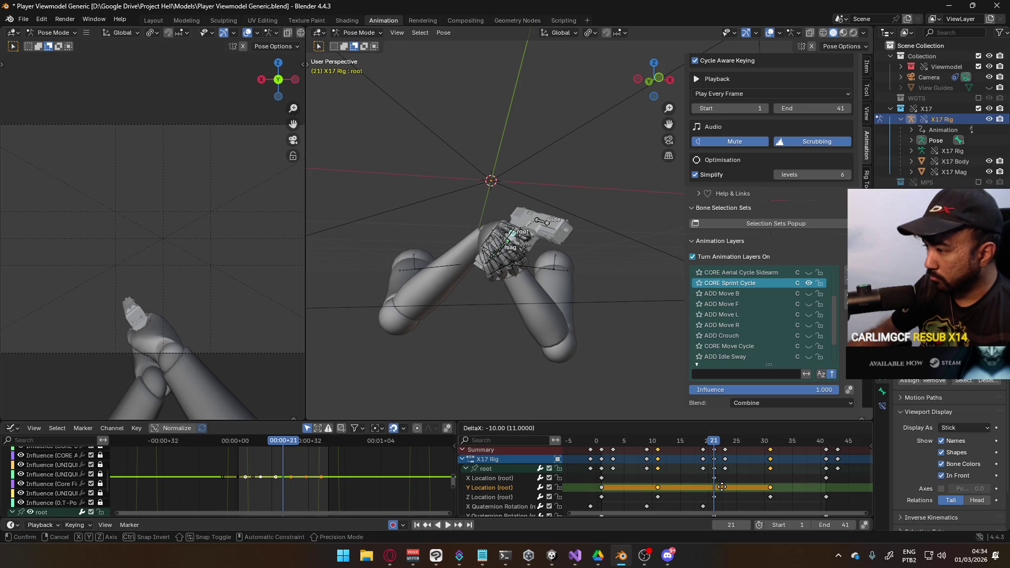
left_click(712, 487)
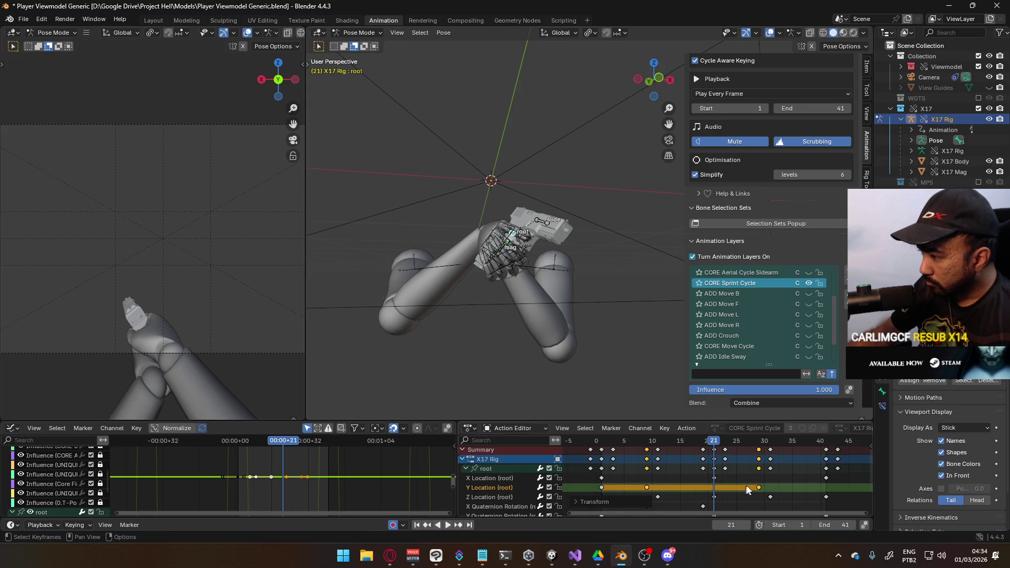
scroll(667, 485, "down", 5)
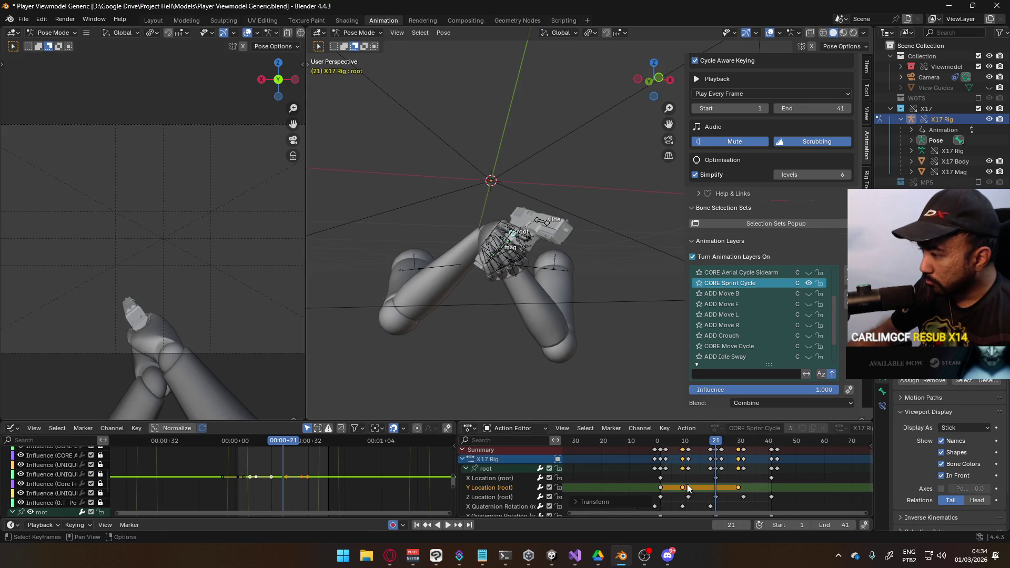
mouse_move(708, 487)
middle_mouse_down()
mouse_move(704, 446)
mouse_move(707, 469)
middle_mouse_up()
Step: Retime individual Y Location keys, placing the middle key at frame 11
left_click(740, 477)
key("g")
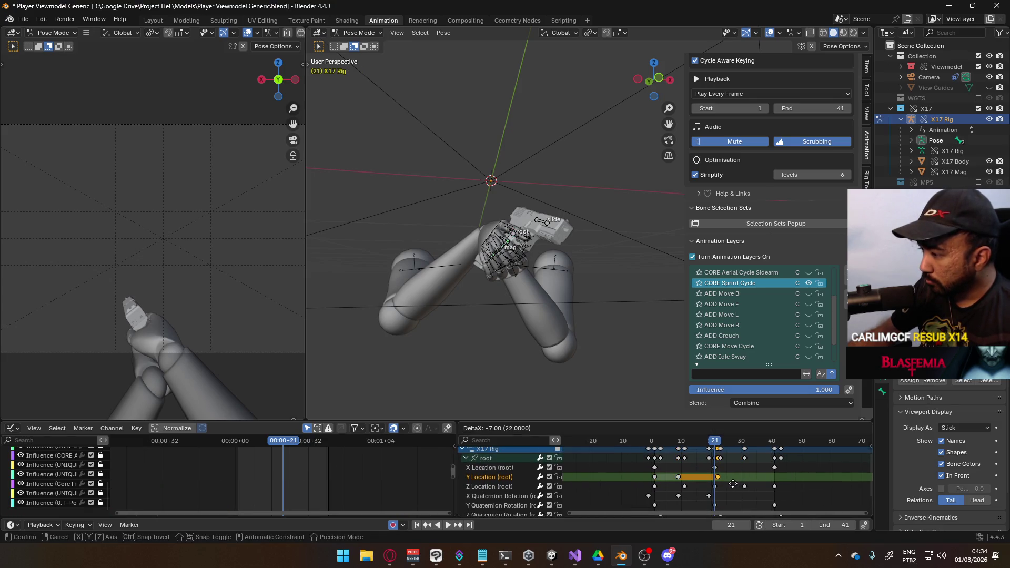
left_click(725, 484)
scroll(690, 481, "up", 3)
left_click(656, 478)
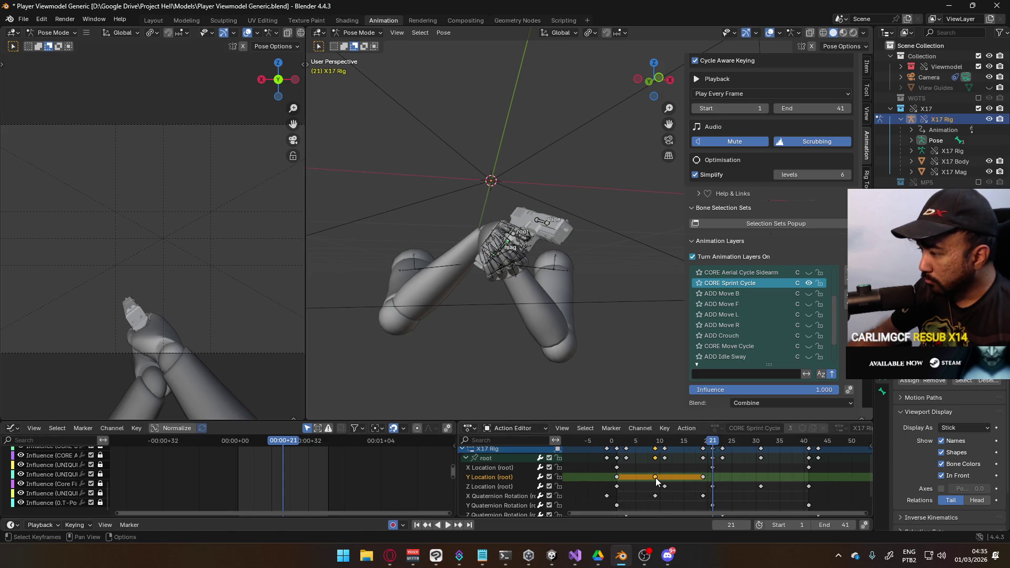
key("g")
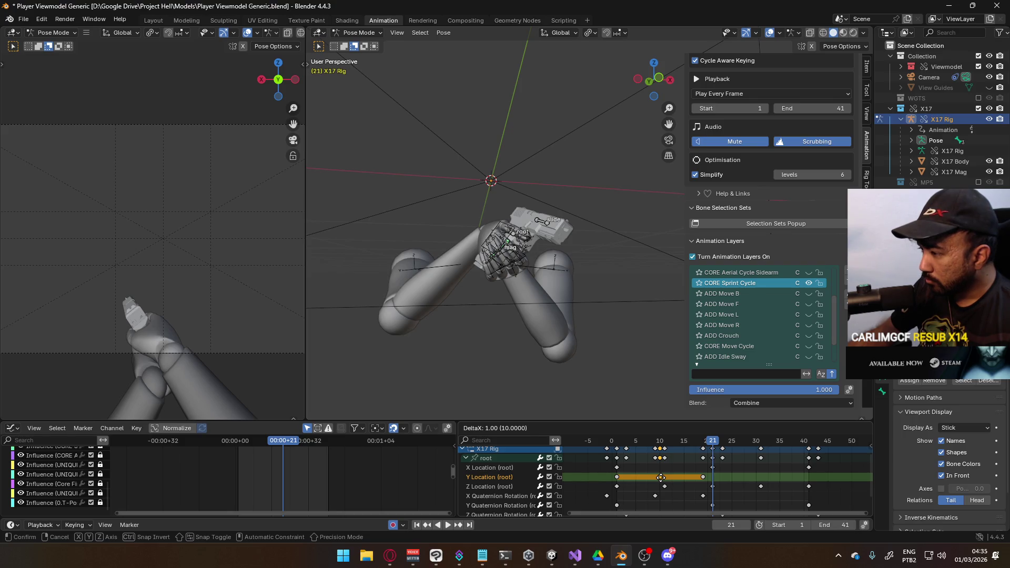
right_click(661, 478)
key("g")
left_click(675, 481)
Step: Move the last Y Location key to frame 21 and play back to check the timing
key("g")
left_click(717, 478)
key("space")
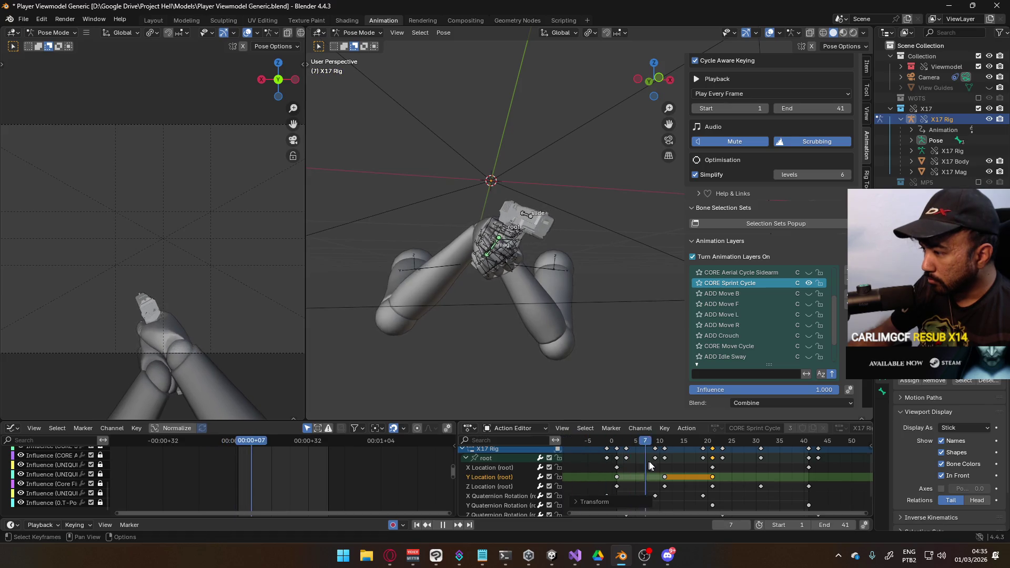
Step: Select the root's Y Location keys and try a vertical shift, then undo it
left_click(495, 479)
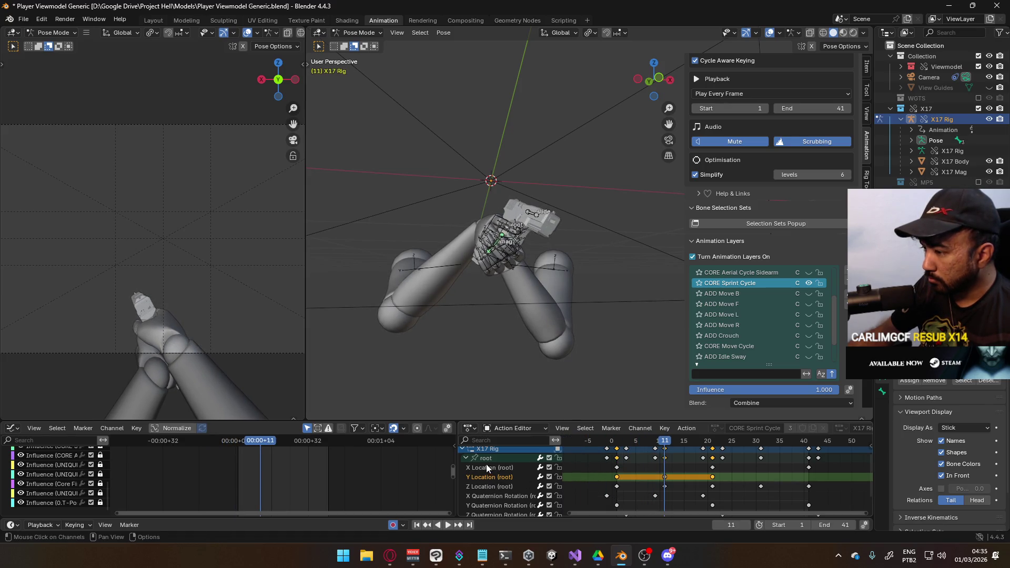
left_click(268, 482)
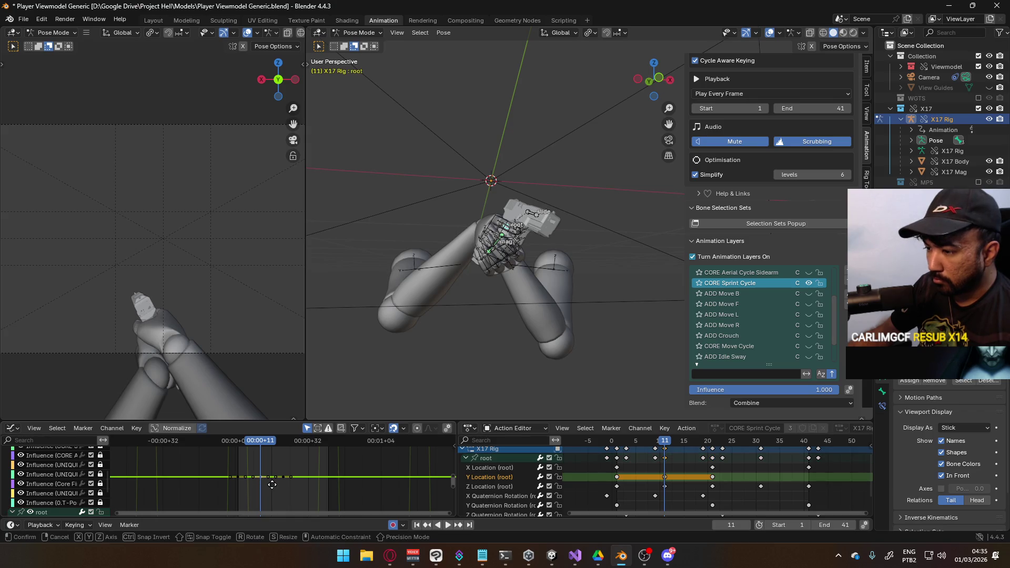
key("g")
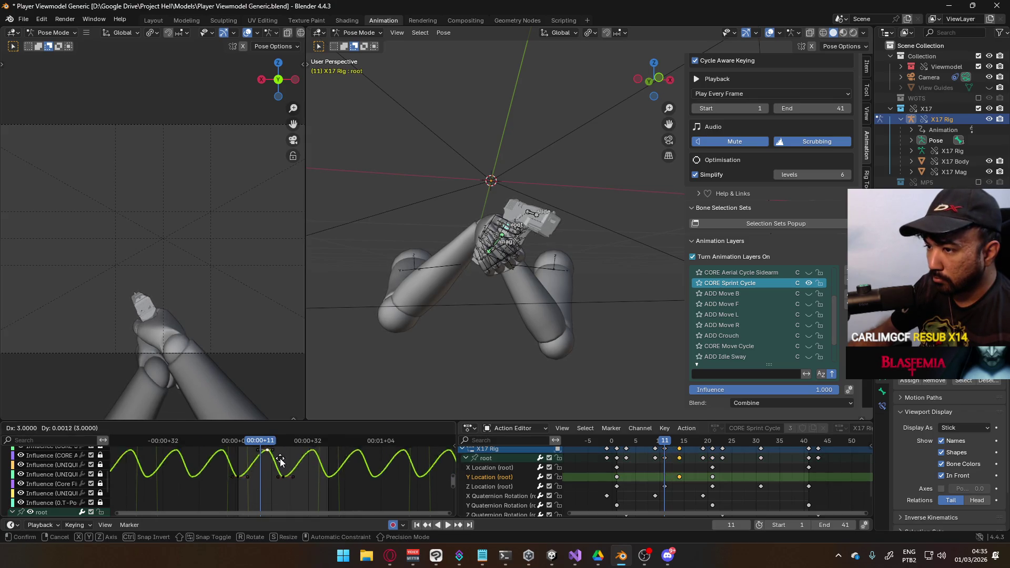
key("Escape")
scroll(364, 501, "down", 5)
key("g")
key("y")
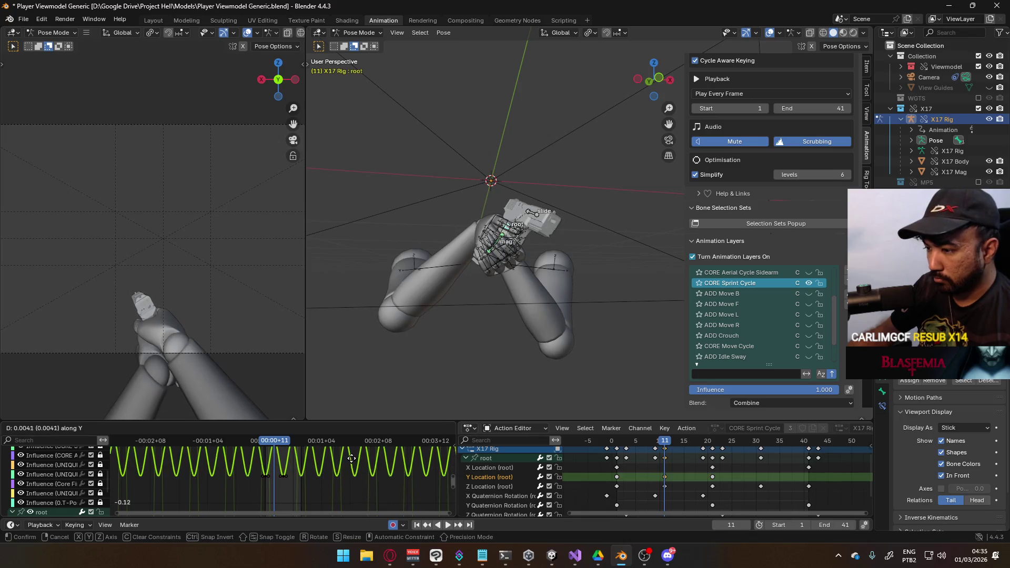
left_click(351, 496)
key("ctrl+z")
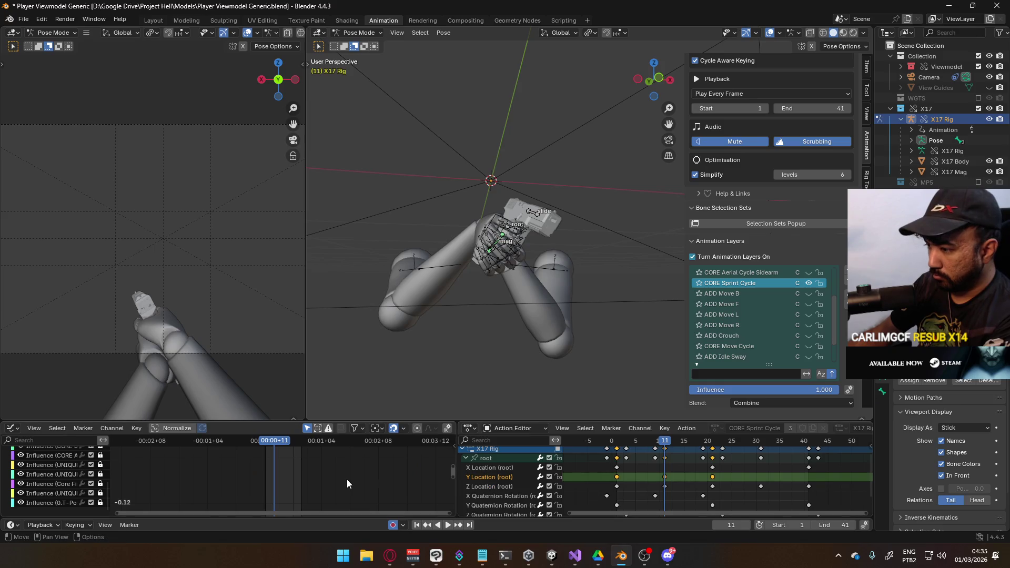
Step: Scale the root Y Location curve vertically to about 0.2989 for a subtler bob
left_click(488, 459)
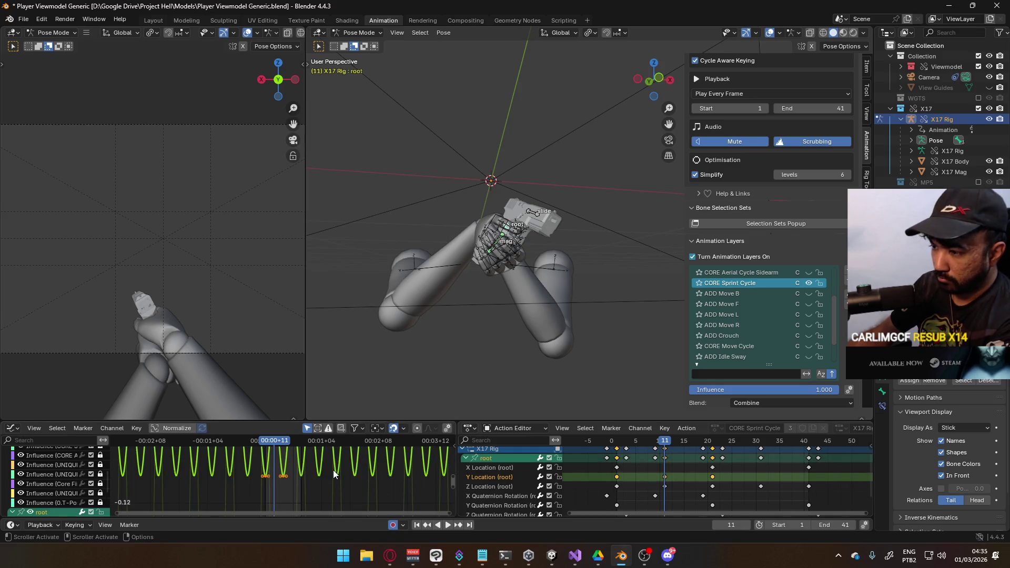
key("Home")
scroll(350, 479, "down", 4)
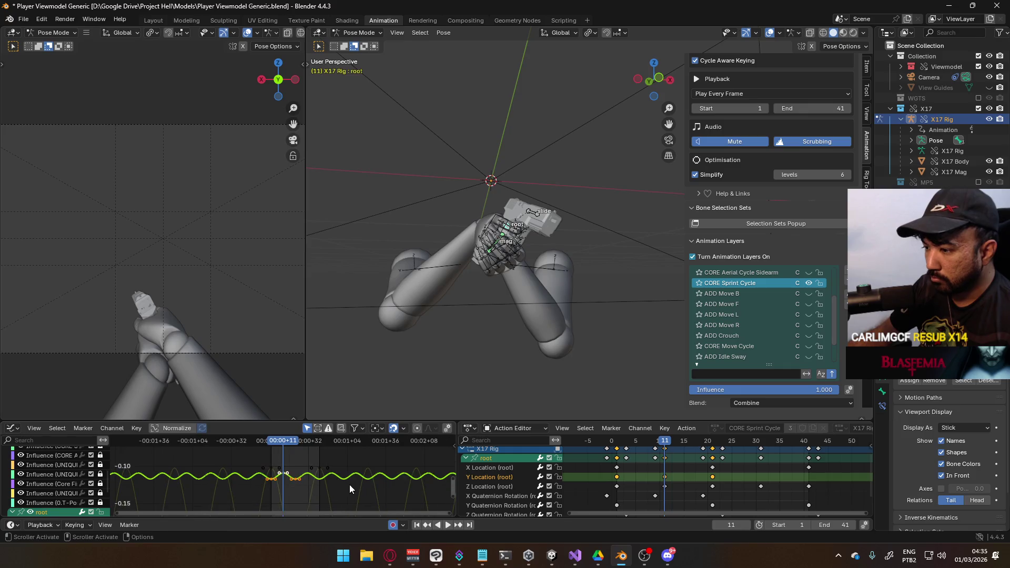
key("s")
key("y")
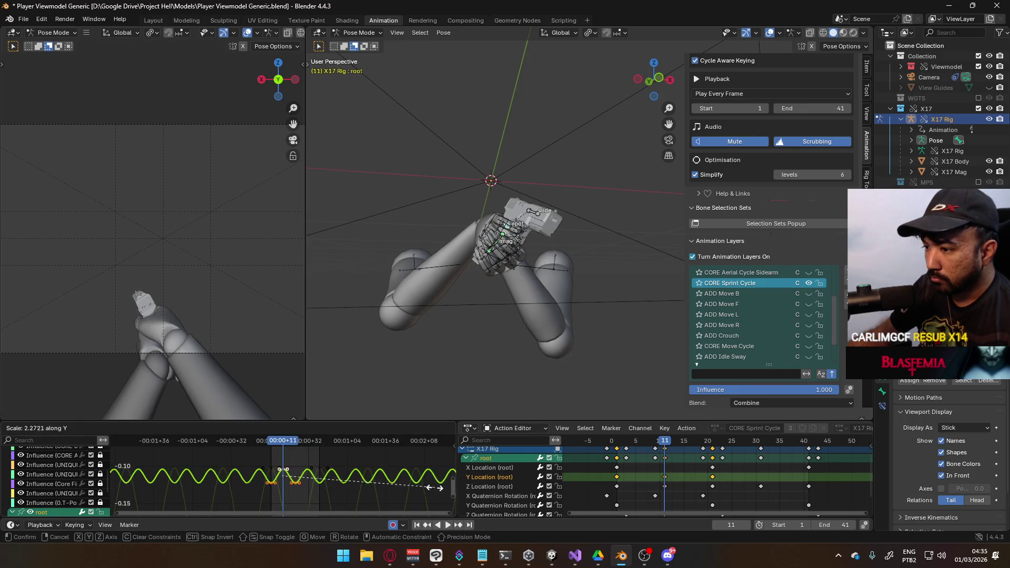
left_click(389, 484)
key("space")
key("s")
key("y")
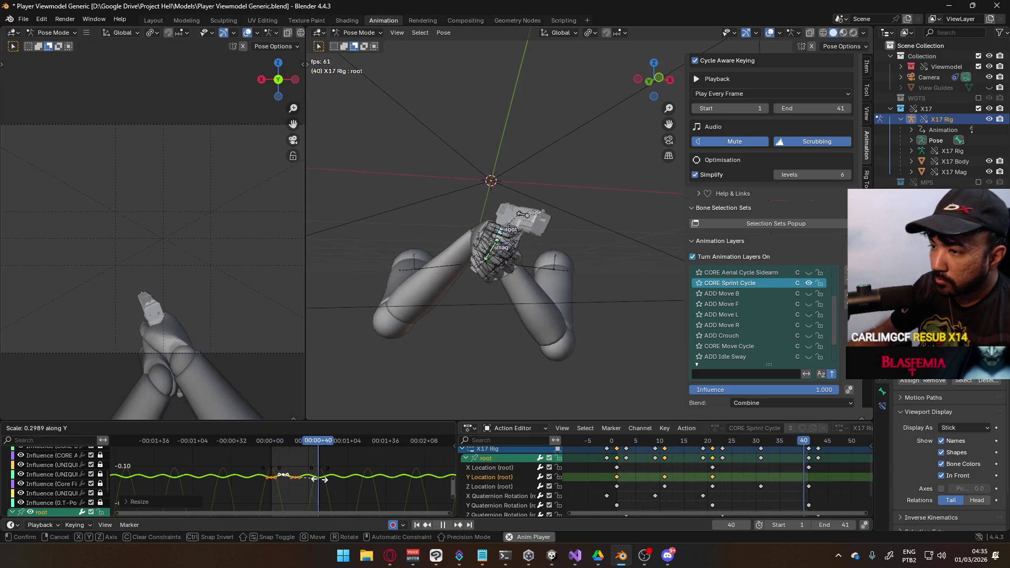
left_click(308, 482)
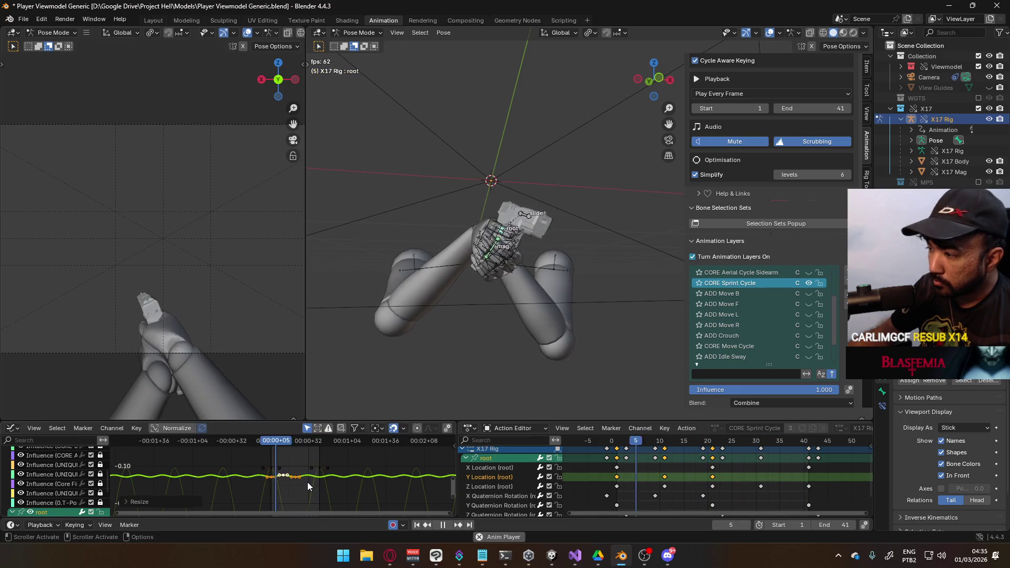
left_click(508, 502)
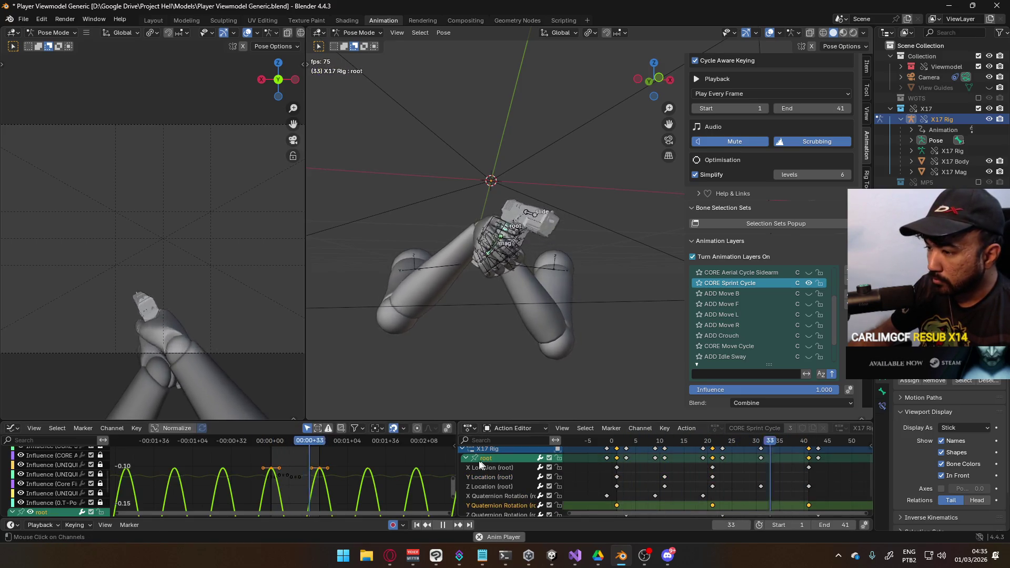
Step: Rescale the root's Y Location keys vertically again to about 0.3846 height
scroll(351, 474, "down", 6)
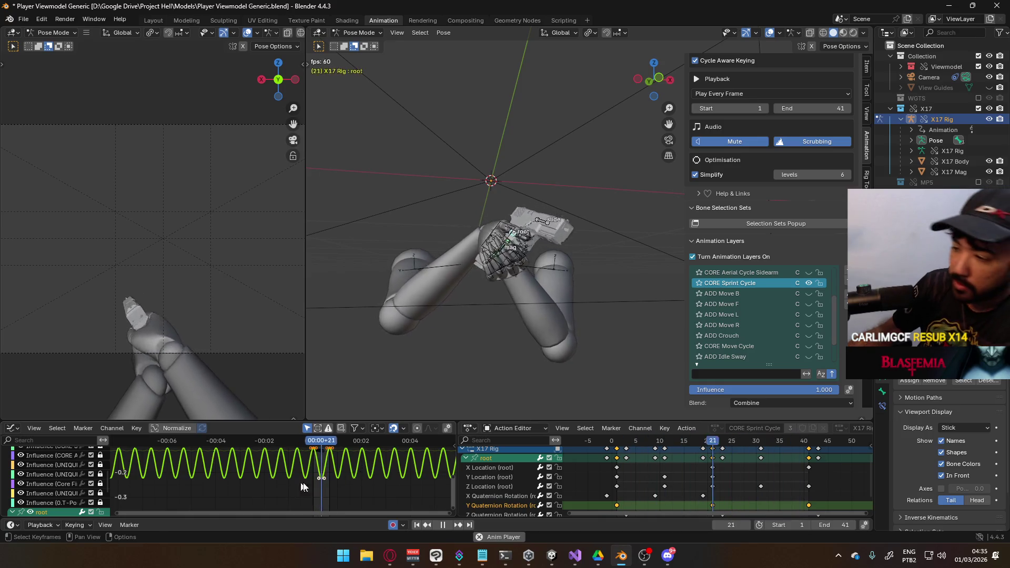
key("s")
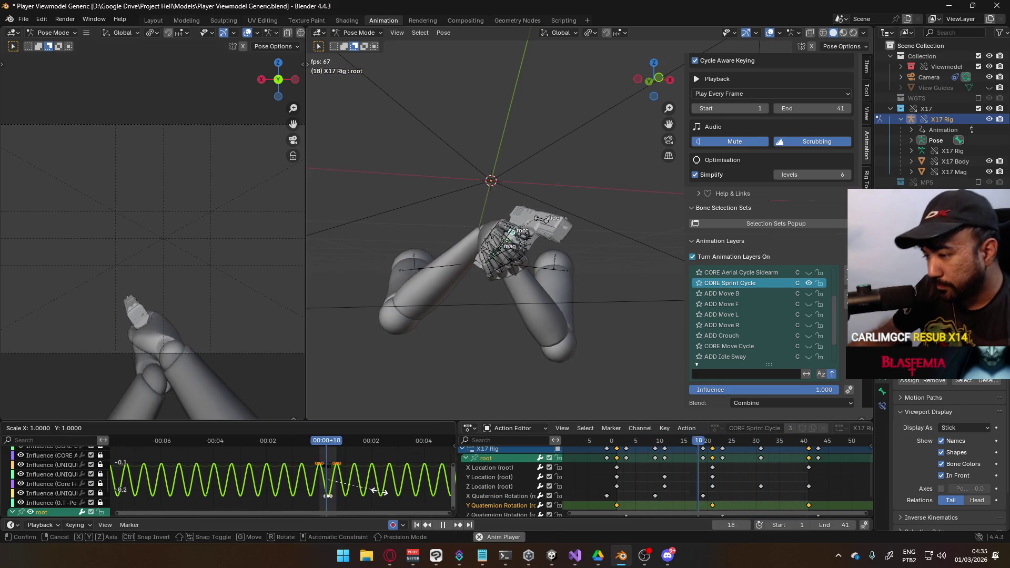
key("y")
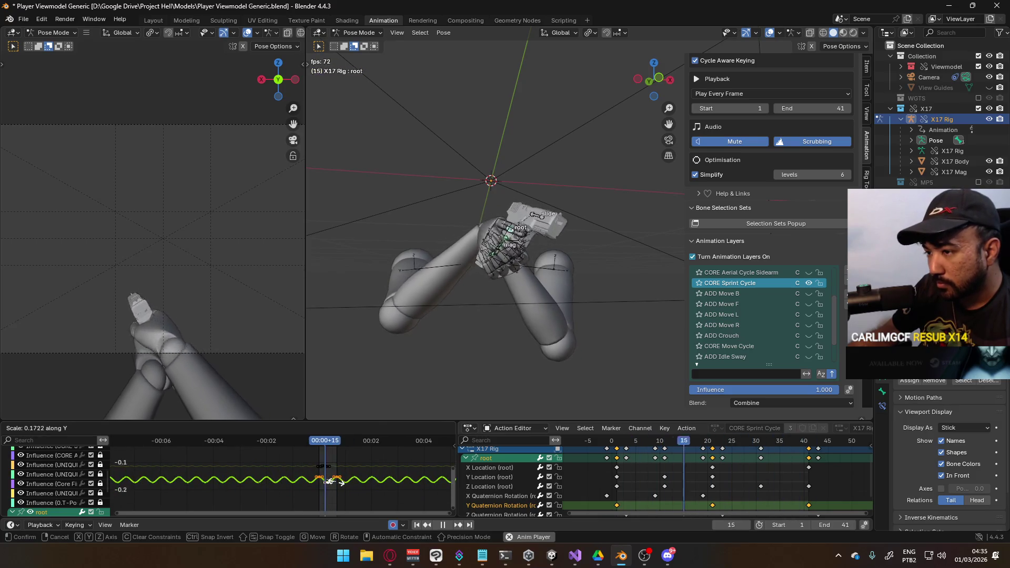
left_click(387, 485)
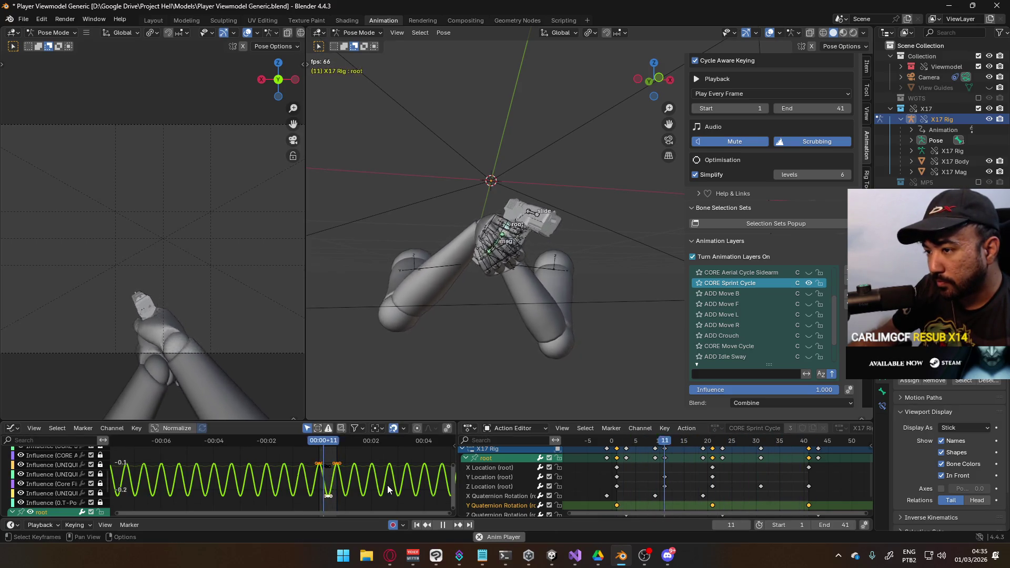
key("s")
key("y")
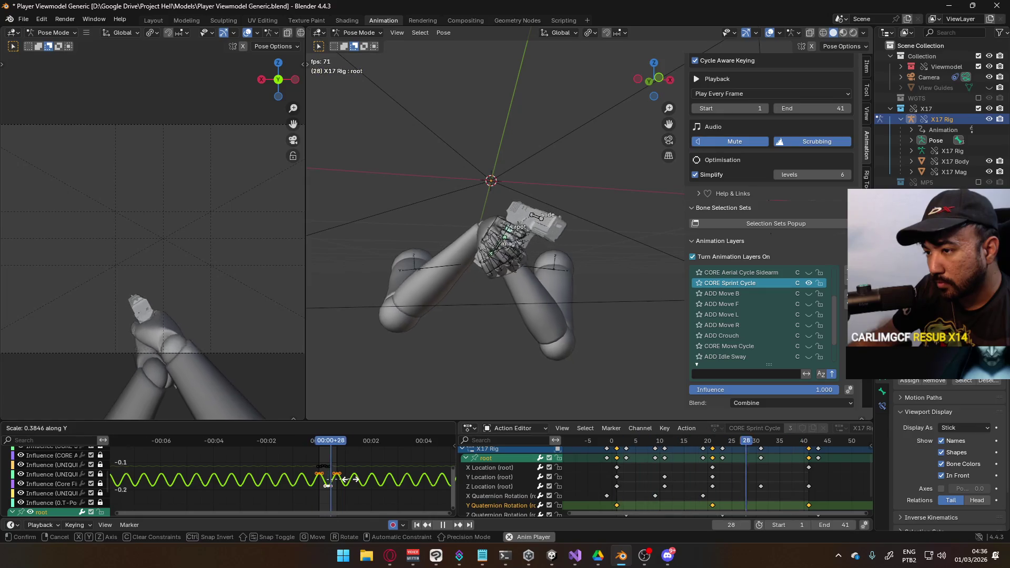
left_click(350, 480)
Step: Scale the root's X Quaternion Rotation curve vertically to a new swing height
left_click(511, 495)
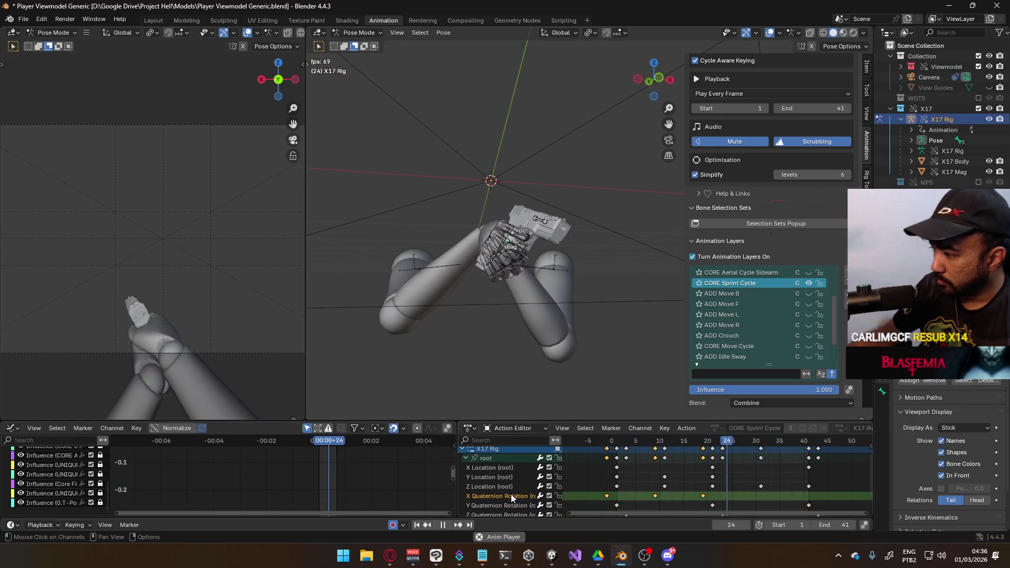
left_click(495, 458)
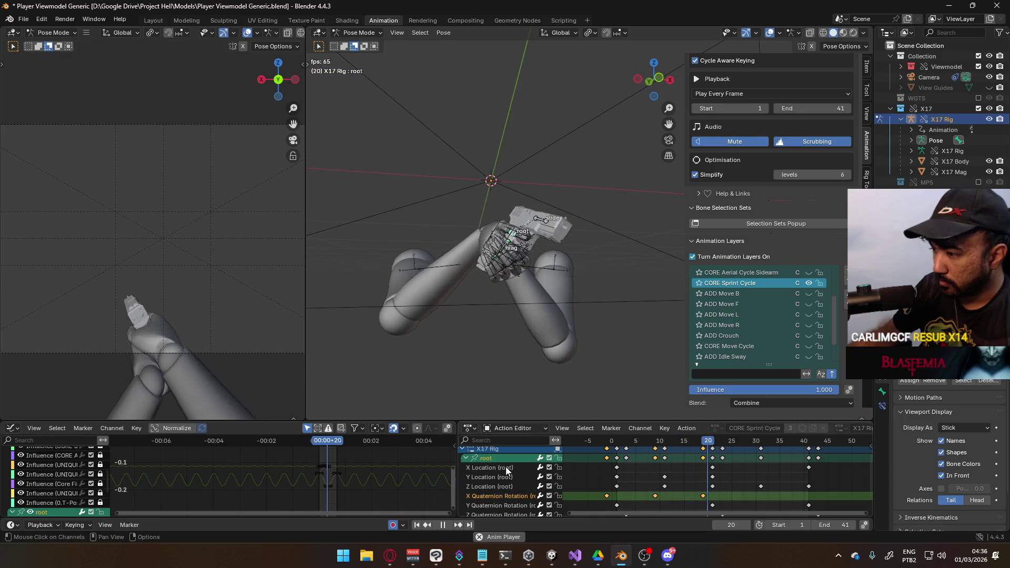
key("Home")
scroll(286, 488, "down", 5)
key("s")
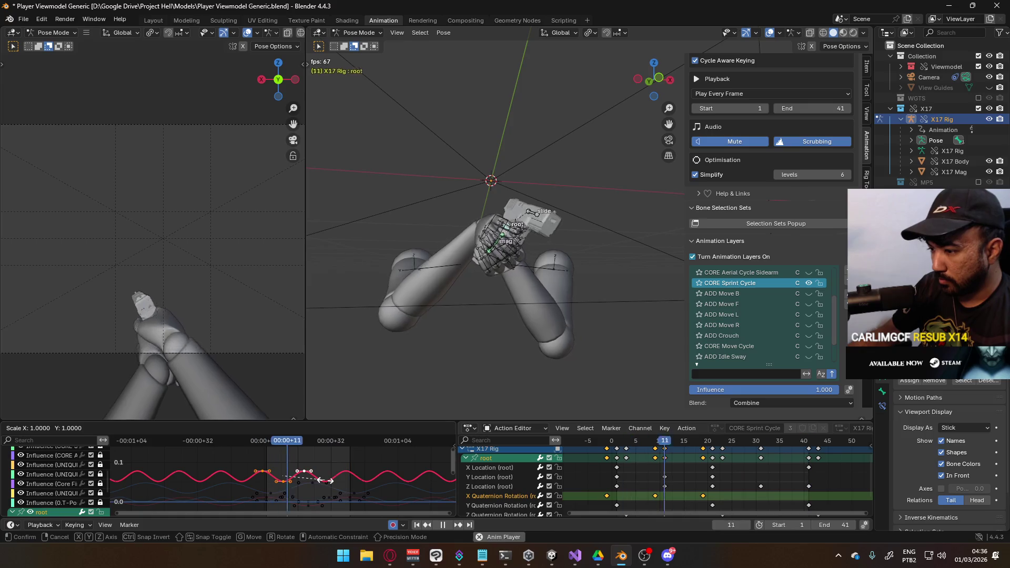
key("y")
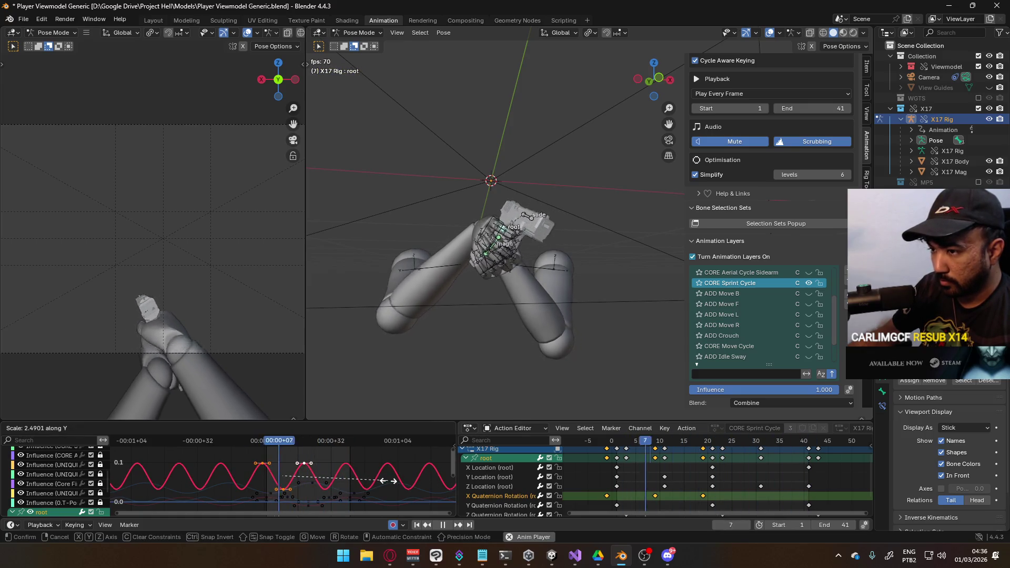
left_click(381, 480)
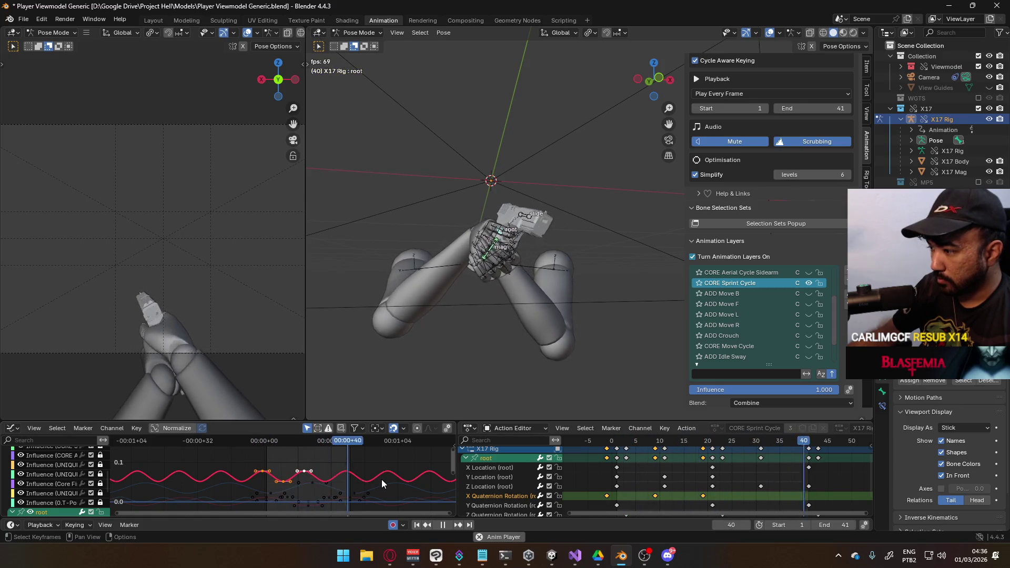
Step: Try shifting the rotation curve keys down twice, cancelling both attempts
key("g")
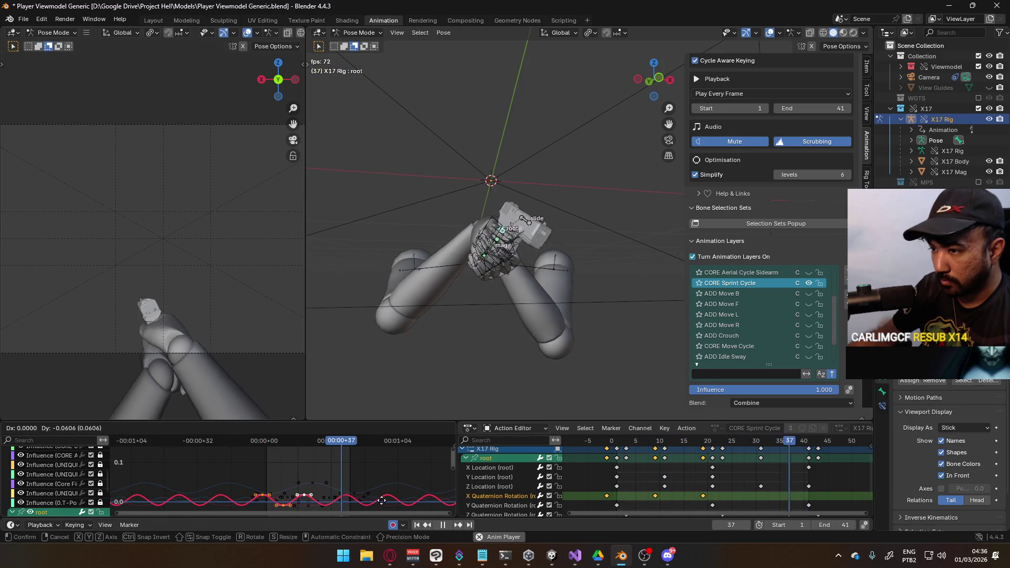
key("Escape")
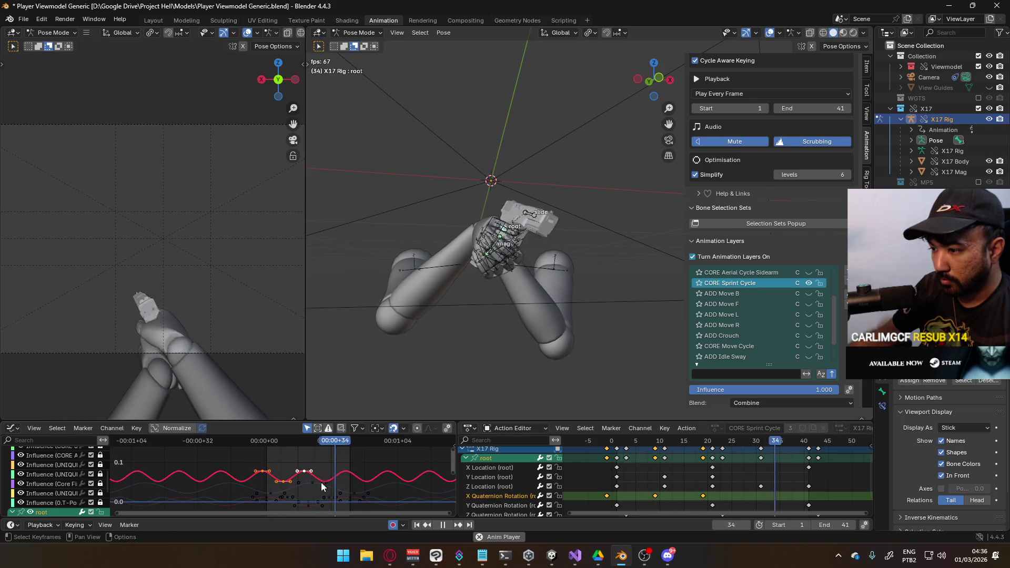
key("g")
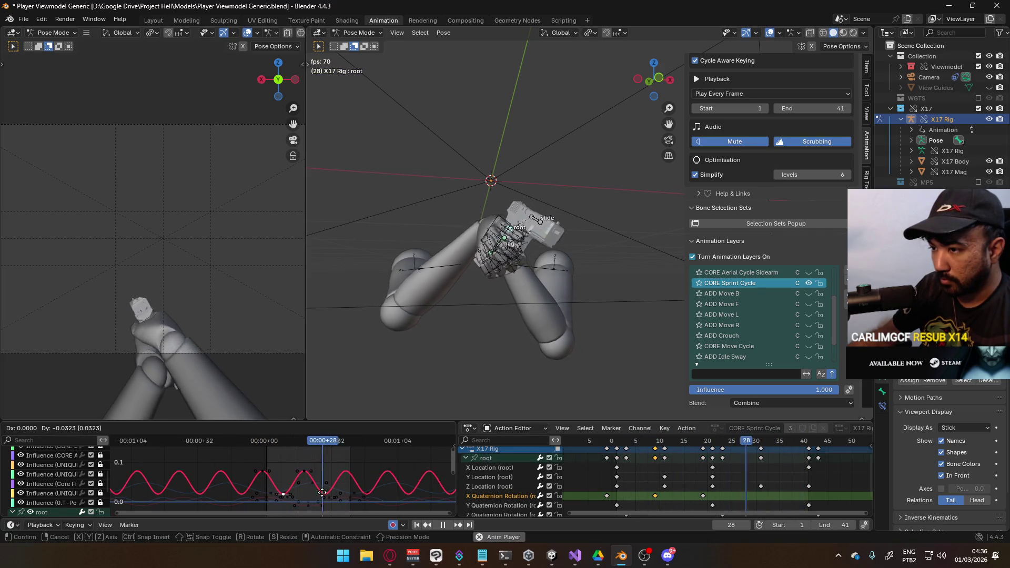
key("Escape")
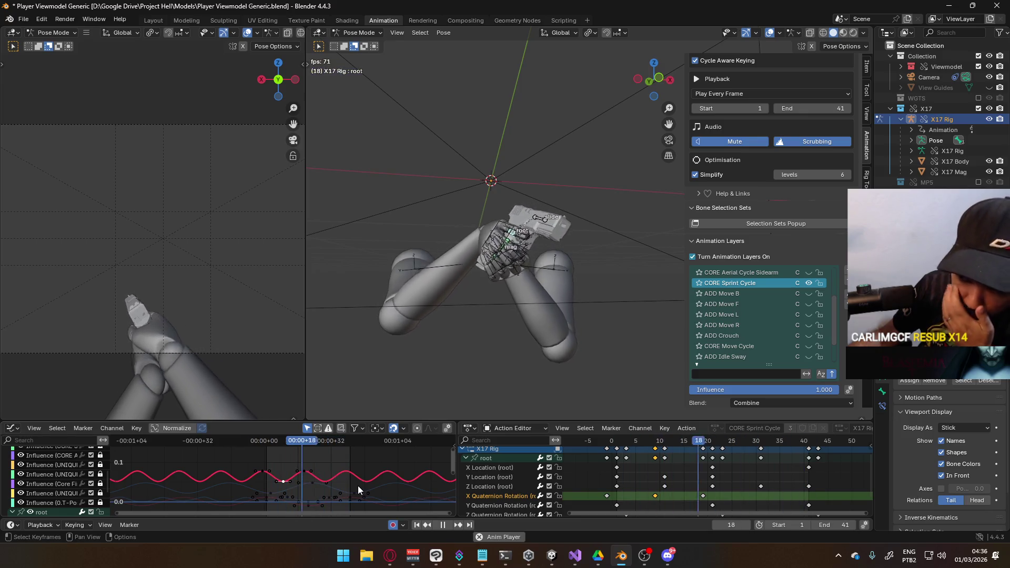
Step: Select the root's Z Location keys, including frame 30, and nudge them by about 0.002
left_click(490, 486)
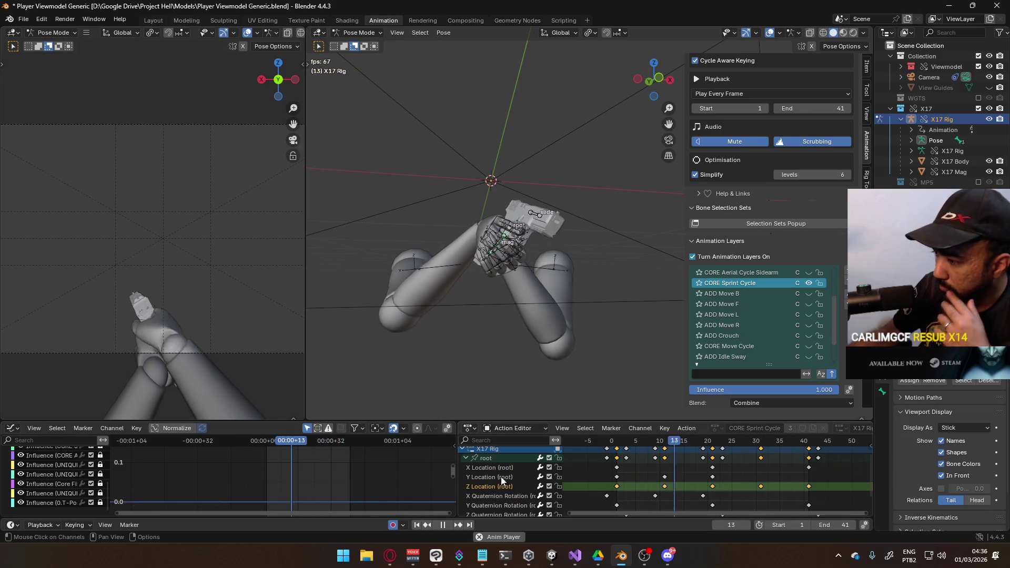
left_click(485, 459)
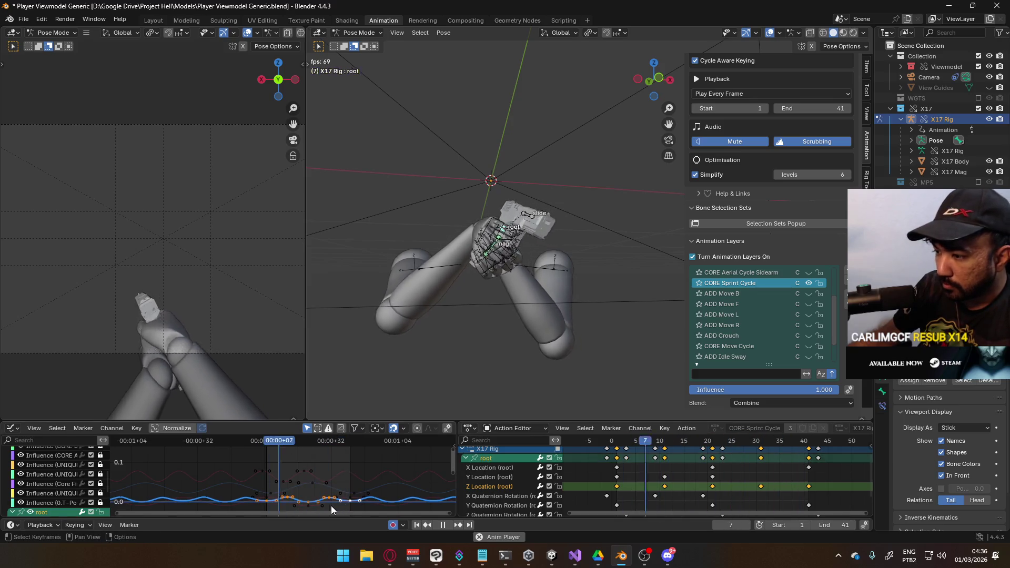
scroll(318, 488, "up", 4)
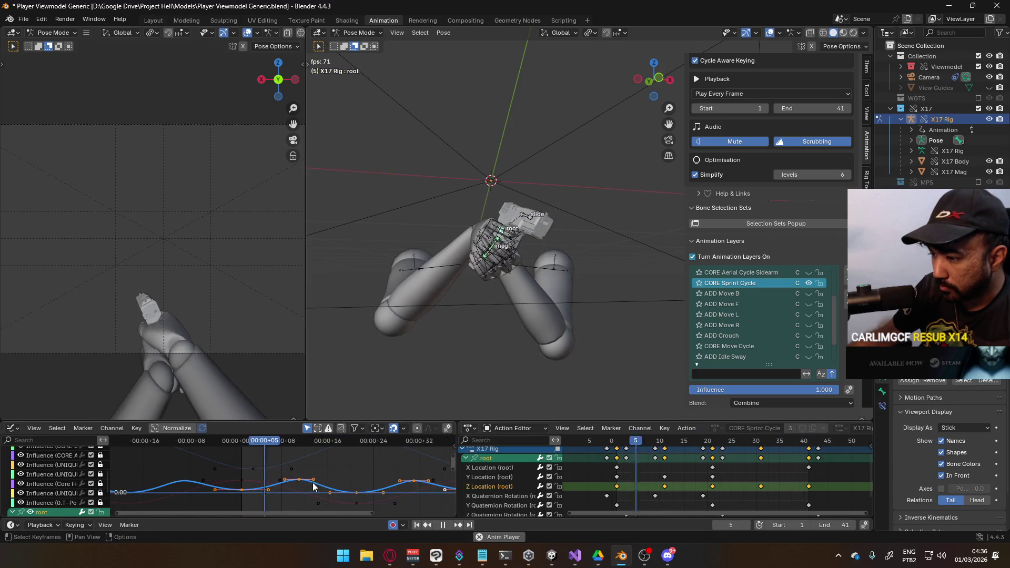
left_click(364, 485, "shift")
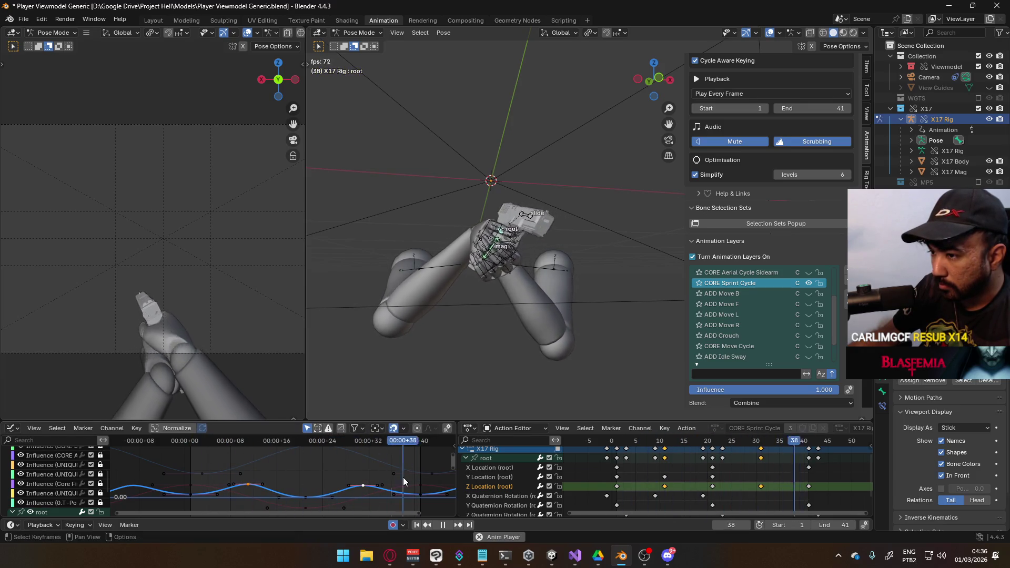
key("g")
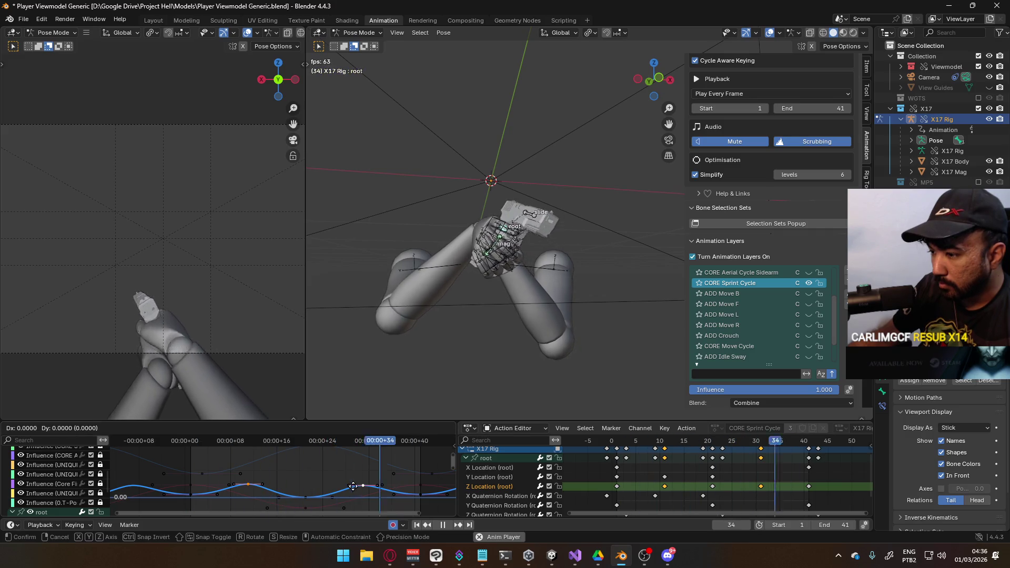
left_click(353, 479)
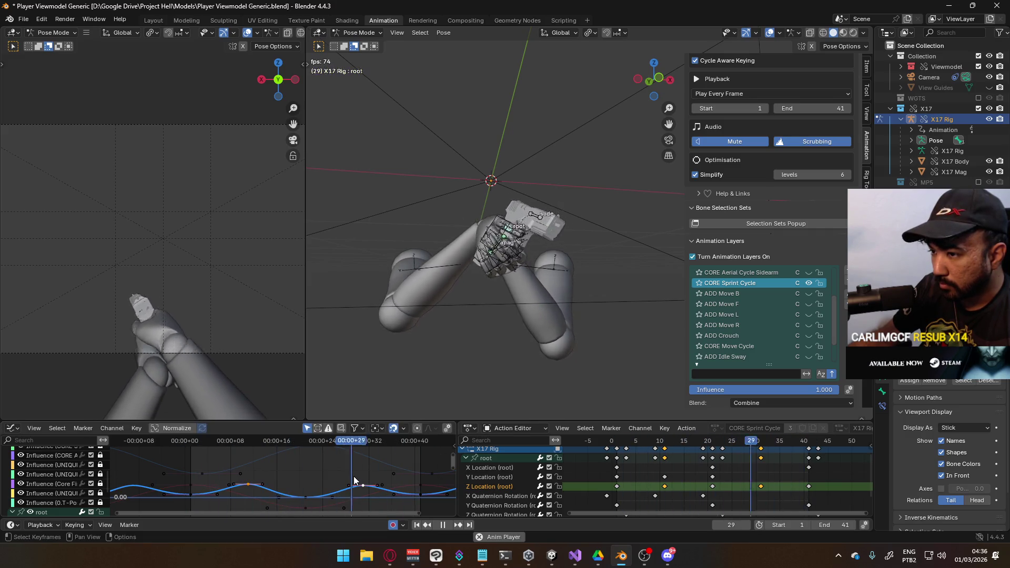
key("g")
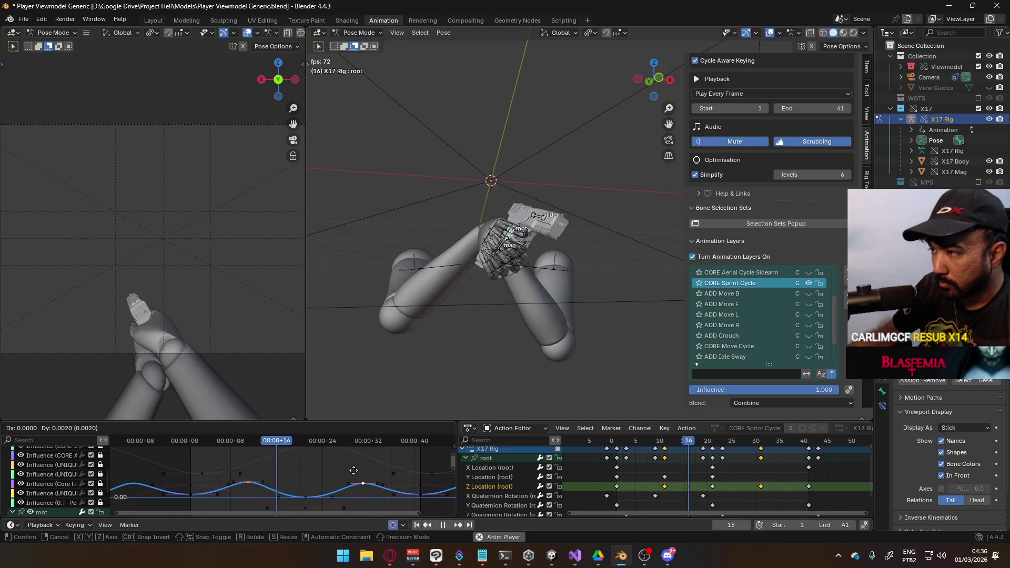
left_click(354, 474)
middle_click_drag(548, 295, 429, 319)
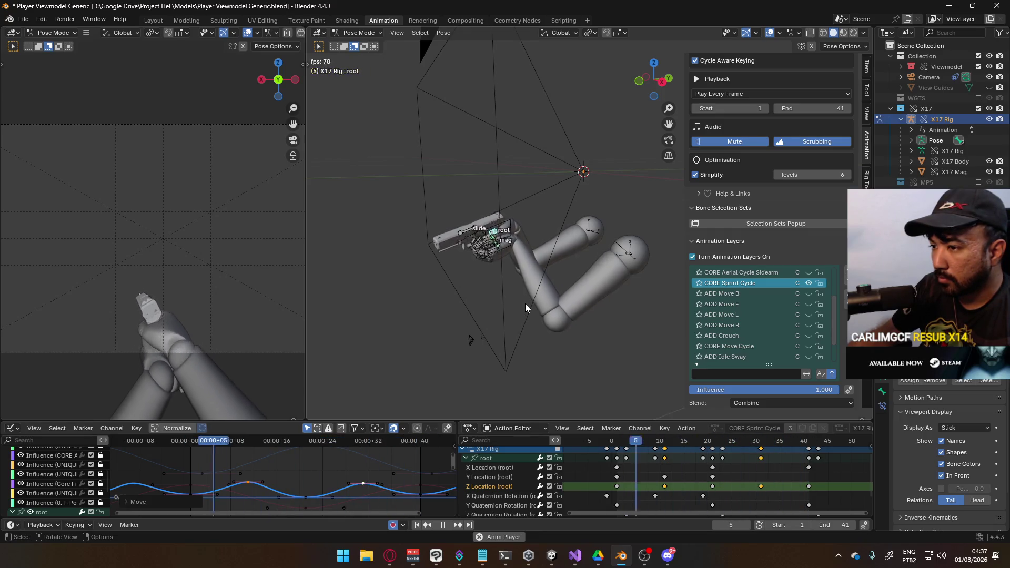
Step: Fit the root's Y Location curve in view and offset its keys vertically
scroll(803, 297, "down", 3)
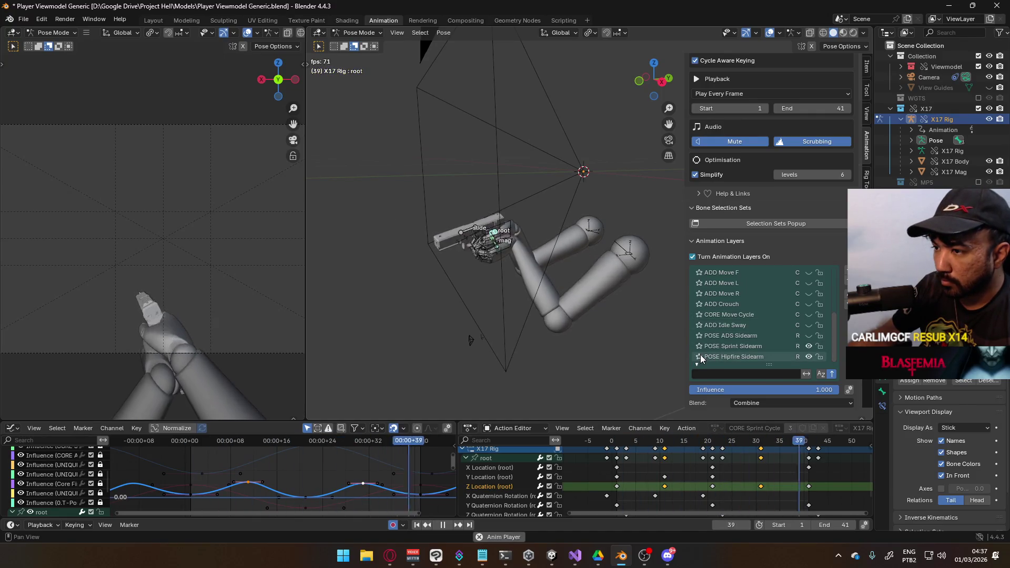
left_click(513, 478)
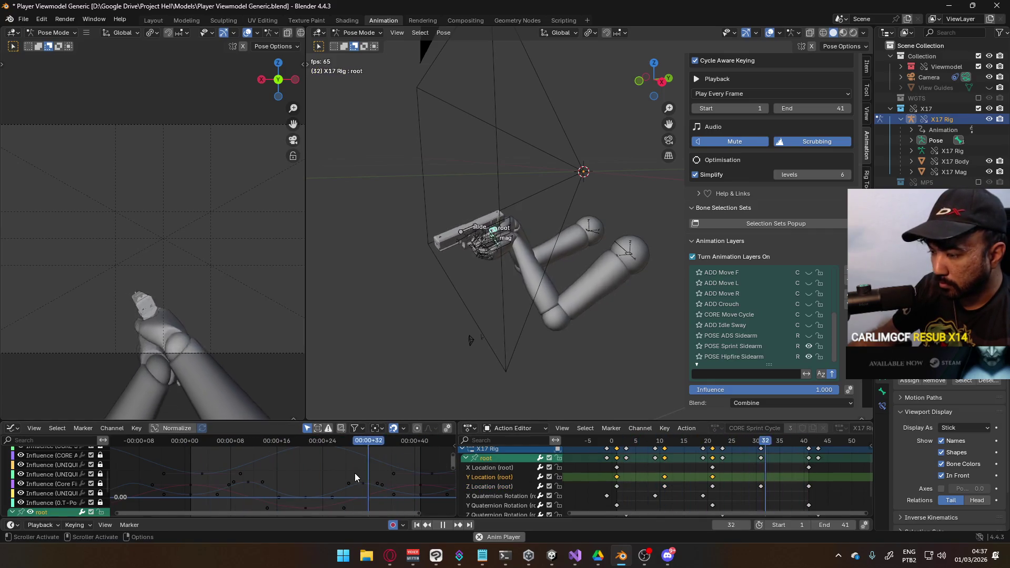
key("Home")
scroll(346, 474, "down", 5)
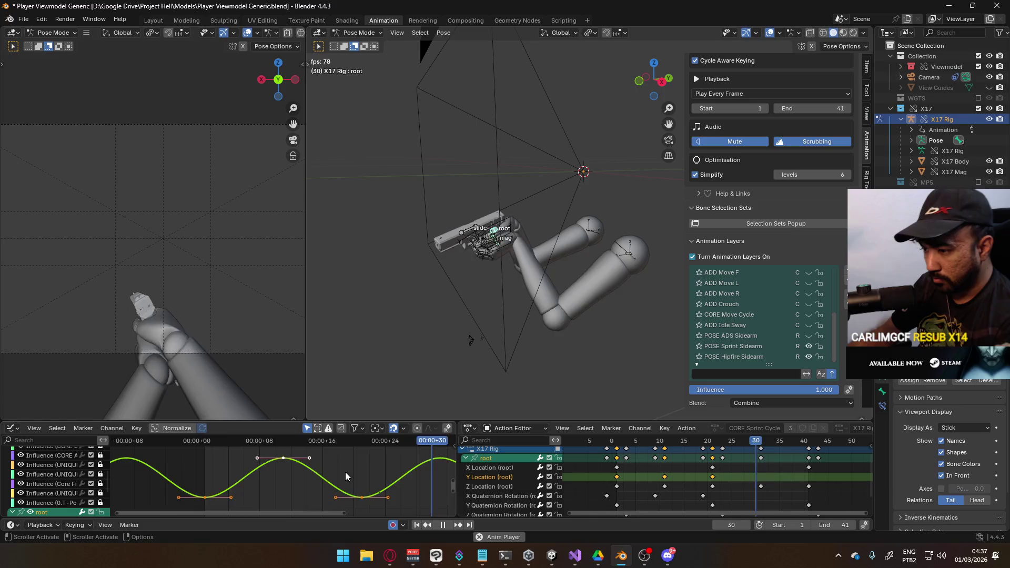
key("g")
key("y")
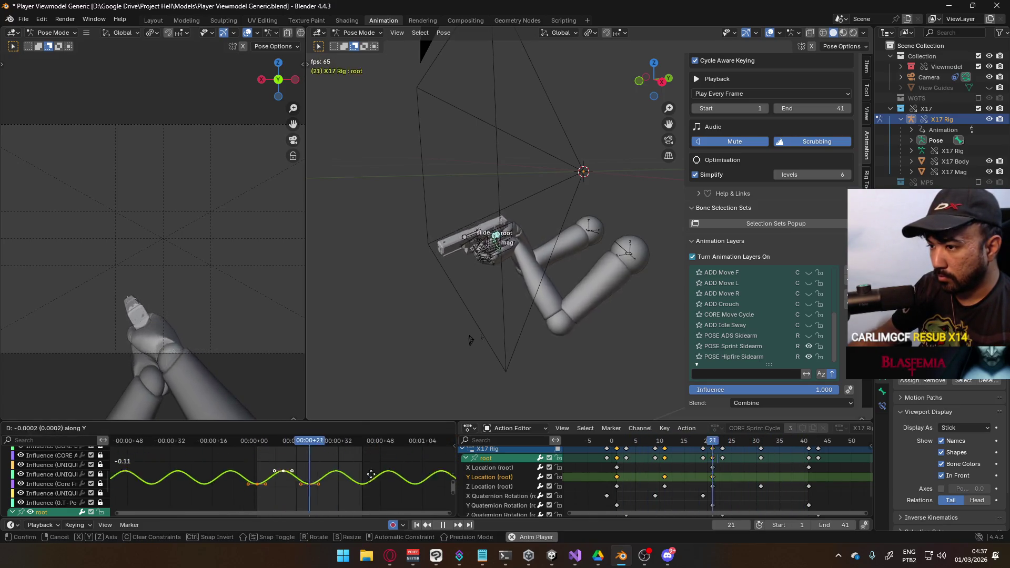
left_click(339, 442)
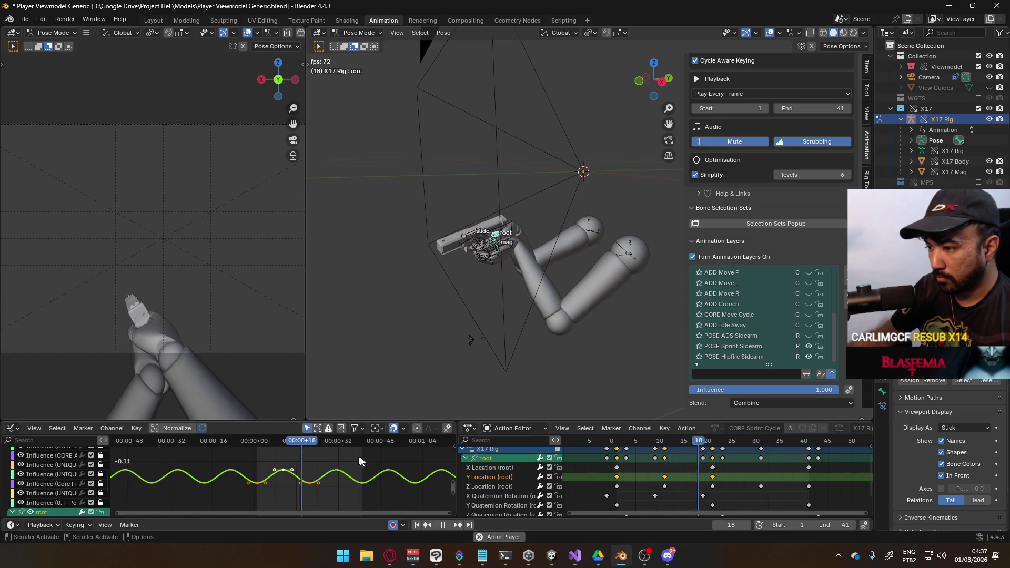
Step: Raise the Y Location curve, then lower the root curve slightly
scroll(390, 472, "up", 5)
scroll(383, 479, "down", 3)
key("g")
key("y")
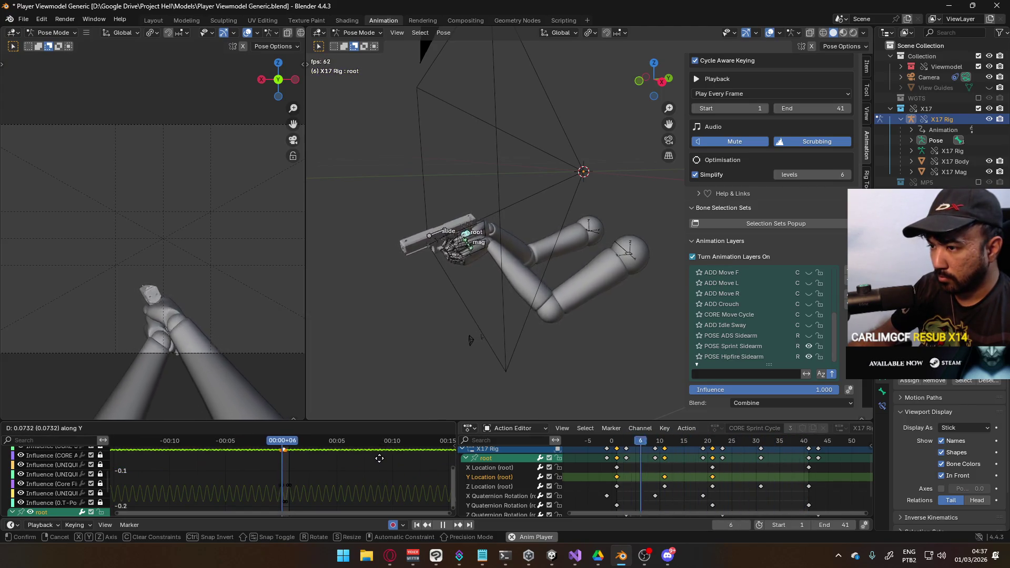
right_click(380, 459)
key("g")
key("y")
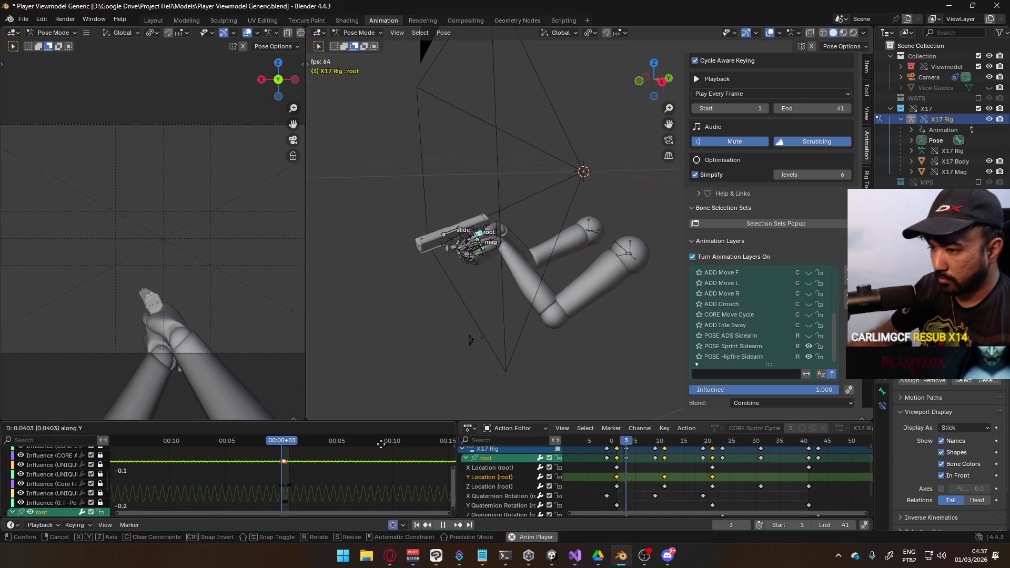
left_click(384, 509)
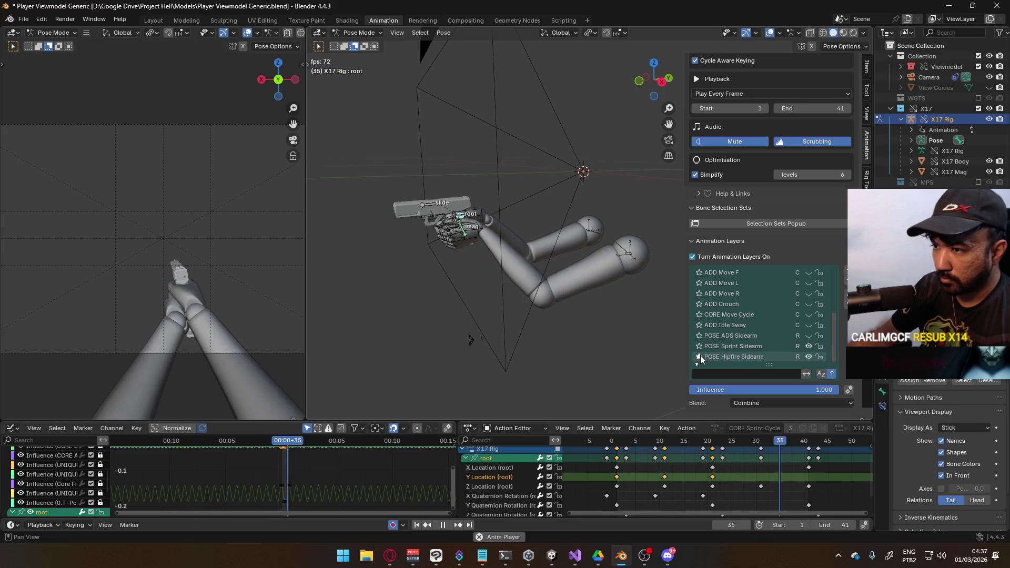
key("g")
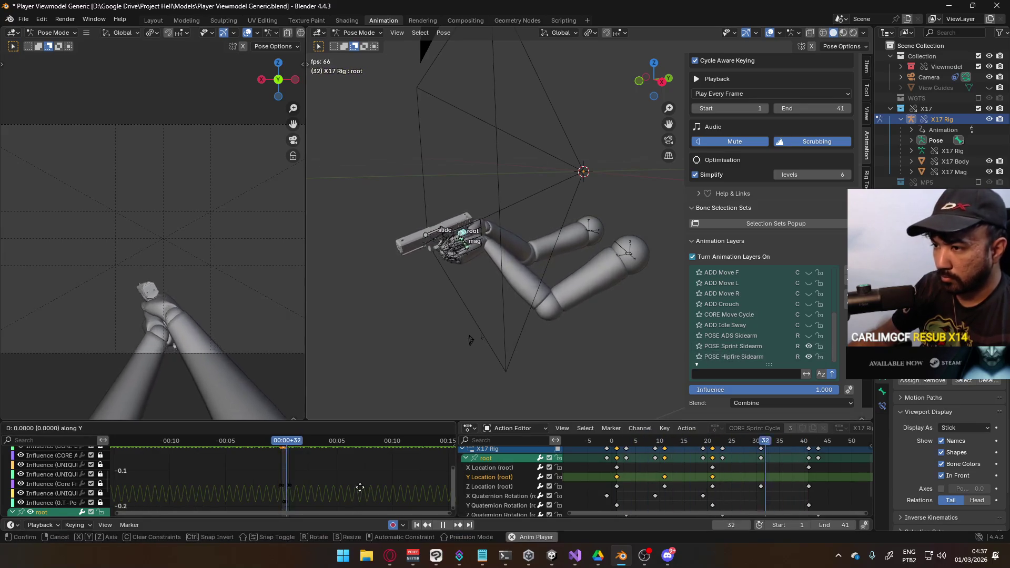
left_click(360, 498)
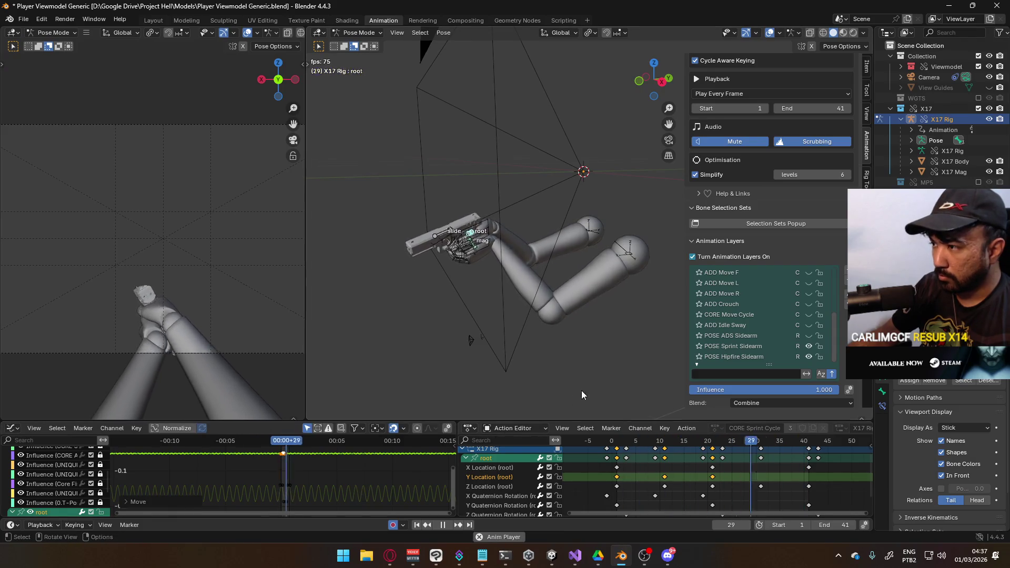
Step: Inspect the root's Z Location, full root group, and Y Location curves
left_click(512, 487)
left_click(495, 459)
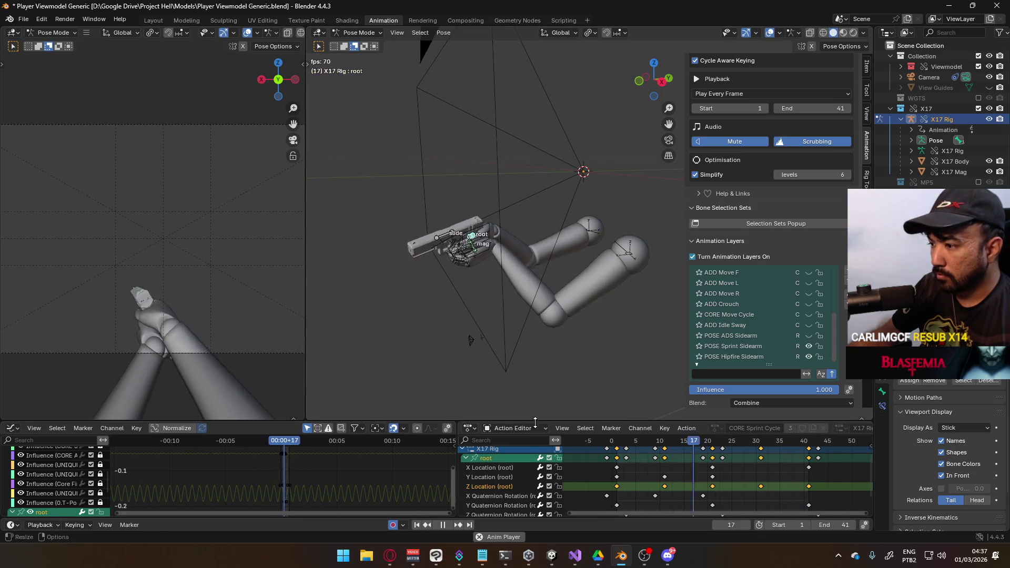
left_click(507, 478)
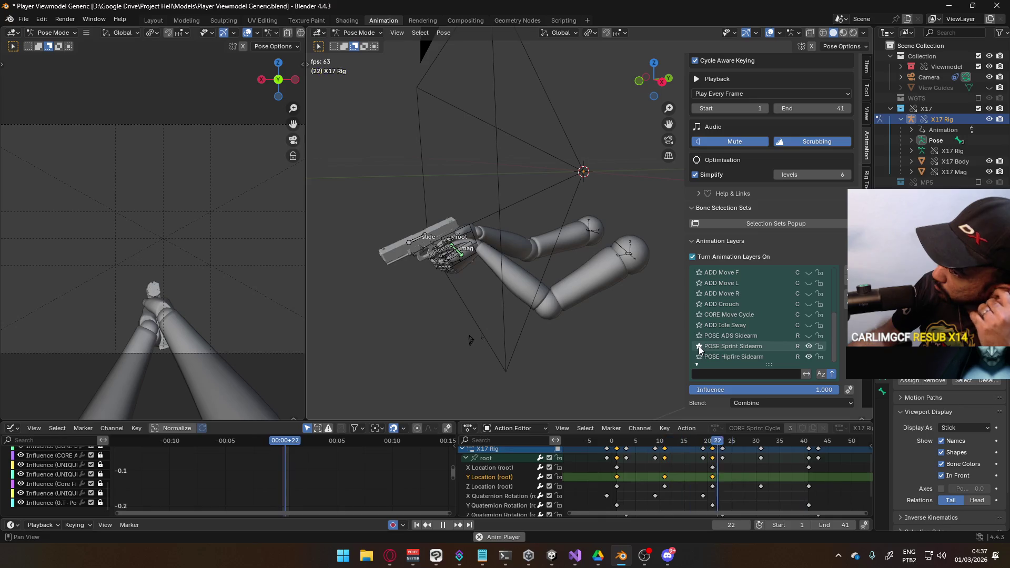
Step: Preview POSE Sprint Sidearm, return to CORE Sprint Cycle, and select Y Quaternion Rotation
left_click(732, 348)
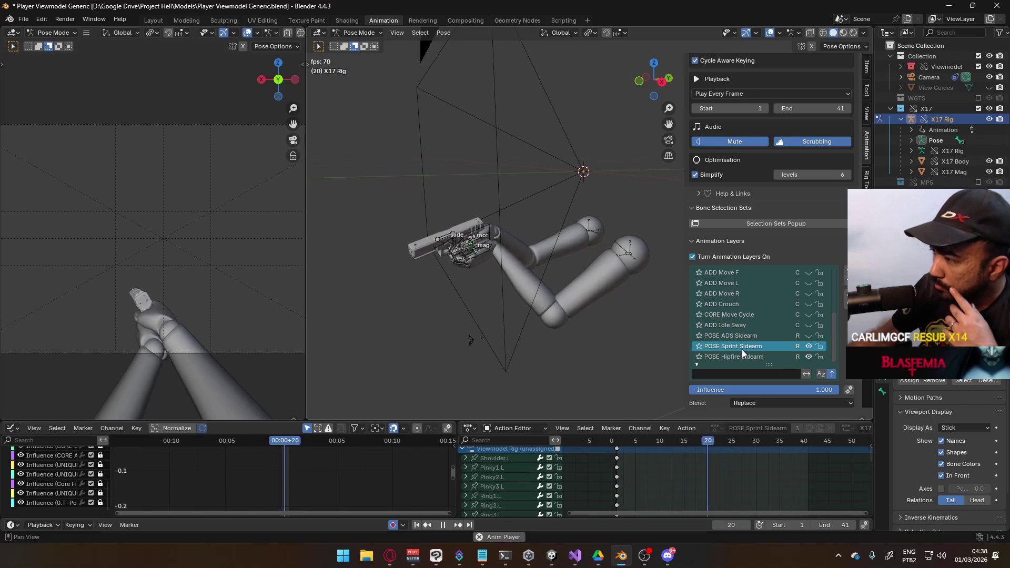
scroll(750, 329, "up", 4)
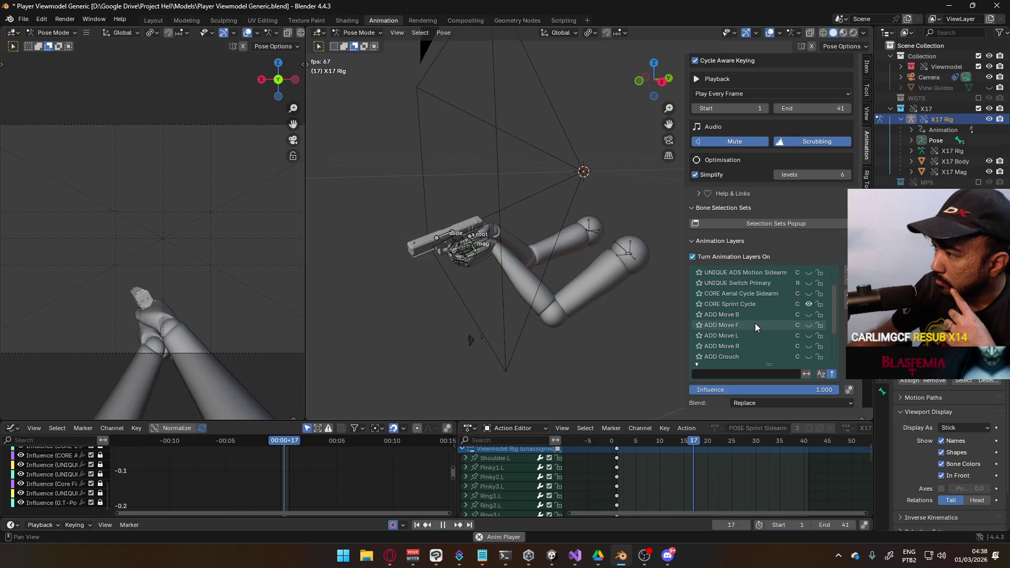
left_click(744, 305)
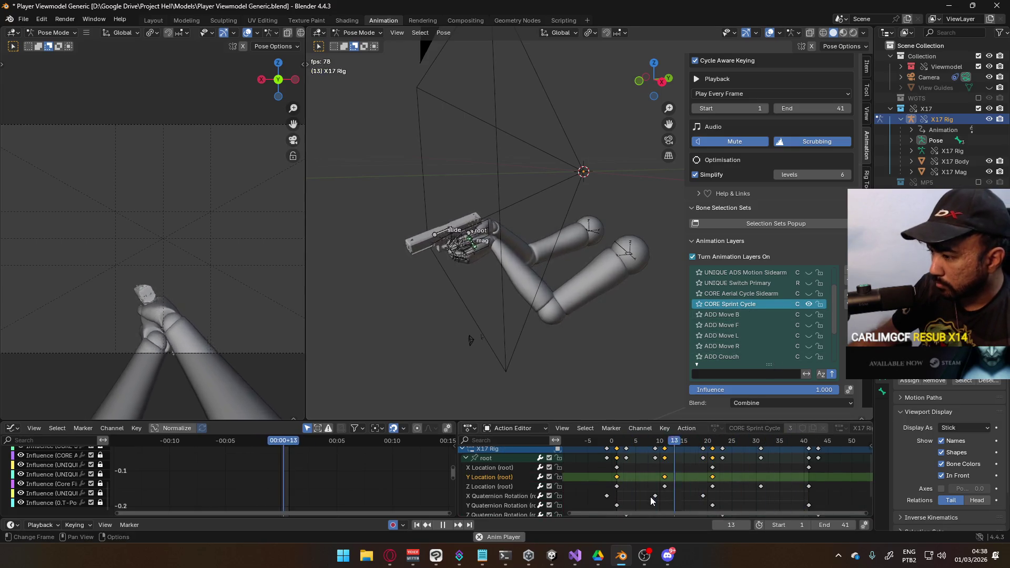
scroll(651, 500, "down", 2)
middle_click_drag(651, 500, 649, 481)
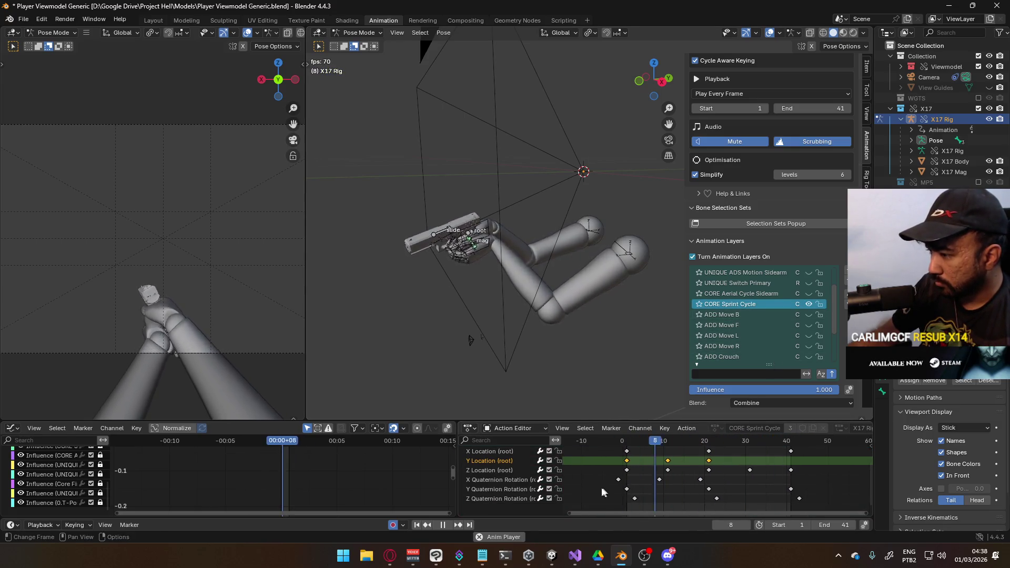
left_click(518, 490)
scroll(507, 468, "up", 1)
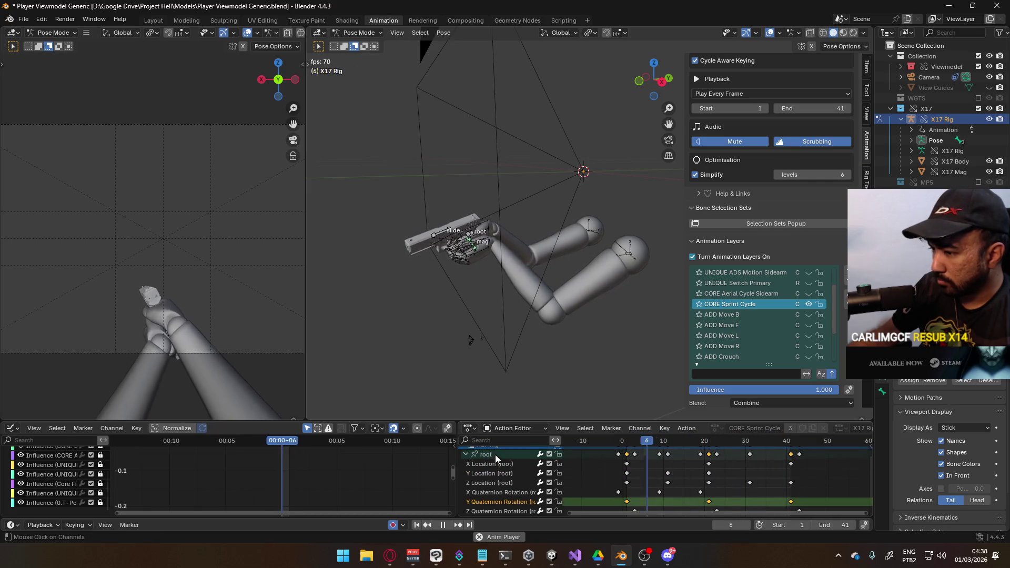
Step: Move the root group's rotation keys earlier and higher in the graph
left_click(494, 455)
scroll(344, 466, "down", 2)
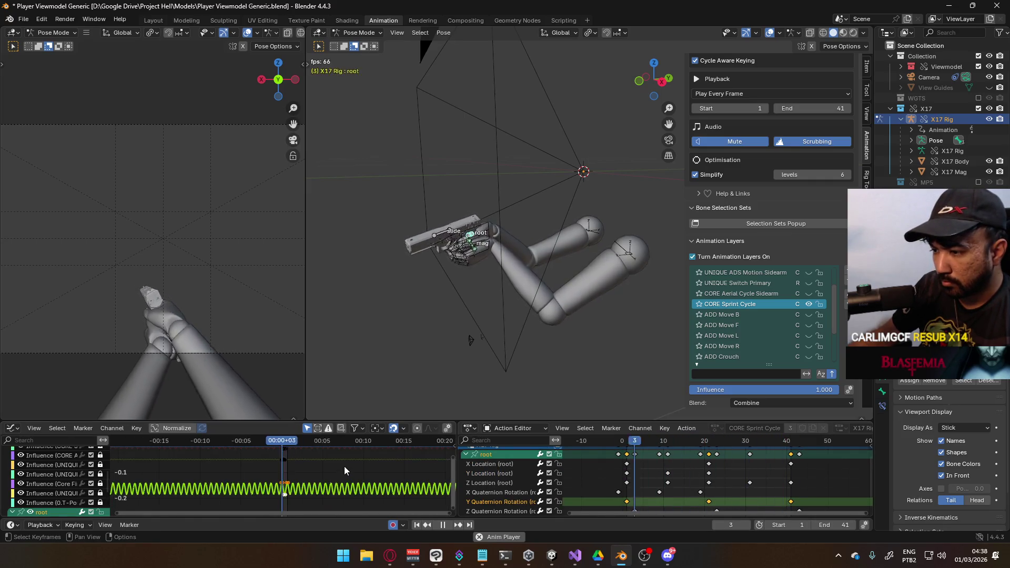
key("g")
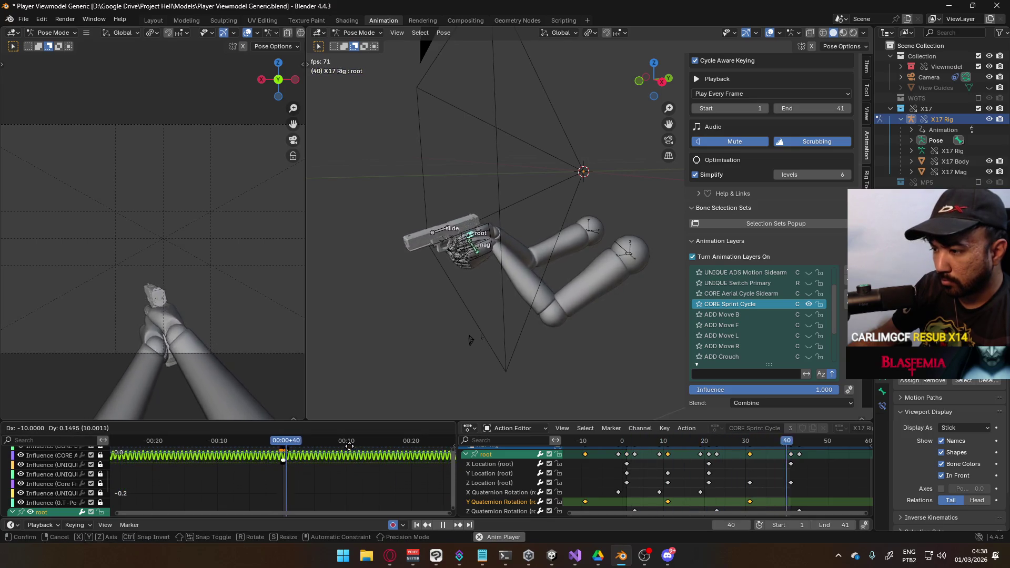
mouse_move(349, 444)
left_click(330, 457)
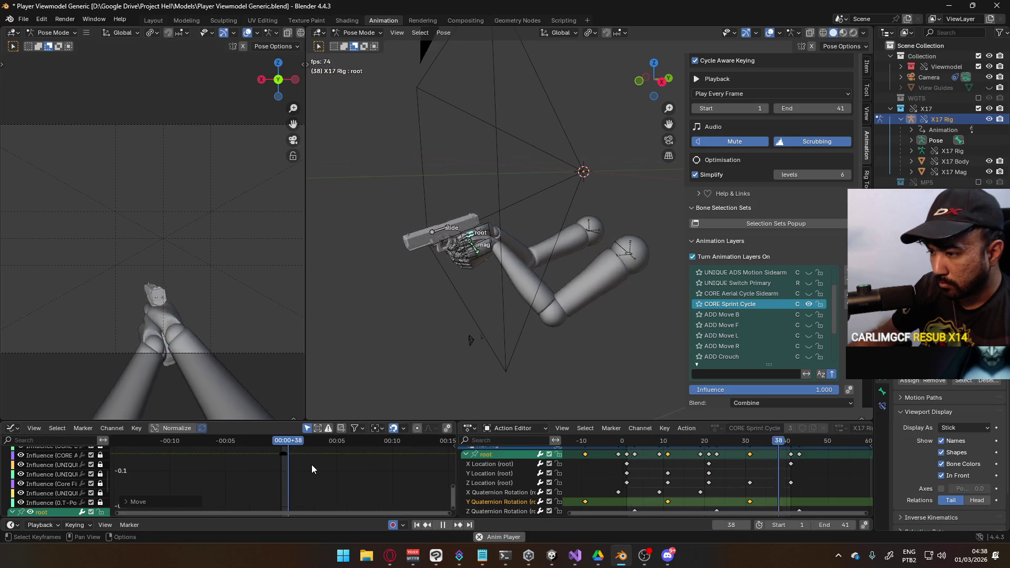
scroll(312, 465, "up", 3)
scroll(305, 464, "up", 3)
scroll(331, 450, "up", 2)
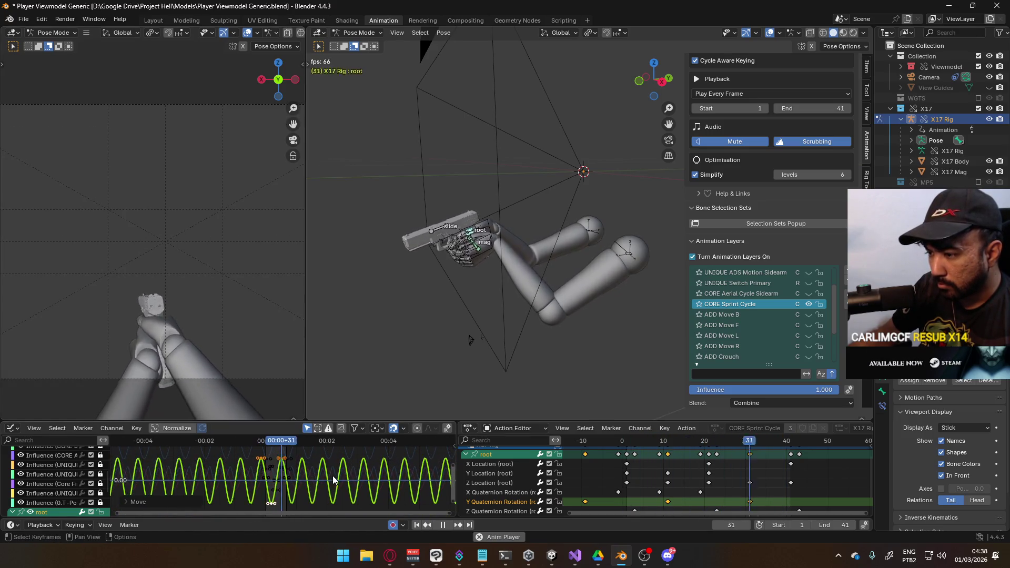
key("g")
left_click(333, 476)
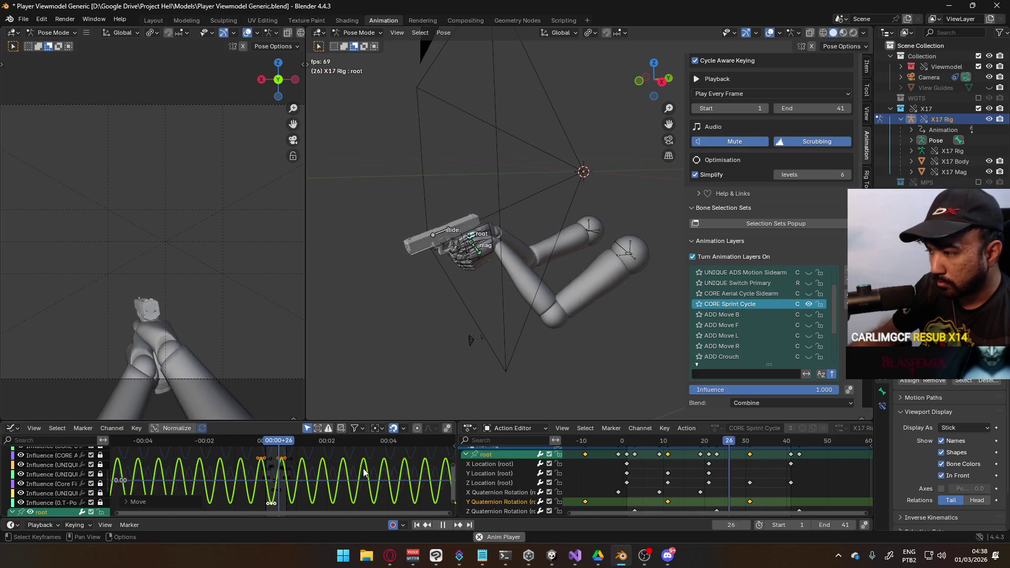
Step: Scale the root keys vertically, then offset their values along Y
key("s")
key("y")
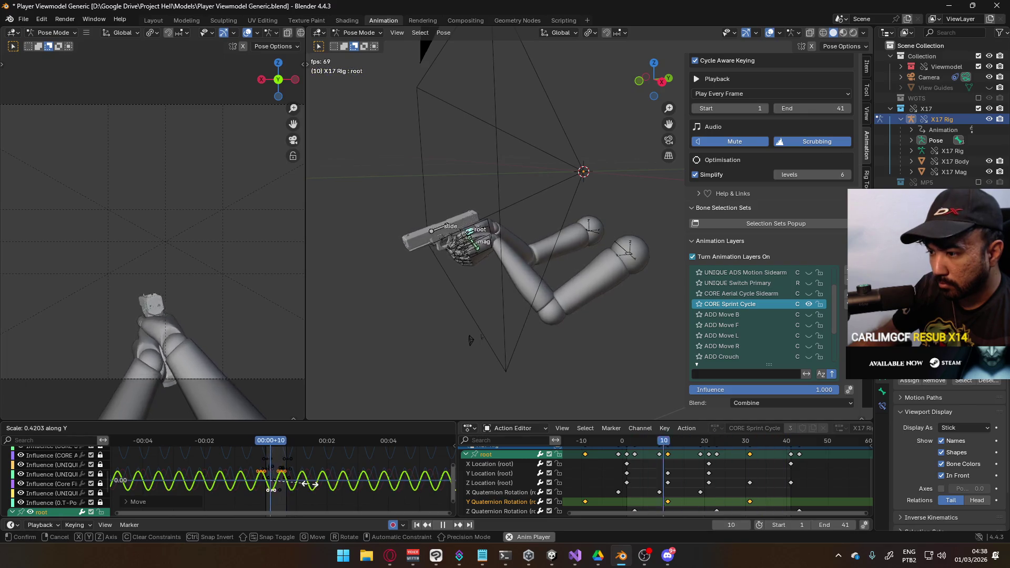
key("g")
key("y")
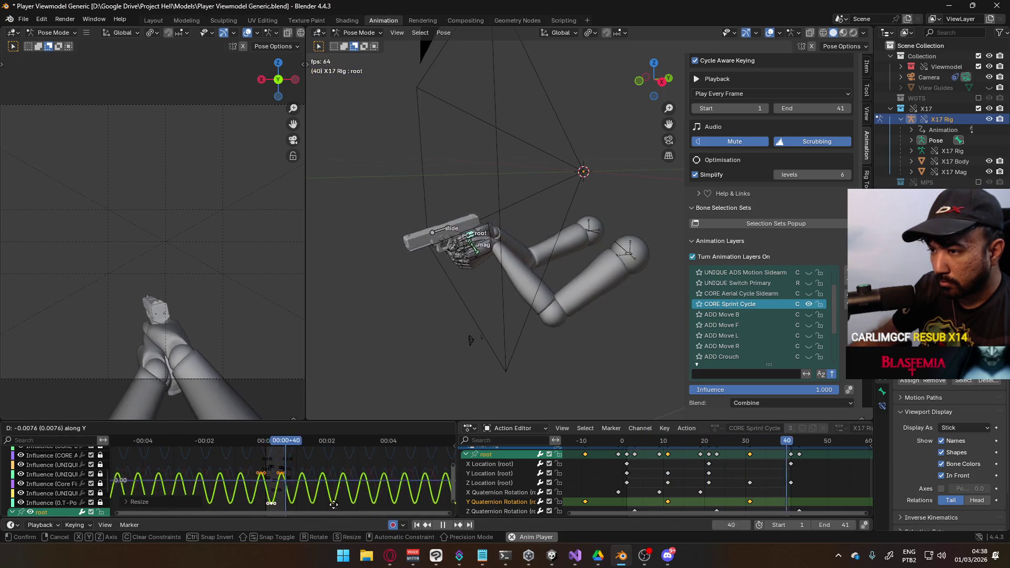
left_click(333, 499)
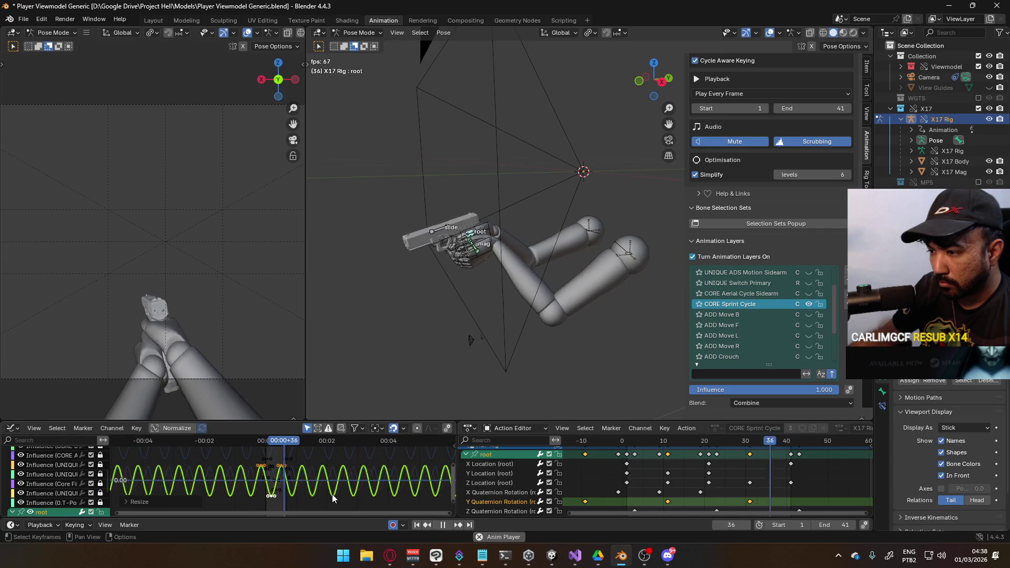
key("g")
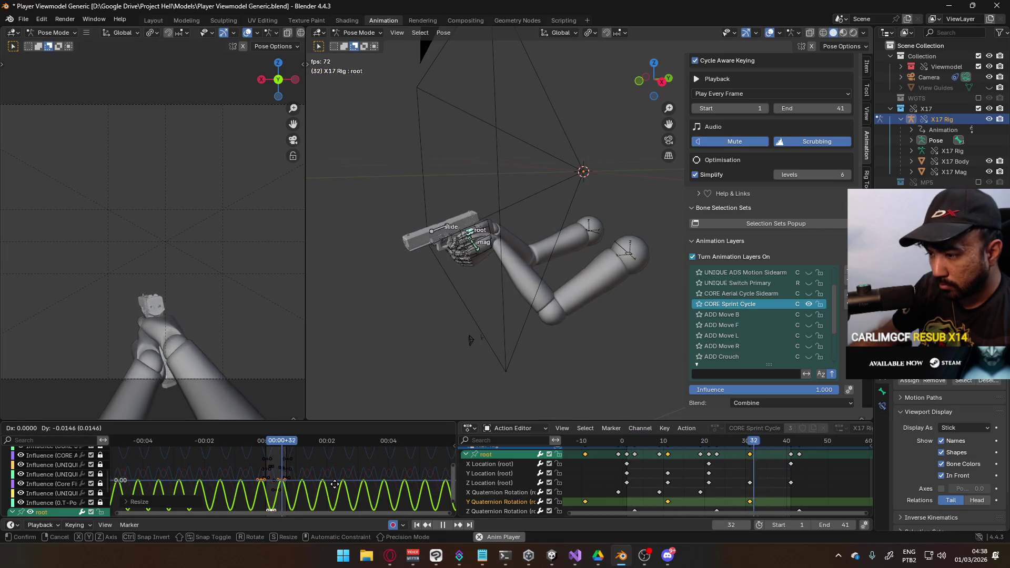
left_click(335, 483)
Step: Box-select Y Quaternion Rotation keys and shift them to a new height
scroll(330, 493, "down", 2)
left_click_drag(325, 497, 262, 501)
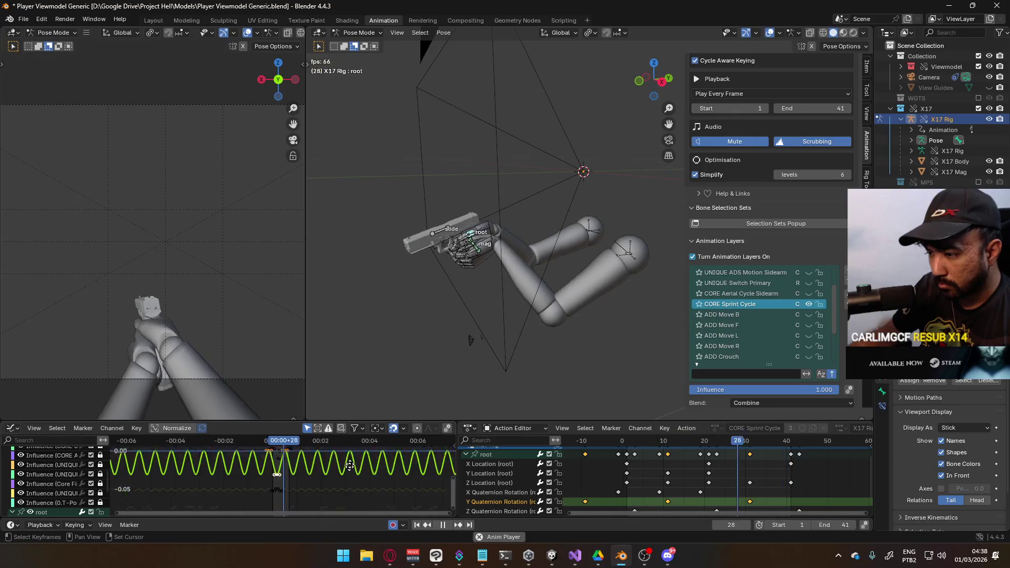
key("g")
key("y")
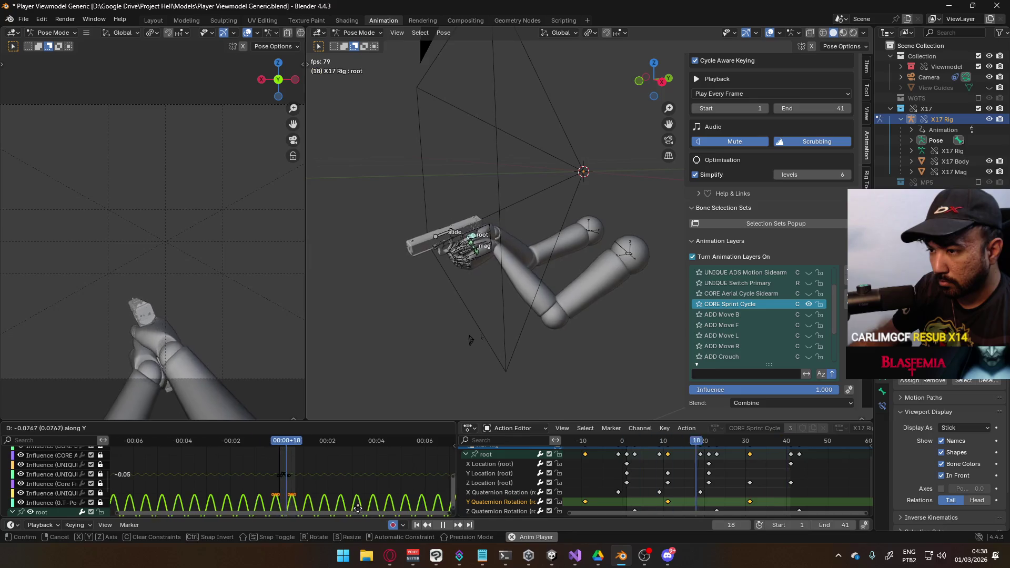
left_click(355, 482)
left_click_drag(324, 501, 269, 484)
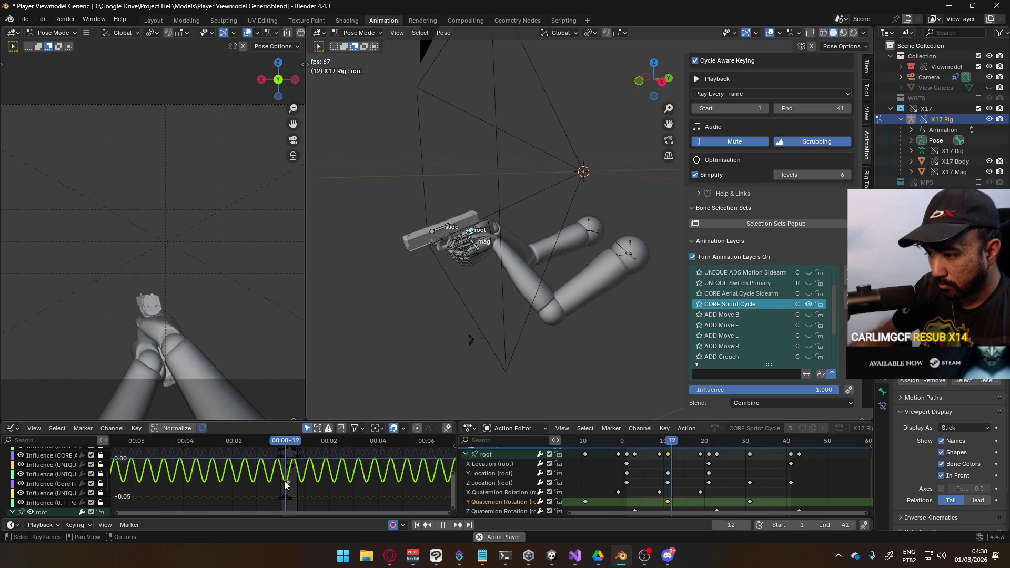
key("g")
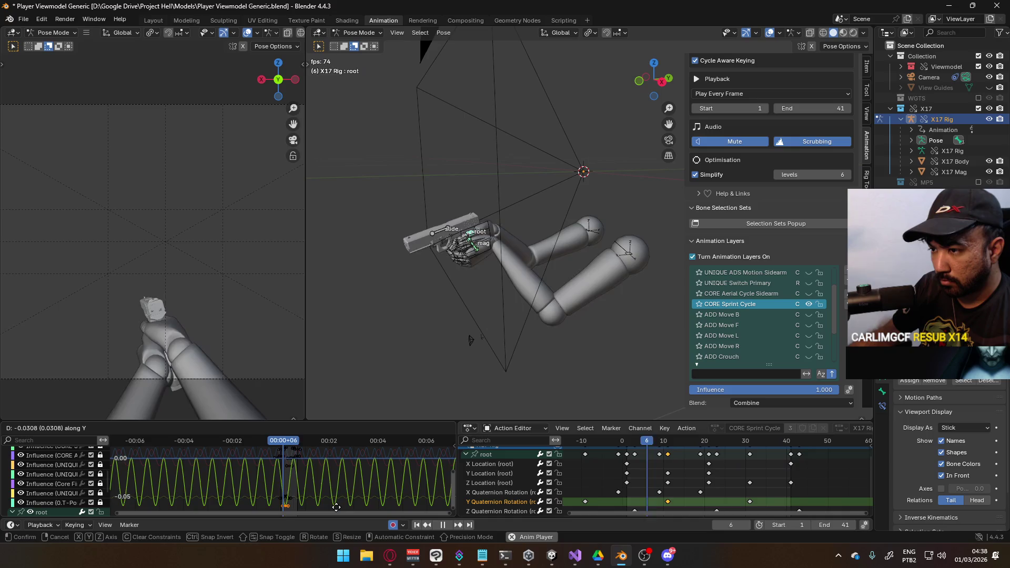
key("Escape")
mouse_move(708, 483)
middle_mouse_down()
mouse_move(706, 462)
mouse_move(732, 476)
middle_mouse_up()
scroll(753, 490, "down", 2)
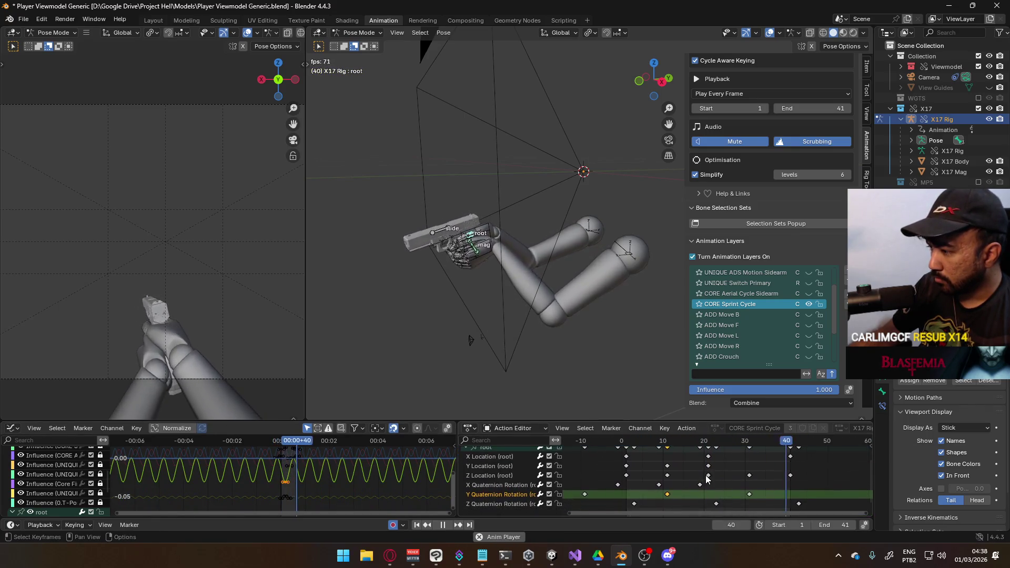
Step: Give the root rotation keys Auto Clamped handles, shift them +10 frames, and scrub to check
key("v")
left_click(729, 486)
key("g")
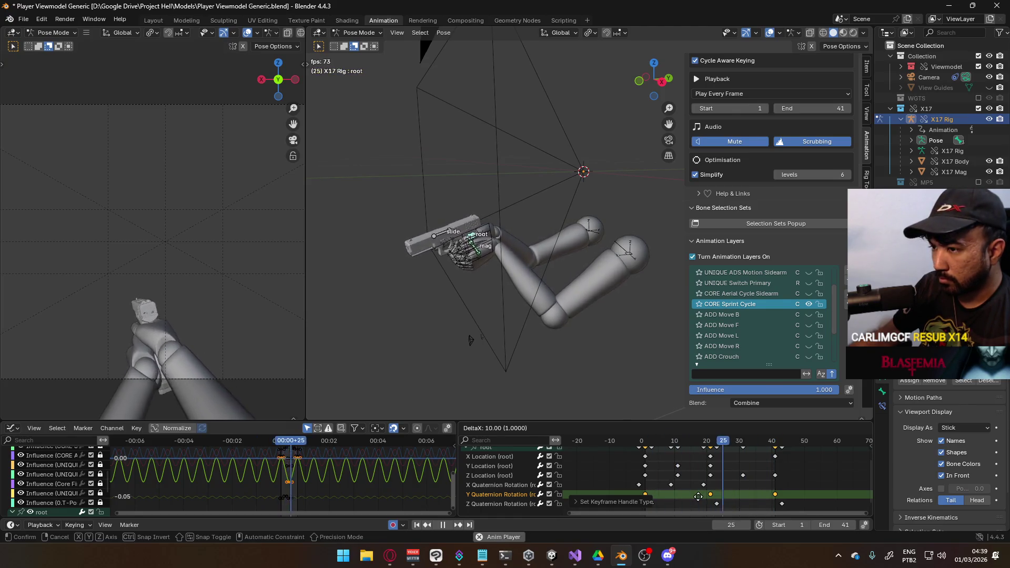
left_click(699, 496)
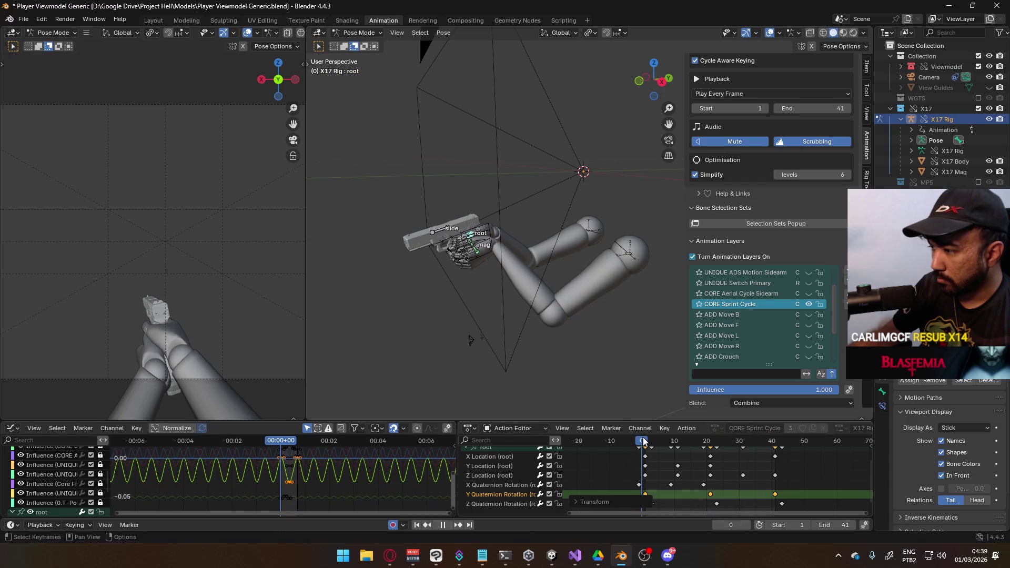
mouse_move(695, 438)
left_mouse_down()
mouse_move(705, 438)
mouse_move(649, 442)
left_mouse_up()
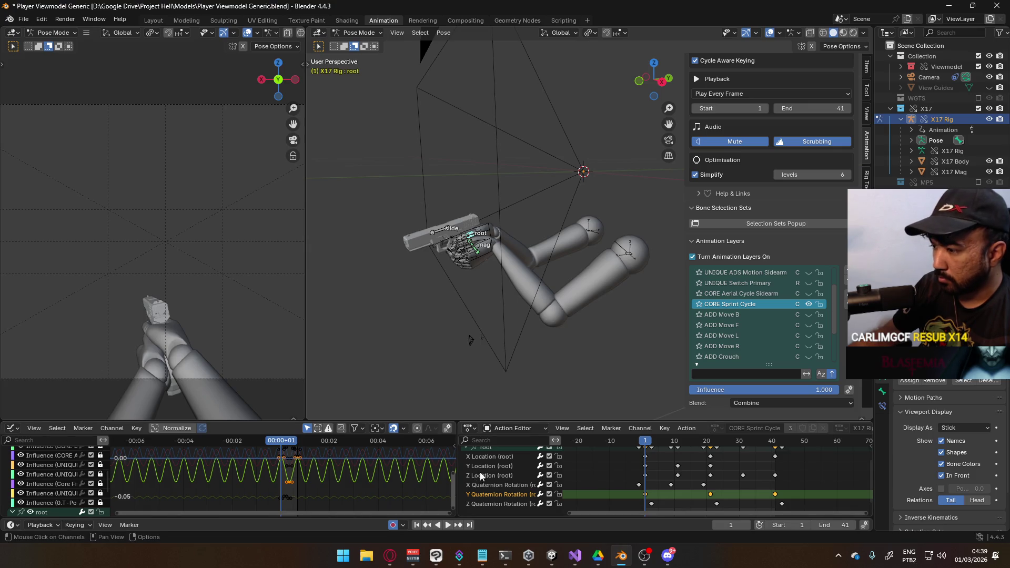
left_click(489, 449)
Step: Flip the selected root rotation keys vertically (scale Y by -1) and play the loop
type("sy-1")
key("Return")
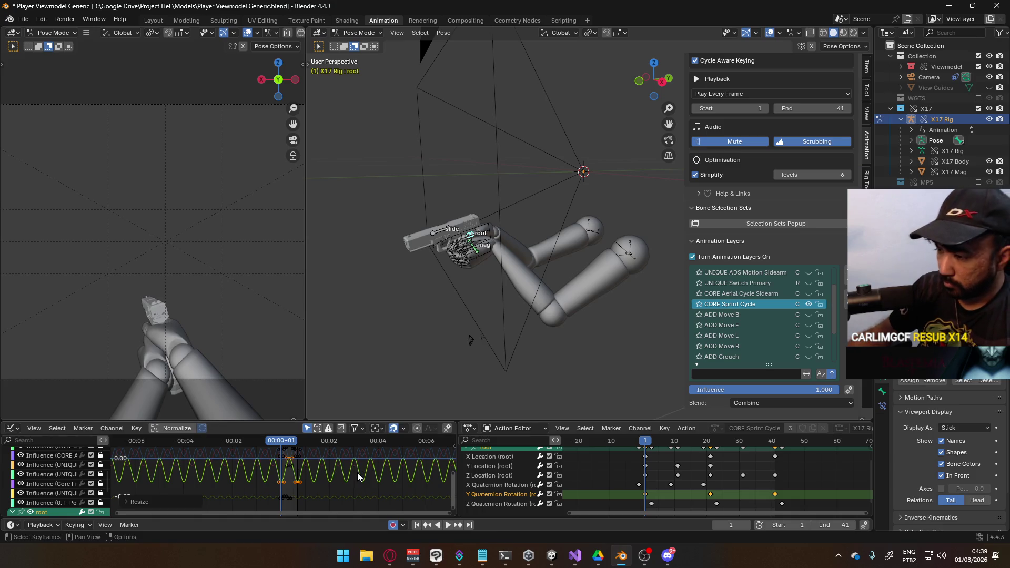
key("space")
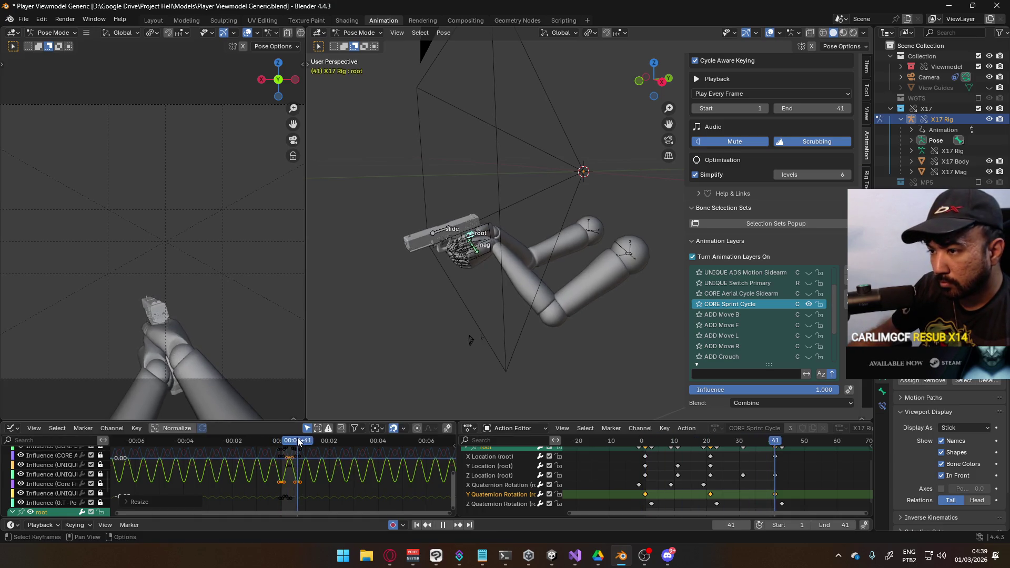
left_click_drag(282, 443, 281, 444)
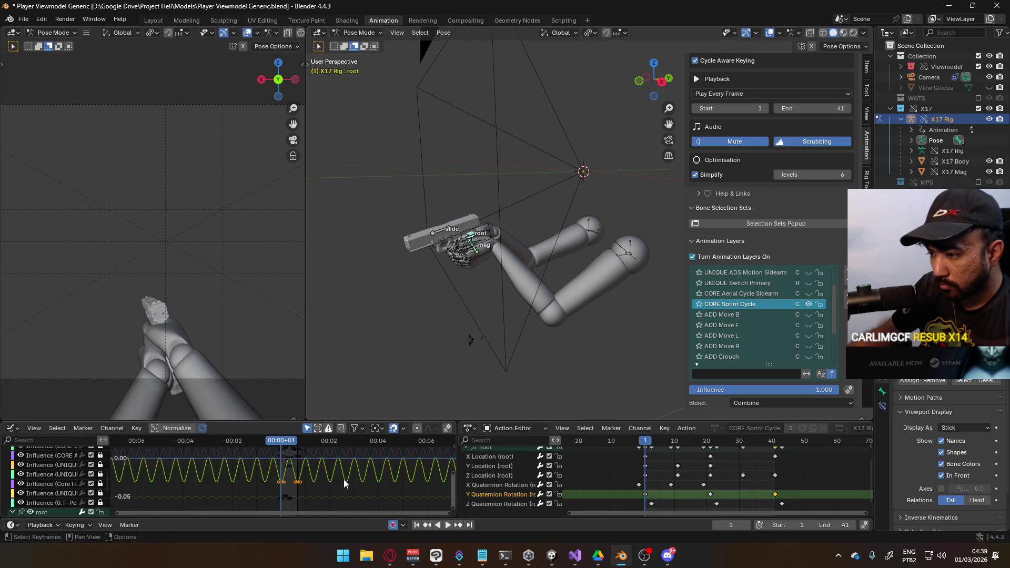
Step: Offset the selected root rotation curve vertically to a new value level
key("g")
key("y")
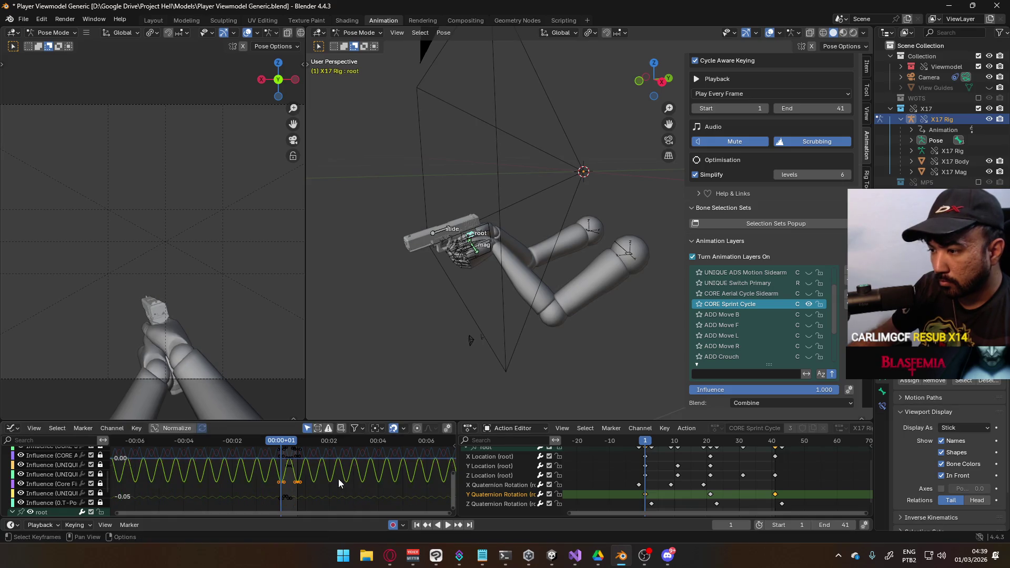
scroll(339, 481, "down", 2)
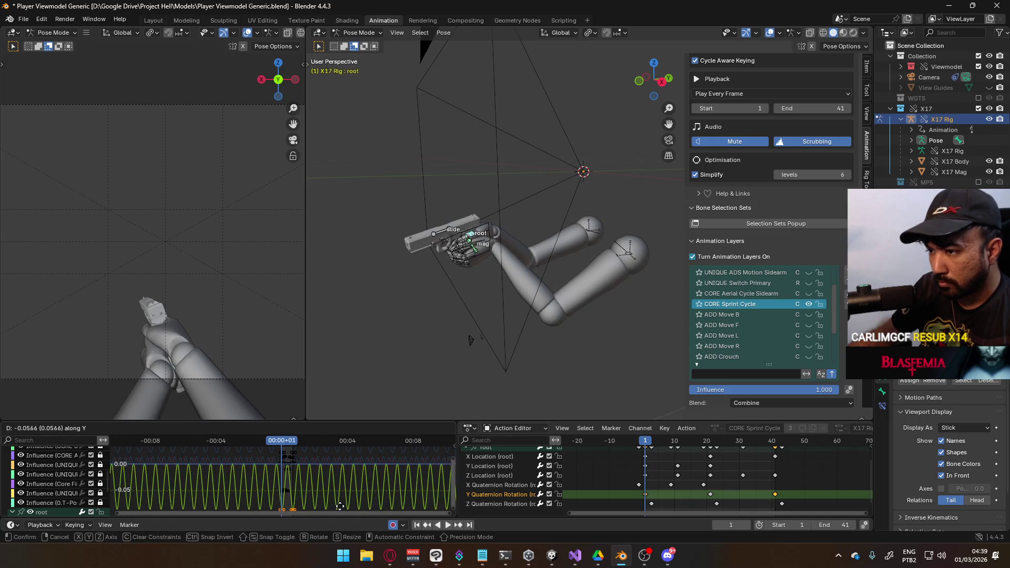
key("y")
key("y")
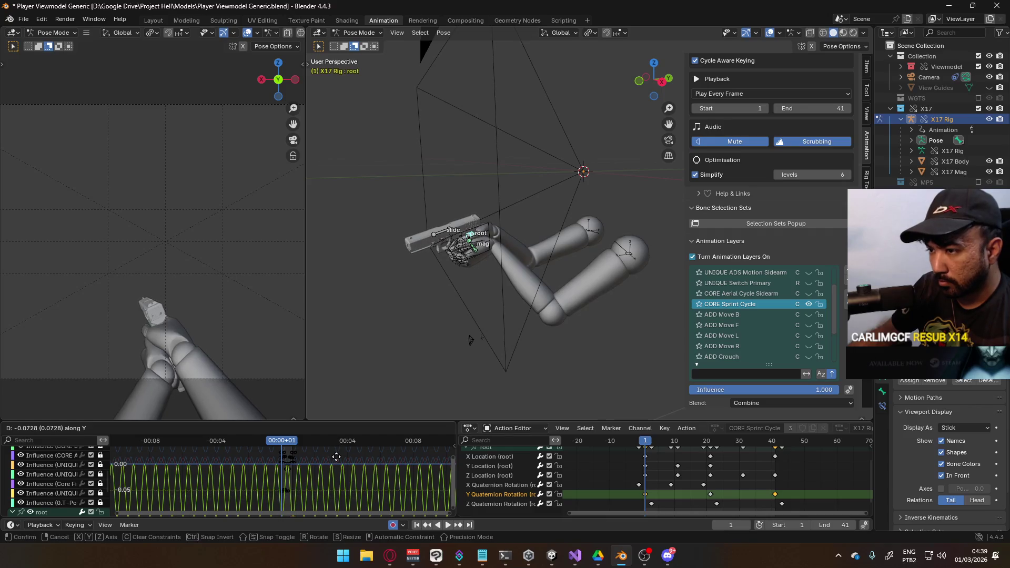
key("s")
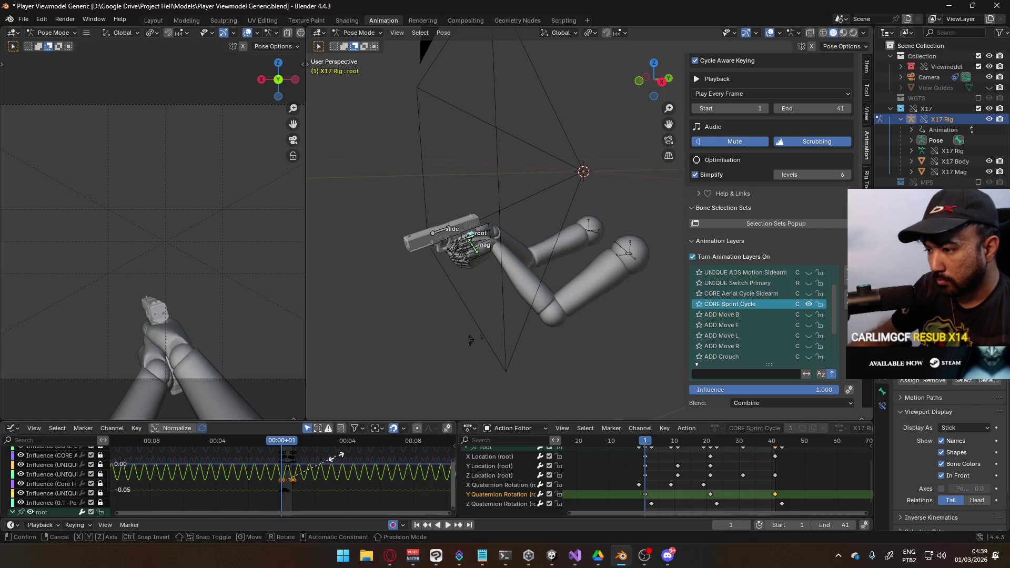
key("g")
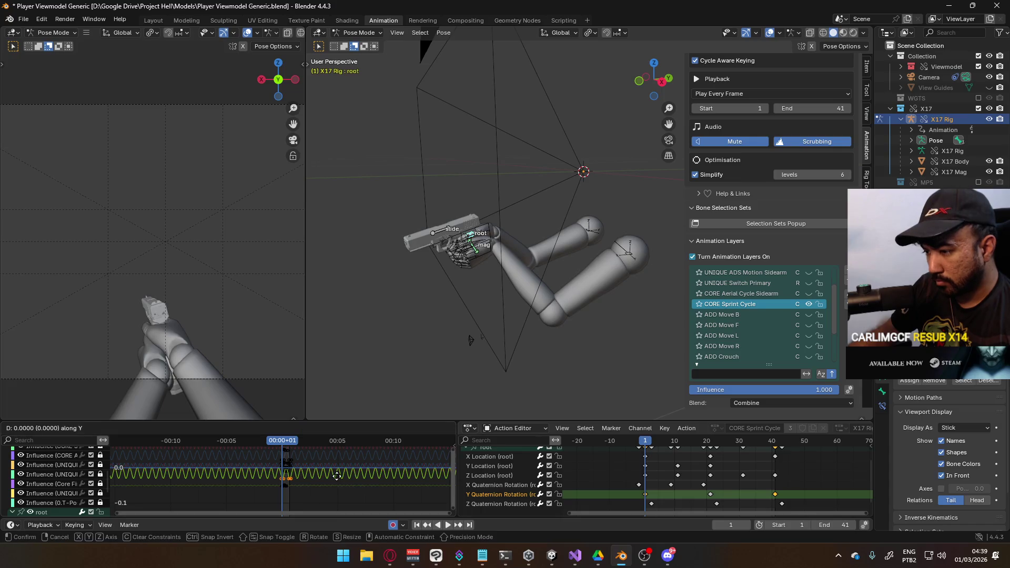
left_click(336, 491)
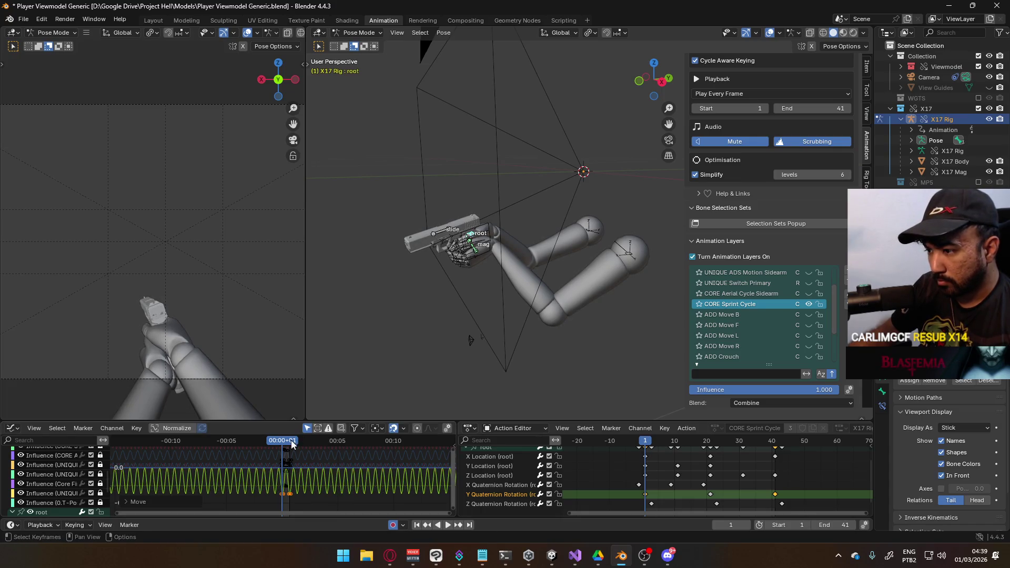
Step: Review the loop around frame 48 with the Y and Z Quaternion Rotation channels muted
key("space")
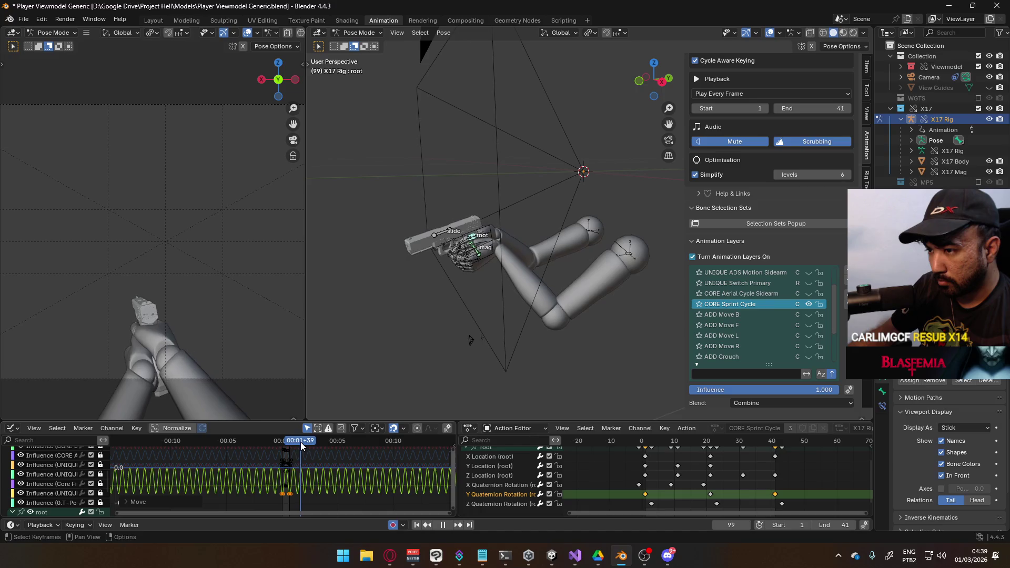
left_click_drag(312, 444, 291, 443)
key("space")
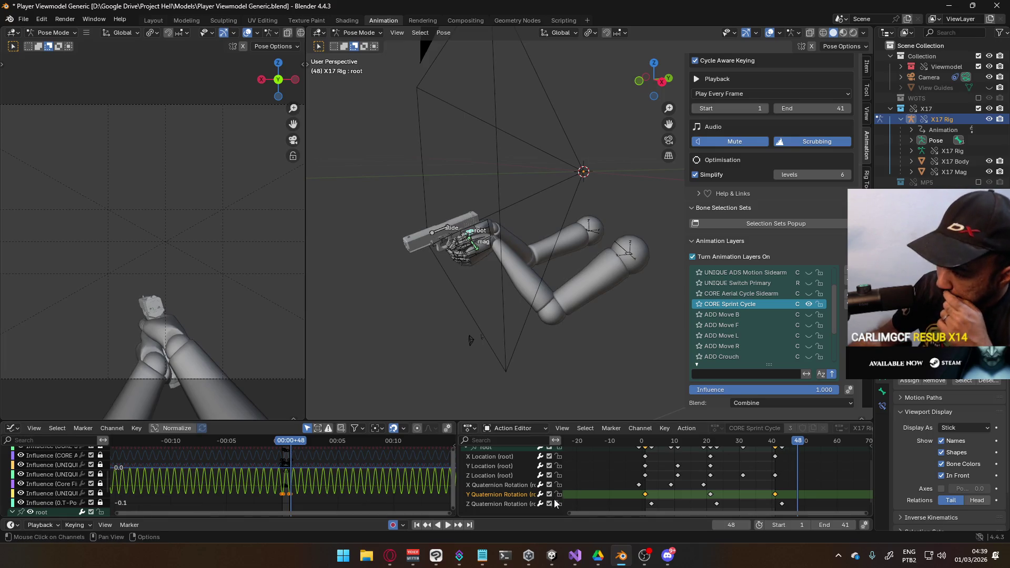
left_click_drag(550, 503, 552, 488)
key("shift+ctrl+space")
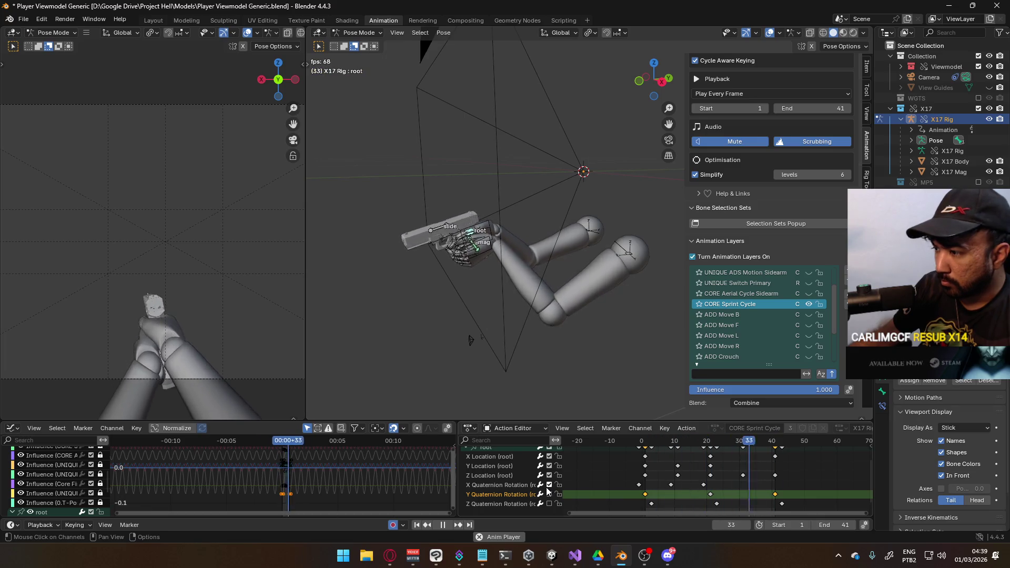
Step: Shift the root's X Quaternion Rotation curve vertically to a new offset
left_click(496, 485)
scroll(495, 474, "up", 2)
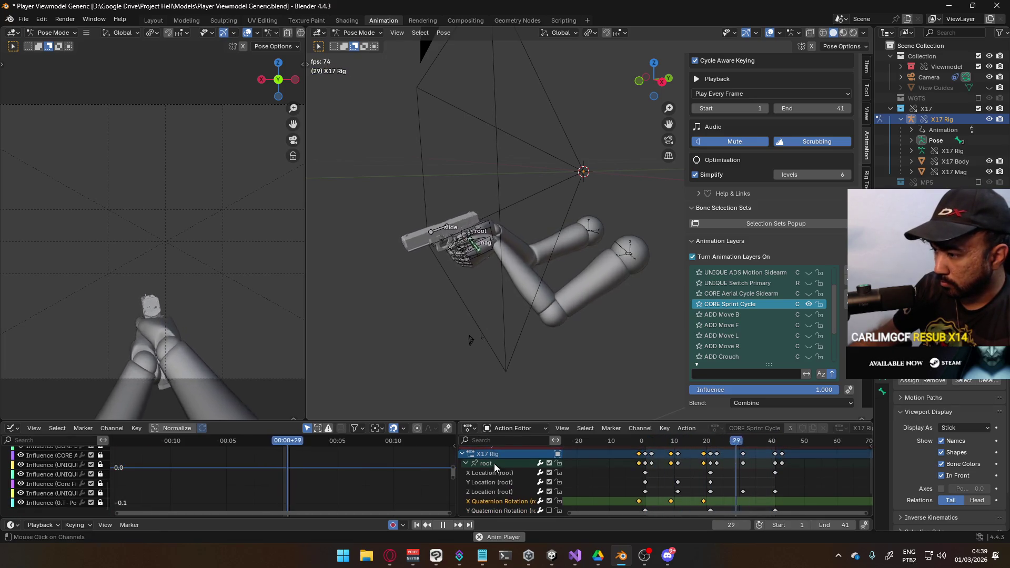
left_click(494, 463)
middle_click_drag(303, 447, 320, 474)
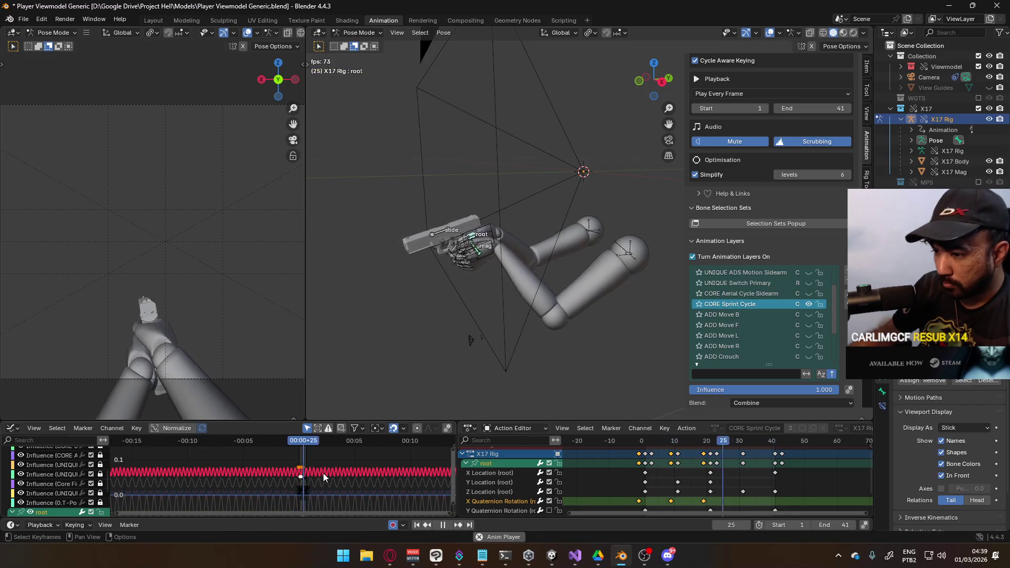
key("g")
key("y")
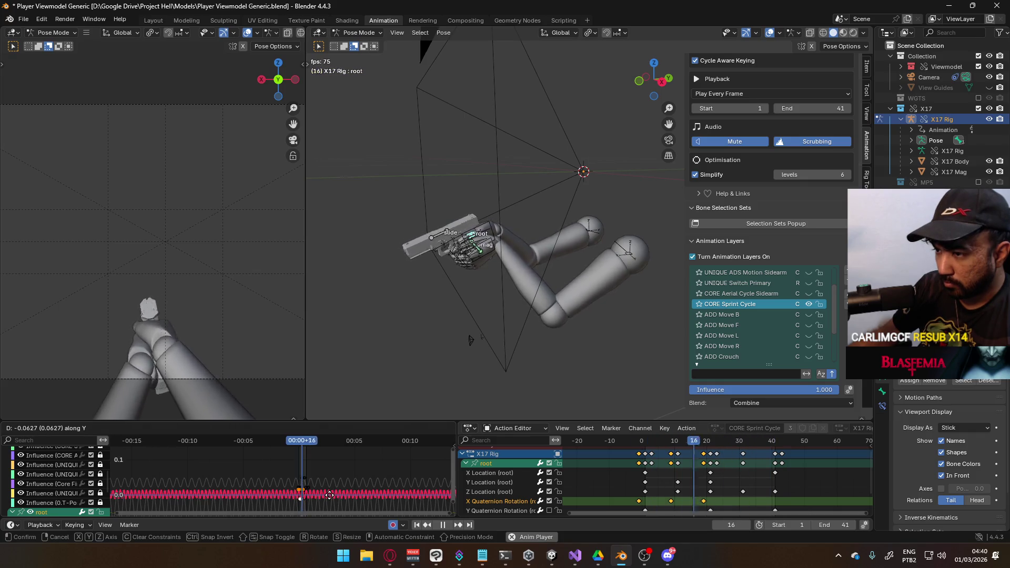
left_click(330, 495)
Step: Unmute Y Quaternion Rotation and raise its keys around the current frame
scroll(526, 489, "down", 2)
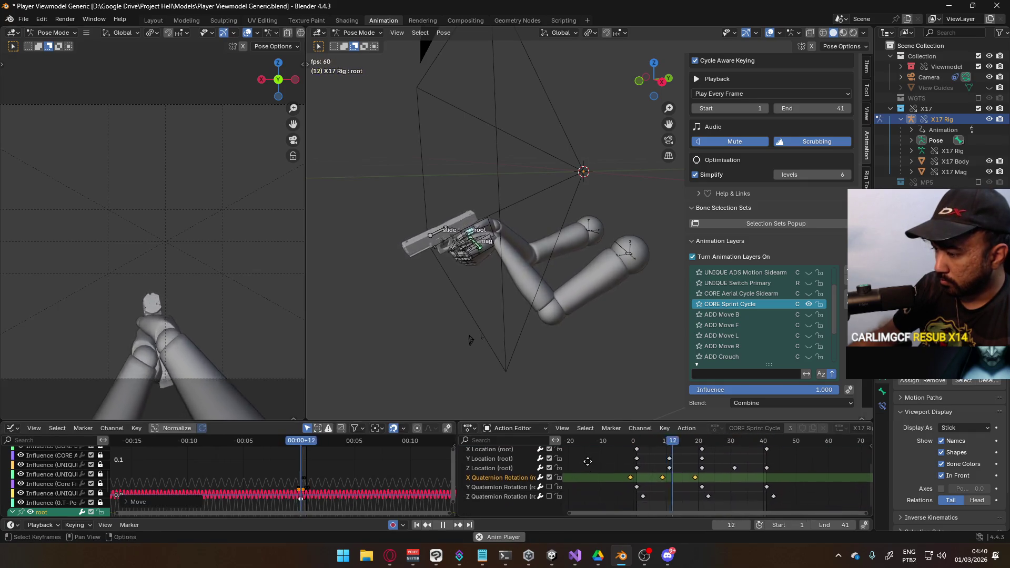
left_click(548, 485)
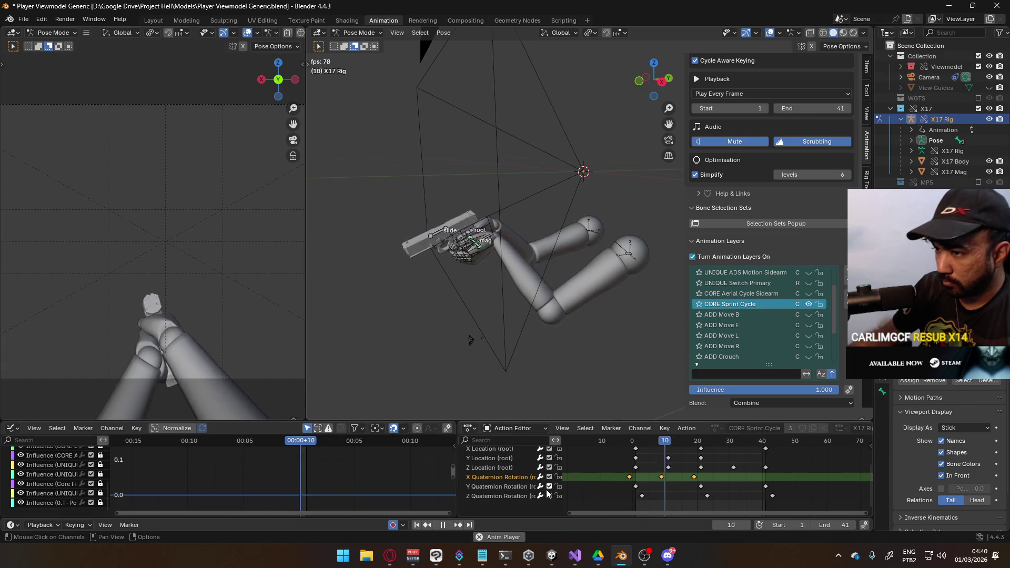
left_click(490, 487)
scroll(512, 469, "up", 1)
left_click(490, 453)
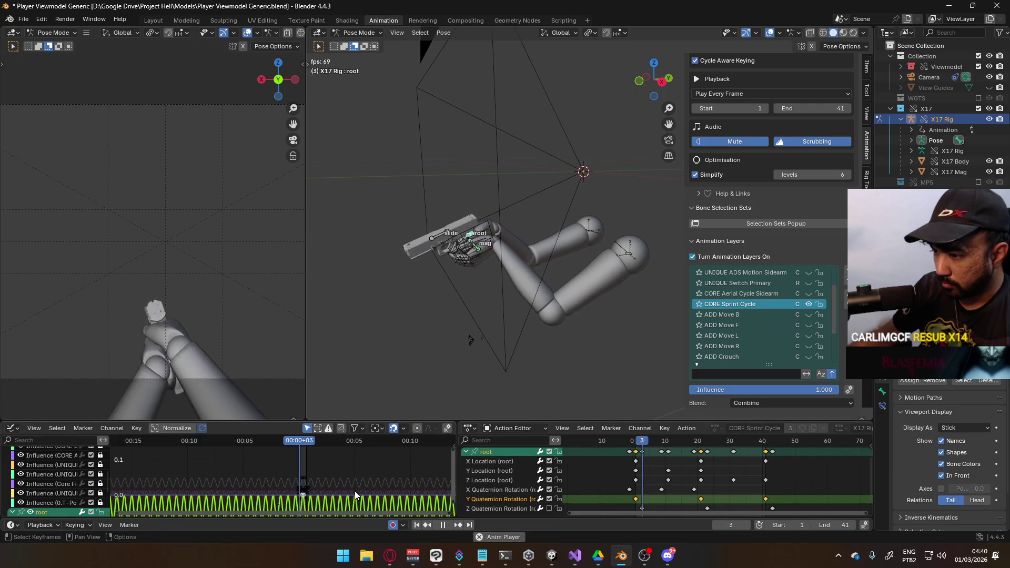
mouse_move(343, 500)
left_mouse_down()
mouse_move(262, 477)
mouse_move(262, 466)
left_mouse_up()
key("g")
key("y")
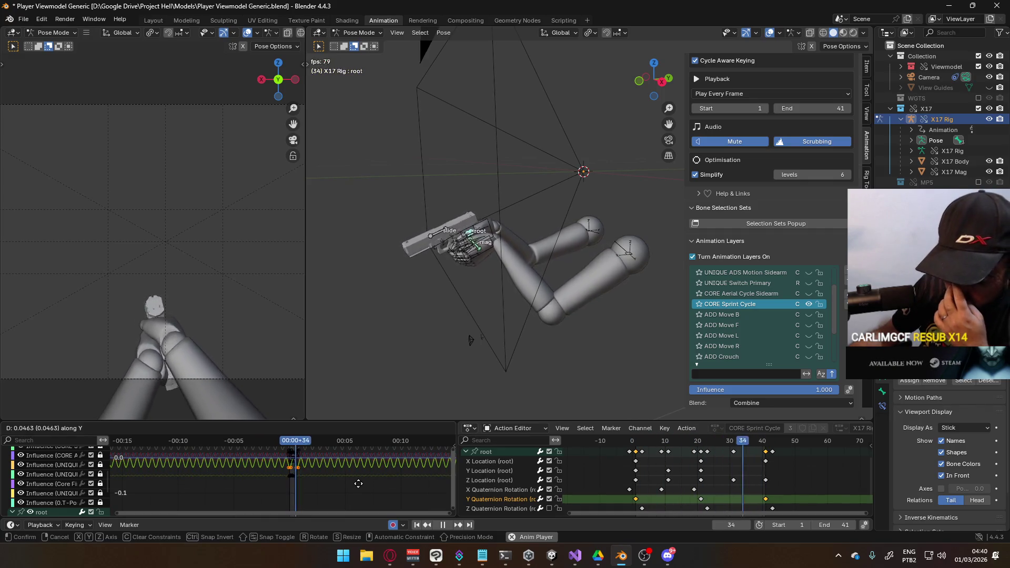
left_click(358, 486)
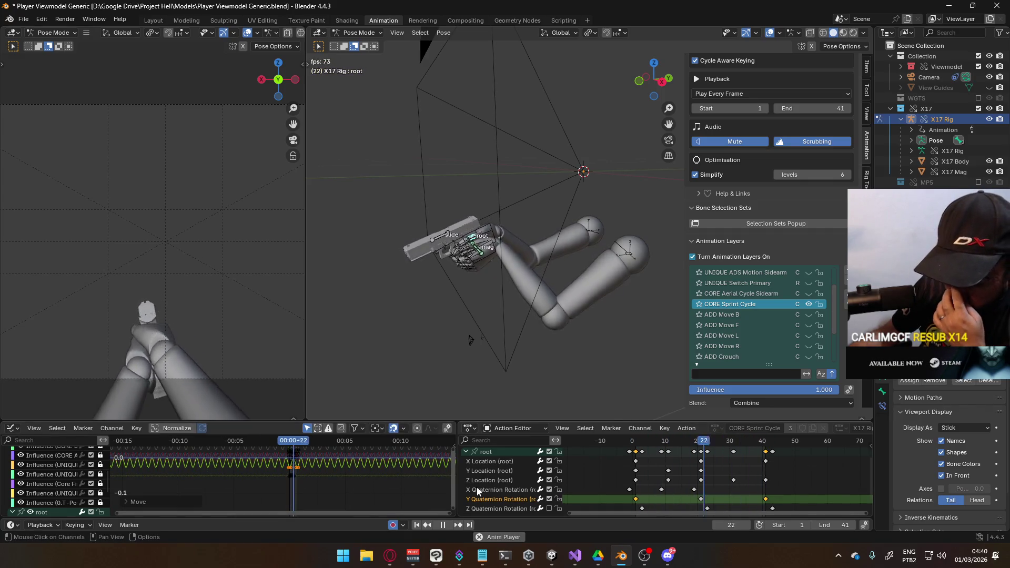
Step: Mute Y Quaternion Rotation and lower the Z rotation curve by about 0.0225
left_click(549, 500)
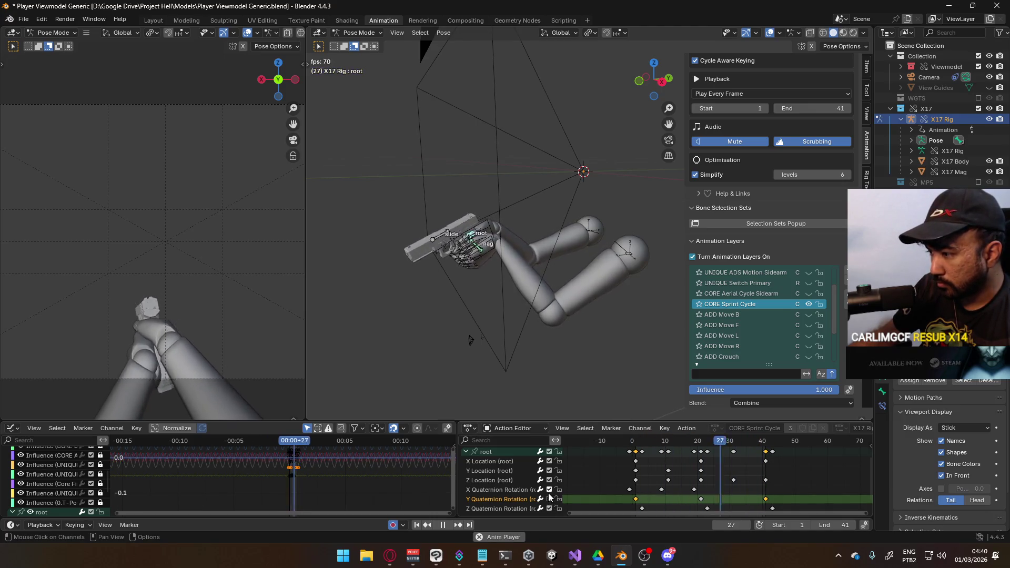
left_click(491, 460)
scroll(320, 471, "up", 3)
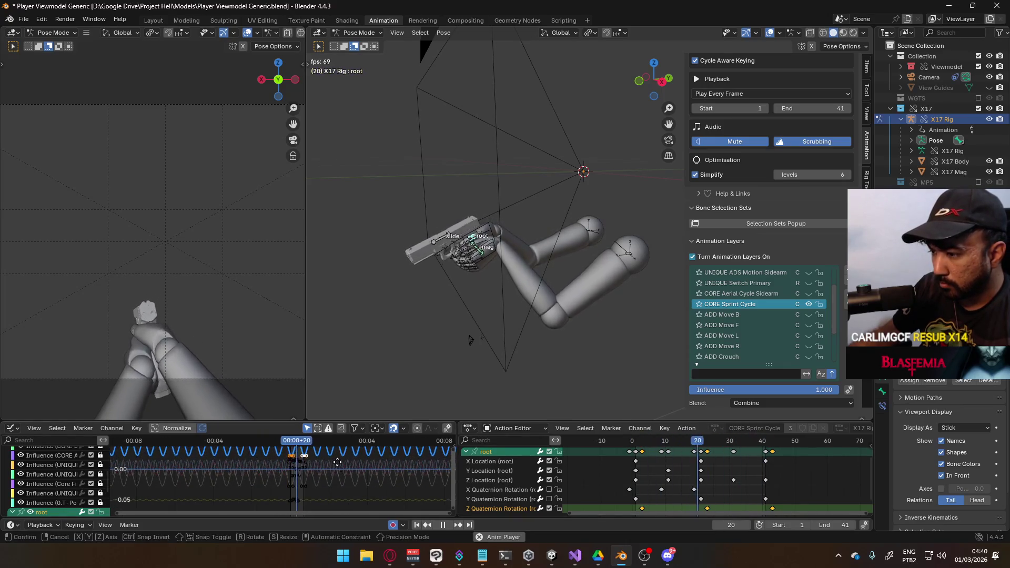
key("g")
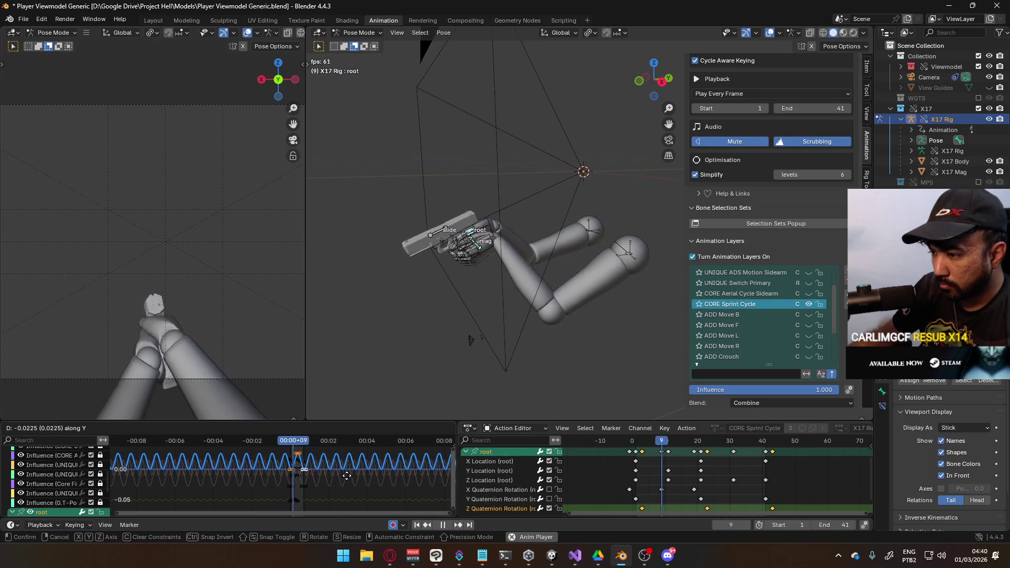
left_click(346, 476)
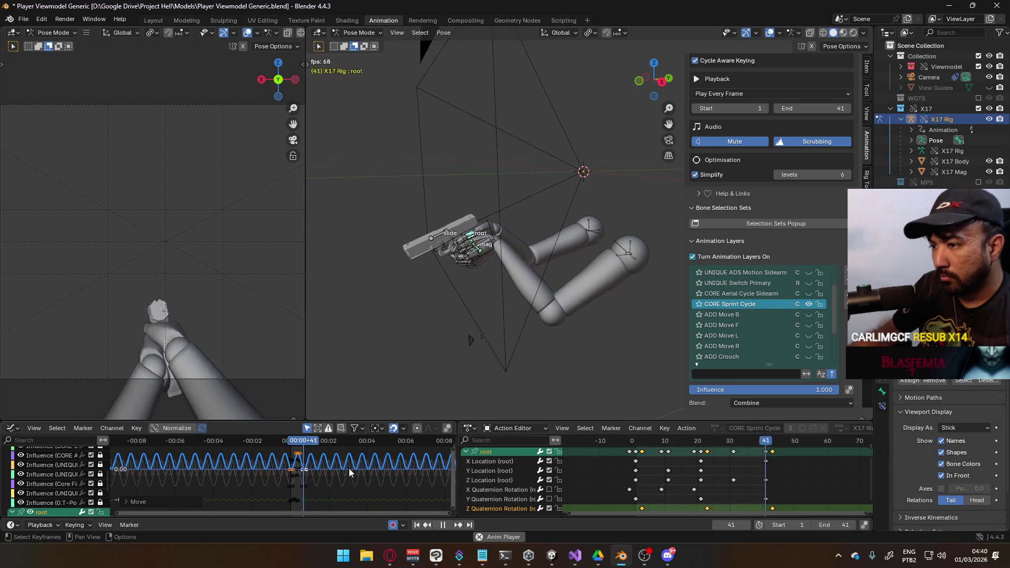
Step: Raise the root's Y Location curve vertically
left_click(504, 472)
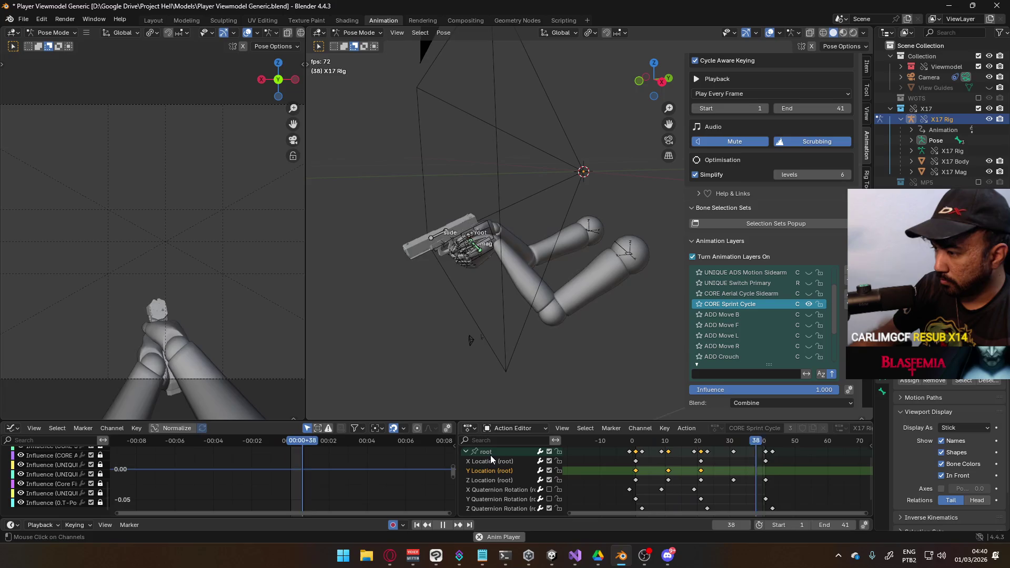
key("g")
key("y")
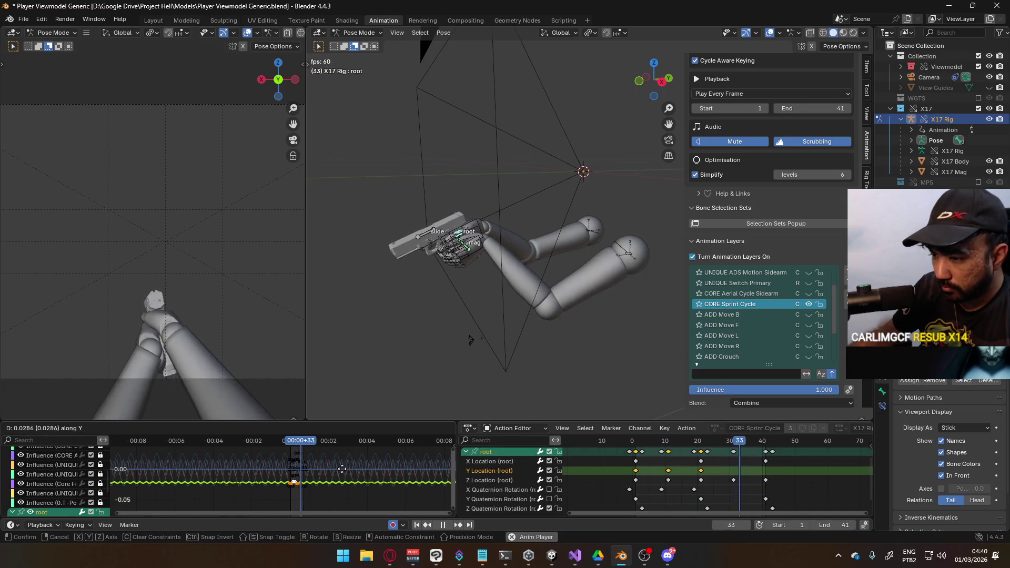
left_click(347, 457)
scroll(316, 476, "down", 8)
key("g")
key("y")
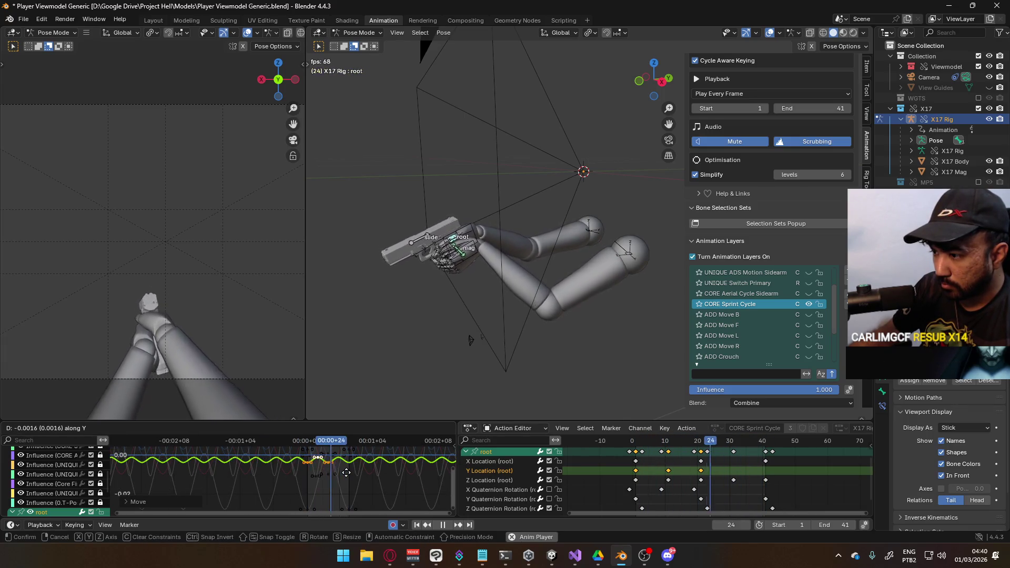
left_click(348, 470)
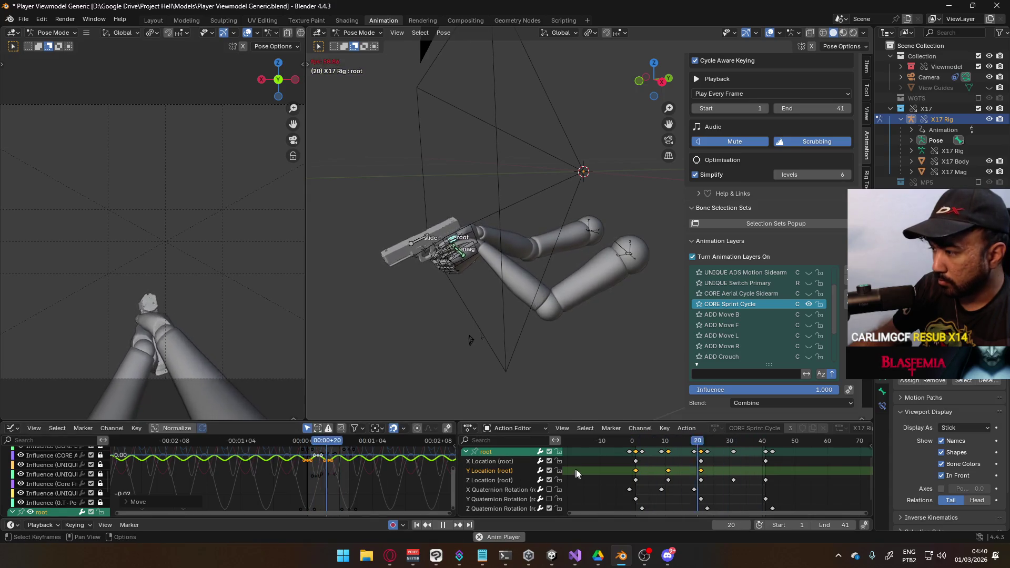
Step: Scale the root's X Location curve vertically to about 0.56 and lower it
left_click(492, 461)
scroll(379, 472, "down", 3)
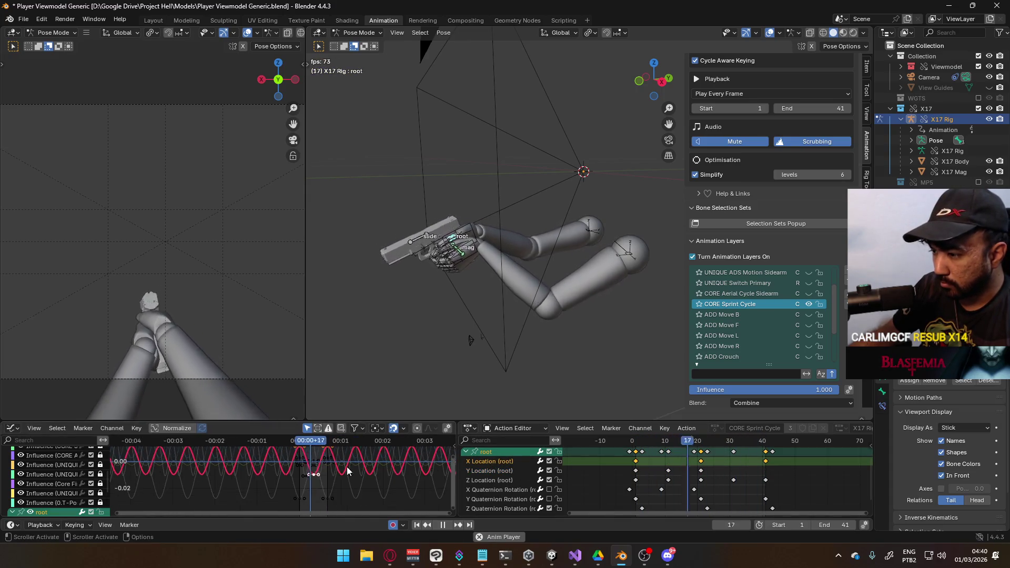
scroll(368, 473, "up", 2)
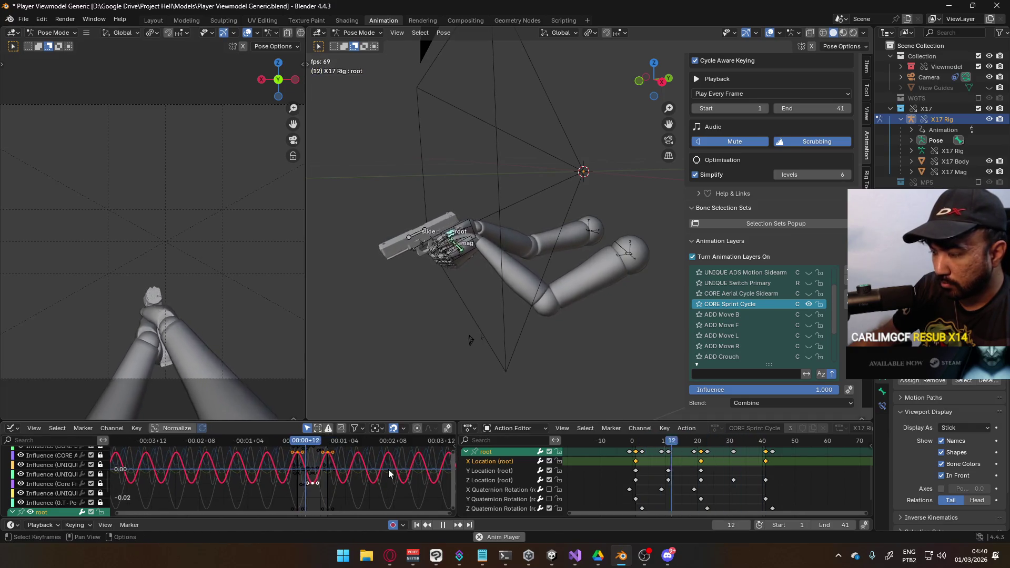
key("s")
key("y")
left_click(355, 467)
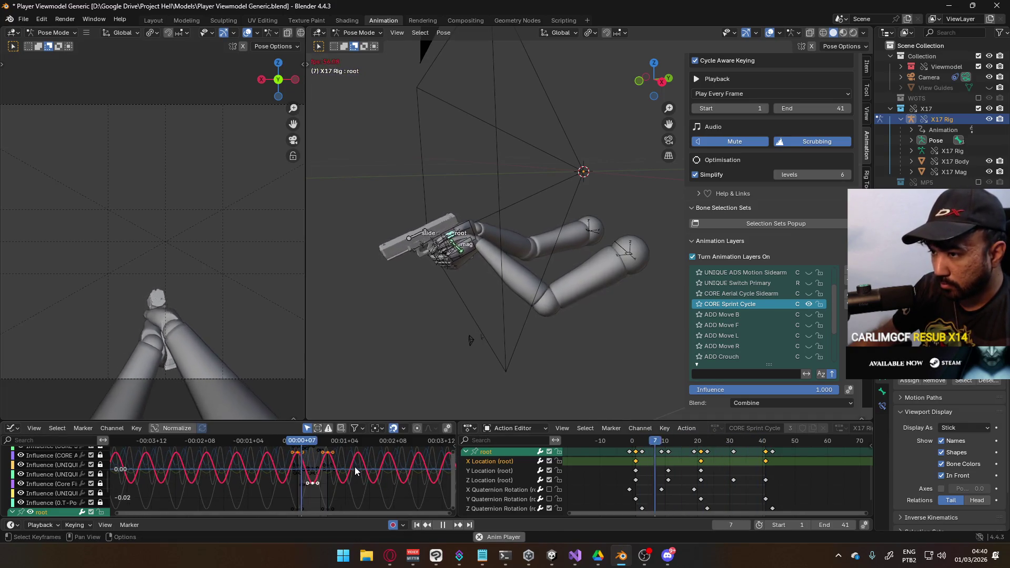
key("g")
key("y")
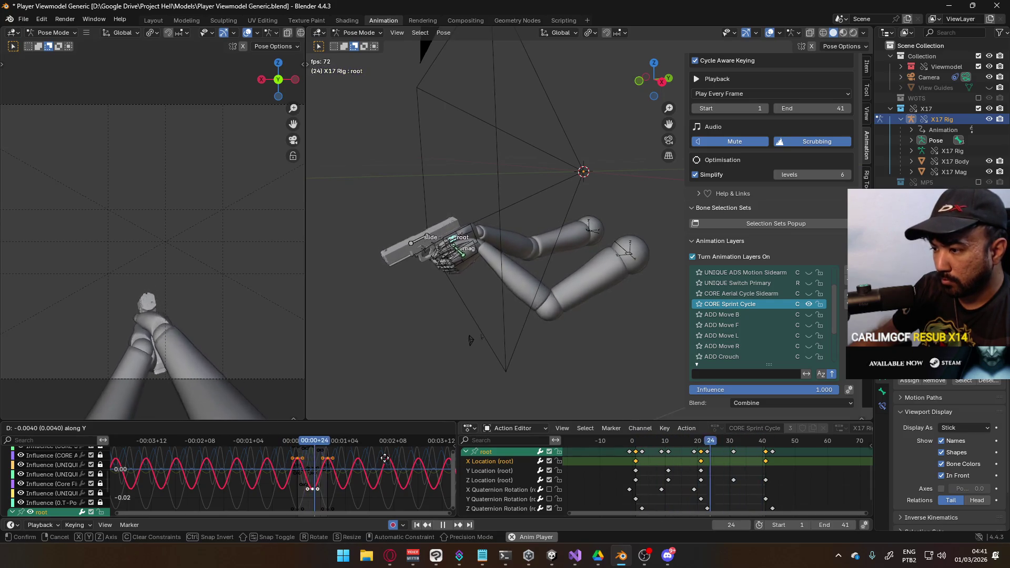
left_click(386, 459)
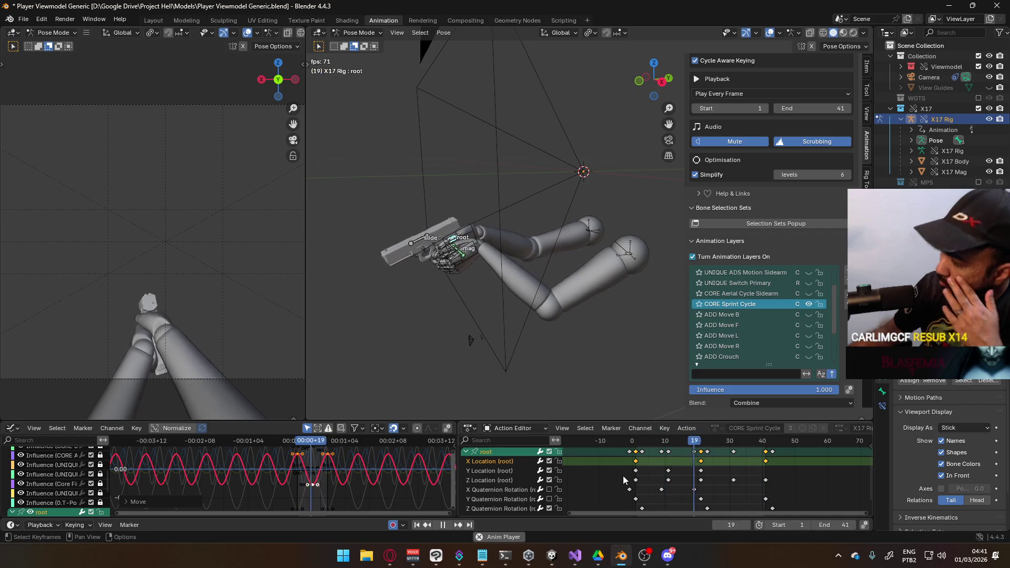
Step: Apply a new handle type to the selected keys and unmute X Quaternion Rotation
key("v")
left_click(711, 472)
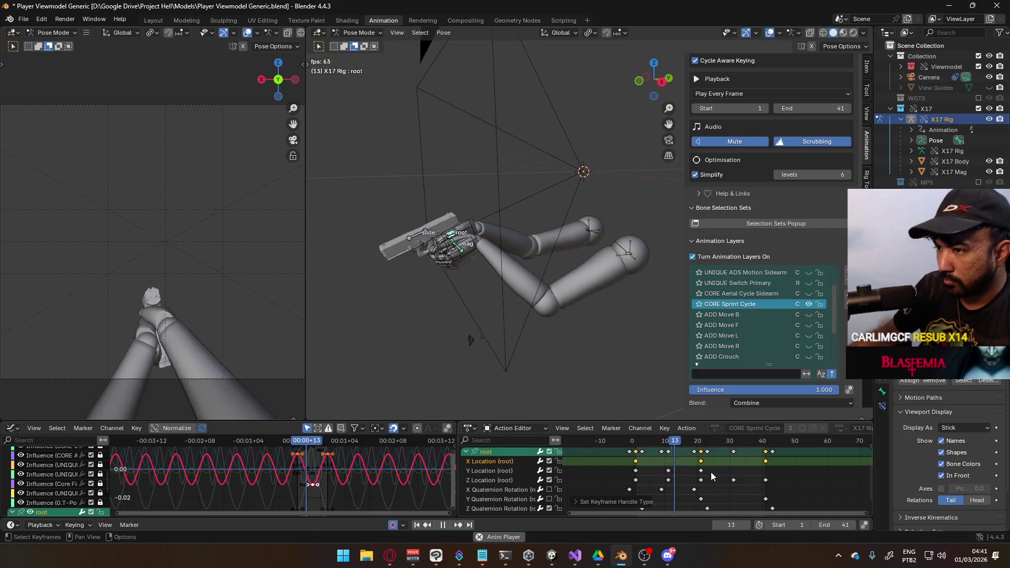
left_click(549, 490)
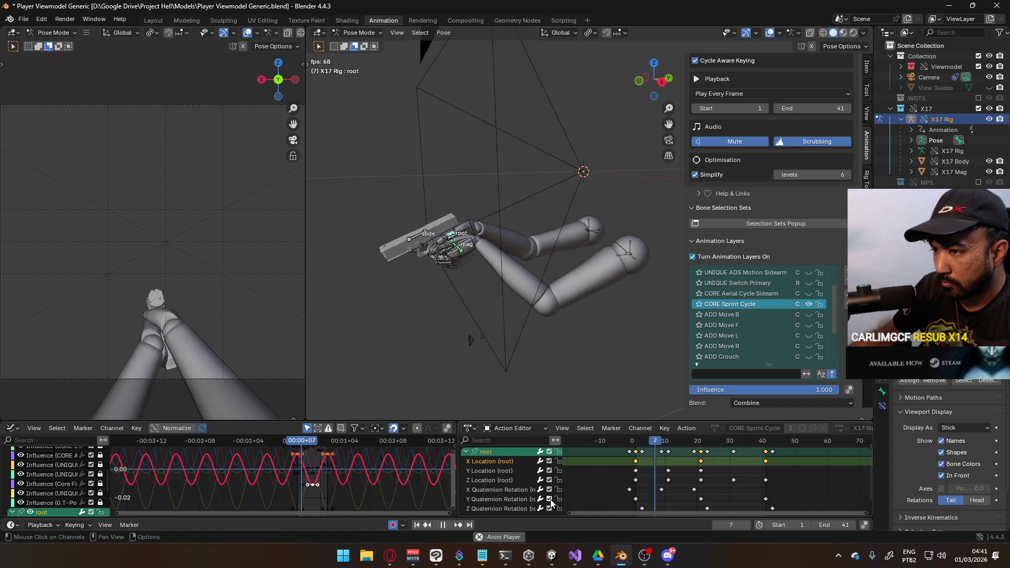
left_click(523, 509)
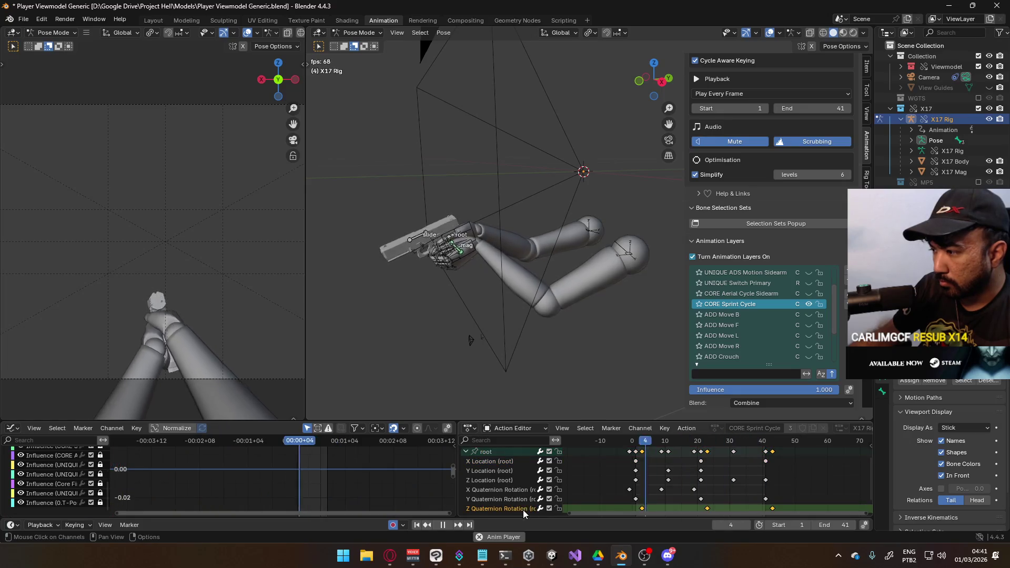
Step: Raise the root's sprint-cycle curves in the Graph Editor
left_click(501, 452)
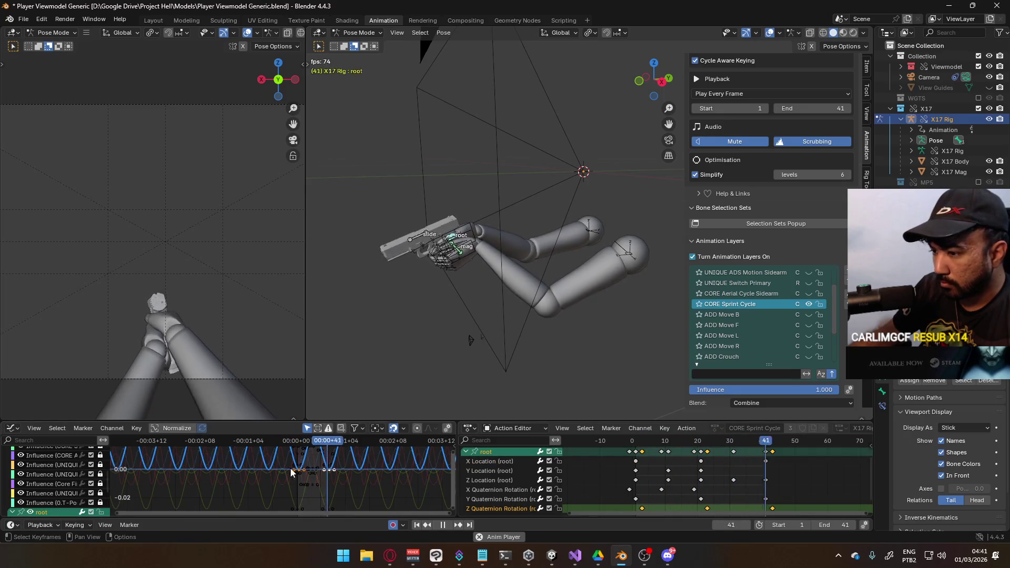
key("g")
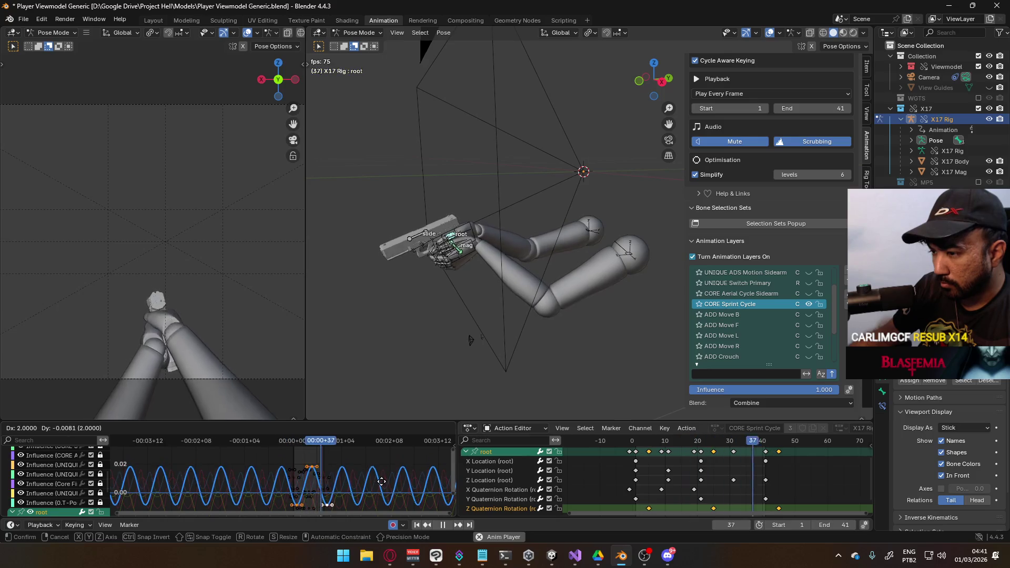
left_click(368, 471)
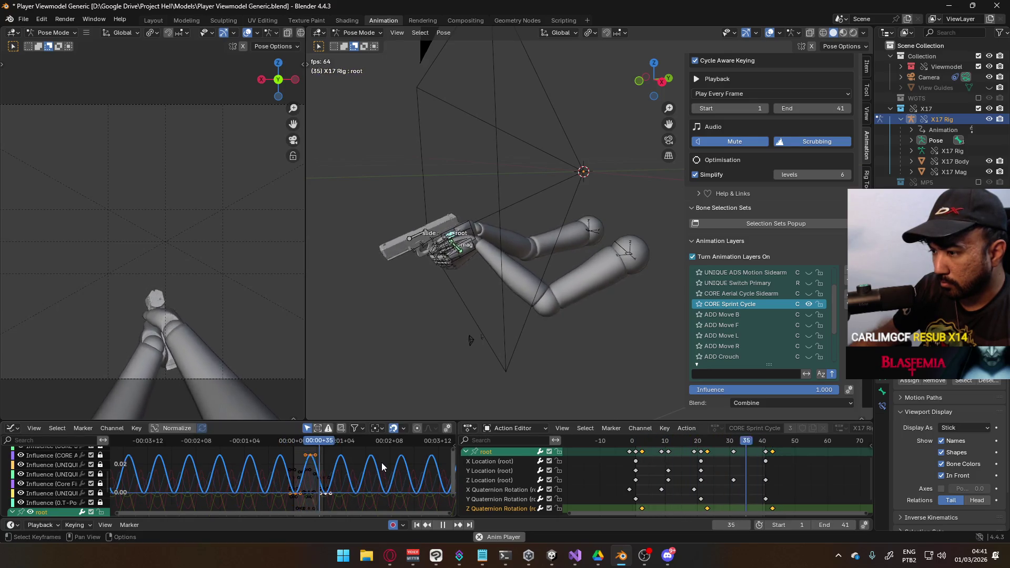
key("g")
key("y")
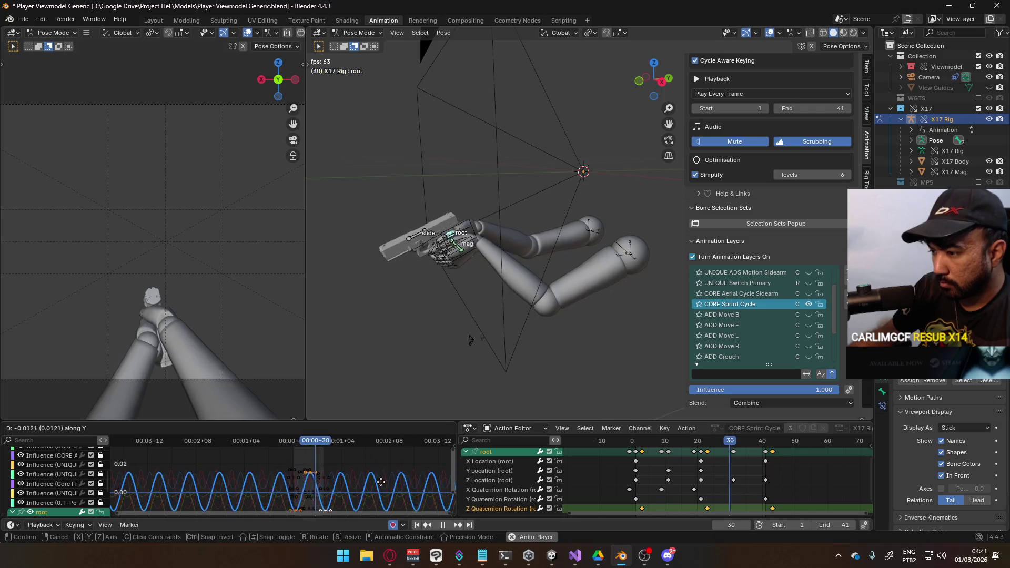
right_click(382, 495)
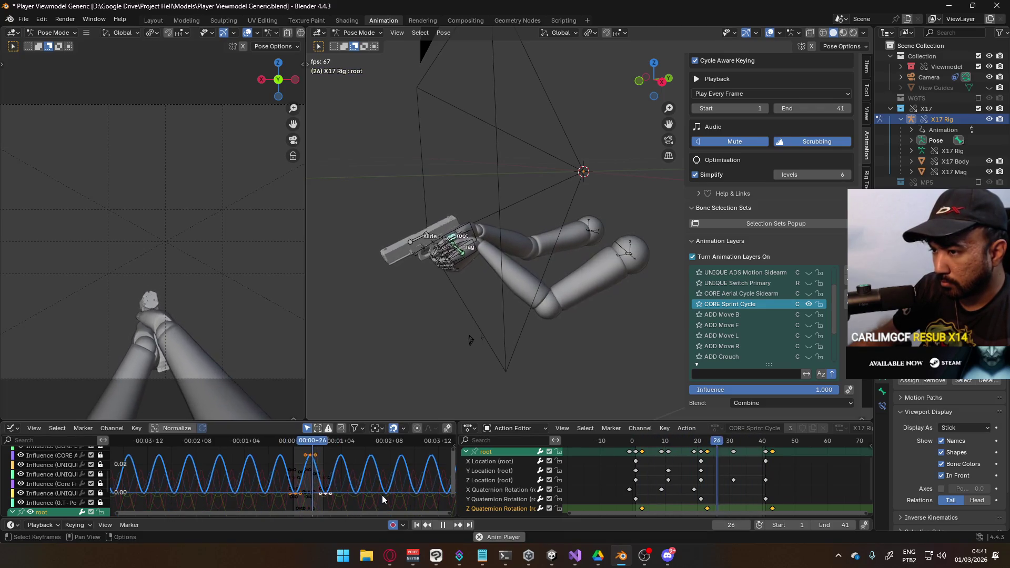
Step: Shift the root's keys two frames earlier in the Action Editor
middle_click_drag(747, 508, 712, 489)
key("g")
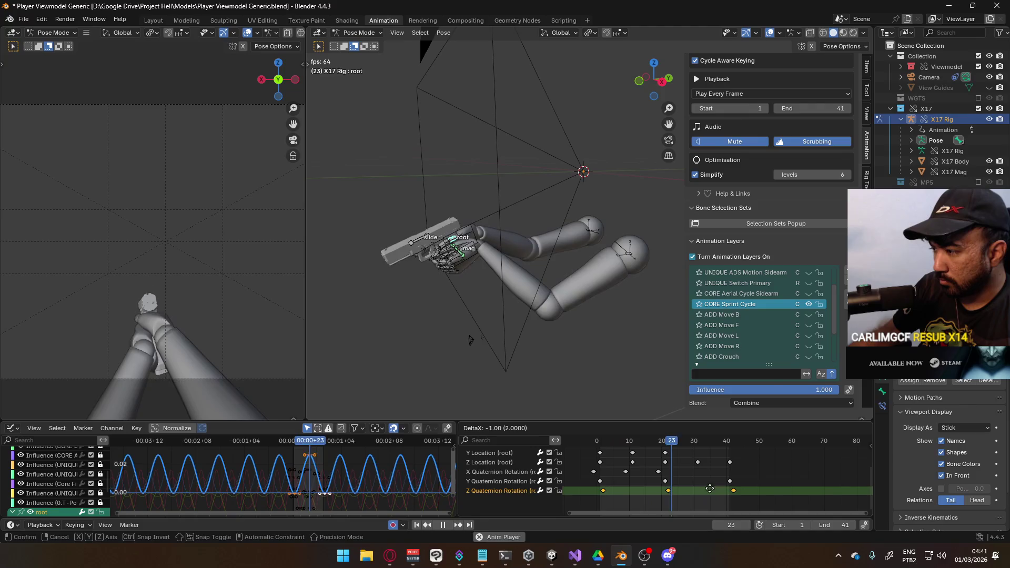
left_click(706, 489)
left_click_drag(575, 470, 667, 476)
key("g")
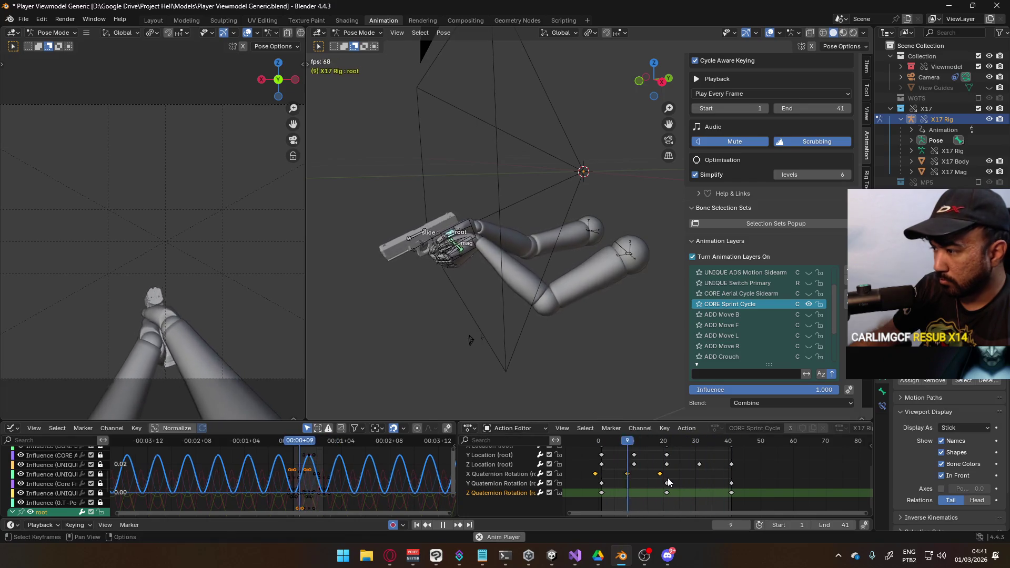
right_click(674, 478)
Step: Mute the root's Y and Z Quaternion Rotation channels
left_click(549, 483)
left_click(550, 493)
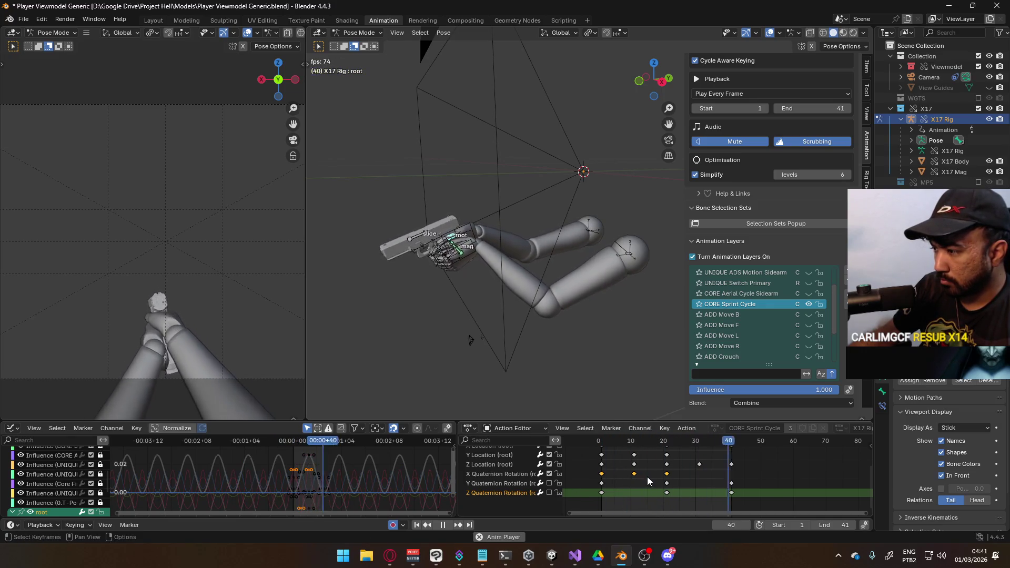
key("g")
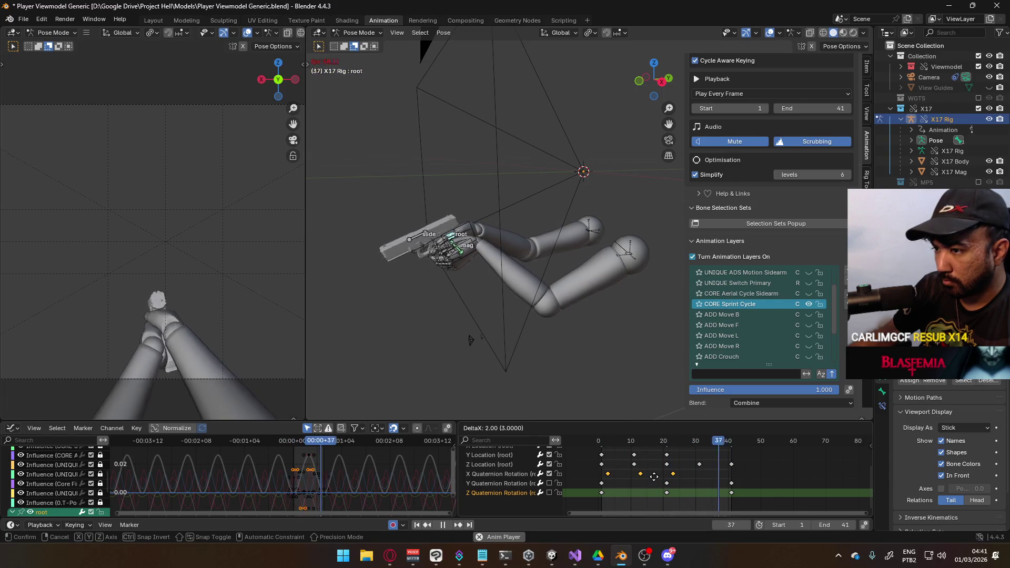
key("Escape")
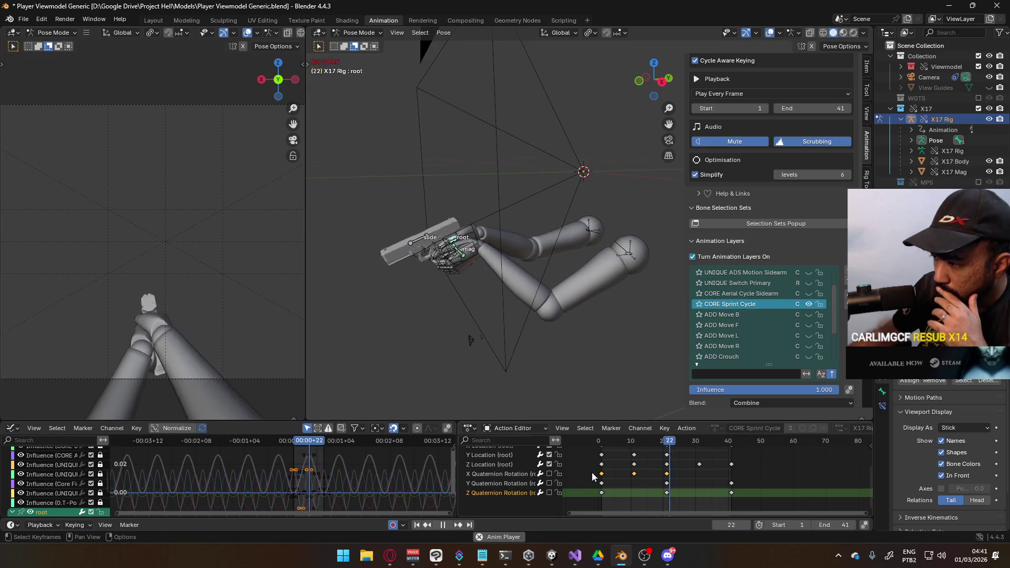
Step: Display only the root's X Location curve and center its wave, leaving values unchanged
scroll(522, 467, "up", 2)
left_click(507, 459)
scroll(515, 468, "up", 1)
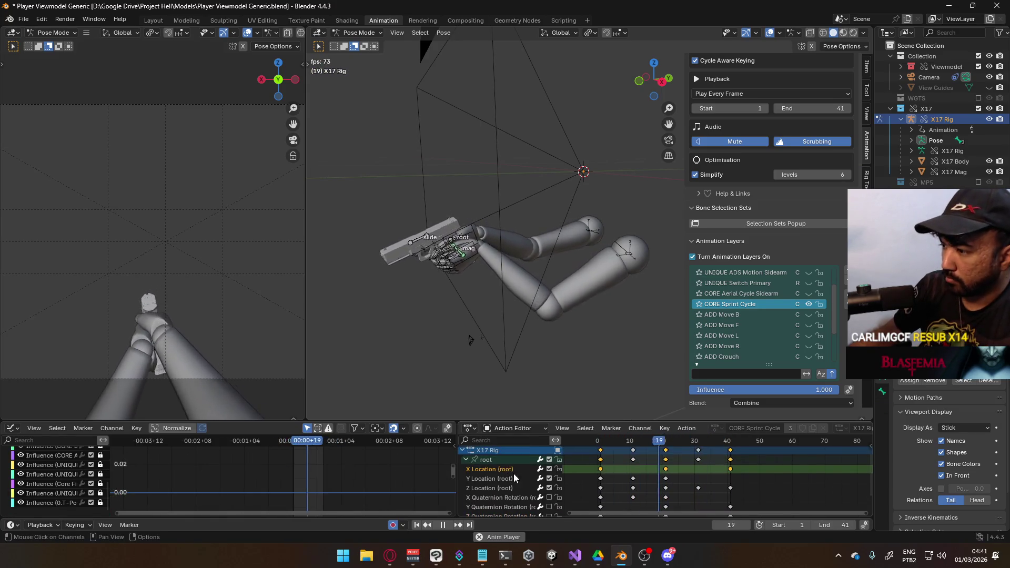
left_click(500, 462)
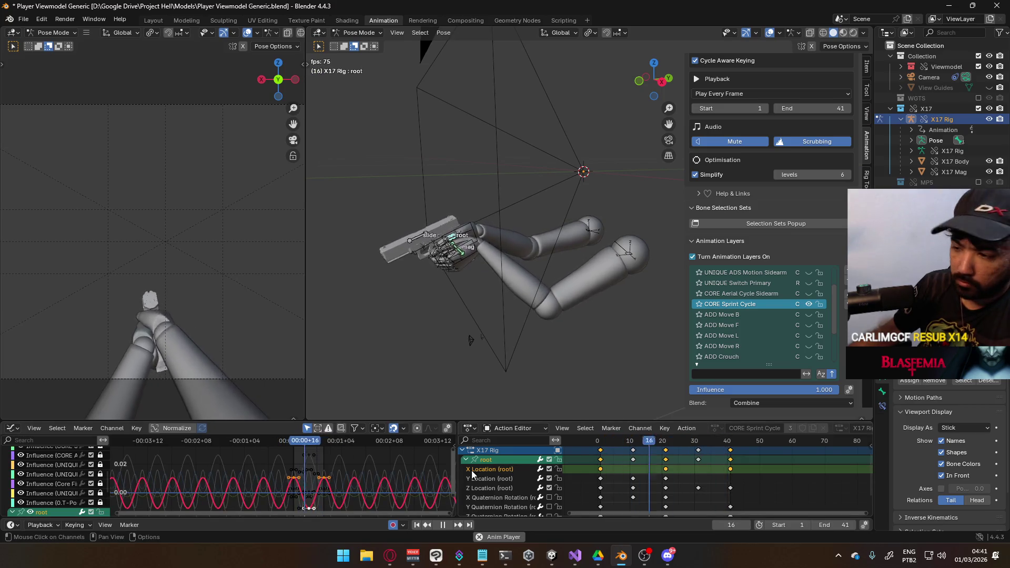
key("g")
key("y")
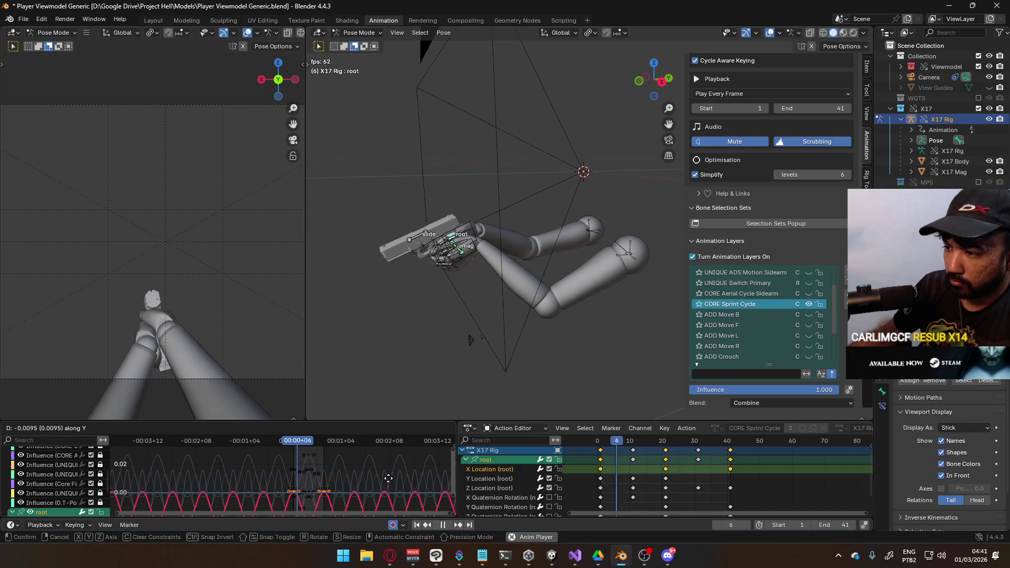
key("y")
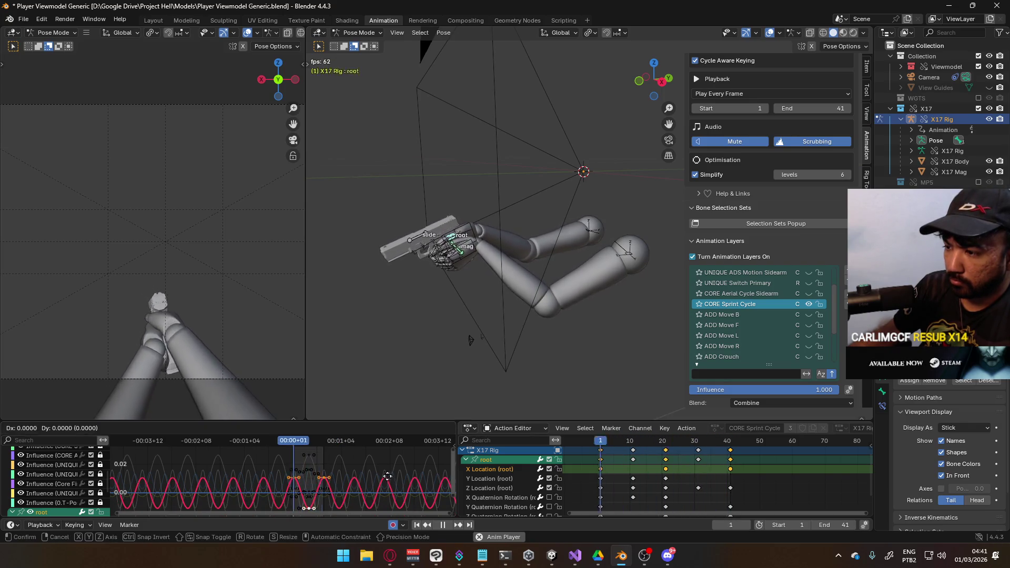
key("Escape")
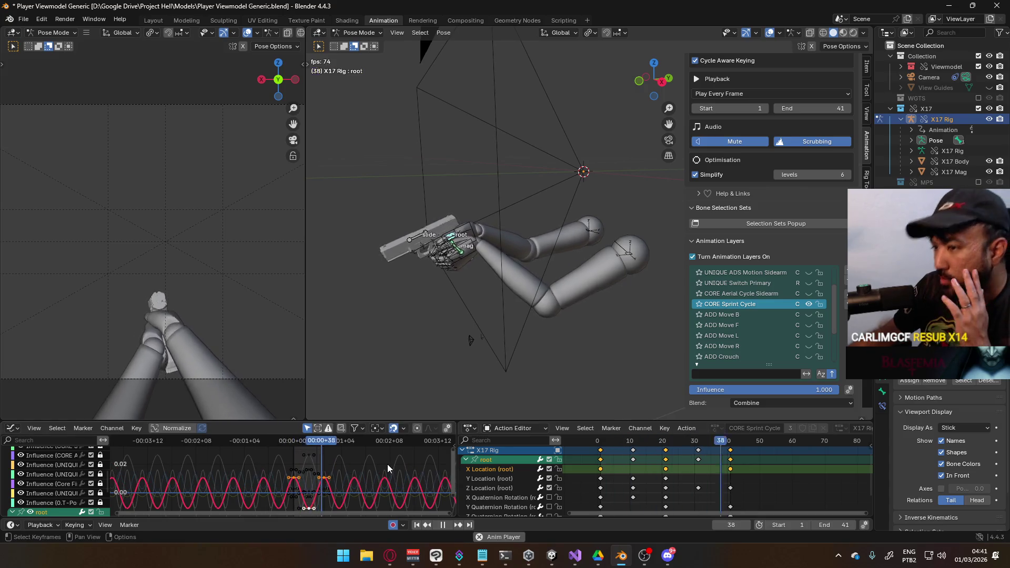
middle_click_drag(352, 470, 363, 441)
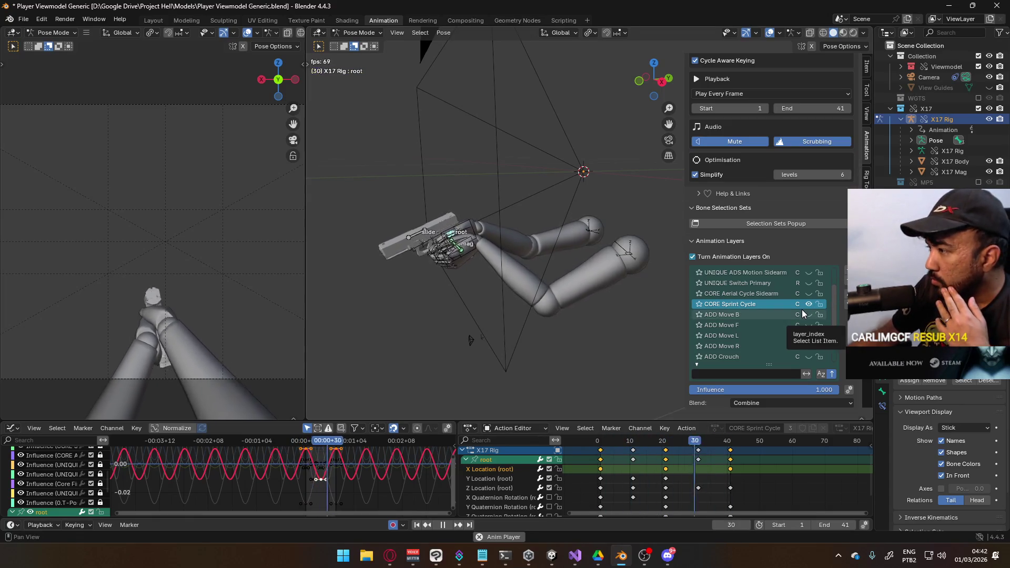
scroll(802, 310, "down", 5)
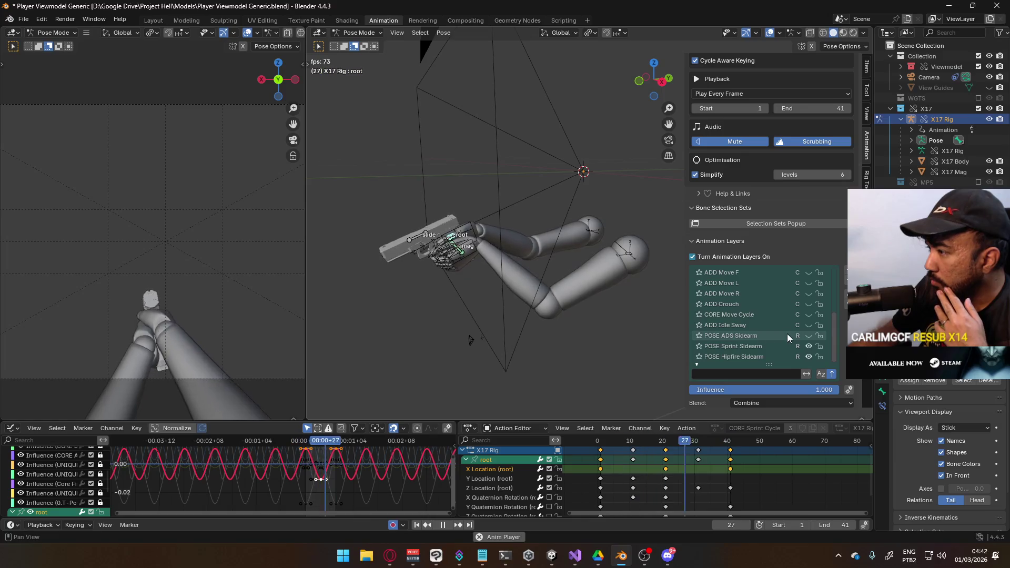
Step: On the POSE Sprint Sidearm layer at frame 1, lower the root bone and shift it along Y
left_click(747, 346)
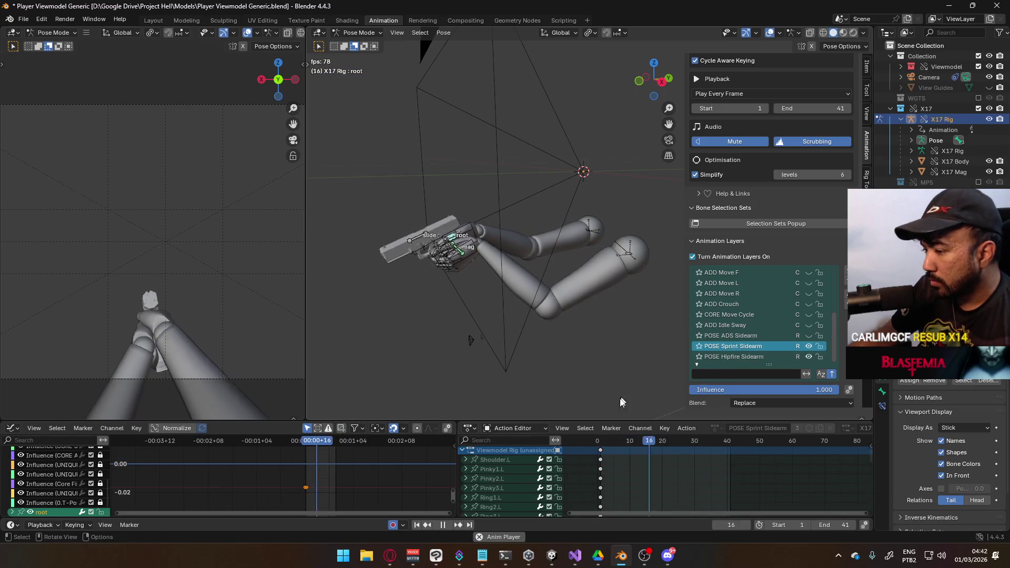
key("space")
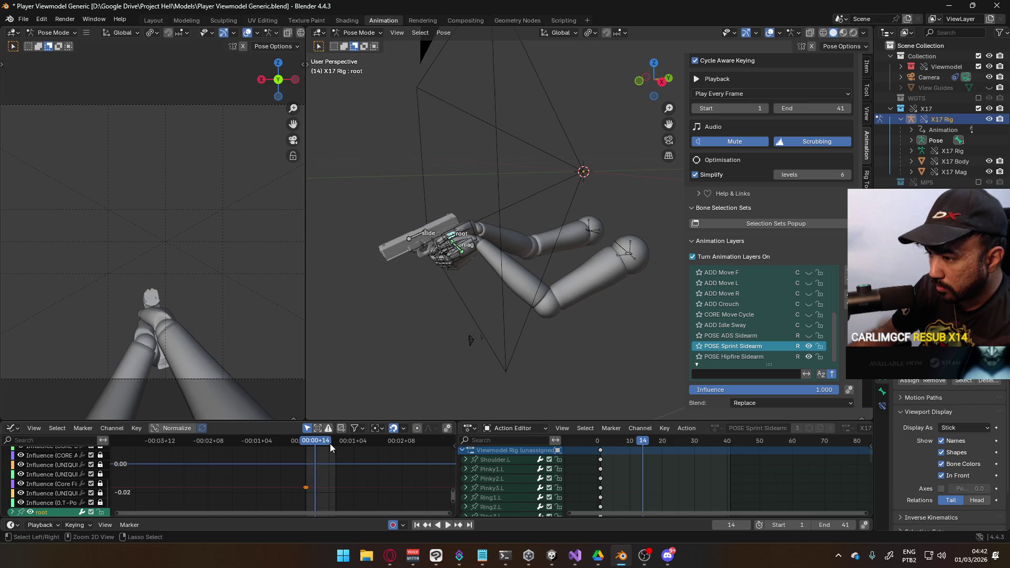
key("space")
left_click_drag(313, 444, 305, 444)
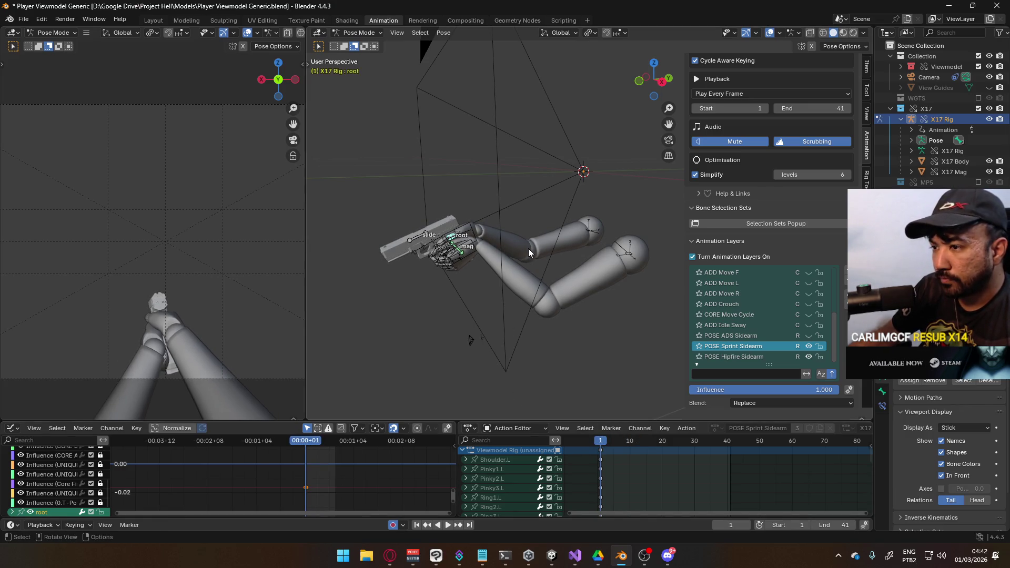
key("g")
key("z")
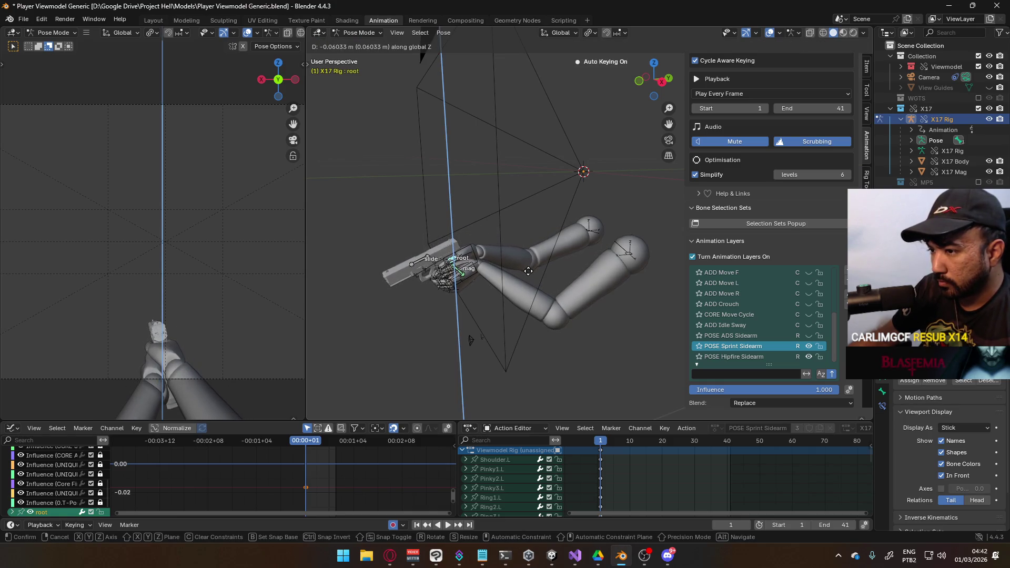
left_click(528, 271)
key("g")
key("y")
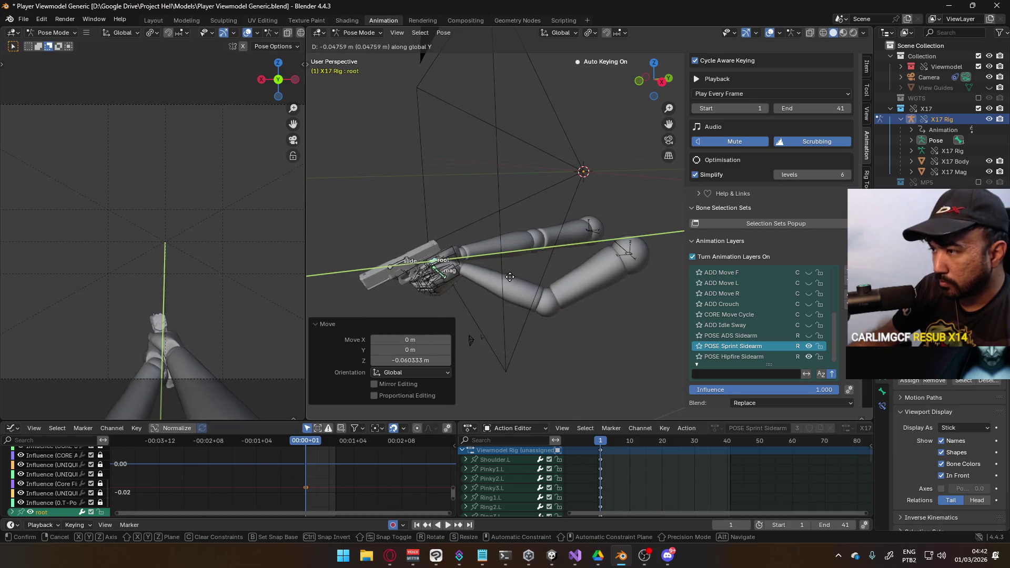
left_click(522, 275)
Step: Tilt the root bone -19.1° around its local Y axis
key("r")
key("z")
key("y")
key("y")
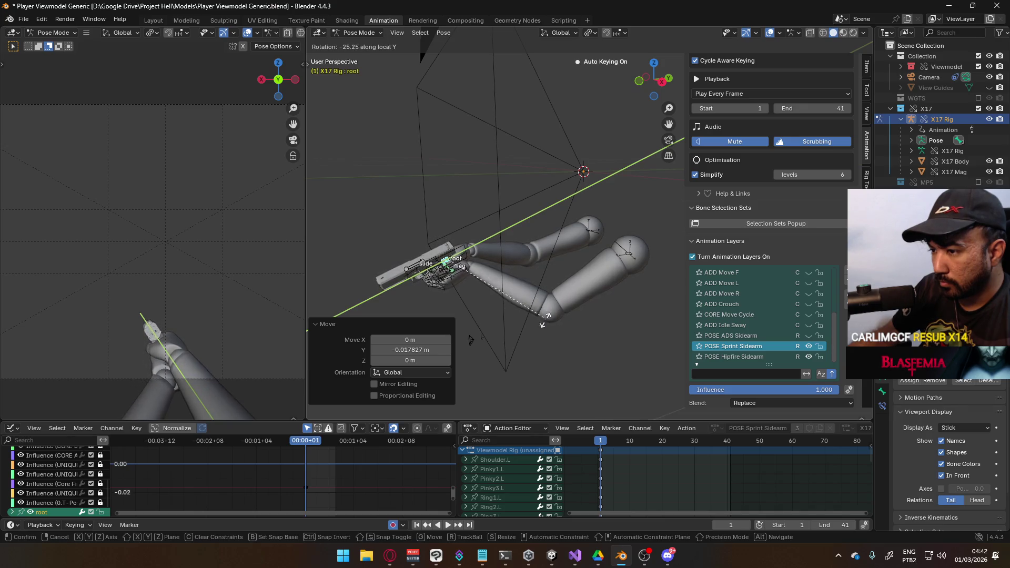
right_click(563, 285)
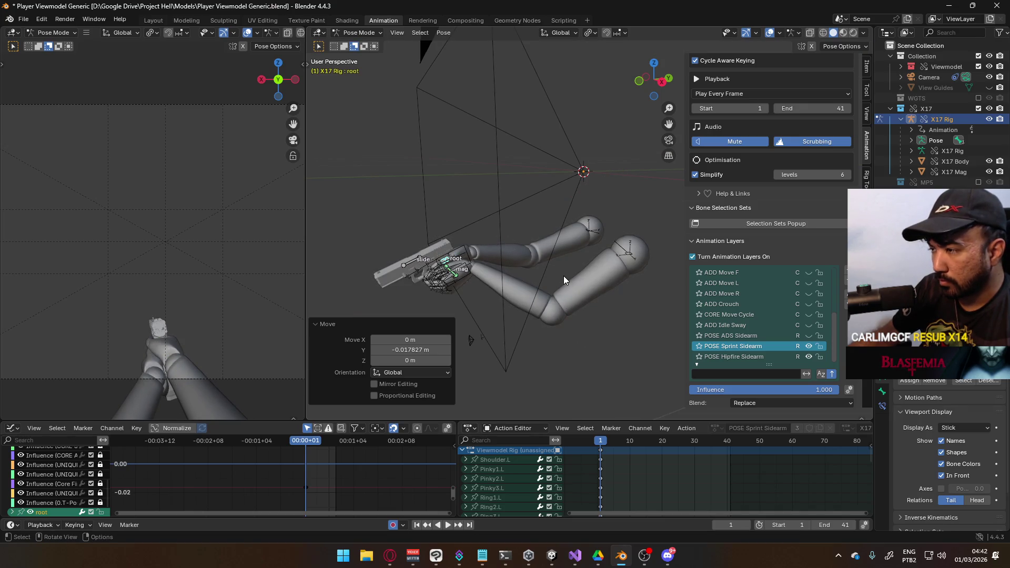
key("r")
key("y")
right_click(564, 273)
key("r")
key("y")
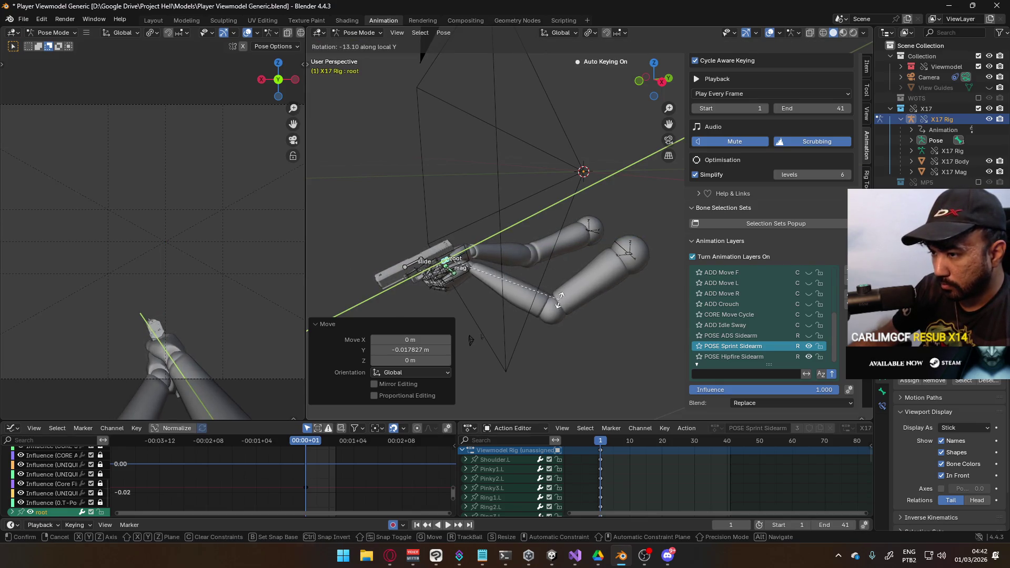
left_click(556, 311)
mouse_move(556, 310)
middle_mouse_down()
mouse_move(517, 287)
mouse_move(591, 253)
mouse_move(647, 261)
mouse_move(626, 336)
middle_mouse_up()
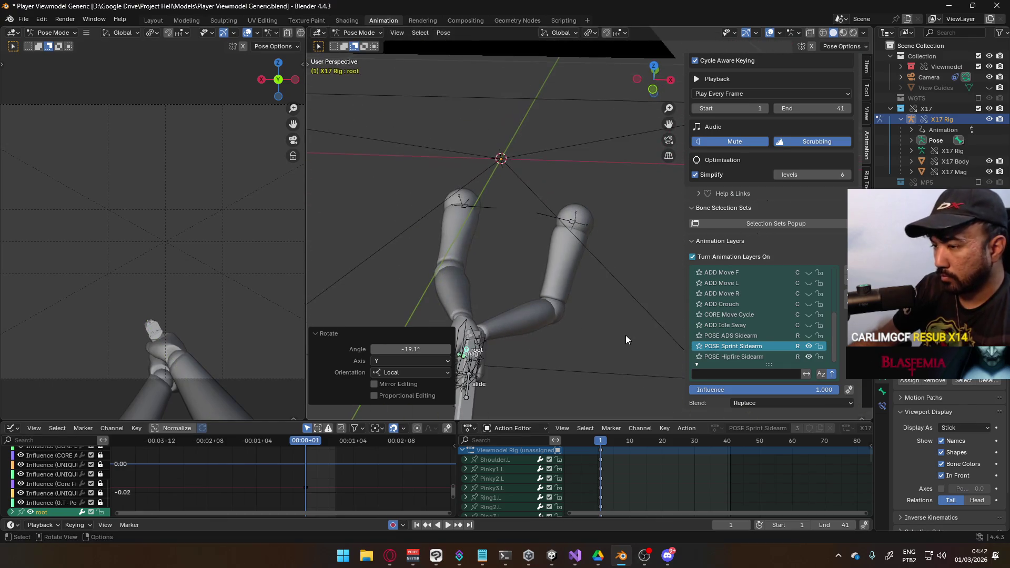
Step: From top view, shift the root -0.028 m on X and turn it 5.82°
key("KP_7")
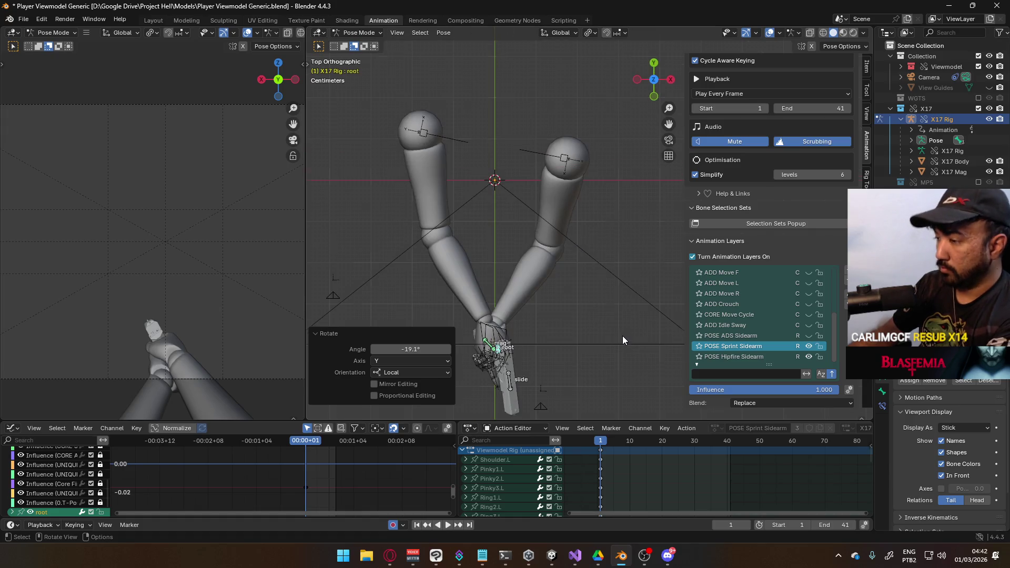
key("g")
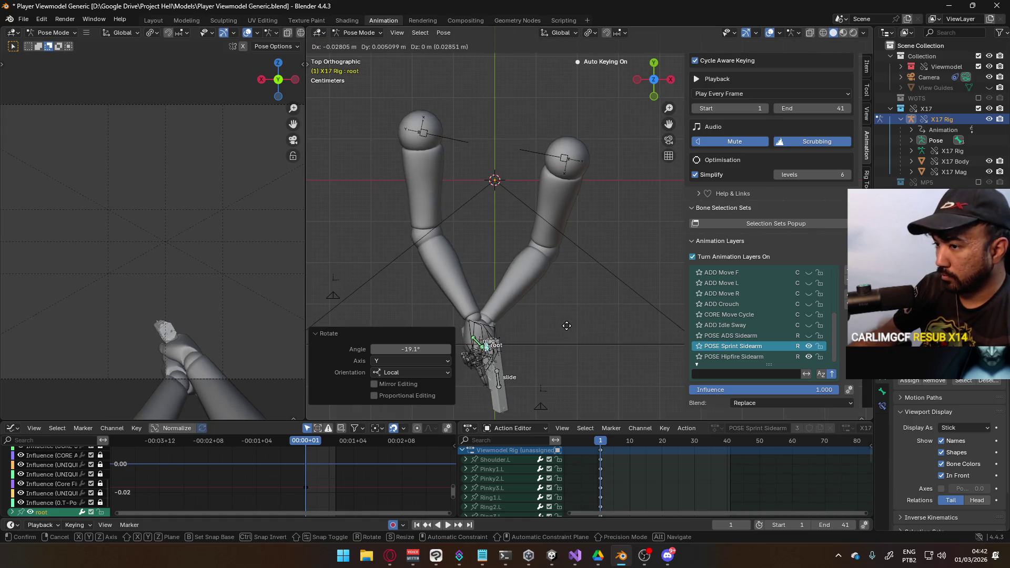
left_click(566, 326)
key("r")
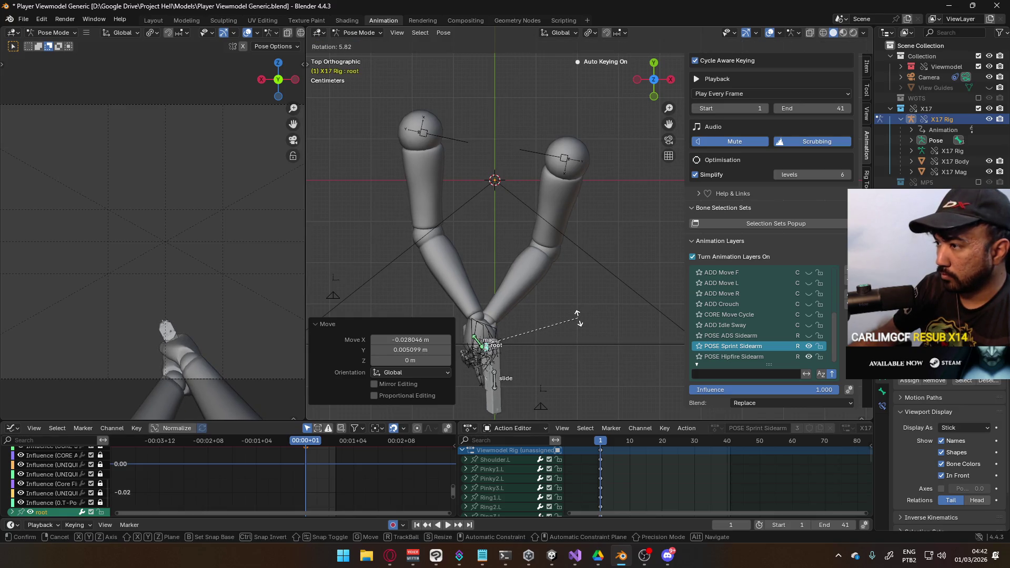
left_click(579, 318)
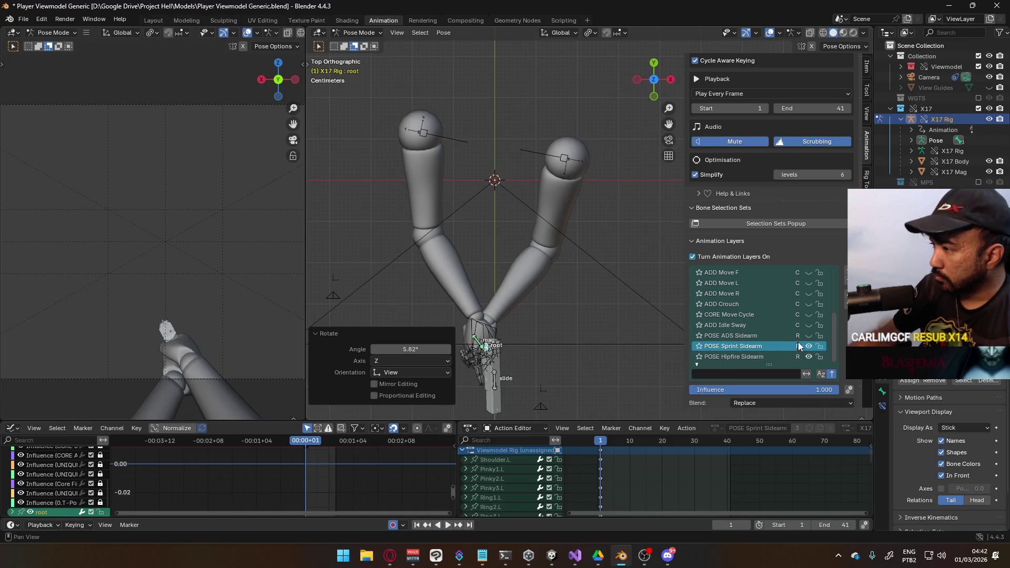
scroll(800, 334, "up", 3)
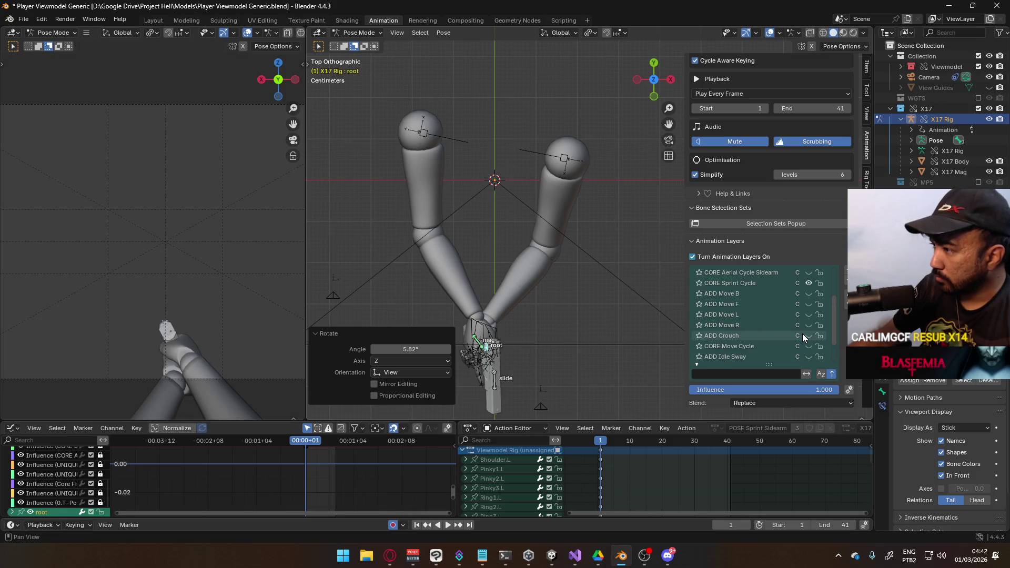
Step: In the CORE Sprint Cycle, re-enable the Z, X and Y Quaternion Rotation channels and review playback
left_click(740, 284)
left_click_drag(603, 447, 672, 440)
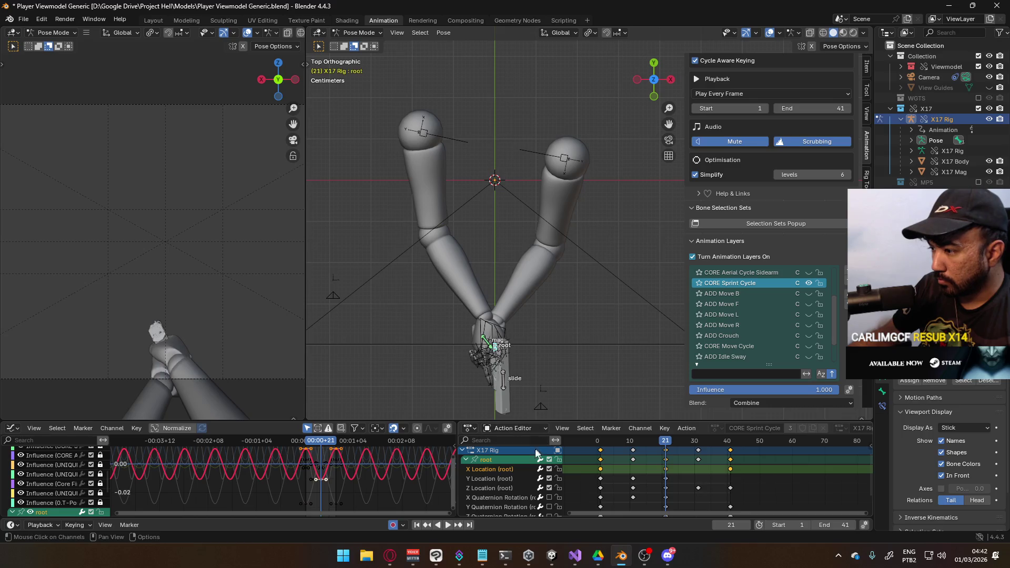
scroll(584, 492, "down", 2)
left_click(549, 495)
key("space")
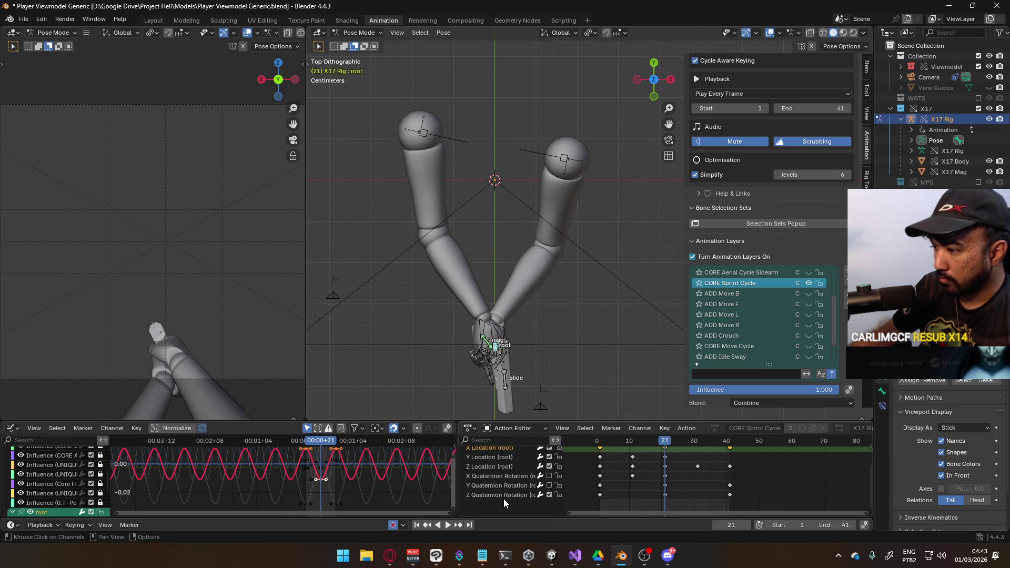
left_click(549, 486)
left_click(549, 476)
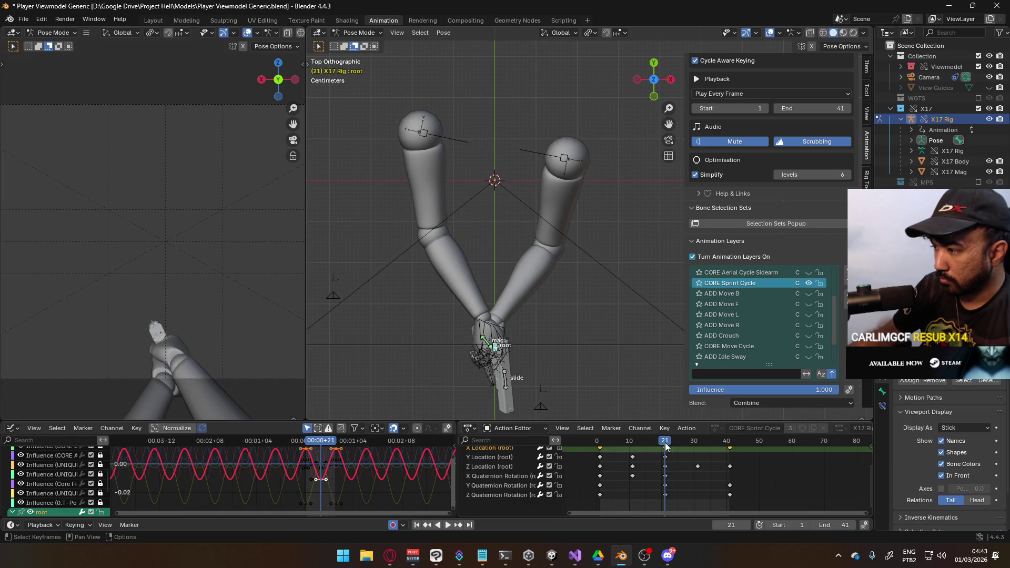
key("space")
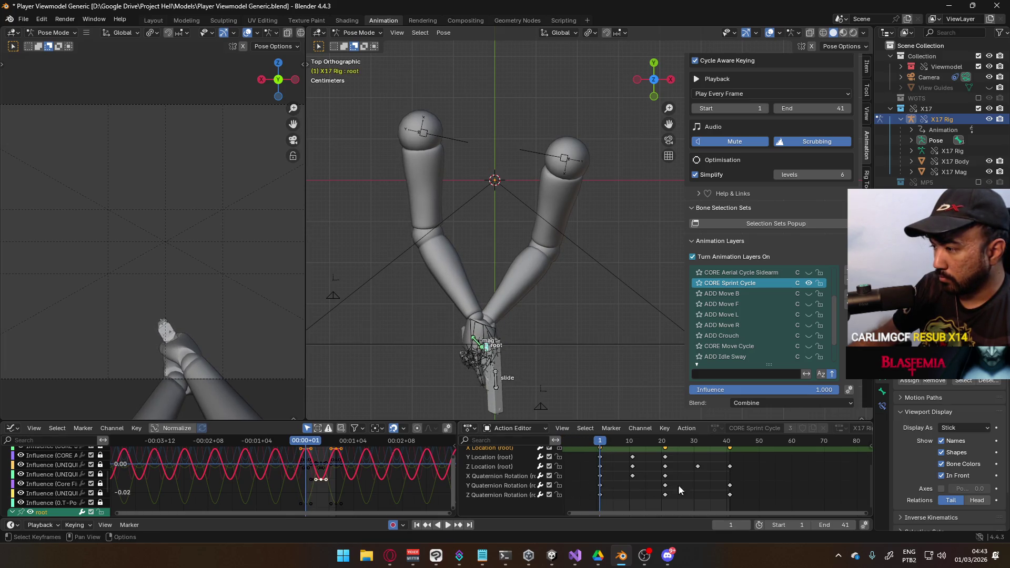
Step: Delete Y Quaternion Rotation, key all root channels at frame 1, and remove the W Quaternion channel
left_click(599, 488)
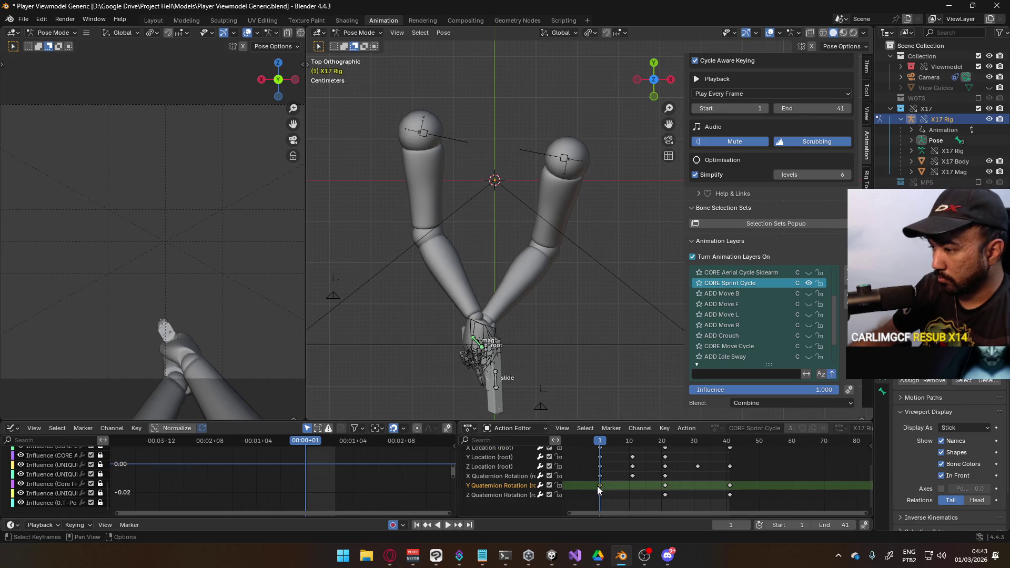
left_click_drag(746, 485, 589, 489)
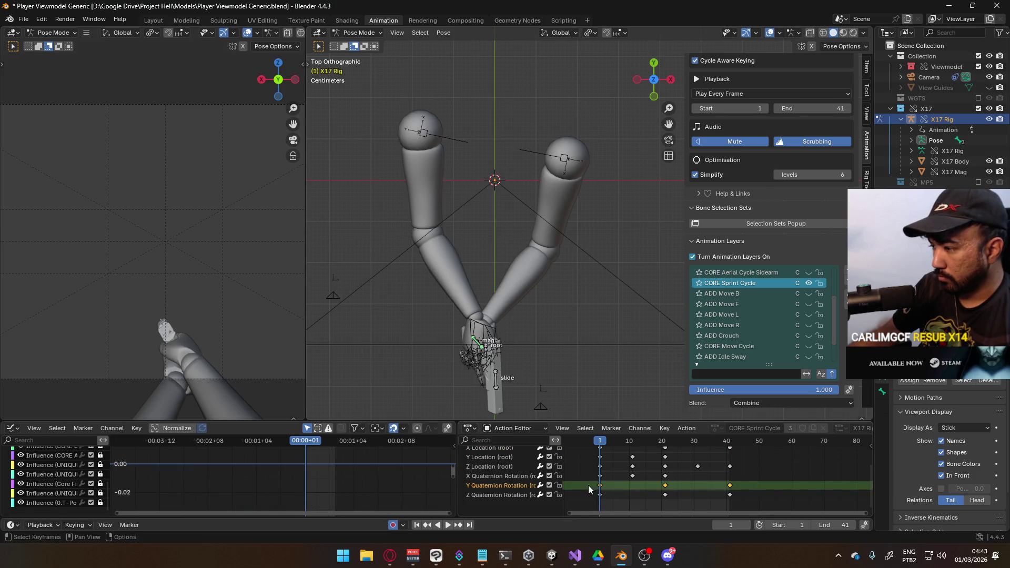
key("Delete")
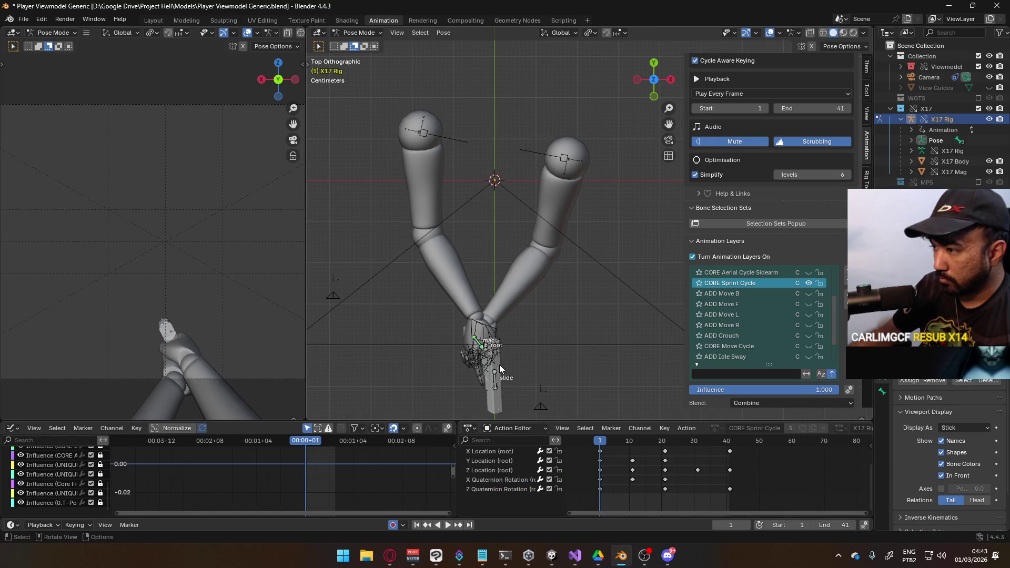
left_click(486, 352)
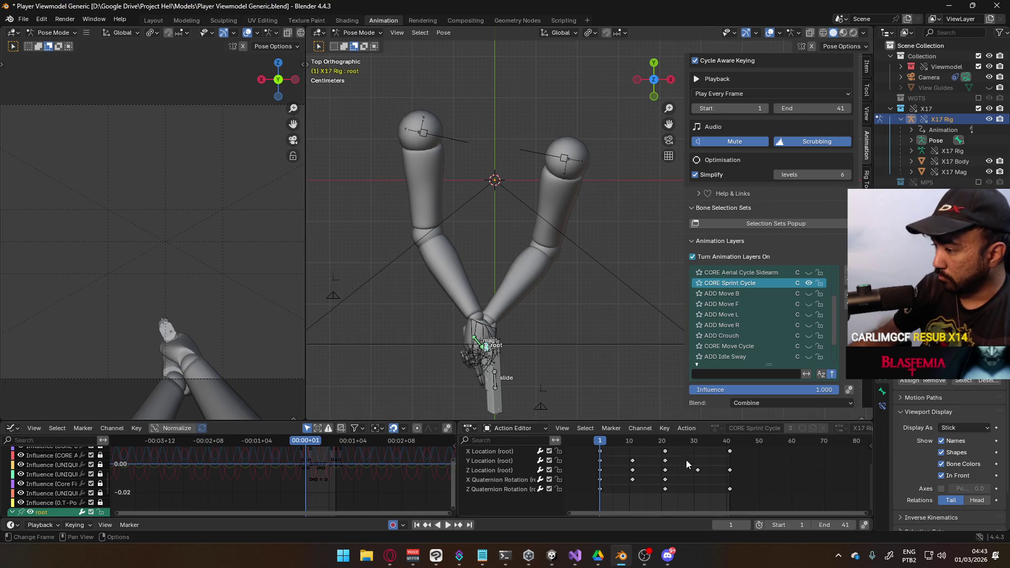
key("i")
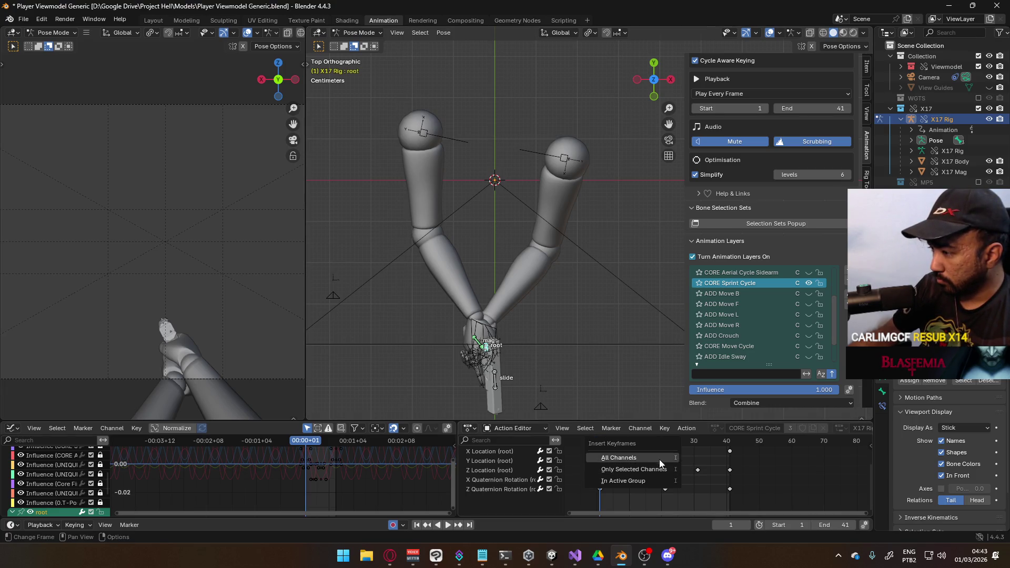
left_click(661, 466)
scroll(632, 474, "down", 2)
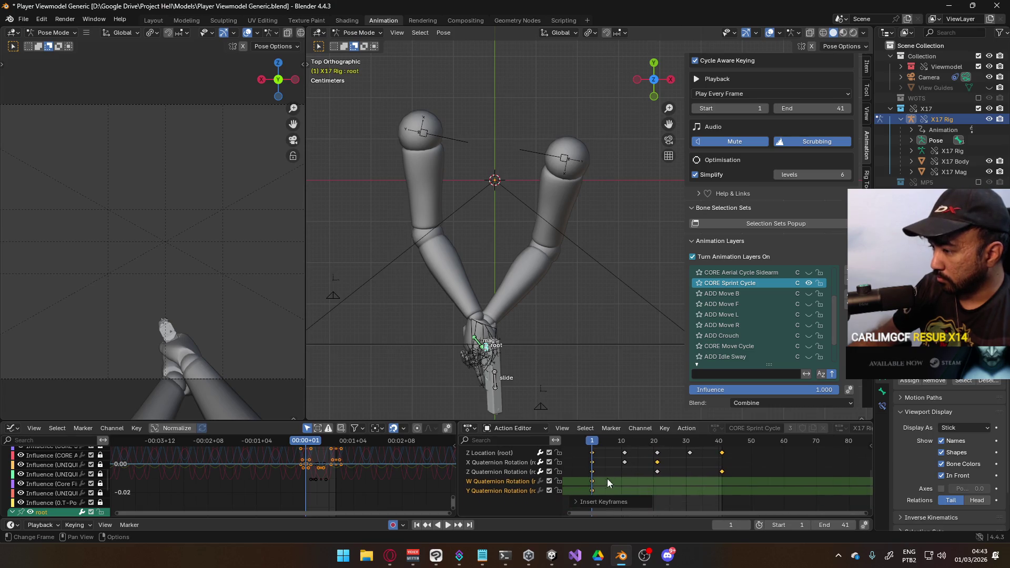
left_click(597, 485)
key("Delete")
left_click(595, 486)
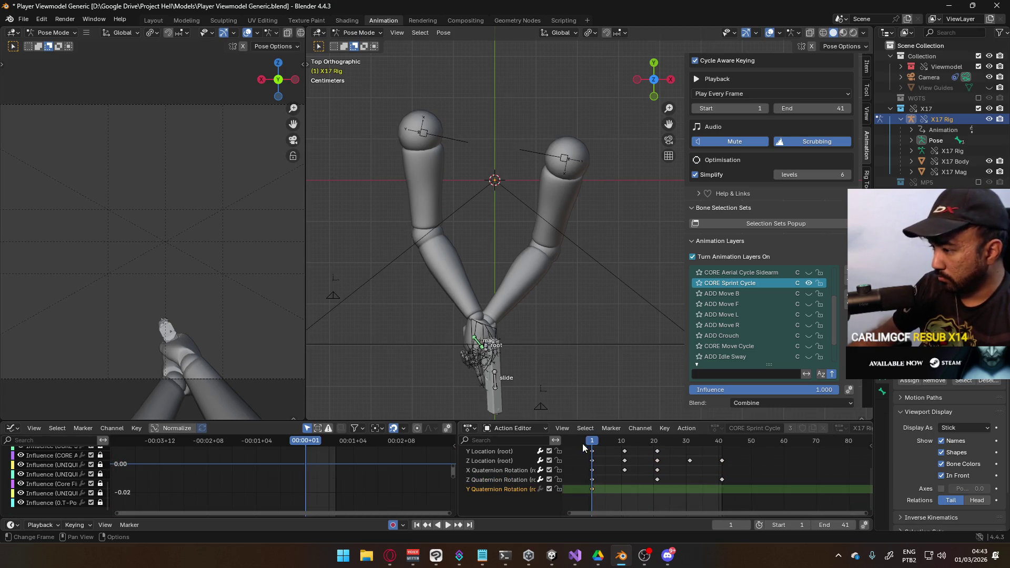
Step: Paste the root's Y rotation key at frame 41 to close the loop
left_click_drag(593, 443, 720, 457)
key("space")
key("ctrl+v")
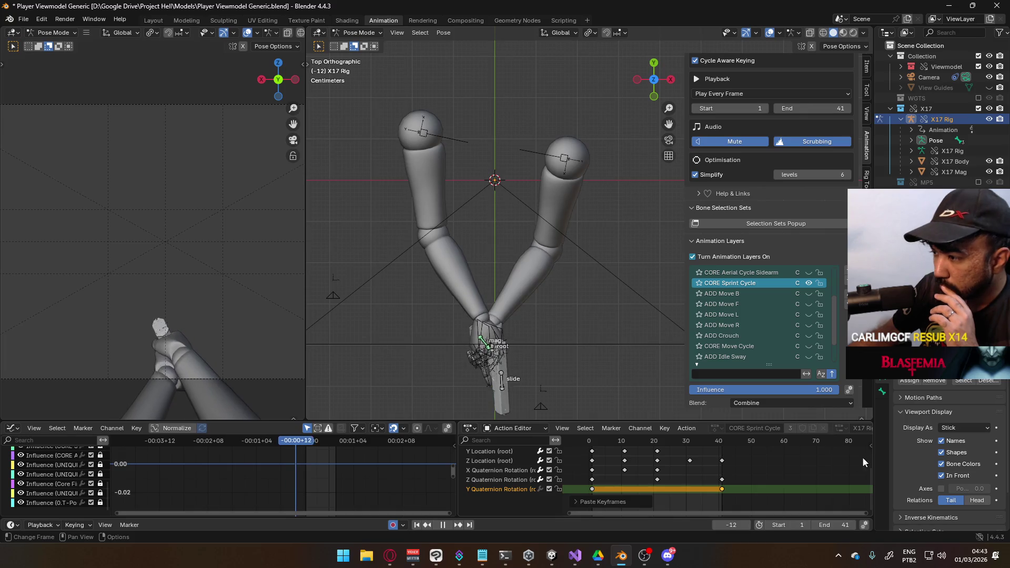
left_click(536, 479)
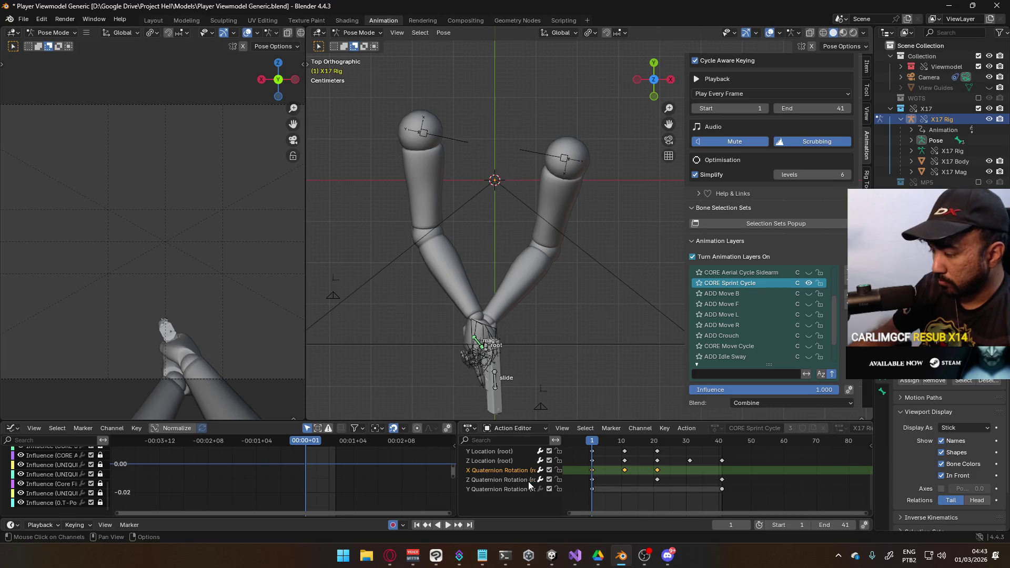
scroll(509, 475, "up", 2)
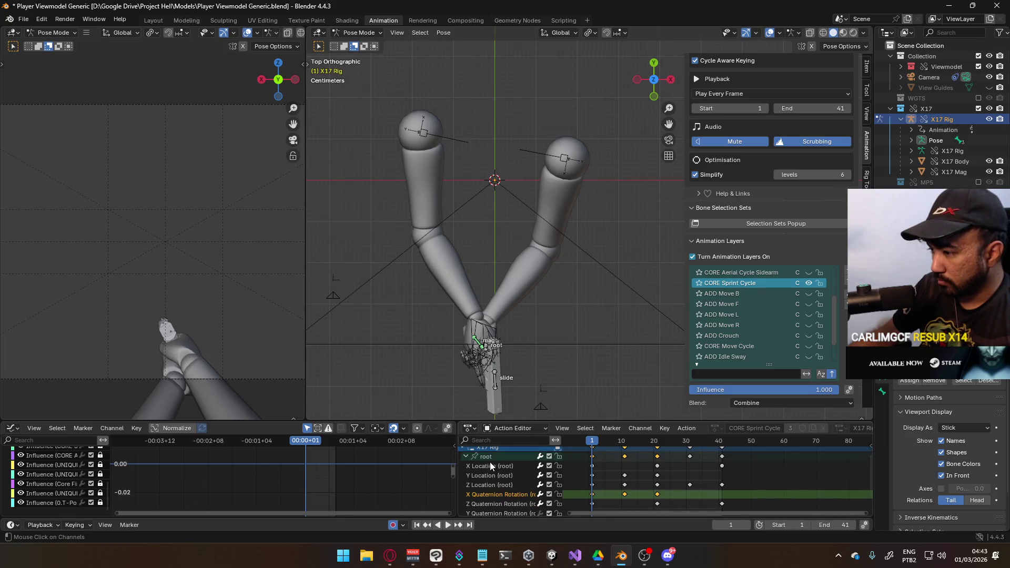
Step: Move the selected root keys about 0.0128 lower in value and play back the cycle
left_click(491, 458)
middle_click_drag(380, 465, 384, 469)
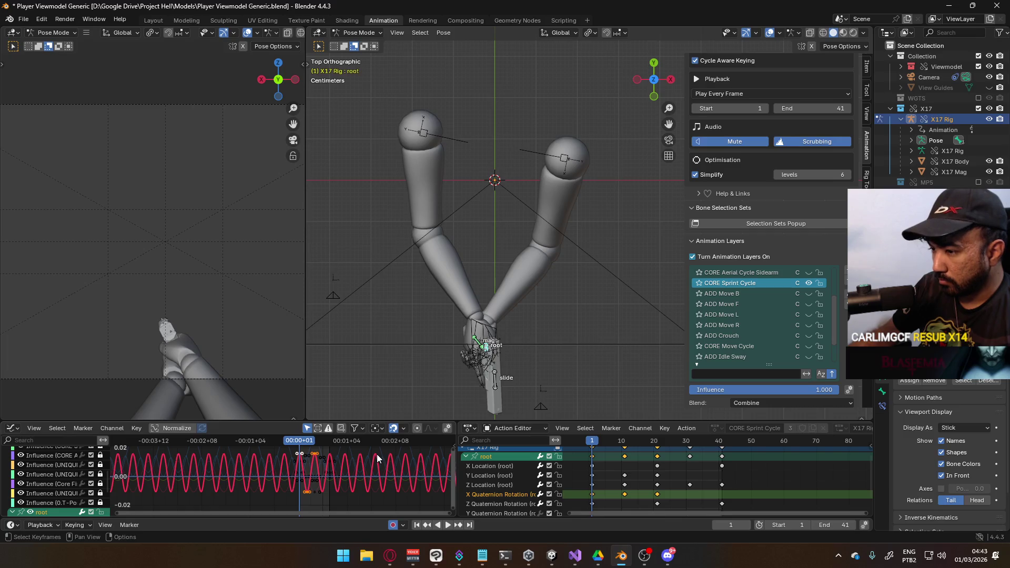
key("g")
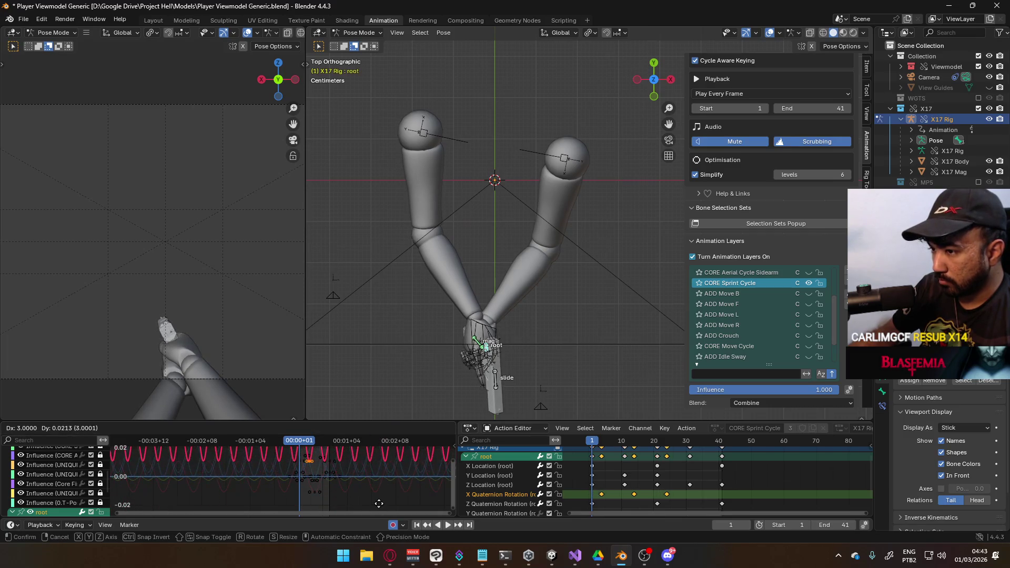
key("Escape")
key("g")
key("y")
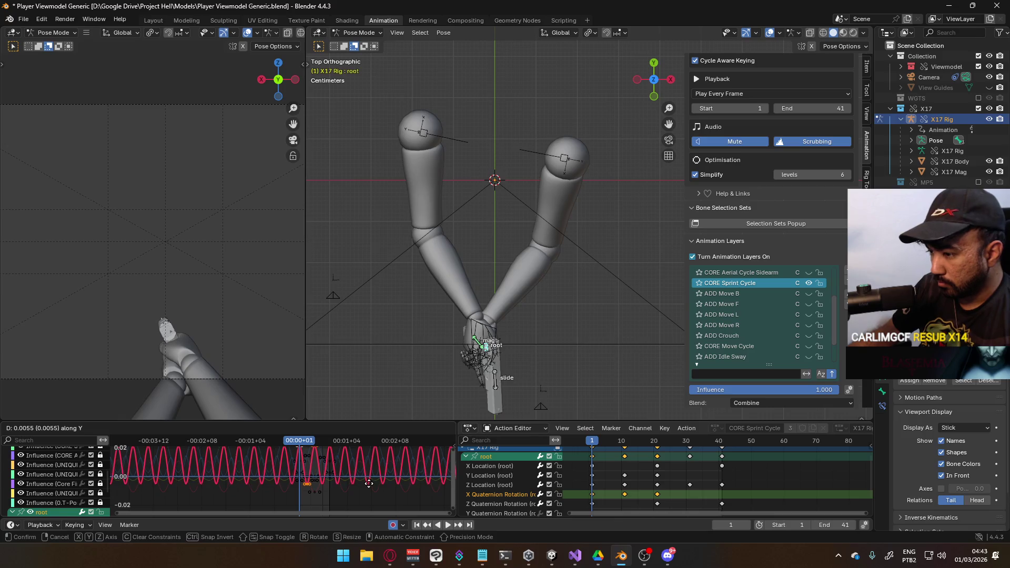
left_click(369, 476)
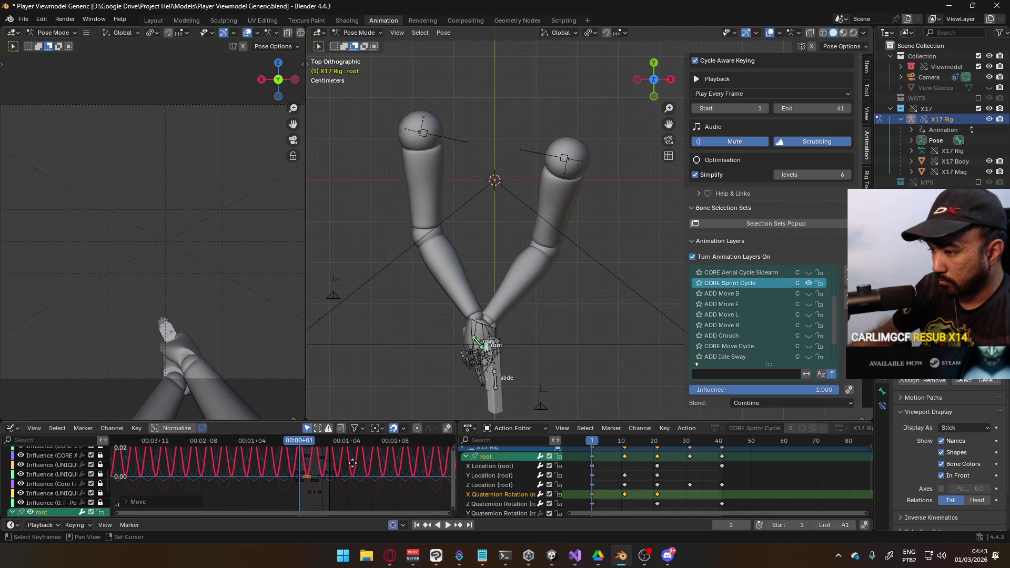
key("space")
Step: From frame 8, scale down the root curve's amplitude on the value axis only
left_click_drag(303, 446, 279, 447)
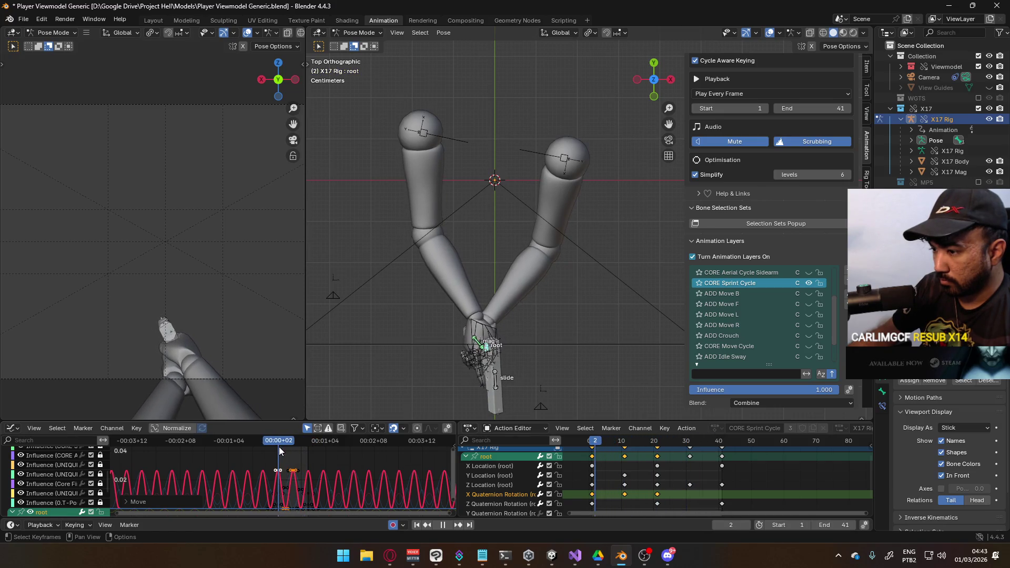
key("s")
key("y")
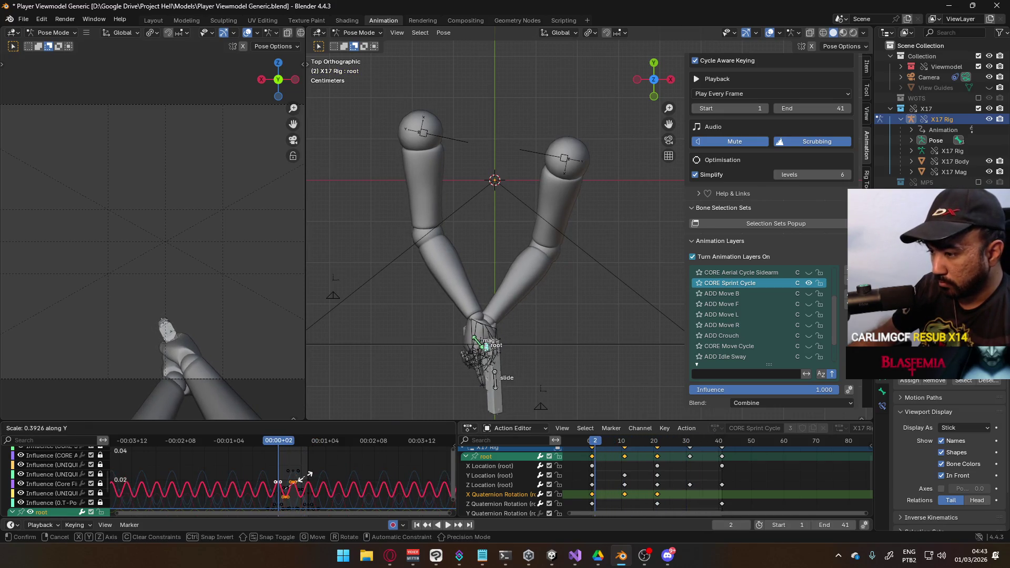
left_click(296, 480)
key("space")
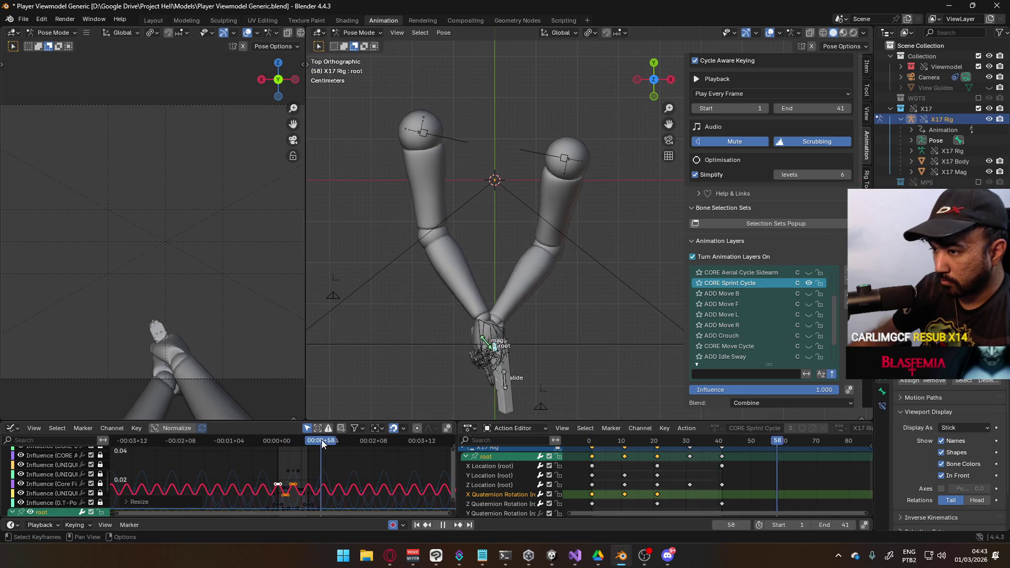
Step: From frame 28, rescale the root curve values on the value axis and replay the cycle
left_click_drag(338, 441, 295, 448)
key("s")
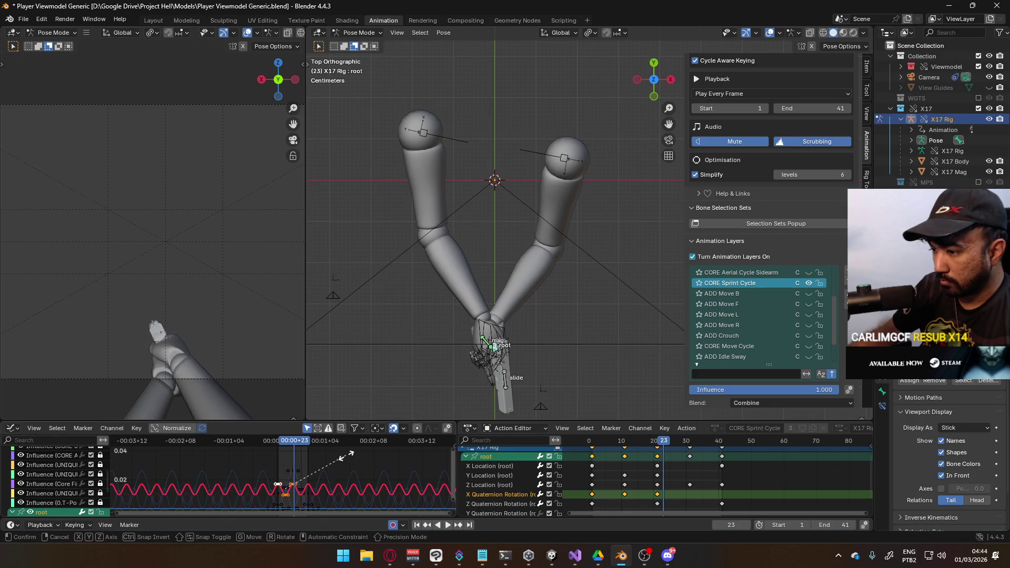
key("y")
left_click(318, 463)
key("space")
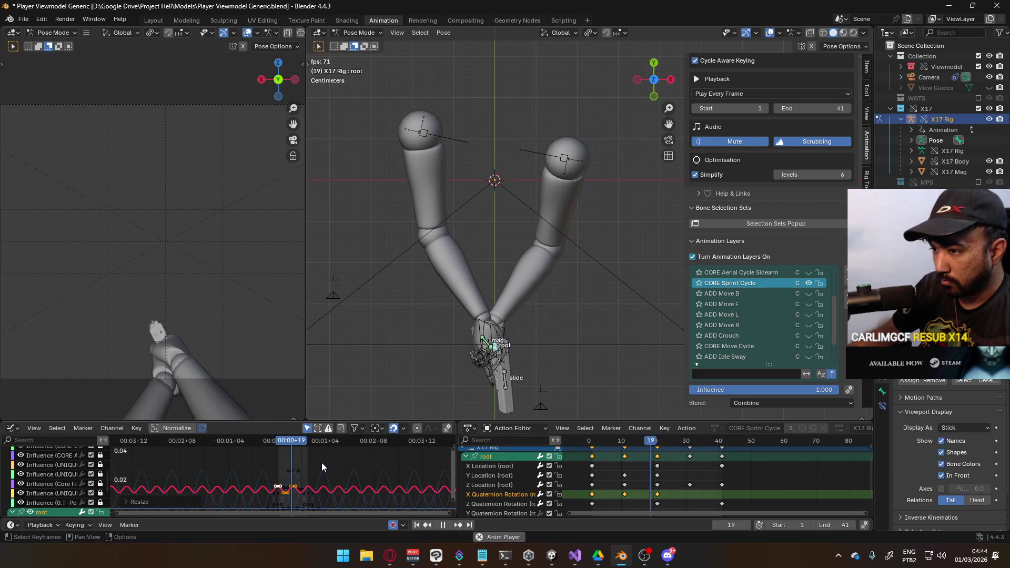
scroll(326, 472, "up", 3)
Step: Rescale the root X Quaternion Rotation keys to about 1.95× height, then start shifting them two frames earlier
key("s")
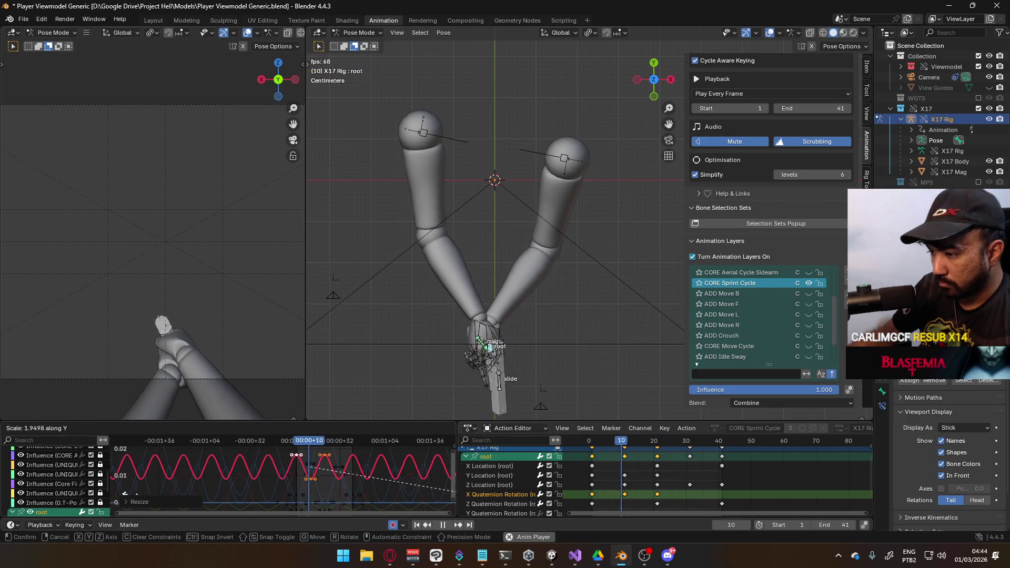
left_click(343, 494)
key("s")
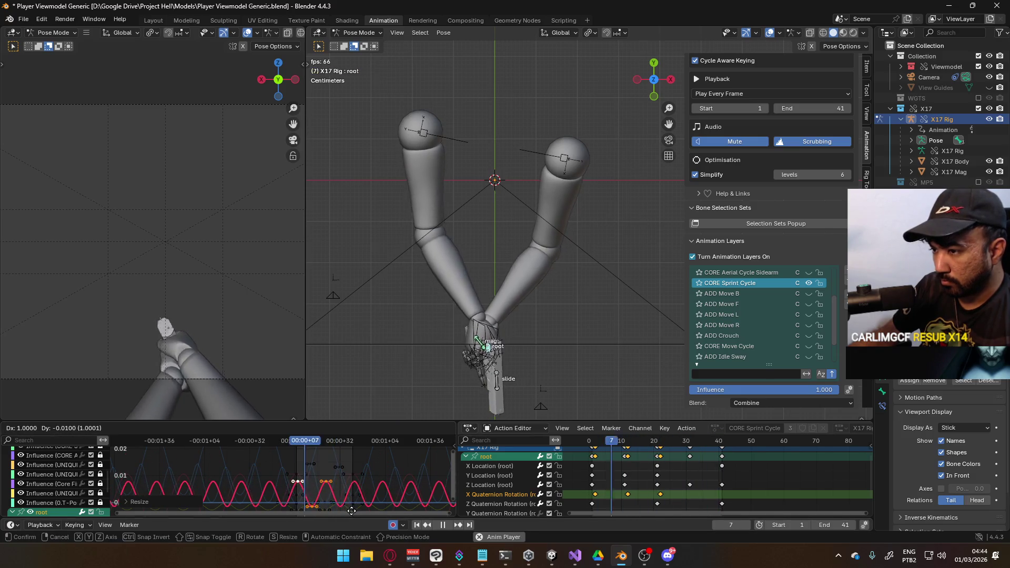
key("y")
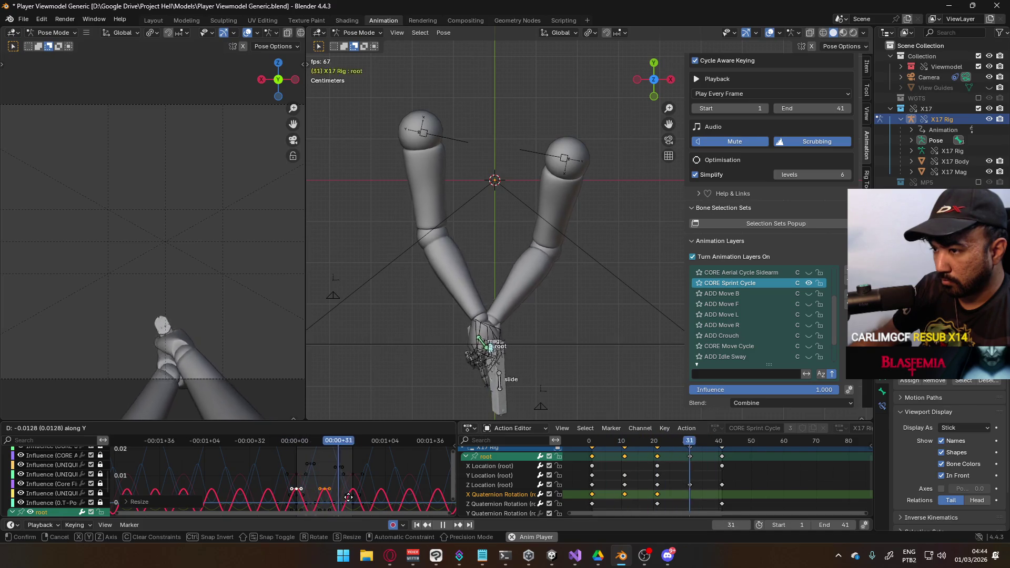
left_click(349, 497)
key("g")
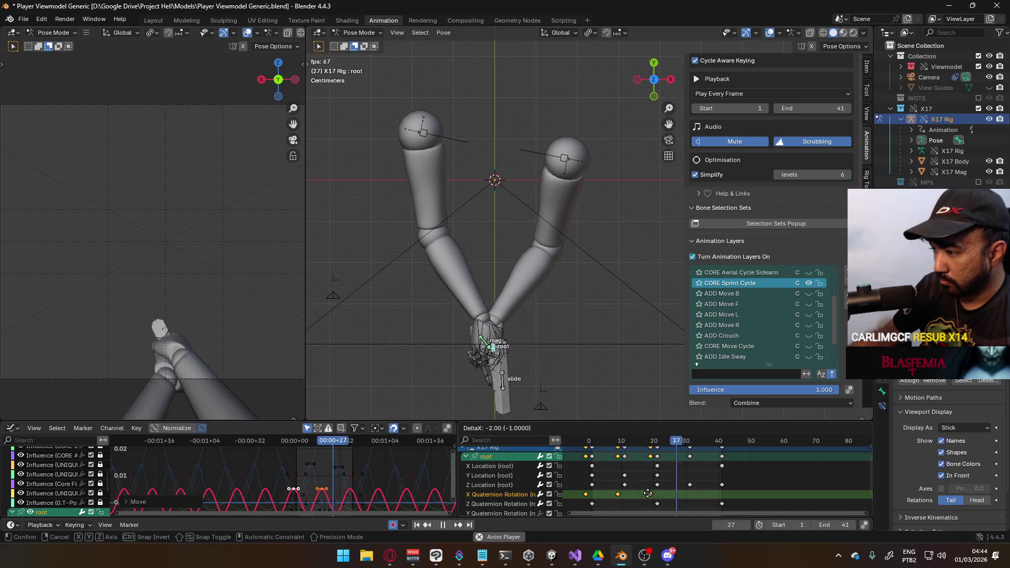
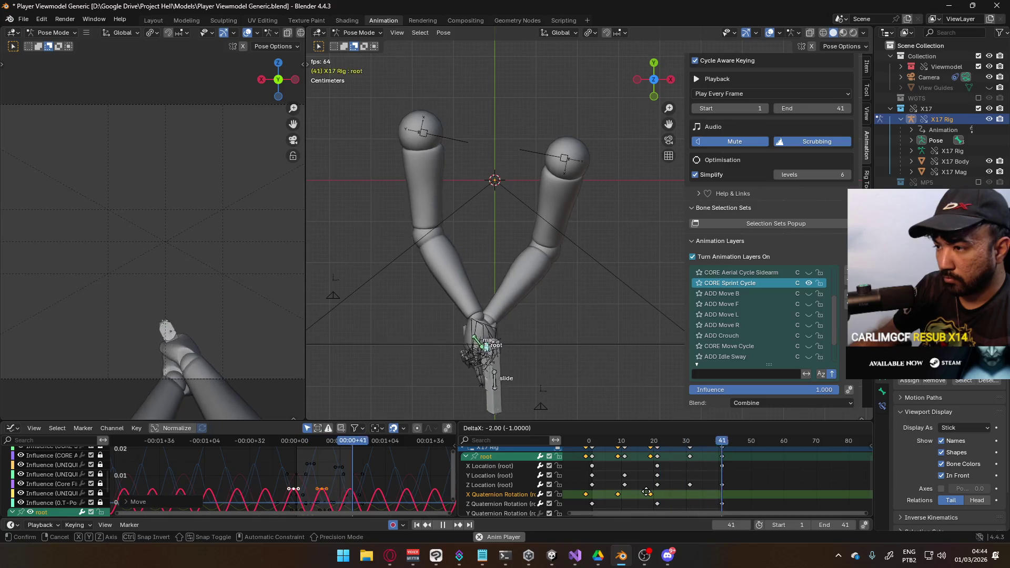
Step: Shift the root's X Quaternion Rotation keys 2 frames earlier and change their handle type
left_click(647, 492)
scroll(570, 485, "down", 2)
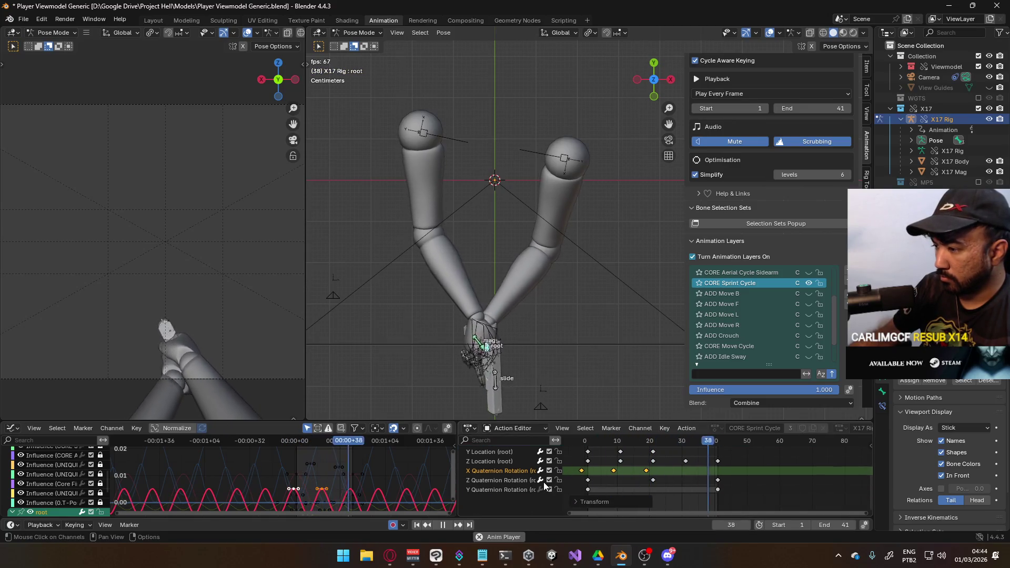
key("v")
left_click(611, 472)
Step: Select the Z Quaternion Rotation channel and undo back to the POSE Sprint Sidearm pose
left_click(519, 483)
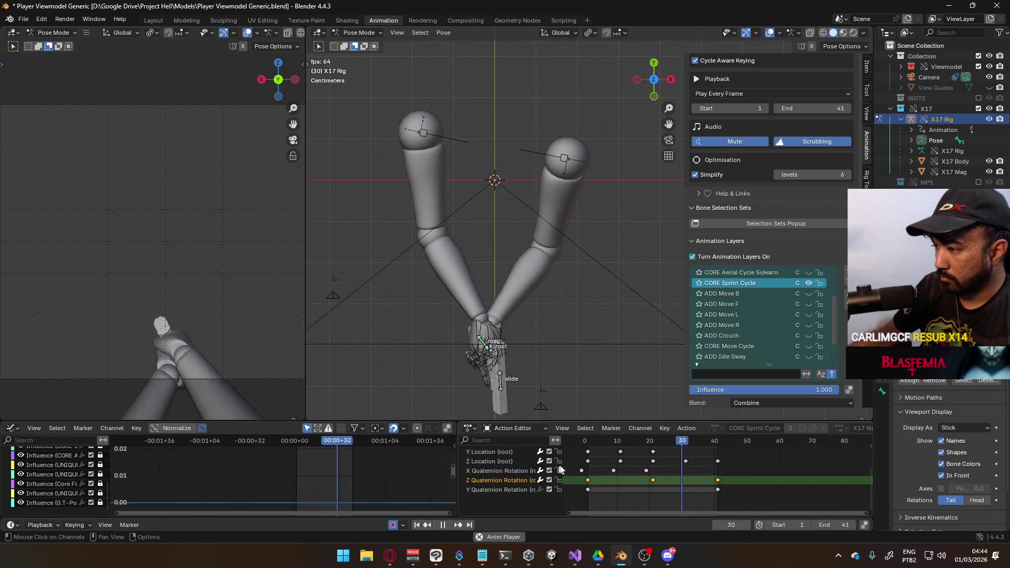
scroll(519, 483, "up", 2)
key("ctrl+z")
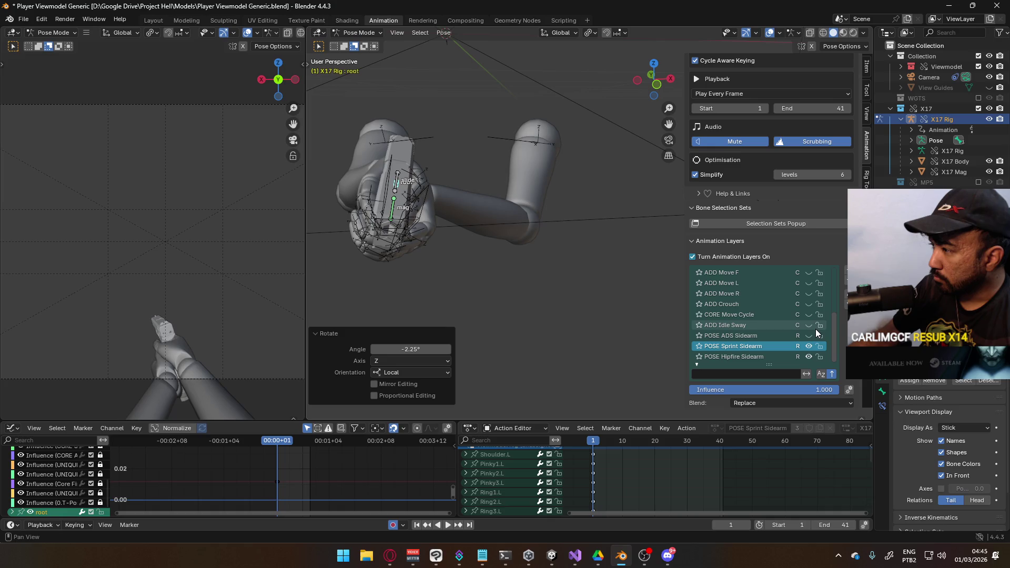
Step: Save the blend file, then enable CORE Sprint Cycle, make it active and play it
scroll(802, 311, "up", 5)
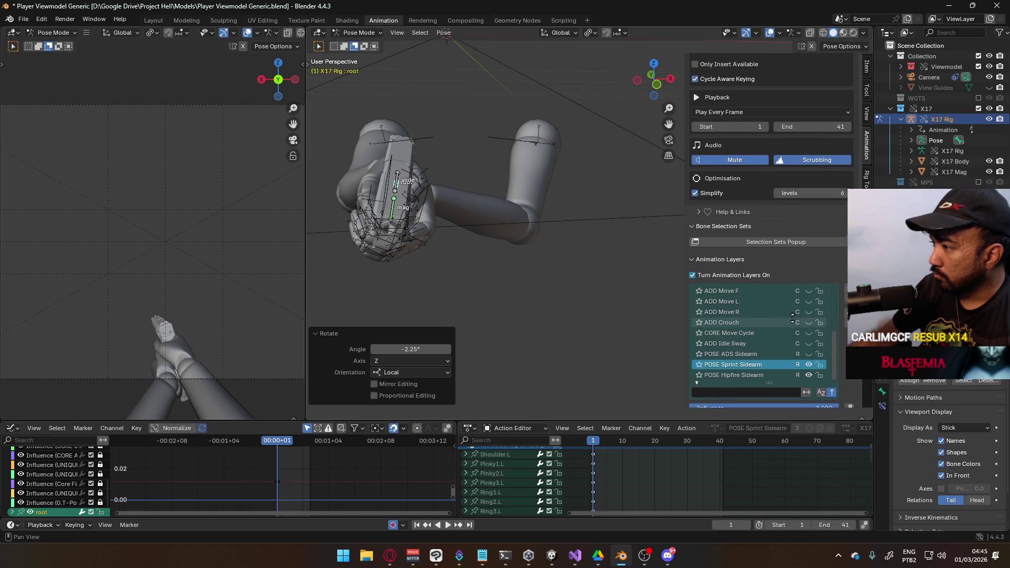
key("ctrl+s")
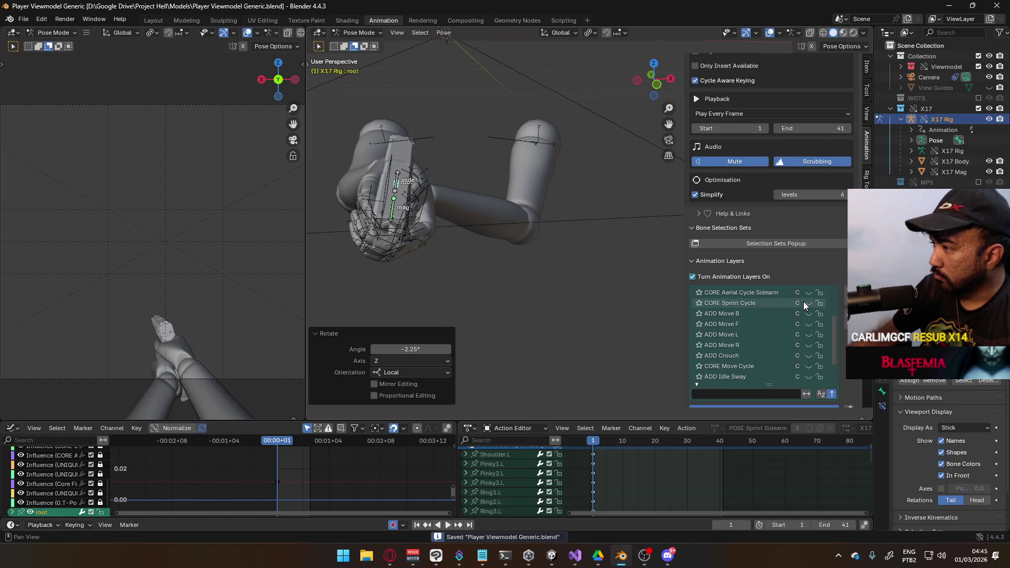
left_click(808, 303)
left_click(751, 304)
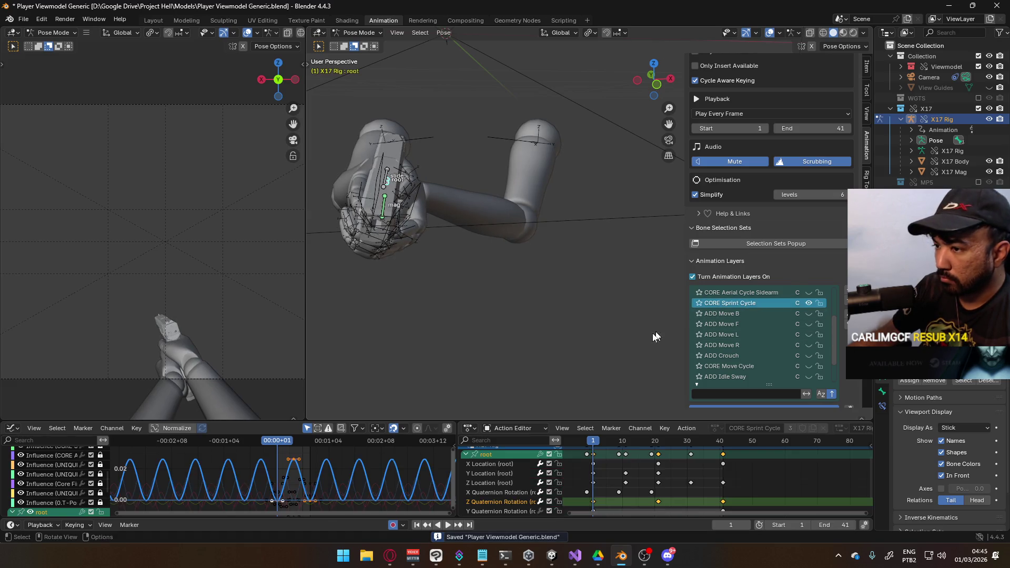
key("space")
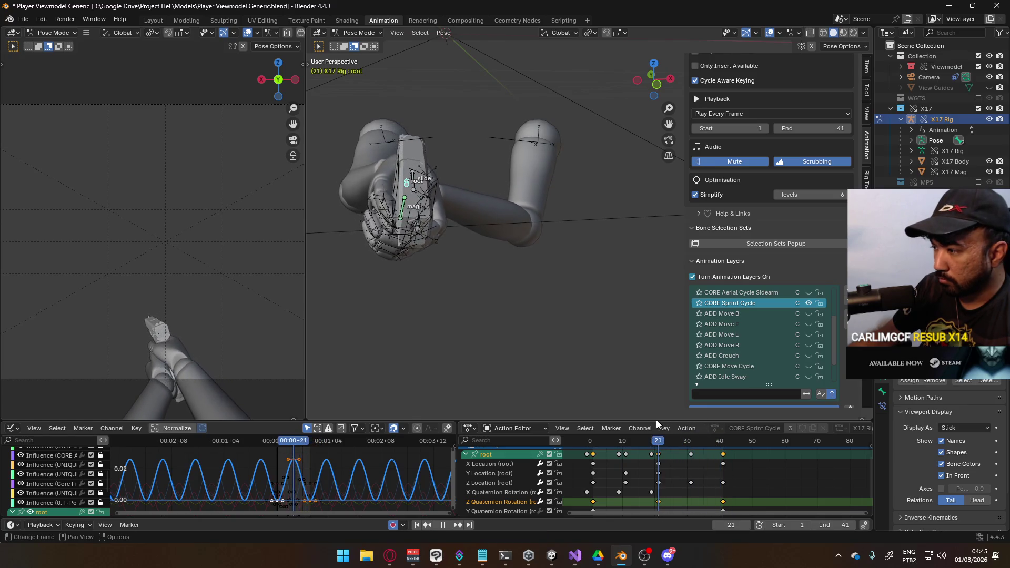
key("space")
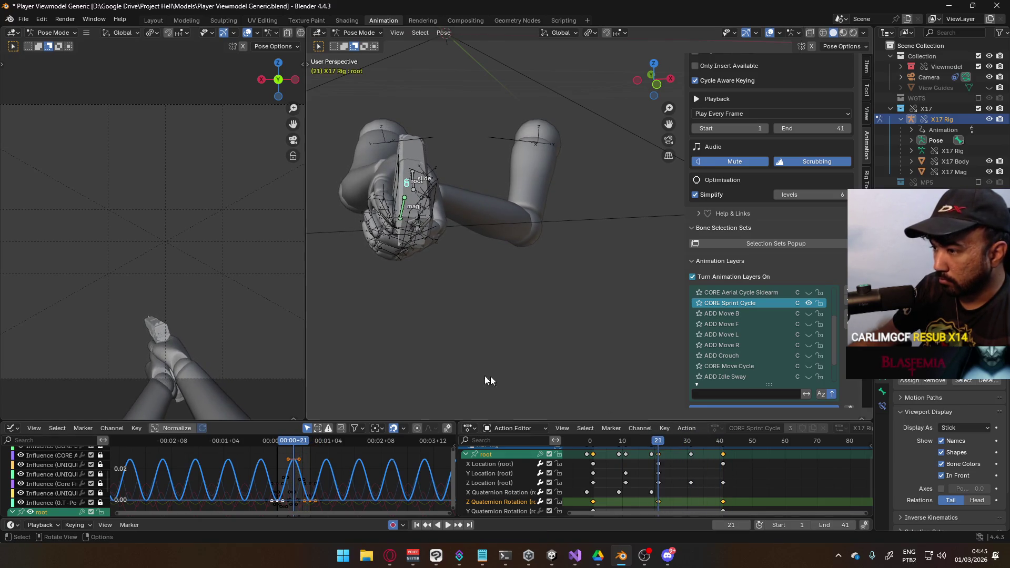
Step: Nudge the selected keys' values and scrub to around frame 19 to review the sprint
scroll(312, 478, "down", 3)
key("g")
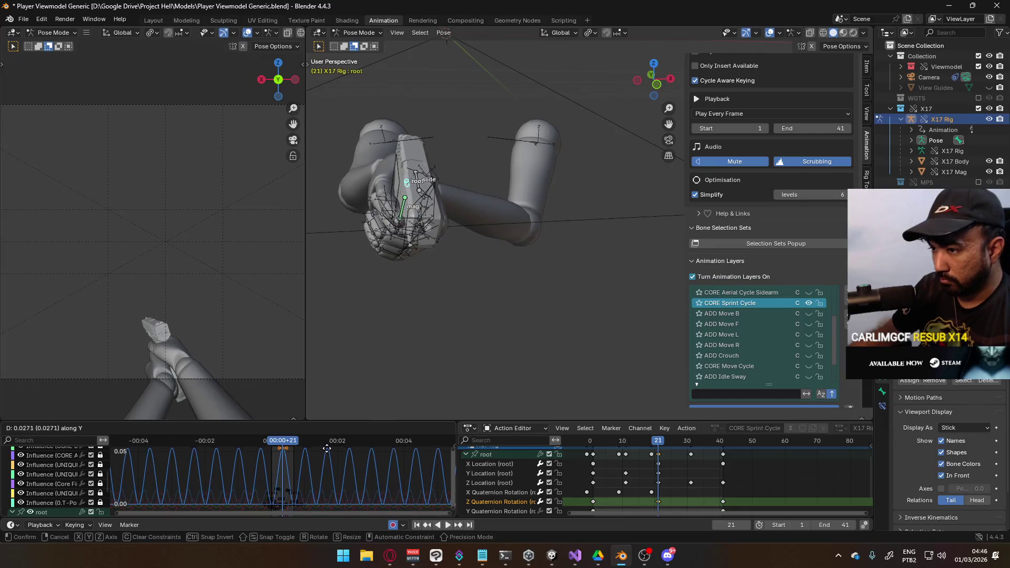
left_click(413, 447)
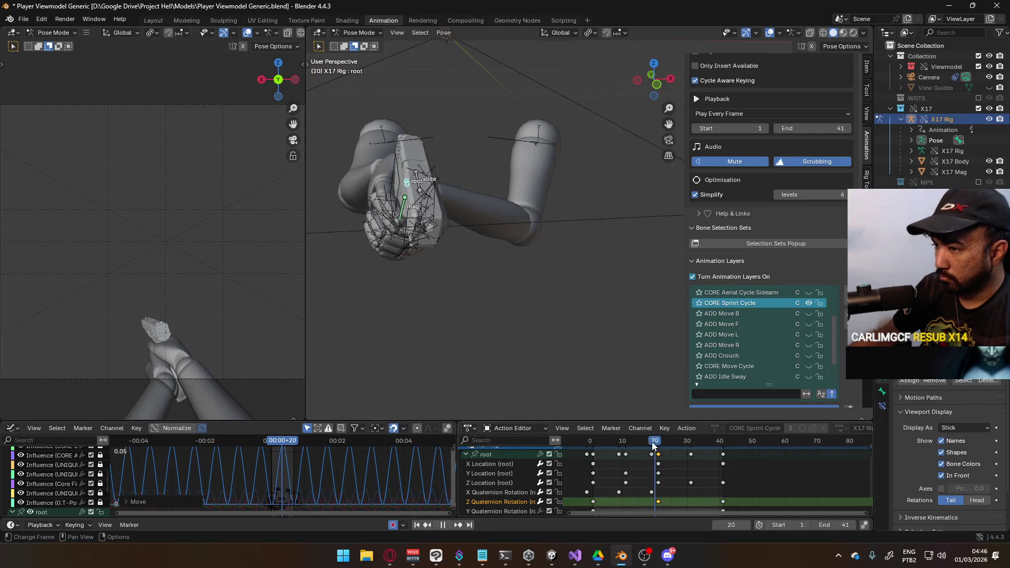
key("Left")
key("Left")
key("Left")
mouse_move(563, 441)
left_mouse_down()
mouse_move(576, 431)
mouse_move(653, 428)
left_mouse_up()
mouse_move(655, 464)
middle_mouse_down()
mouse_move(640, 469)
mouse_move(648, 446)
middle_mouse_up()
key("space")
Step: Try shifting the Z Quaternion Rotation keys two frames later, then undo it
left_click_drag(575, 490, 579, 488)
key("g")
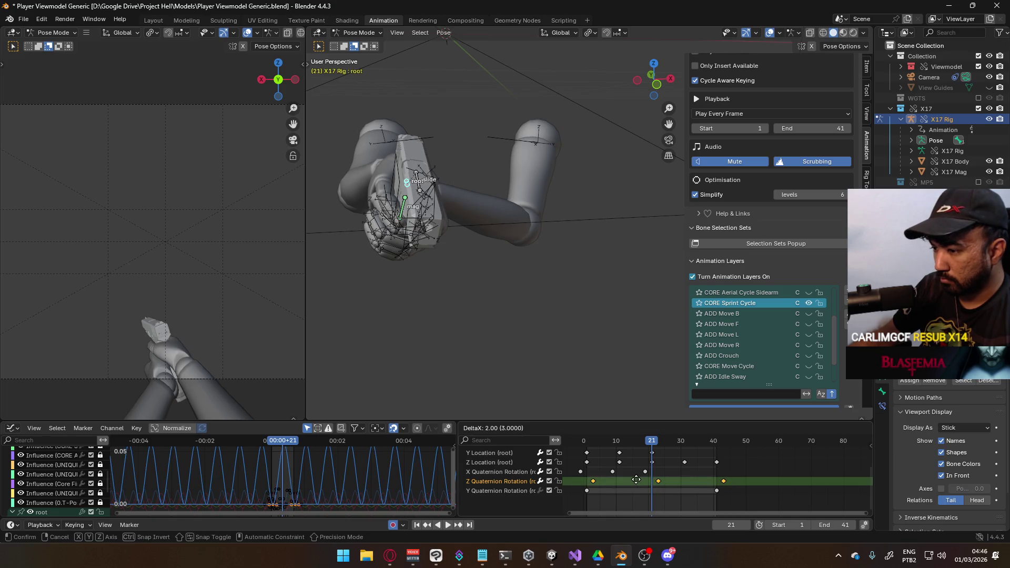
left_click(637, 480)
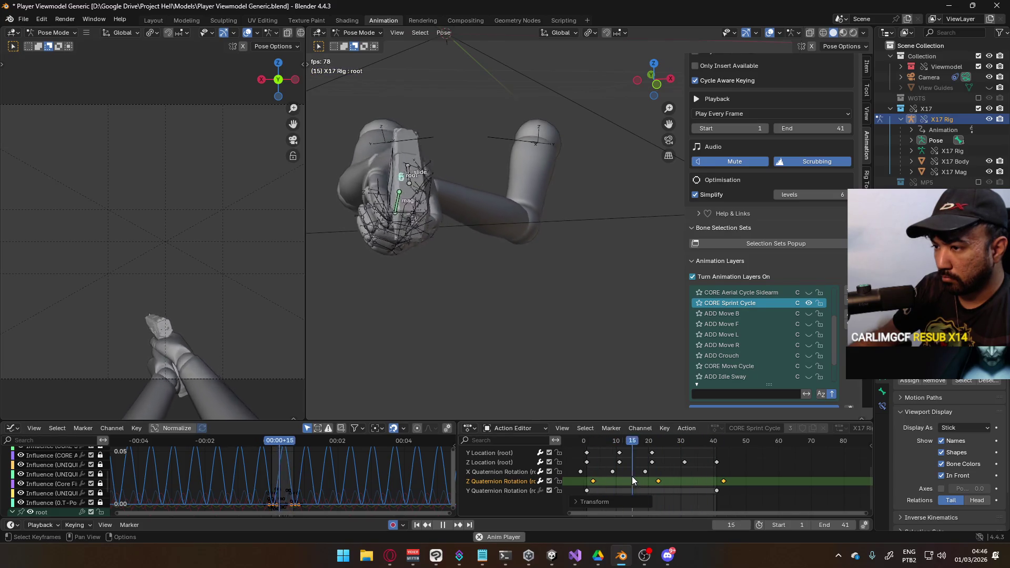
key("space")
key("ctrl+z")
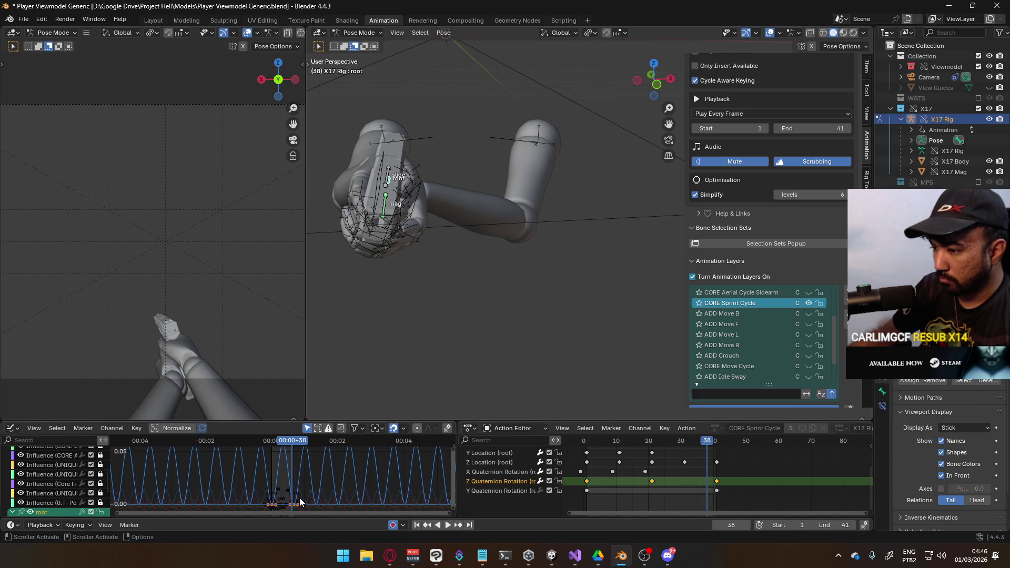
Step: Raise the root's Z Quaternion Rotation keys by about 0.0094 while the cycle plays
scroll(299, 469, "up", 6)
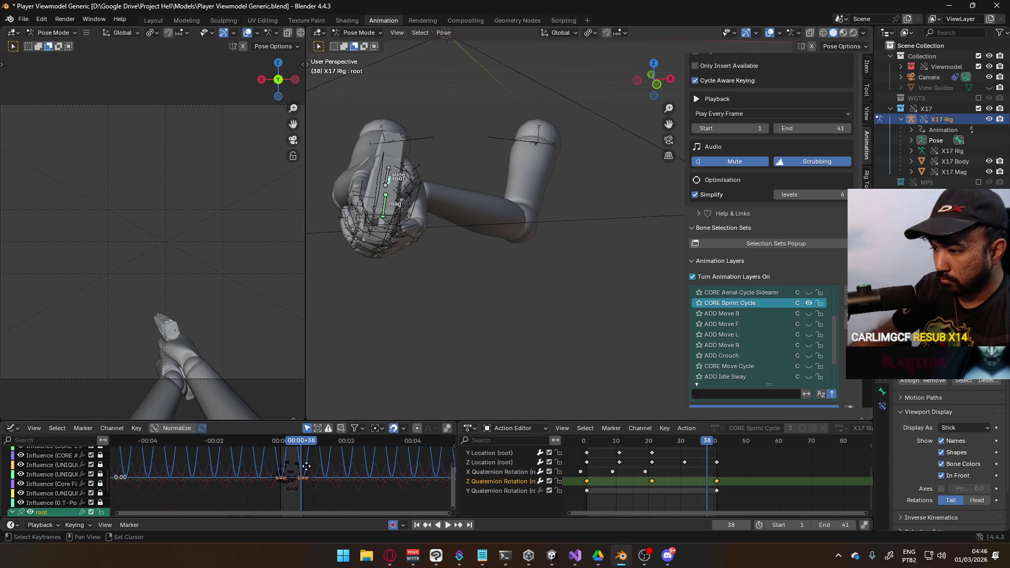
left_click(302, 466)
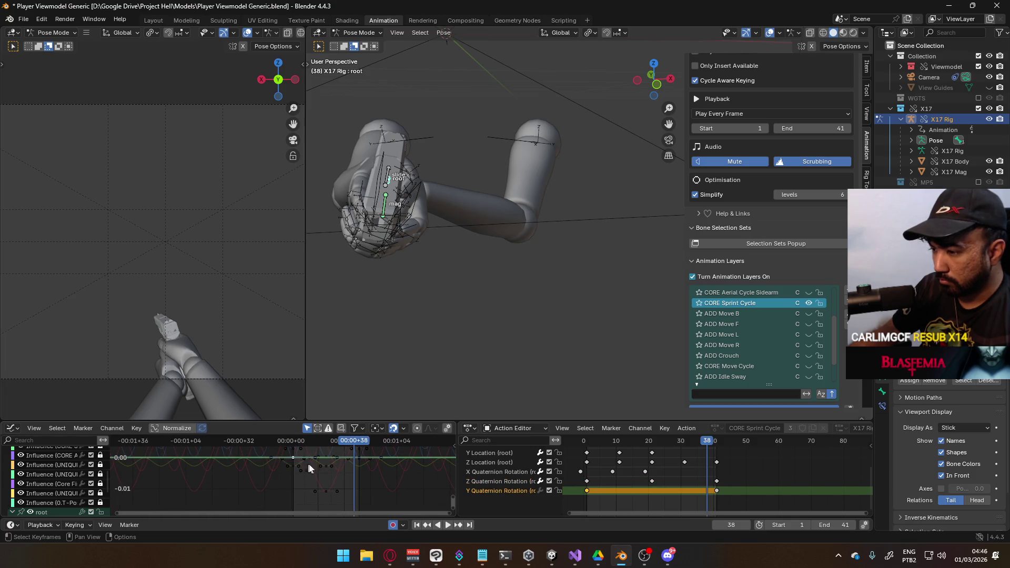
left_click(296, 460)
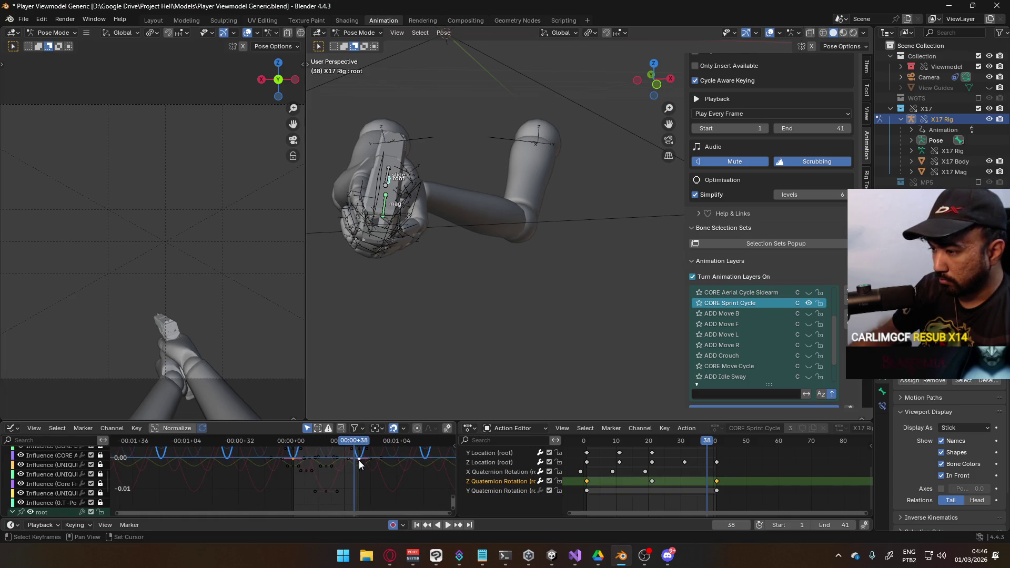
scroll(369, 464, "down", 3)
key("space")
key("g")
key("y")
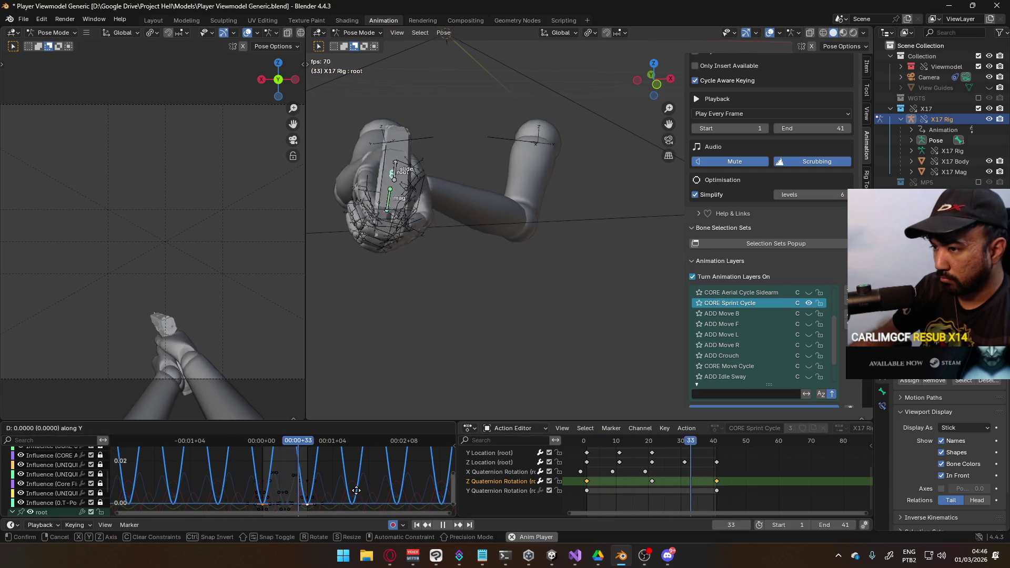
key("Escape")
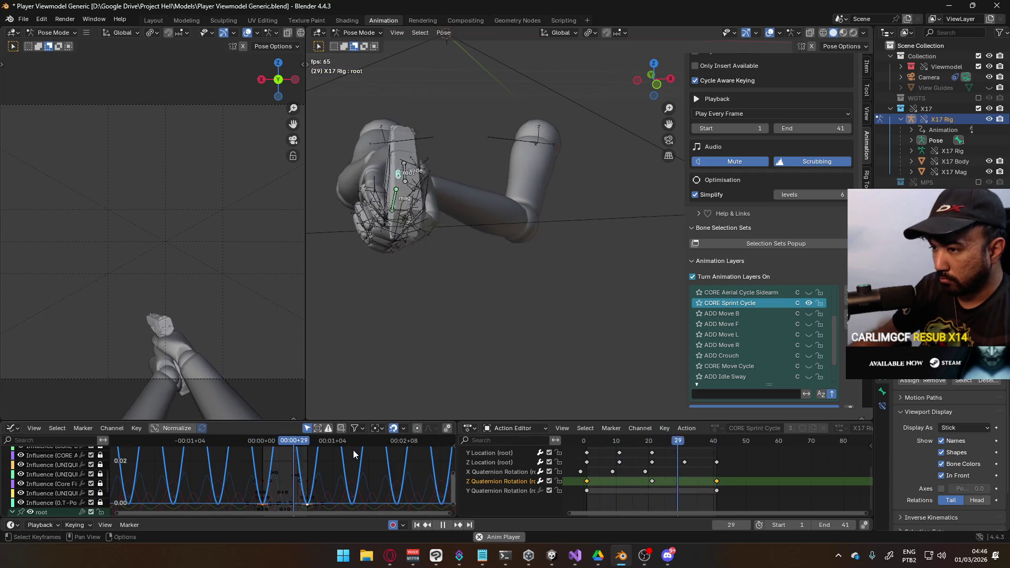
key("g")
key("y")
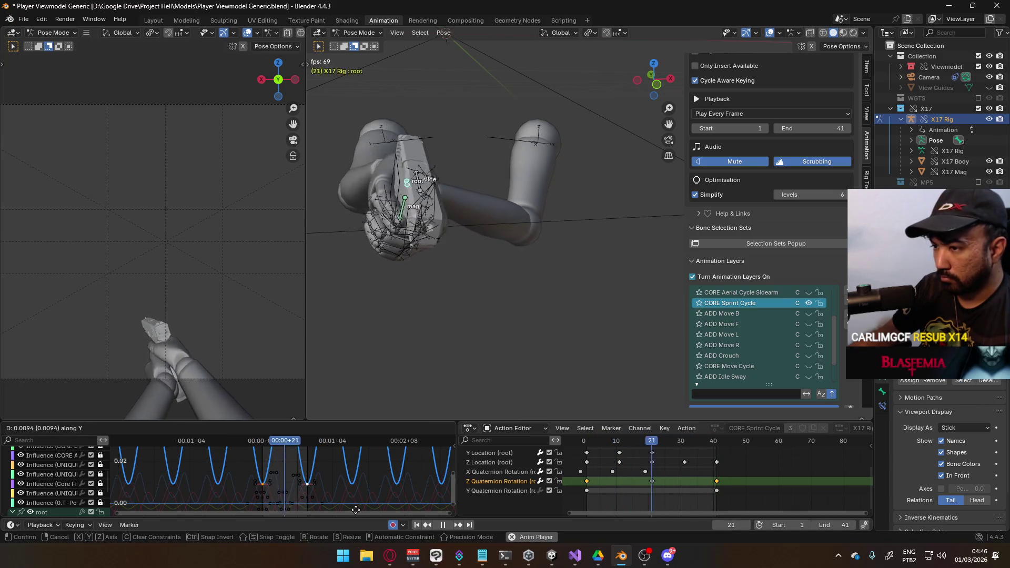
left_click(356, 510)
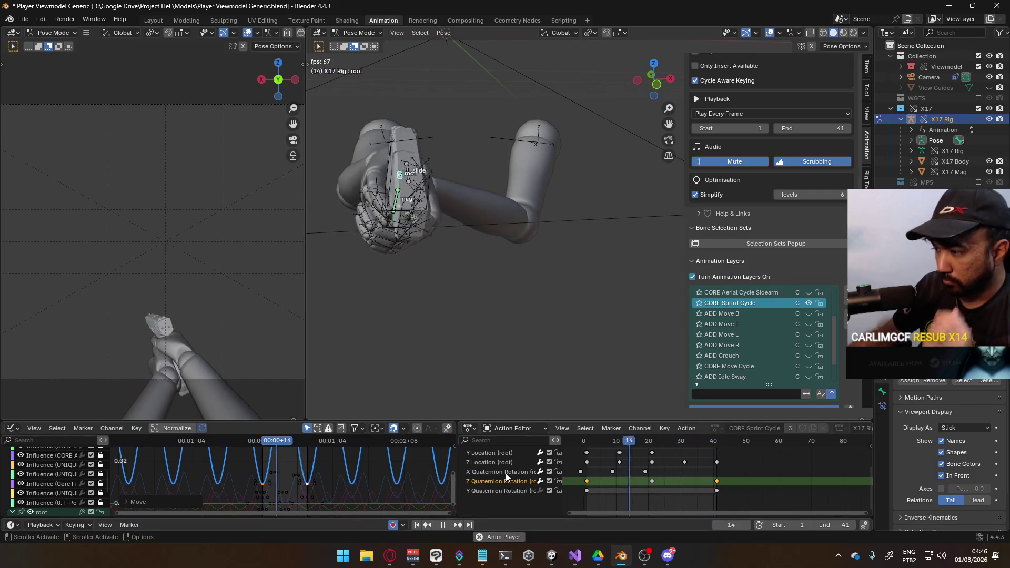
left_click(506, 472)
scroll(497, 466, "up", 2)
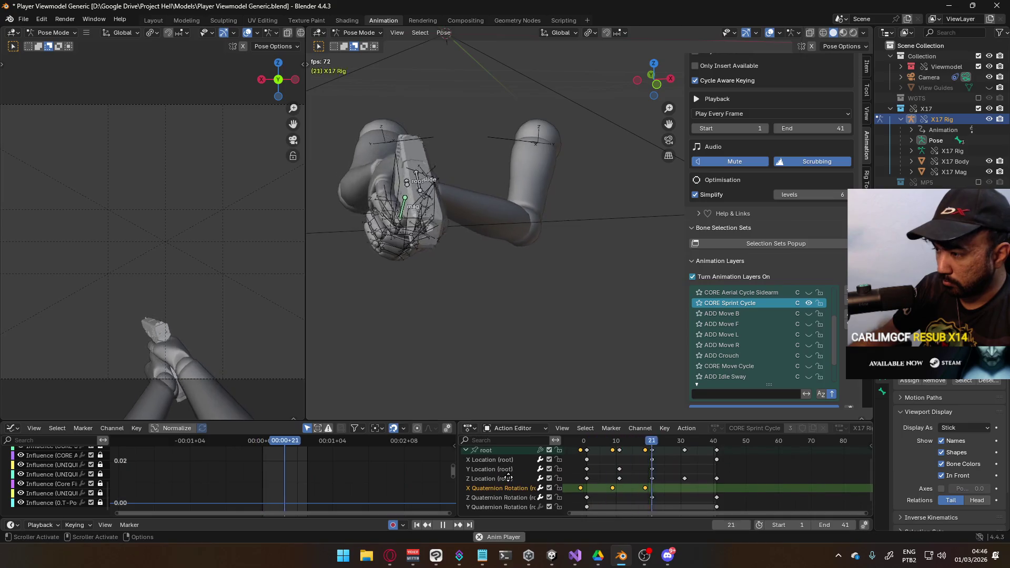
Step: Scale the root's X Quaternion Rotation curve vertically by about 1.82
left_click(487, 452)
key("s")
key("y")
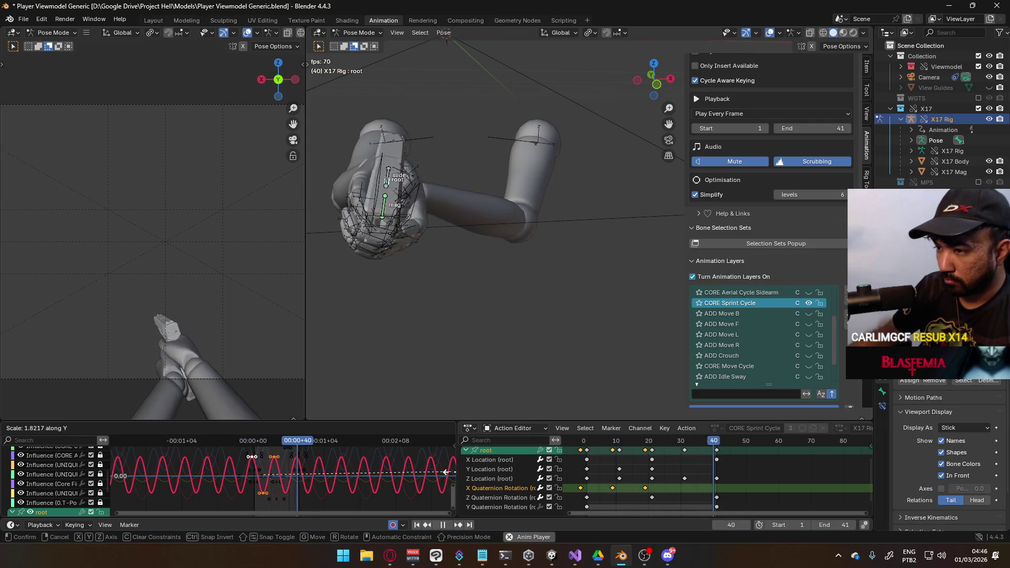
left_click(516, 487)
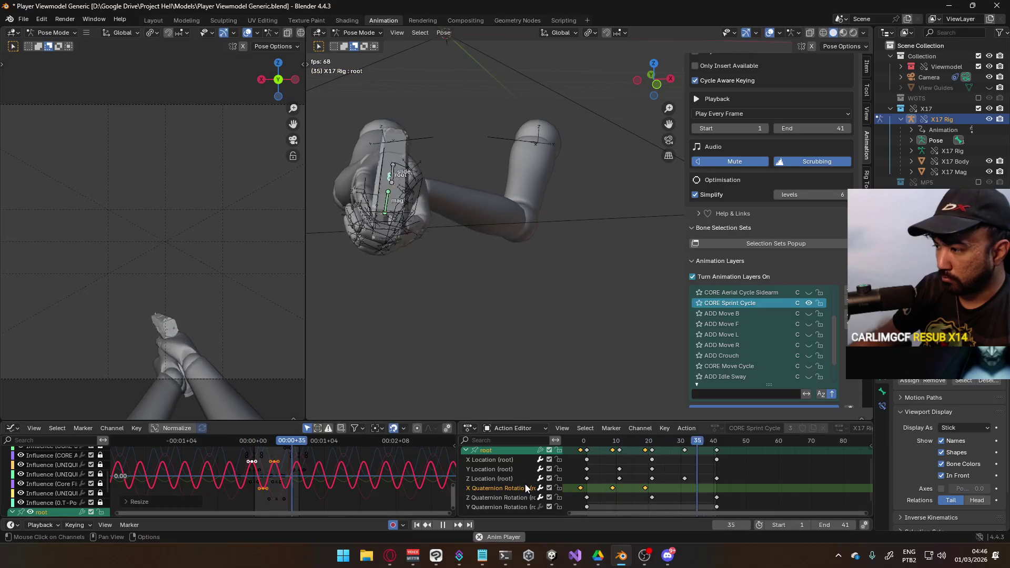
Step: Set the root channel group's keys to the Auto Clamped handle type
left_click(495, 476)
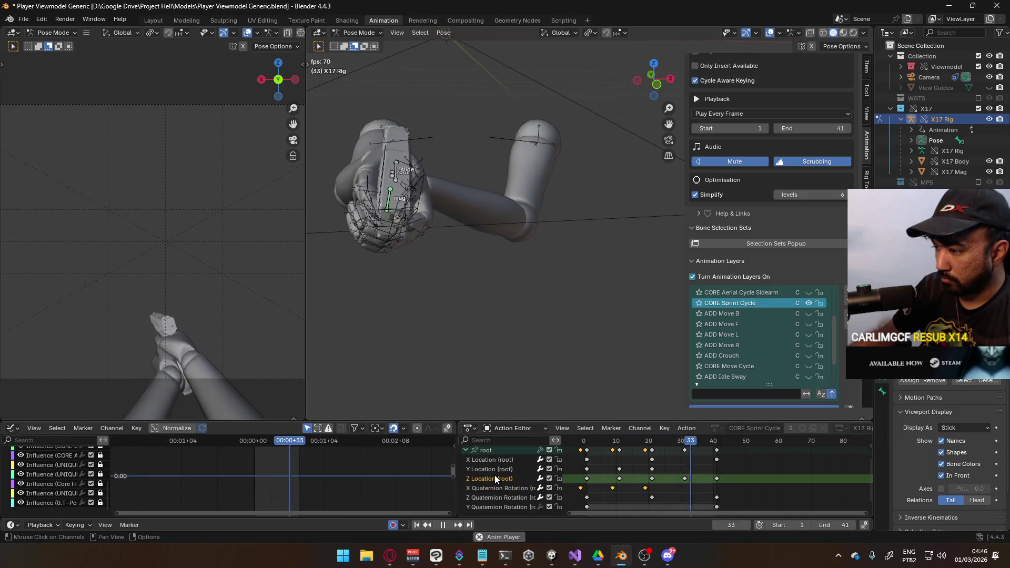
scroll(509, 470, "up", 1)
left_click(487, 454)
key("v")
left_click(350, 476)
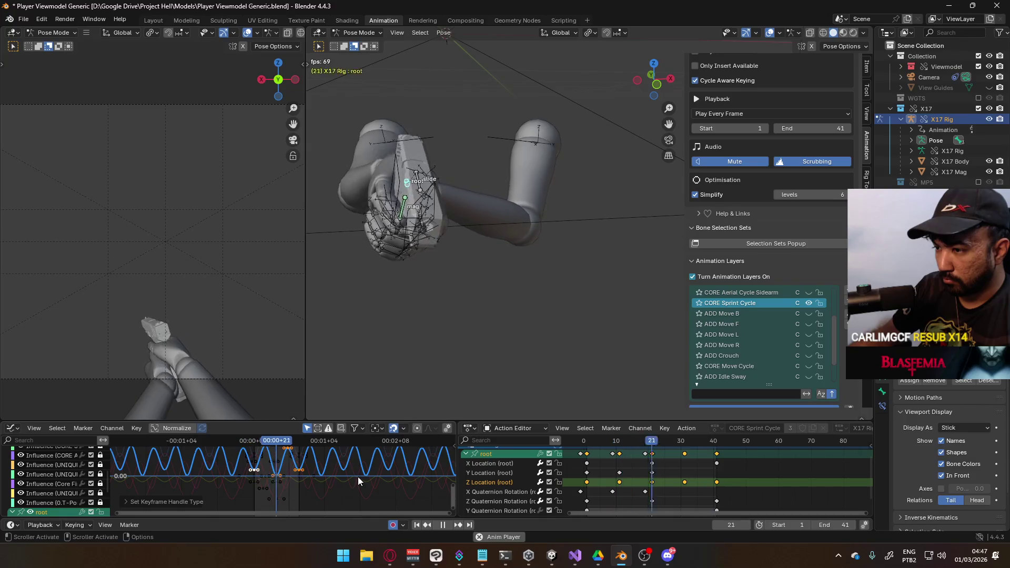
left_click(490, 470)
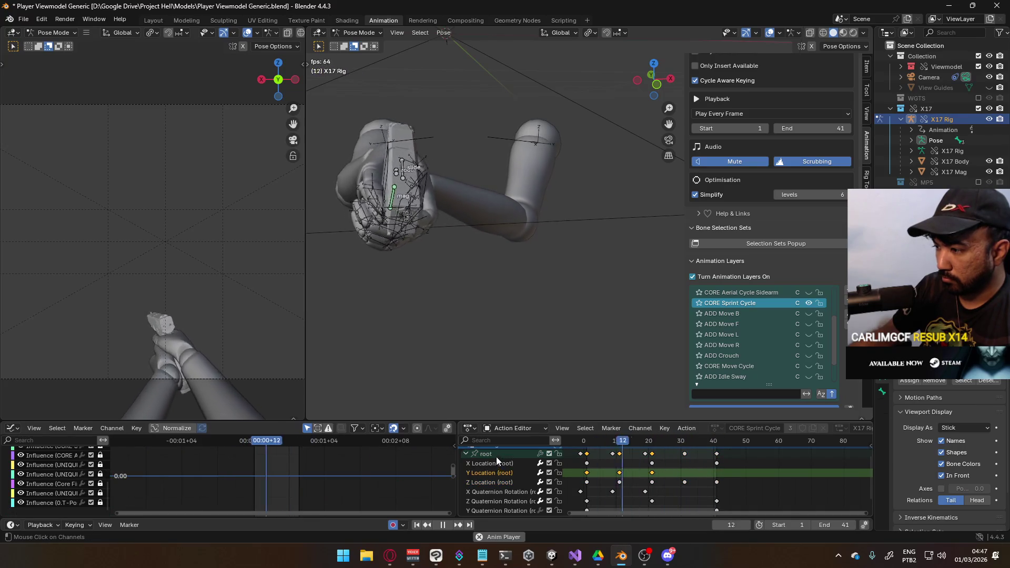
Step: Lower the root's X Location keys in two value-only moves, the last by about 0.0122
right_click(375, 474)
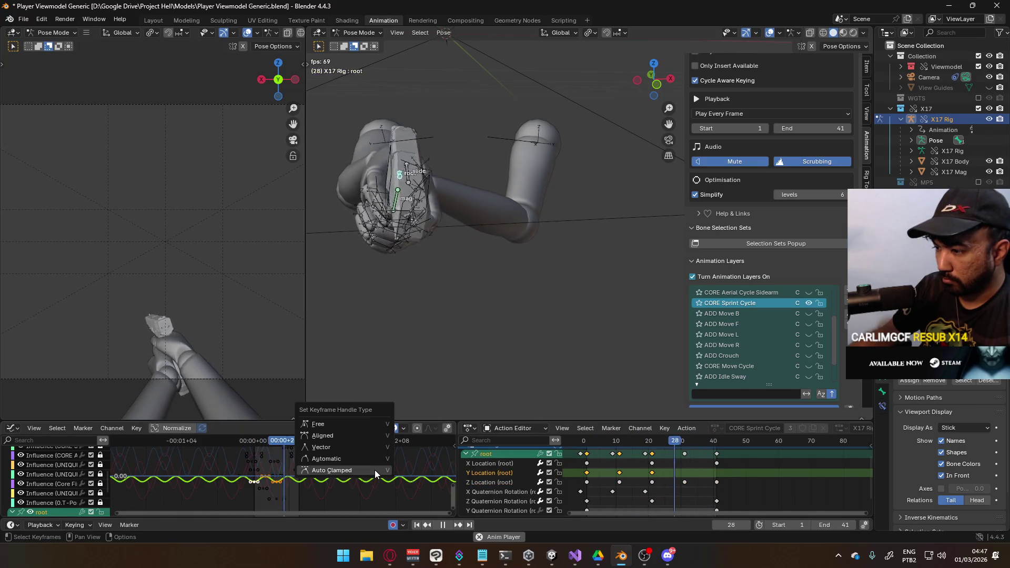
left_click(526, 464)
left_click(494, 454)
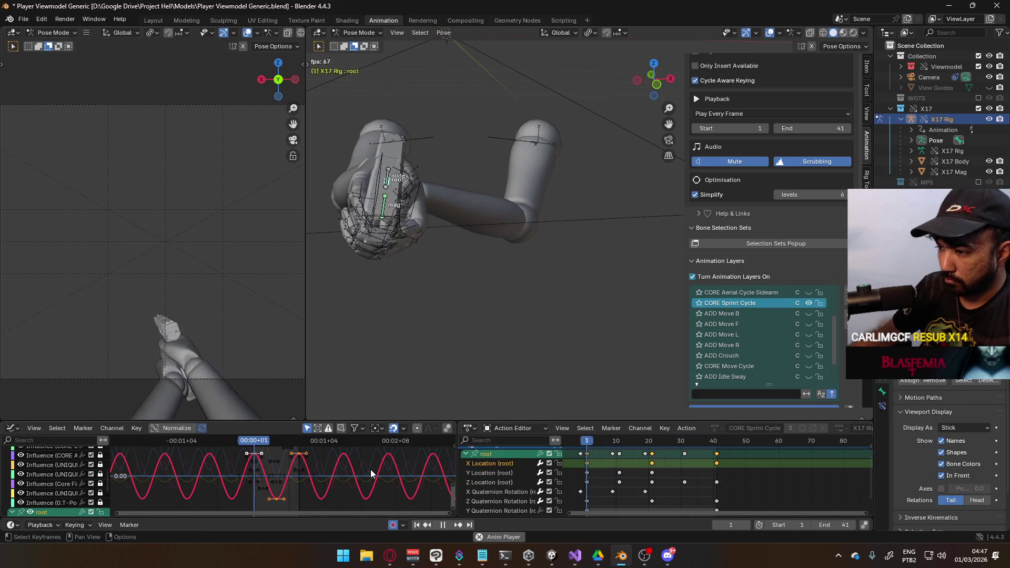
key("g")
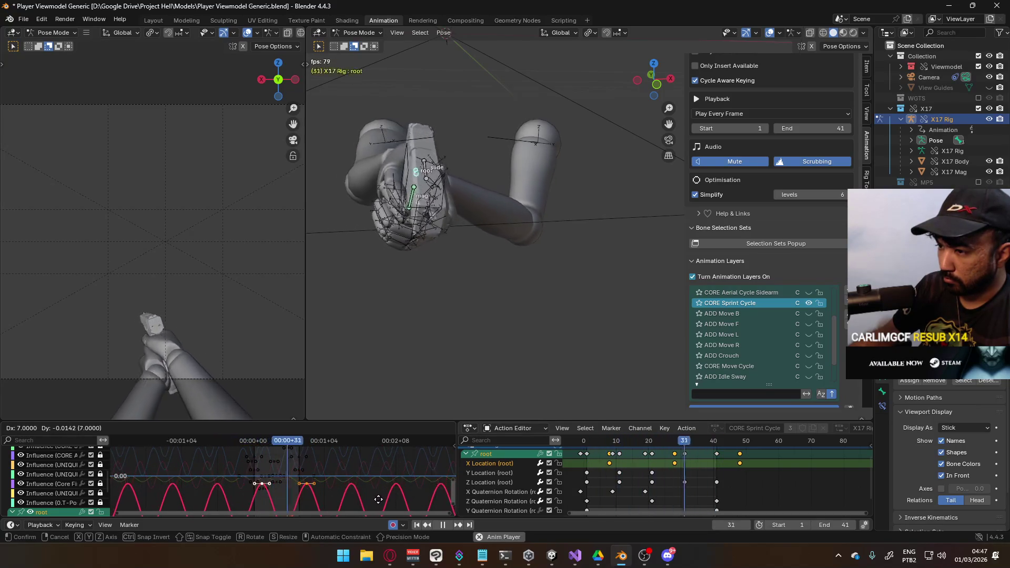
key("y")
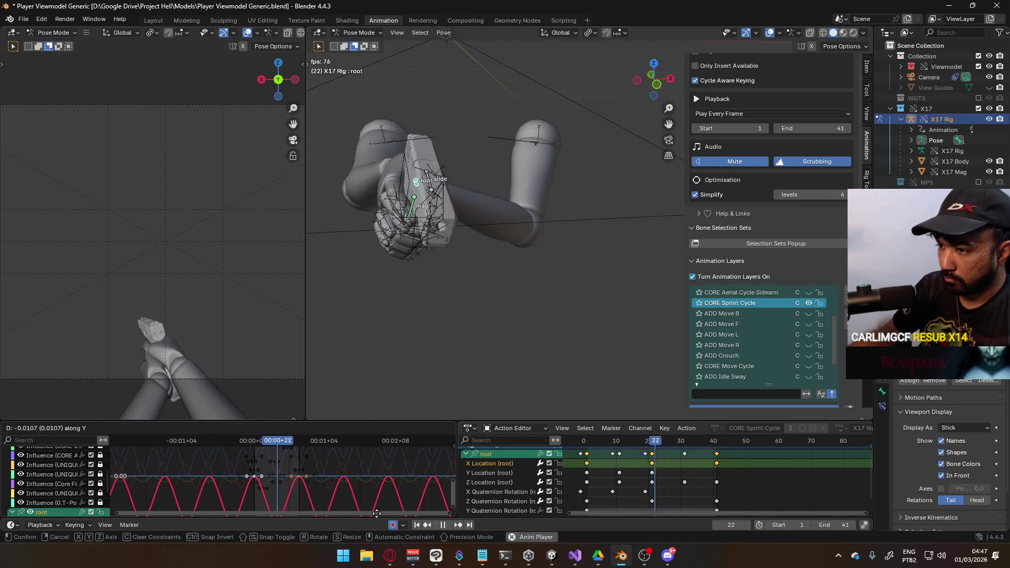
left_click(377, 513)
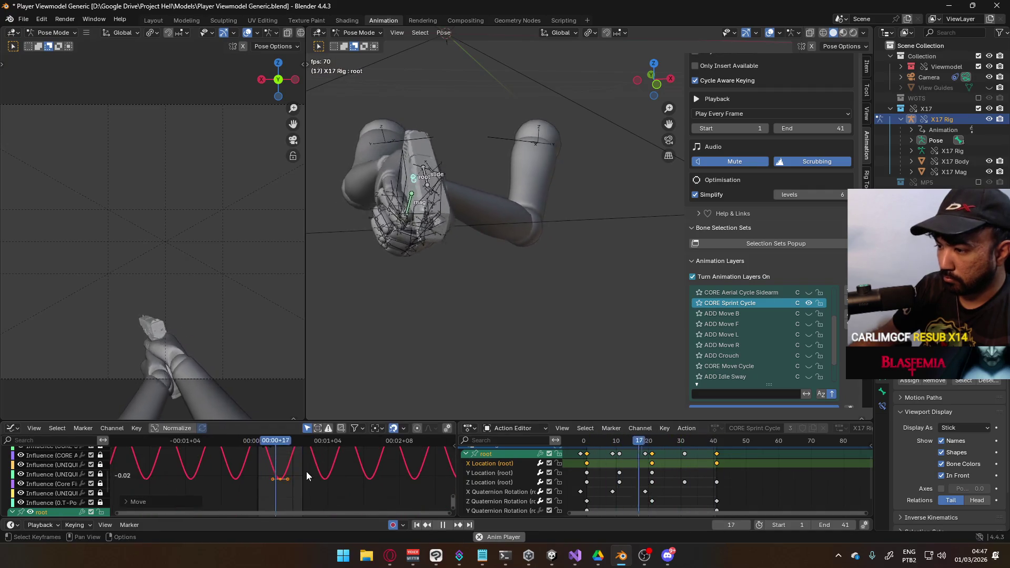
scroll(287, 489, "up", 2)
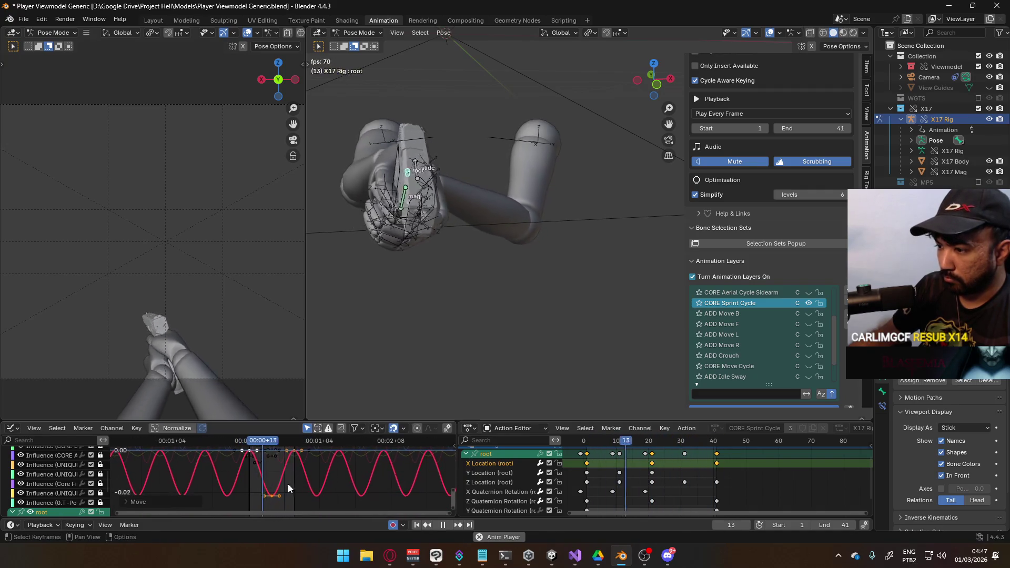
key("g")
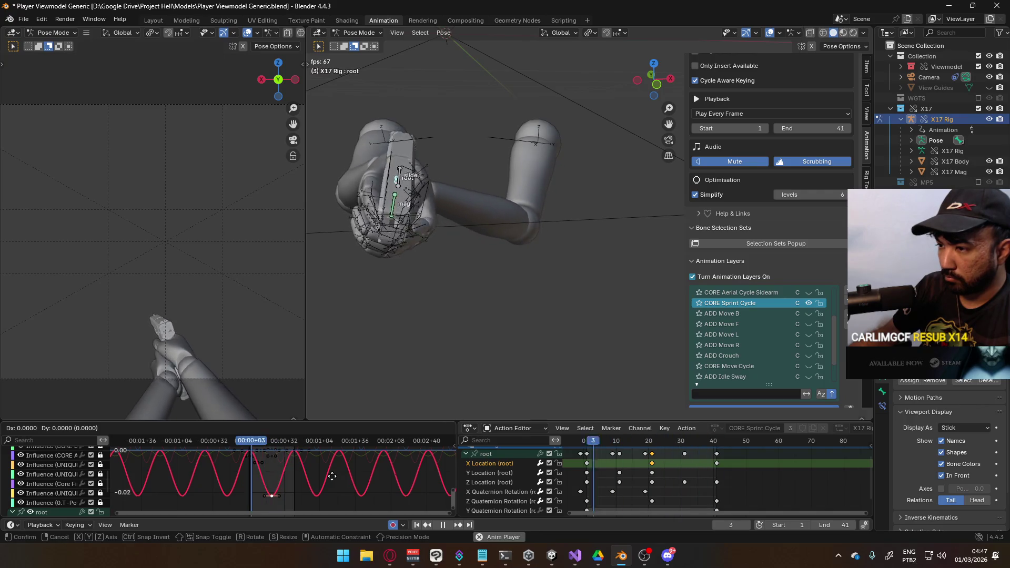
key("y")
scroll(337, 482, "down", 2)
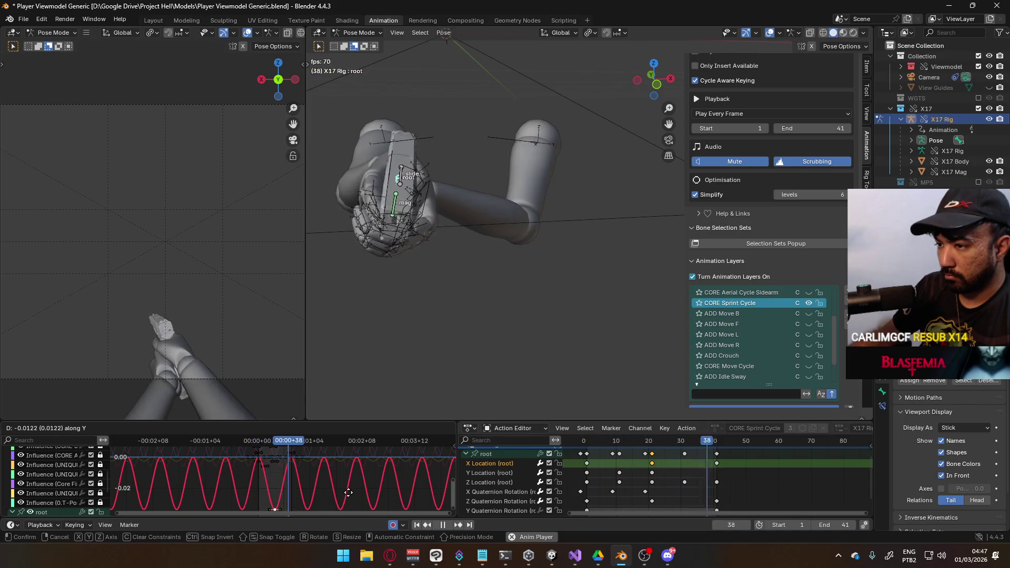
left_click(349, 494)
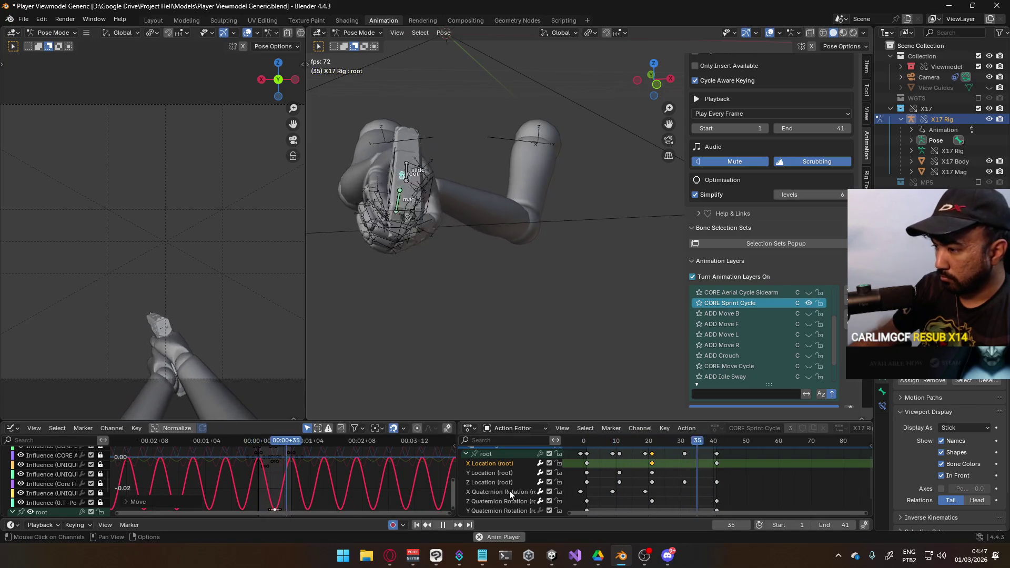
scroll(511, 474, "down", 2)
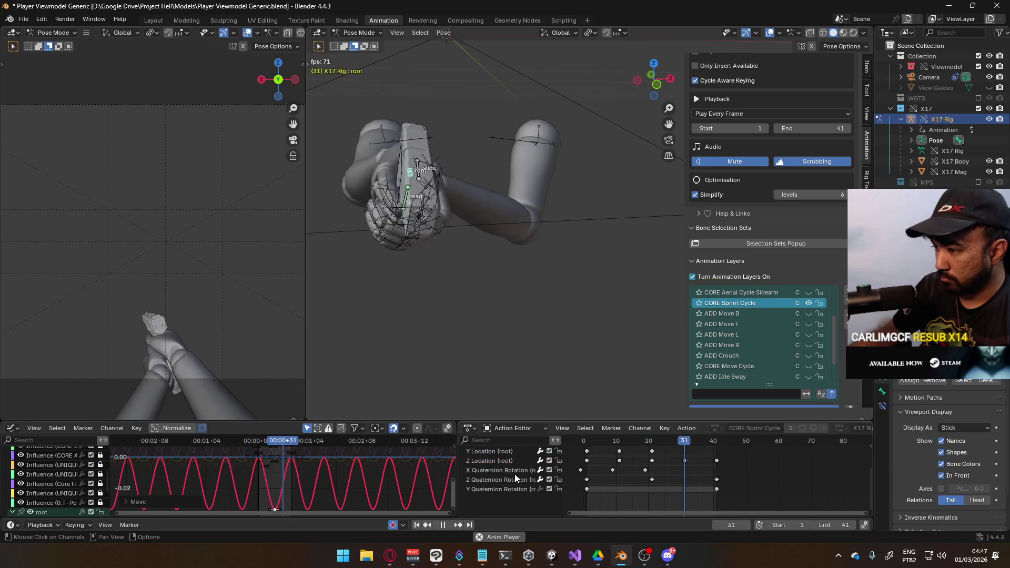
Step: Paste a key onto the root's Y Quaternion Rotation curve at frame 21
left_click(514, 488)
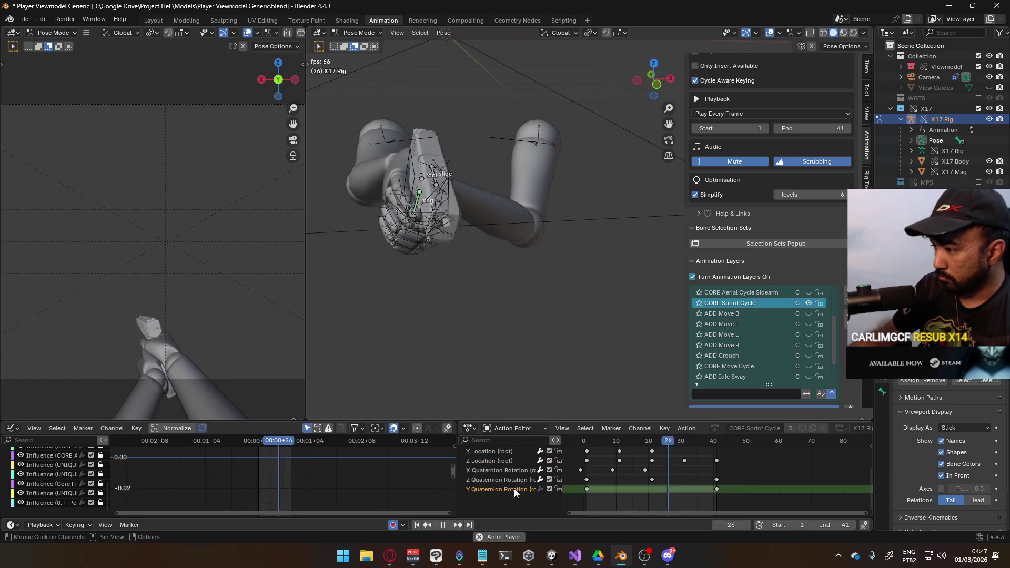
key("space")
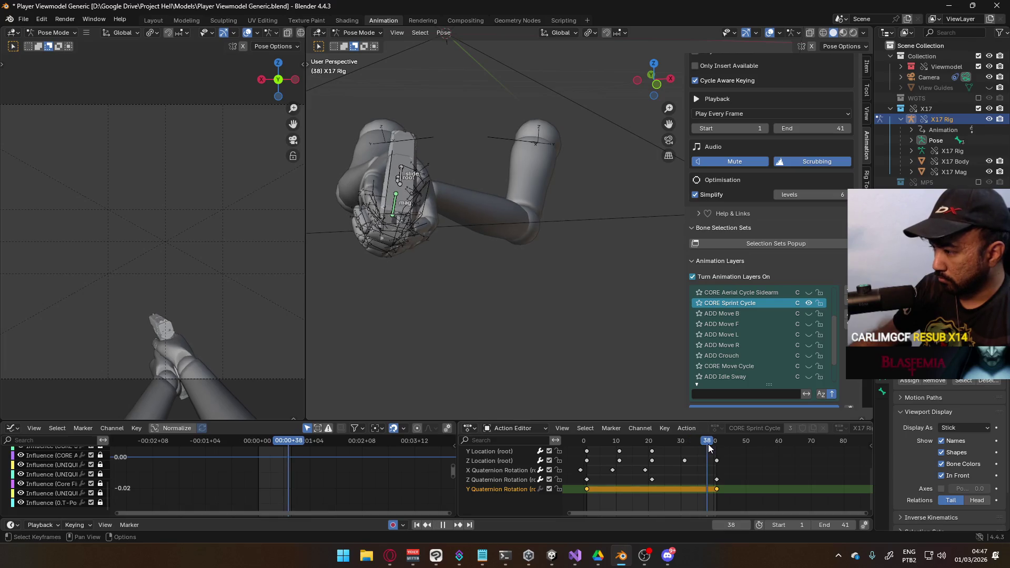
key("space")
mouse_move(716, 443)
left_mouse_down()
mouse_move(581, 452)
mouse_move(658, 456)
left_mouse_up()
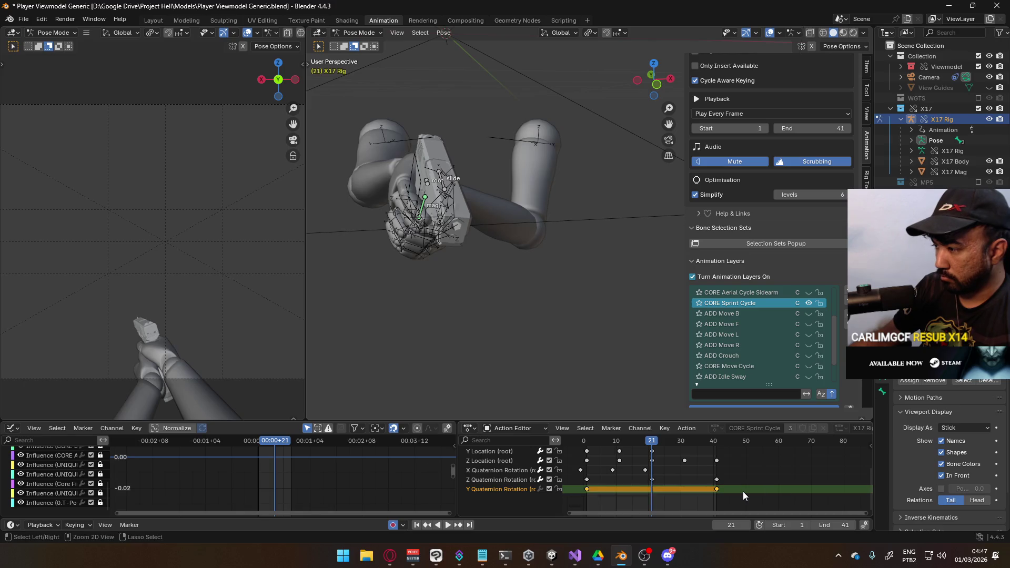
mouse_move(673, 452)
left_mouse_down()
mouse_move(715, 447)
mouse_move(653, 451)
left_mouse_up()
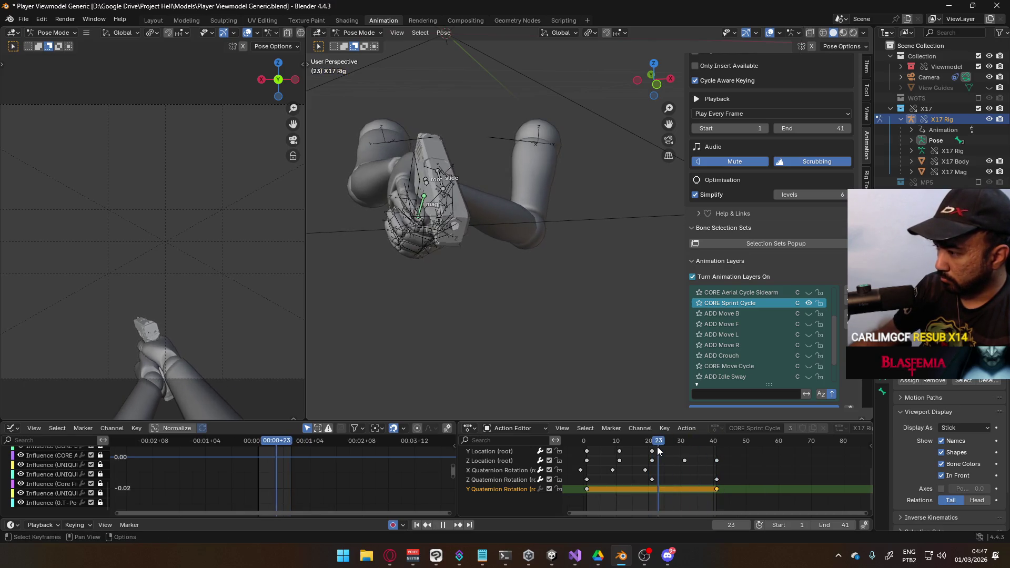
key("ctrl+v")
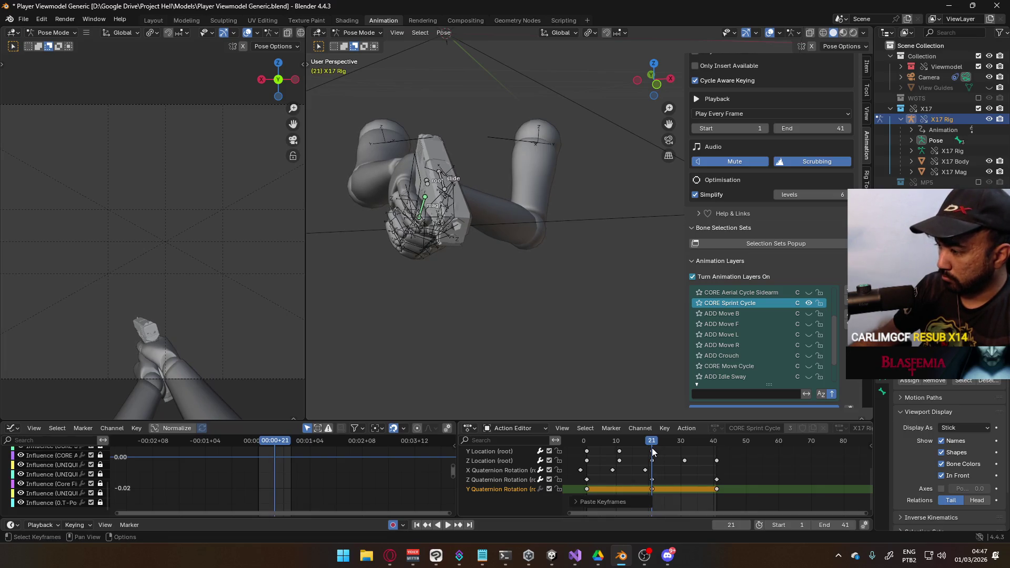
Step: Lower the new frame-21 key by about 0.0509
left_click(427, 189)
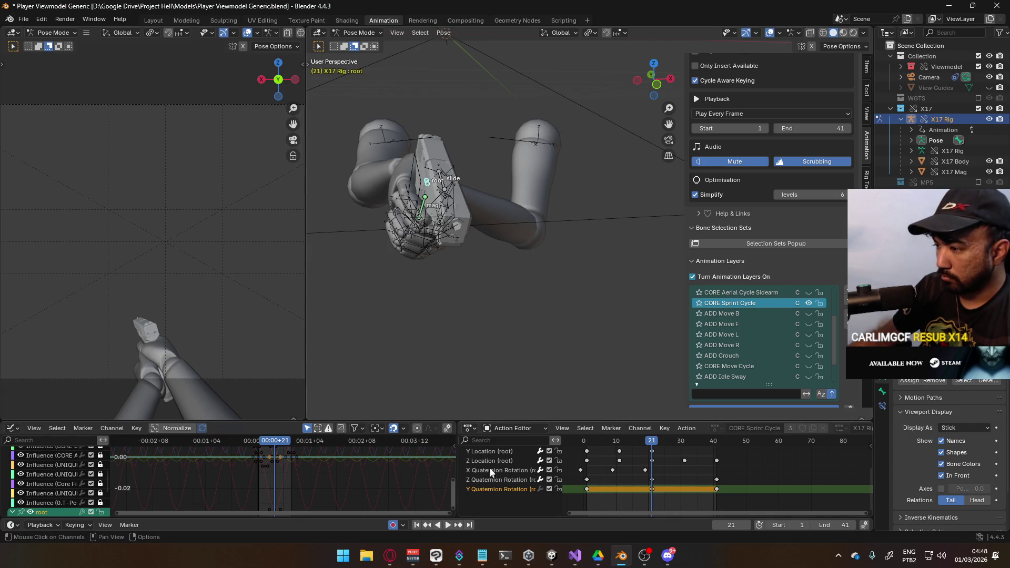
scroll(485, 477, "up", 2)
key("KP_Decimal")
scroll(317, 462, "down", 8)
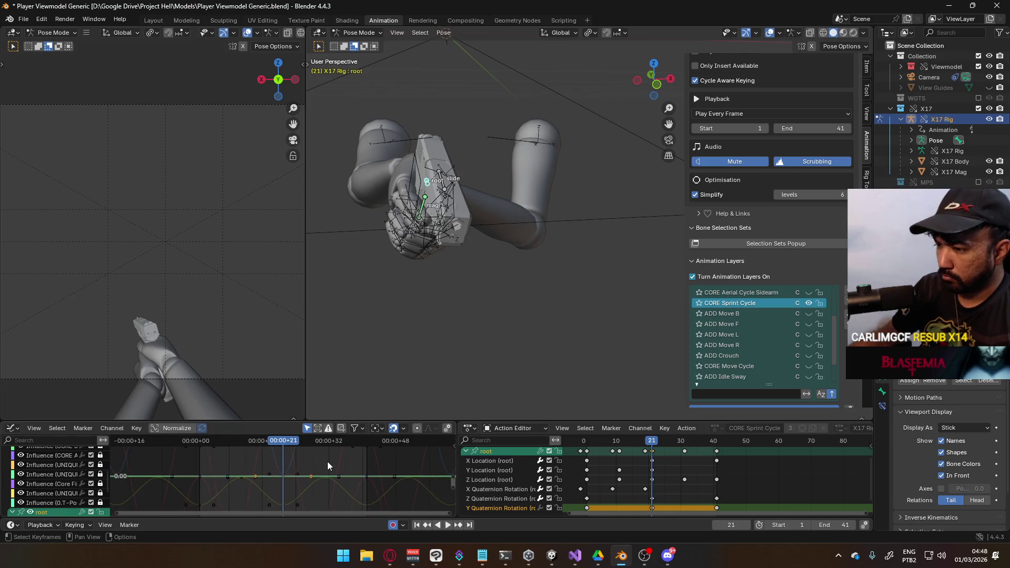
key("g")
key("y")
right_click(339, 502)
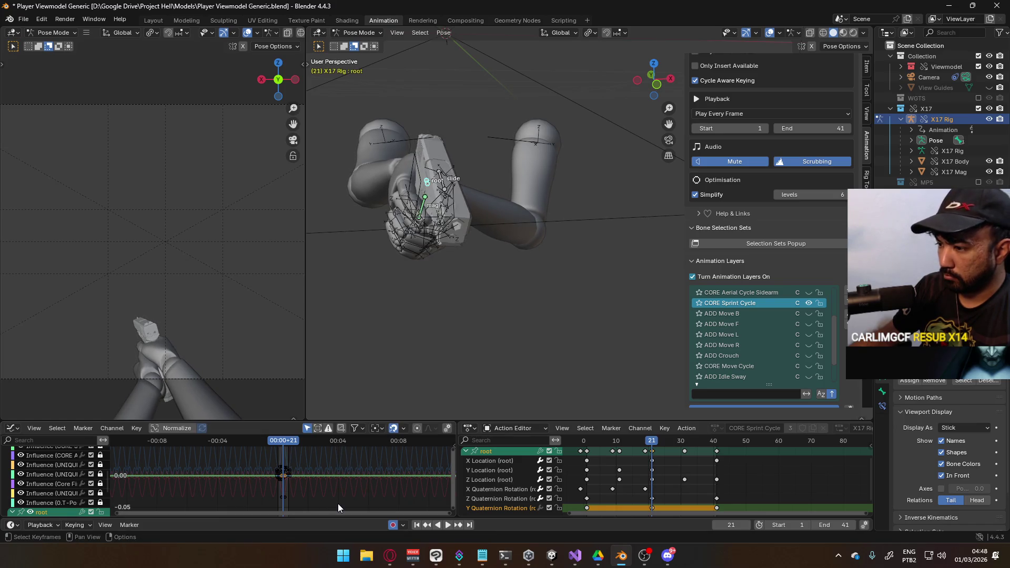
key("g")
key("y")
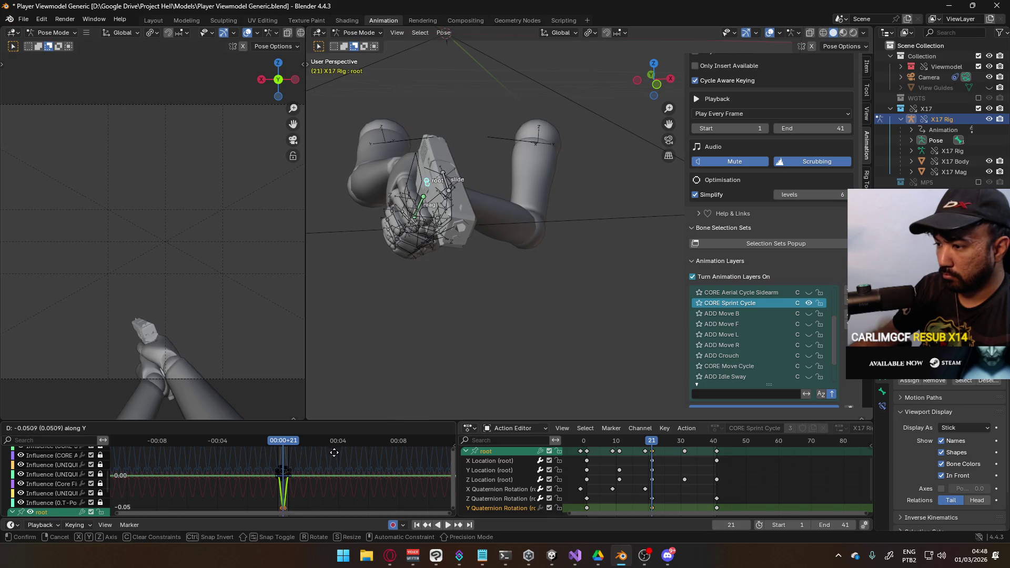
left_click(334, 442)
Step: Set F-curve extrapolation on the Y Quaternion Rotation keys and preview the cycle
middle_click_drag(587, 508, 581, 492)
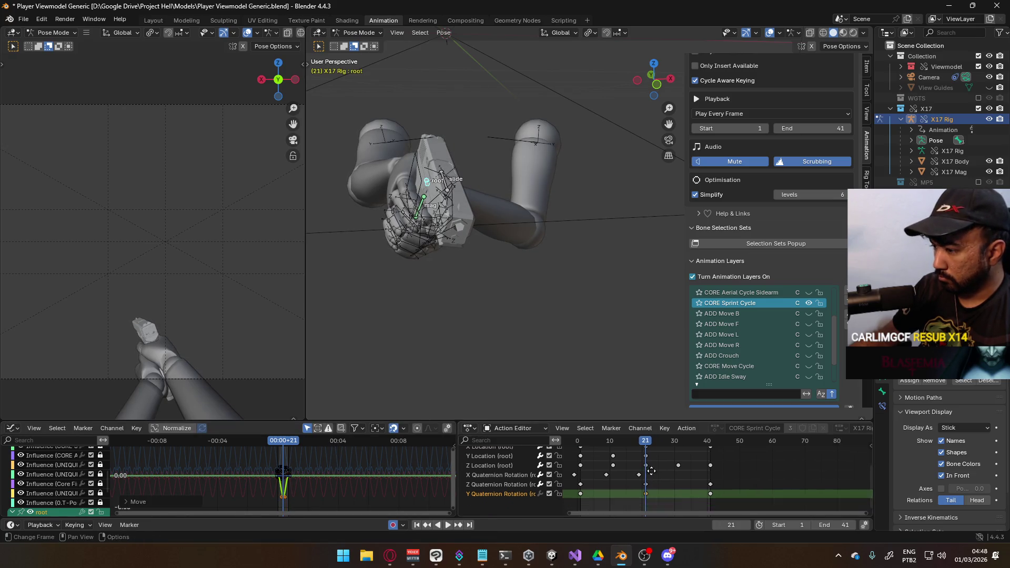
left_click(580, 491)
key("shift+e")
left_click(623, 488)
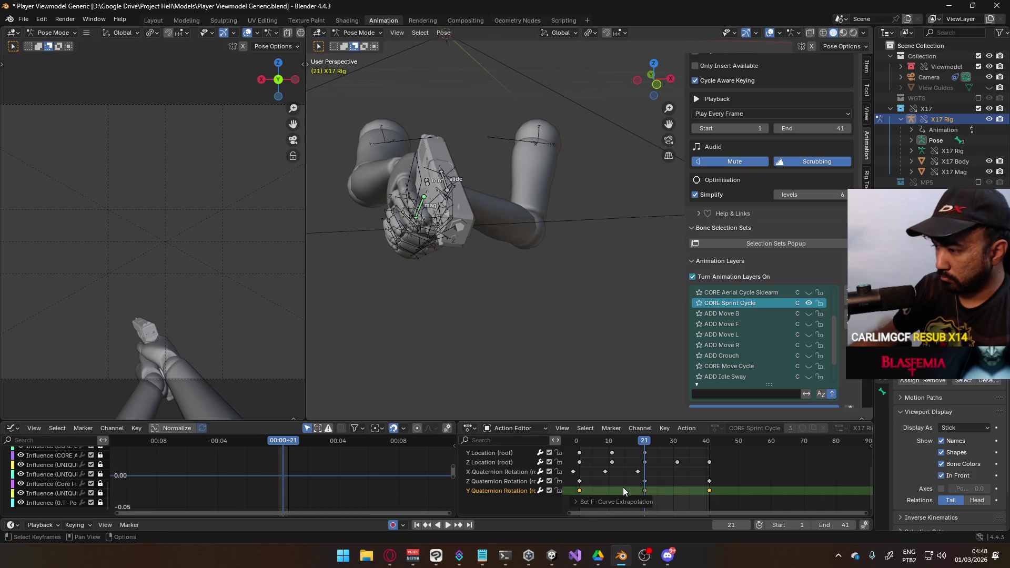
key("space")
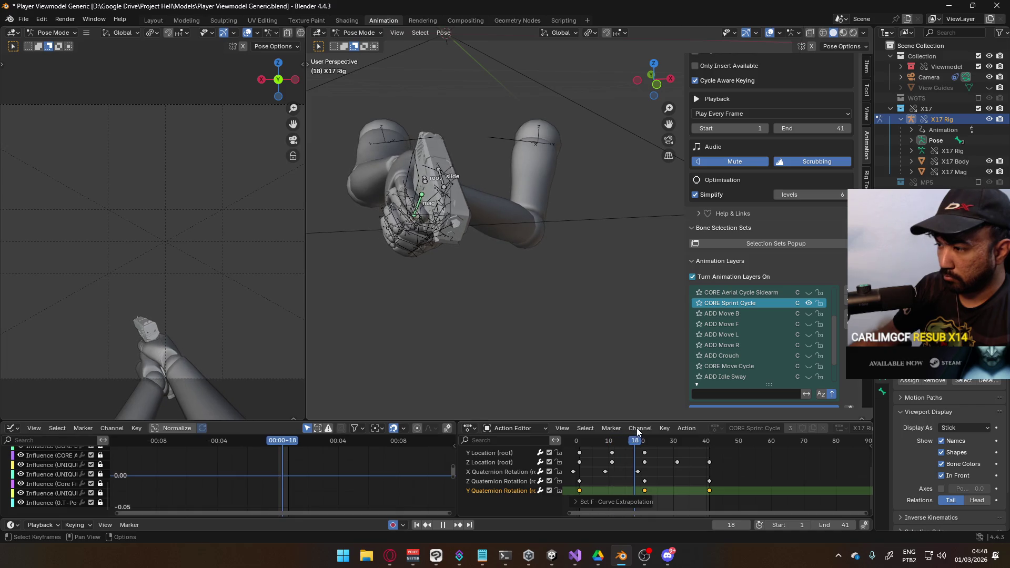
key("Escape")
scroll(507, 459, "up", 2)
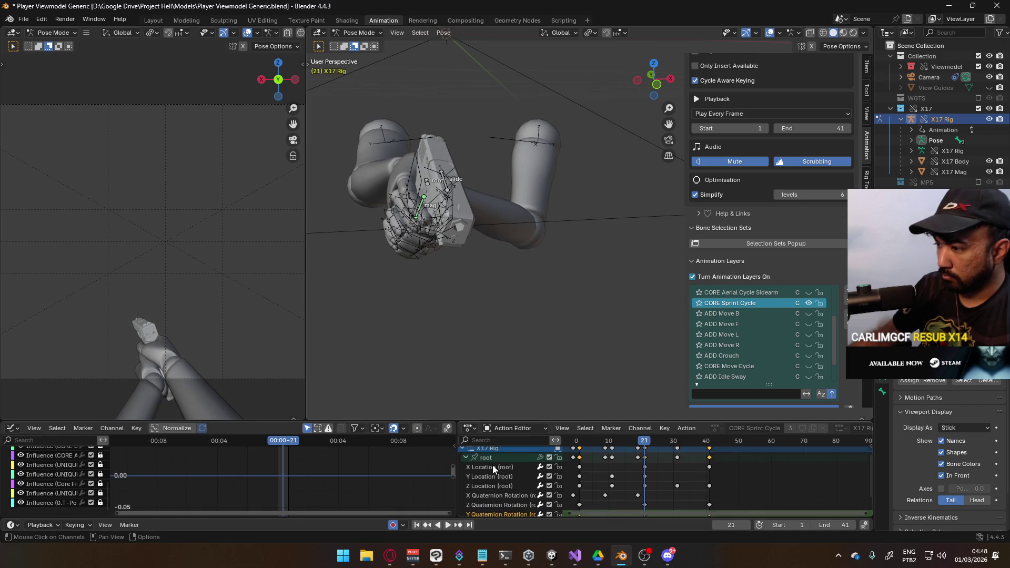
Step: Box-select the root's curve keys and lower their values slightly
left_click(492, 462)
left_click_drag(314, 488, 272, 476)
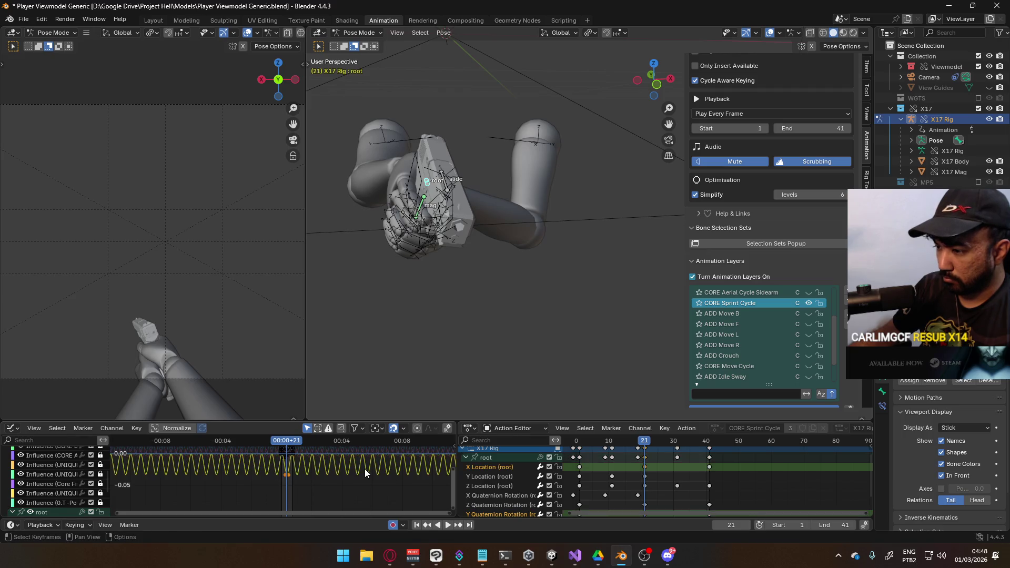
key("g")
key("y")
left_click(318, 477)
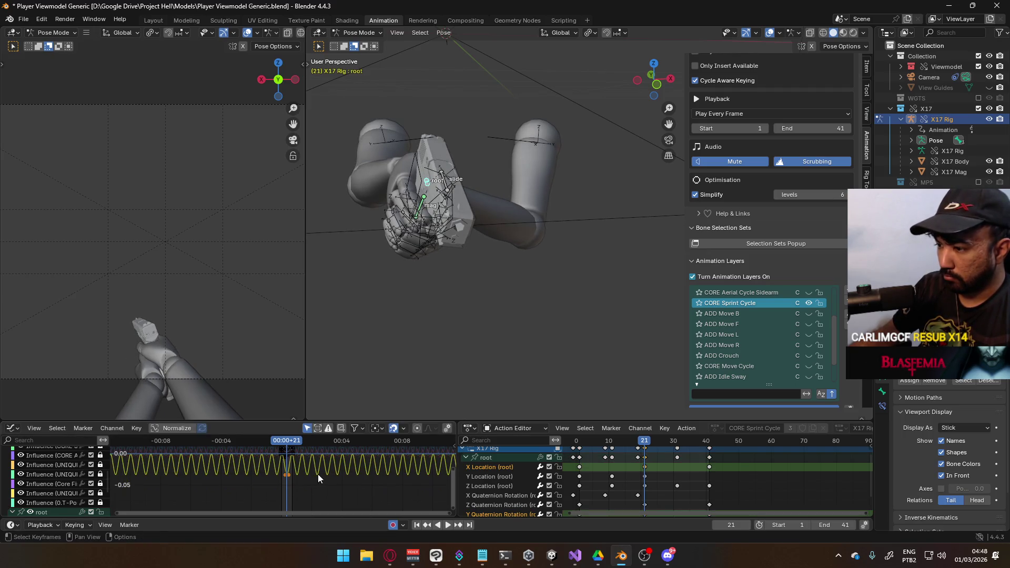
scroll(600, 482, "down", 2)
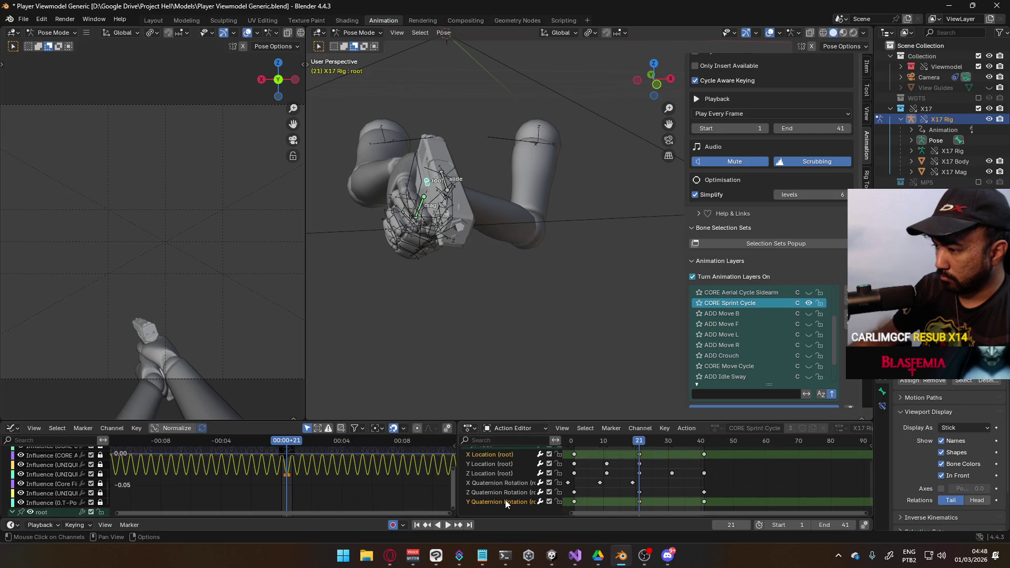
left_click(590, 501)
scroll(500, 461, "up", 1)
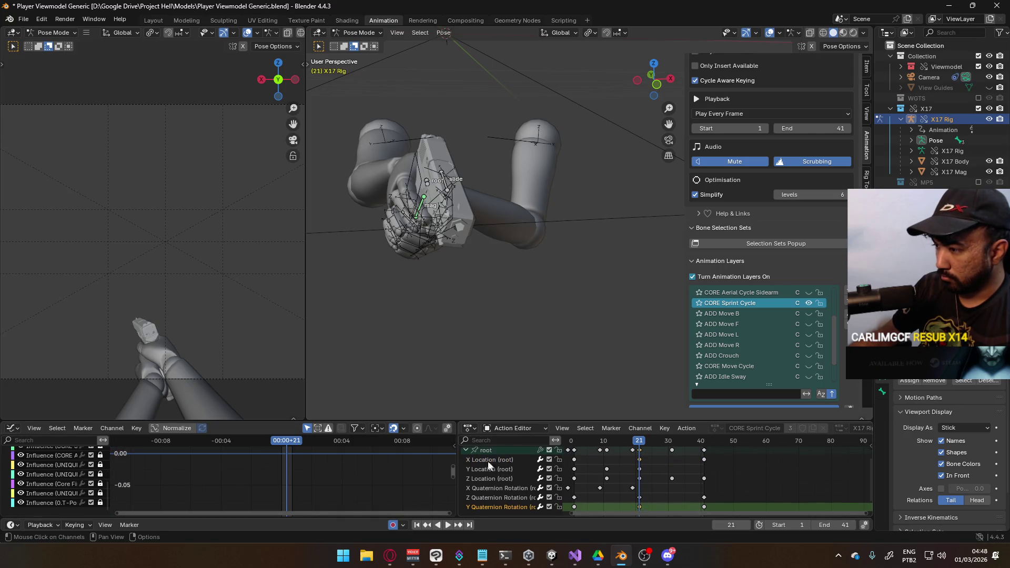
Step: Adjust the root X Location key's value
left_click(286, 482)
scroll(285, 482, "up", 1)
key("g")
key("y")
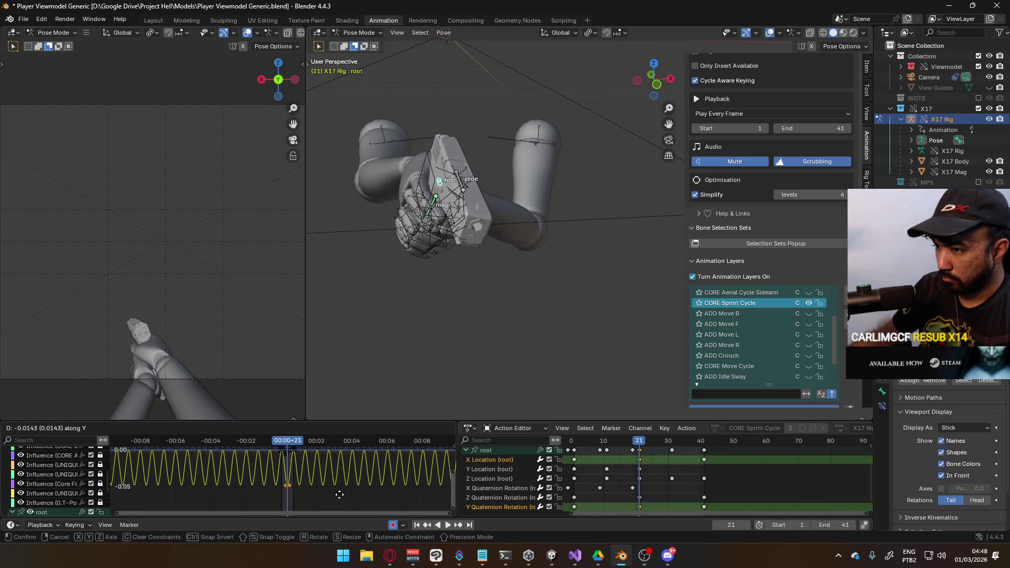
left_click(294, 479)
mouse_move(293, 479)
middle_mouse_down("ctrl")
mouse_move(352, 460)
mouse_move(322, 472)
middle_mouse_up("ctrl")
Step: Isolate the Y Quaternion Rotation curve, lower it slightly, then play back and check frame 32
left_click(336, 463)
left_click(337, 463)
left_click(337, 463)
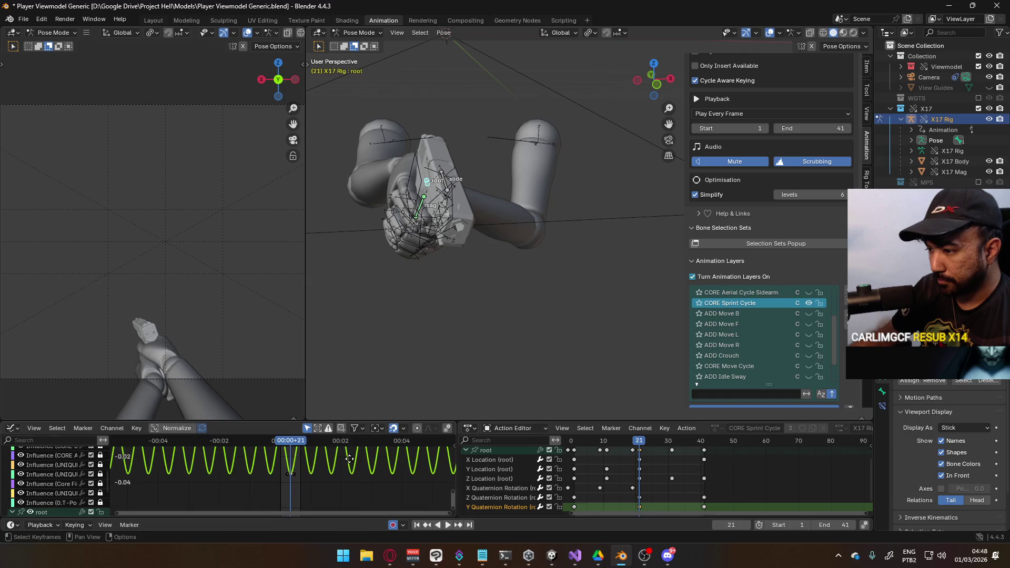
key("g")
key("y")
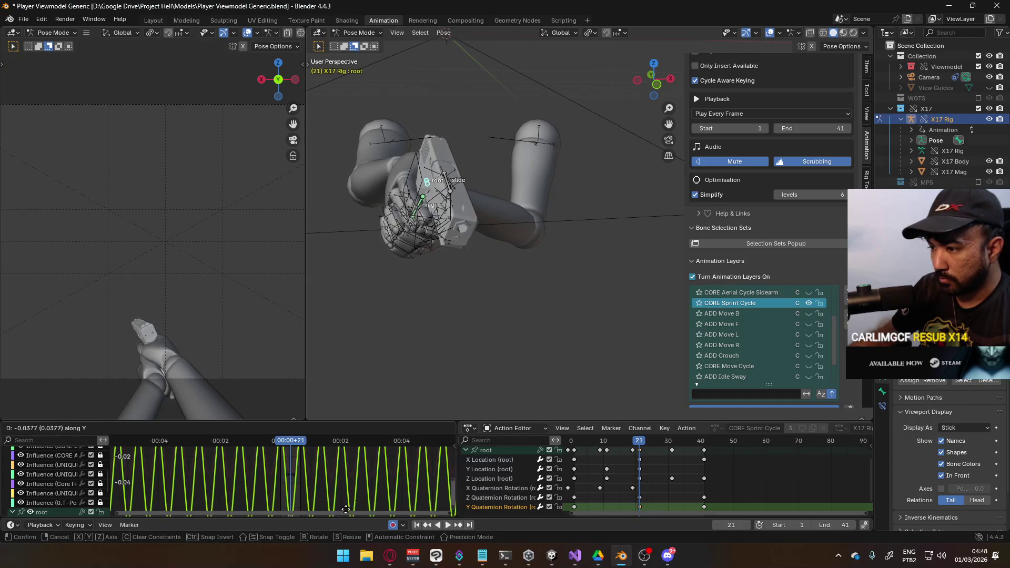
left_click(347, 518)
scroll(334, 474, "down", 6)
key("g")
key("y")
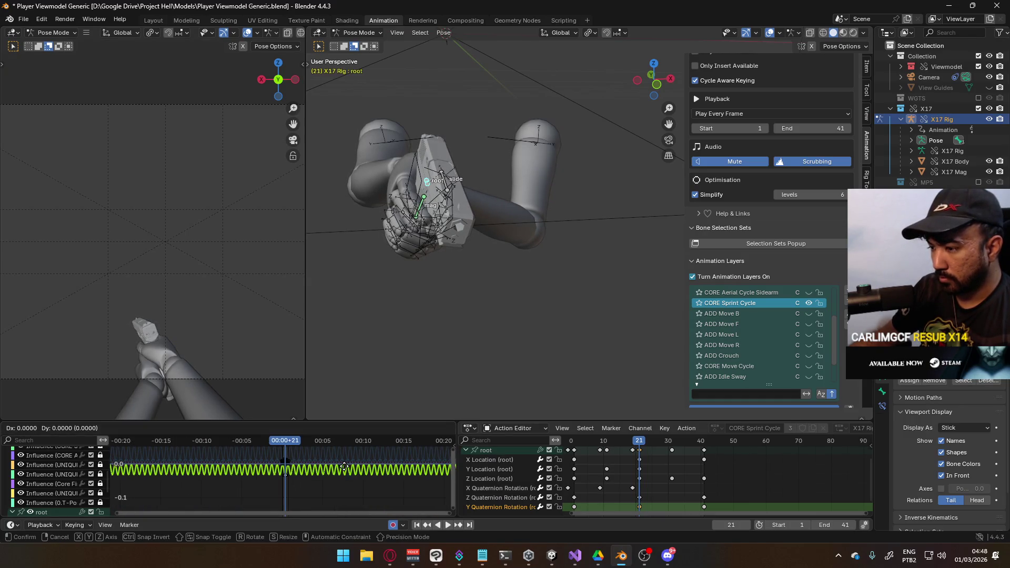
left_click(347, 485)
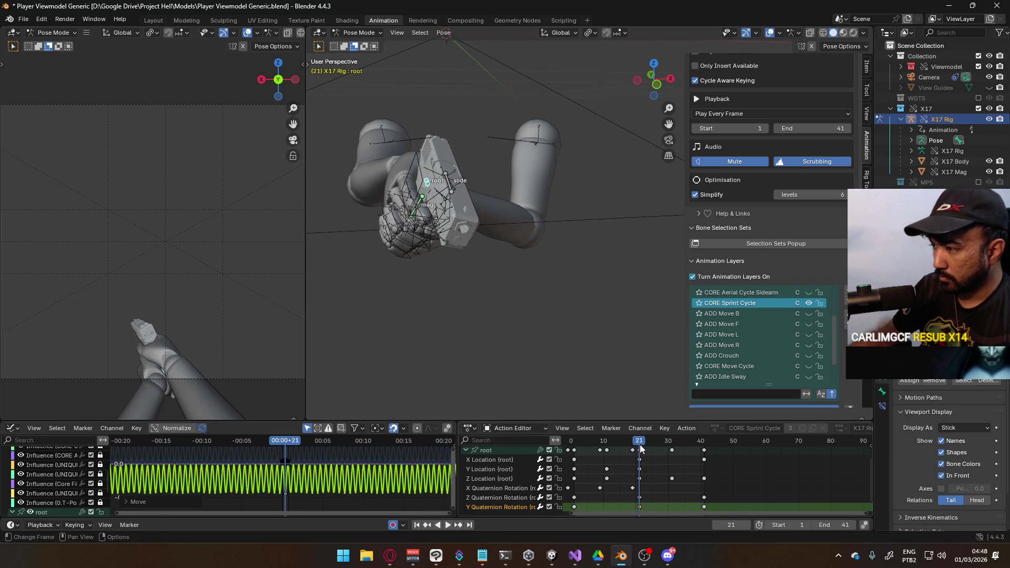
key("shift+ctrl+space")
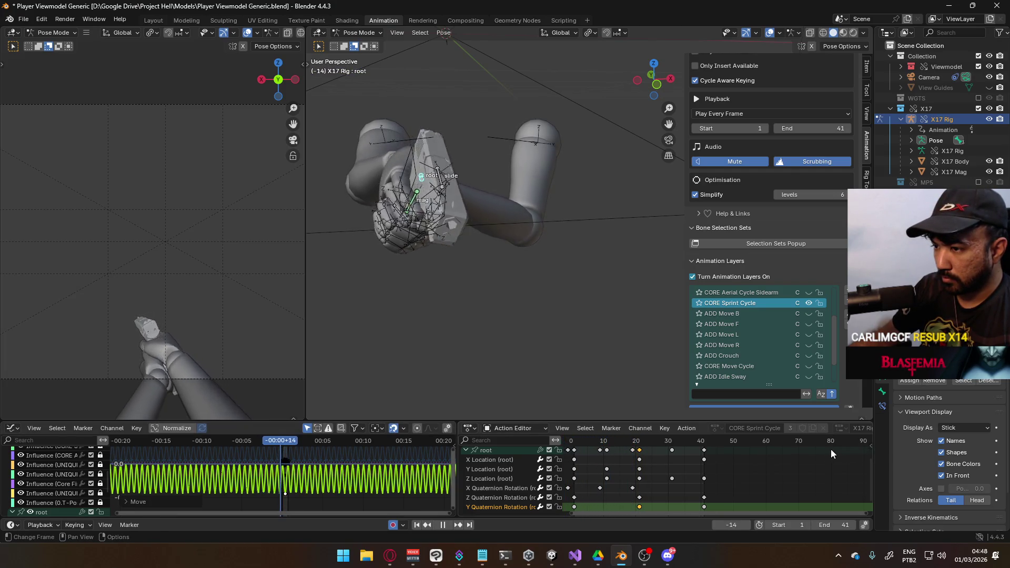
mouse_move(572, 441)
left_mouse_down()
mouse_move(683, 442)
mouse_move(582, 442)
left_mouse_up()
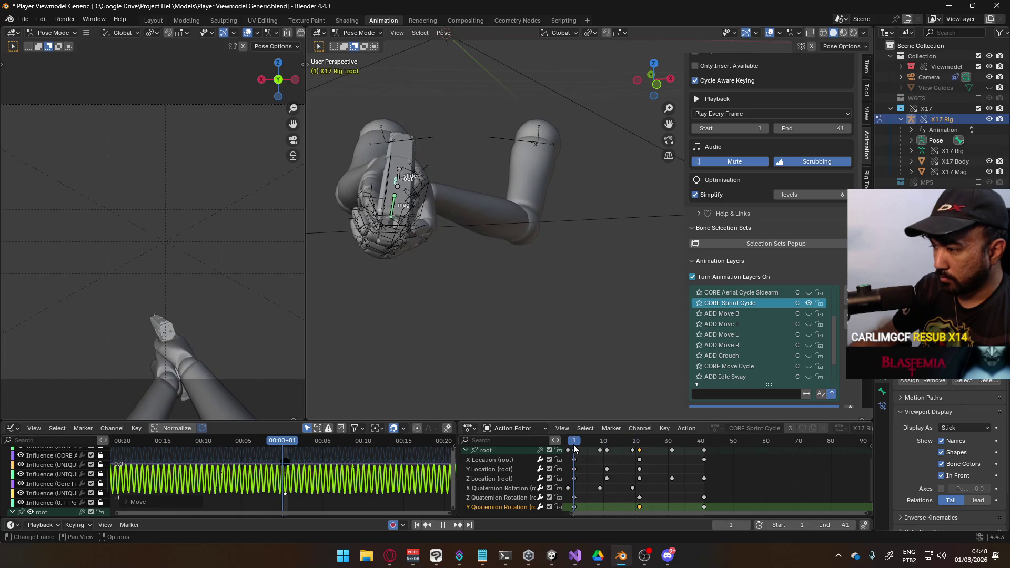
Step: Shift the root's Y Quaternion Rotation keys two frames later and preview the offset
middle_click_drag(642, 478, 672, 462)
left_click_drag(597, 498, 599, 497)
key("g")
left_click(640, 495)
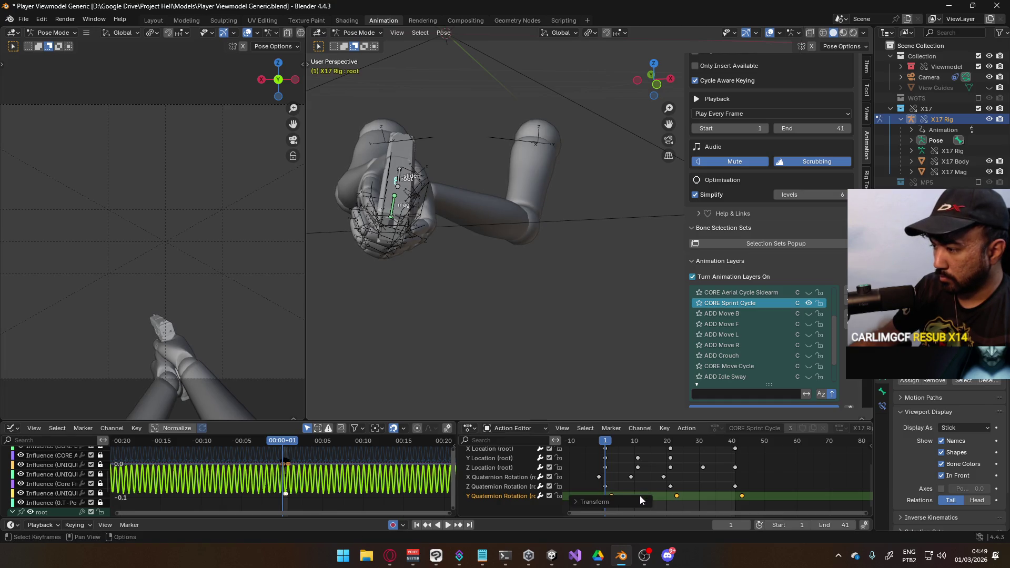
key("space")
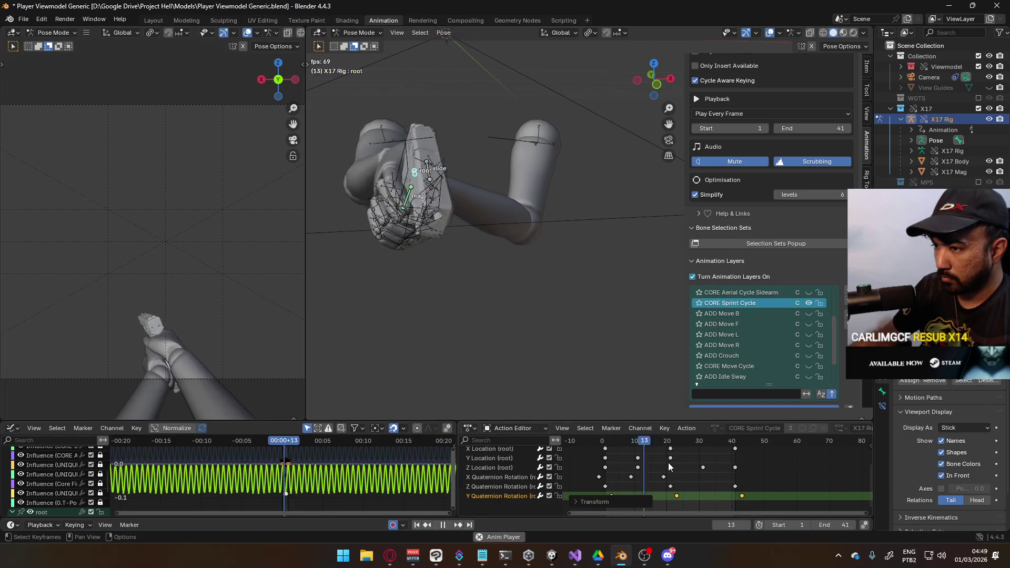
key("g")
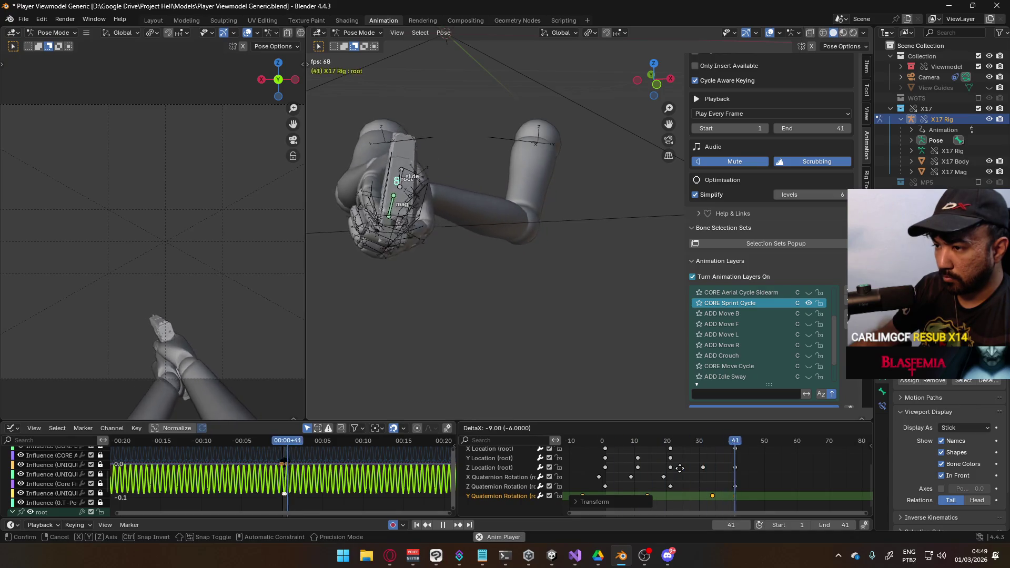
key("Escape")
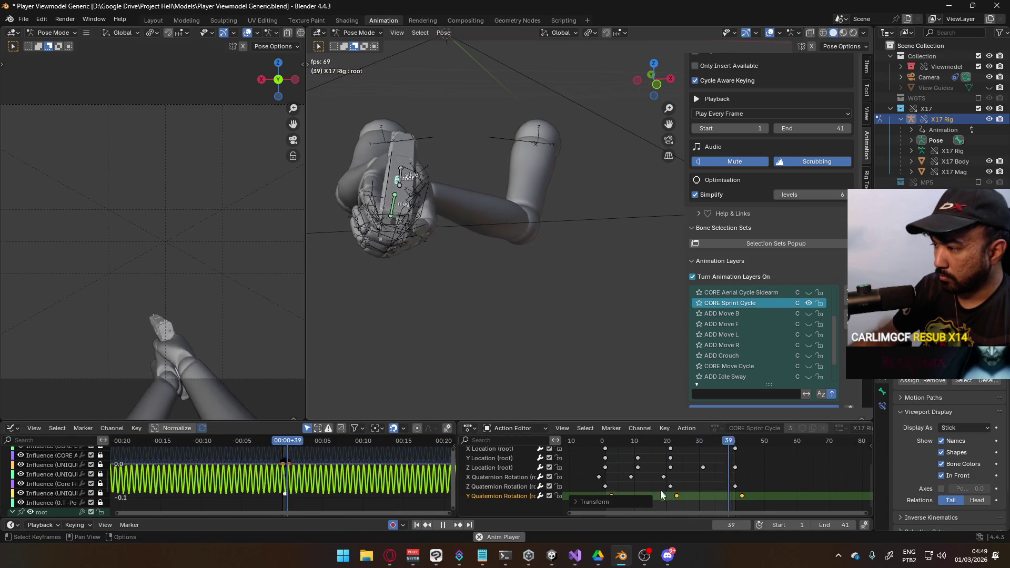
Step: Shift the root's X Quaternion Rotation keys four frames earlier
left_click_drag(599, 479, 687, 478)
key("g")
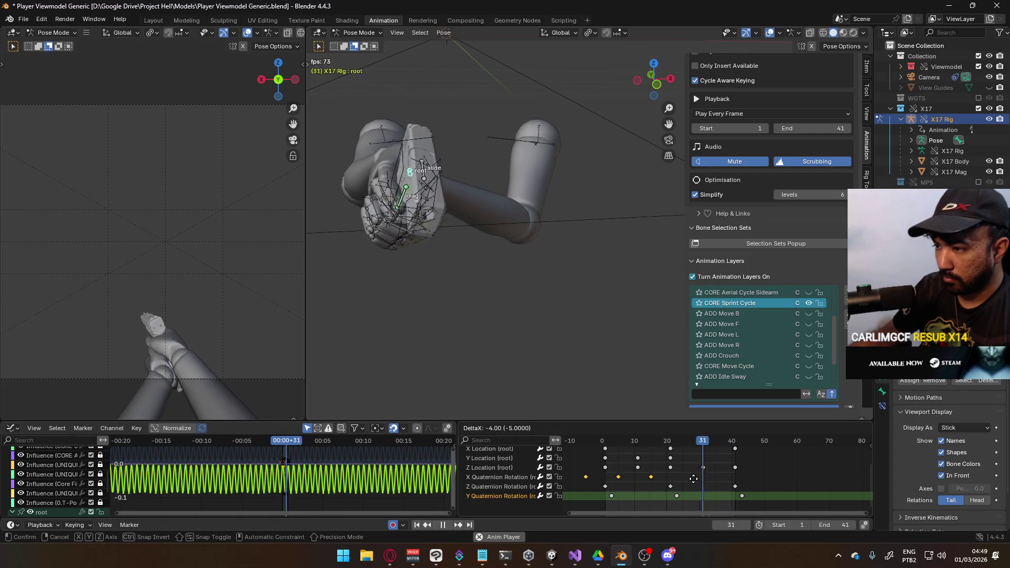
left_click(694, 479)
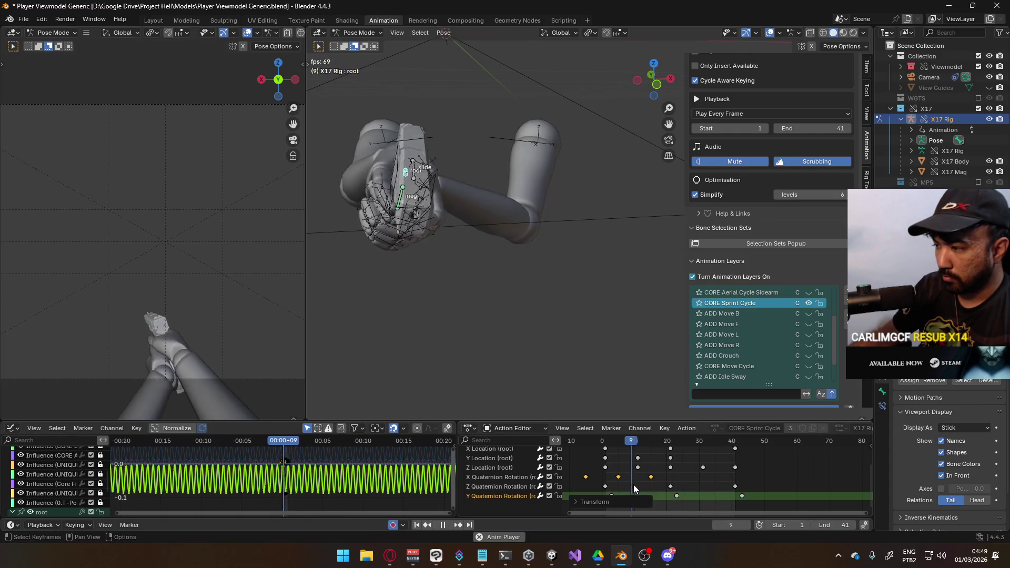
left_click(500, 478)
scroll(542, 478, "up", 1)
left_click(486, 456)
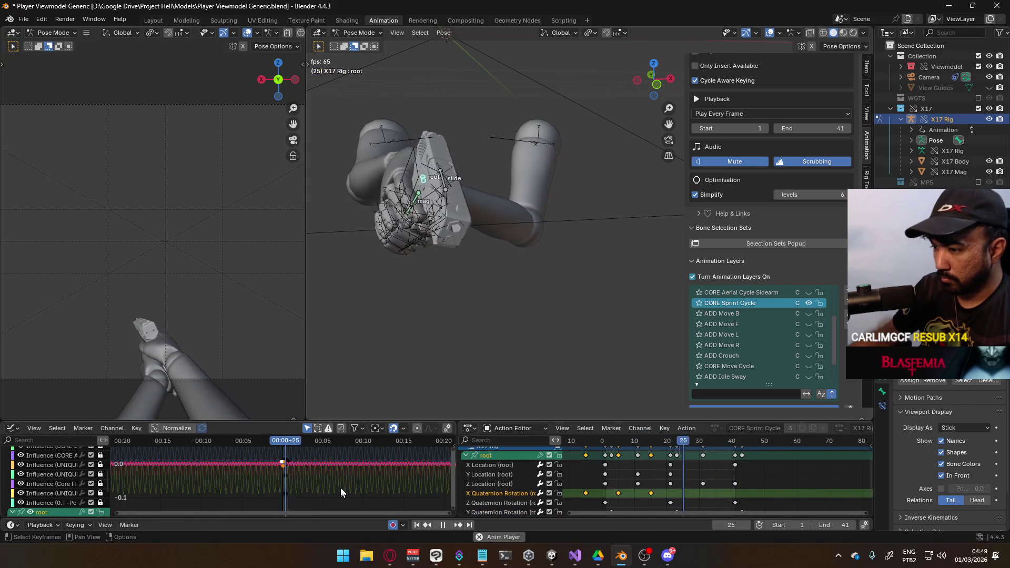
Step: Scale the root's curves vertically to exaggerate the sprint motion
key("s")
key("y")
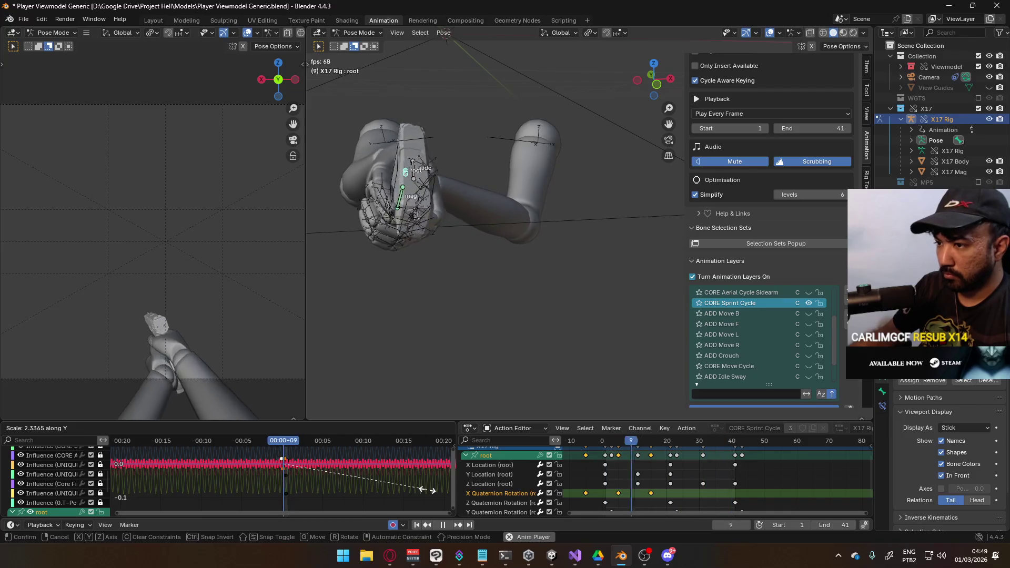
left_click(427, 490)
Step: Shift the selected root keys three frames earlier
key("g")
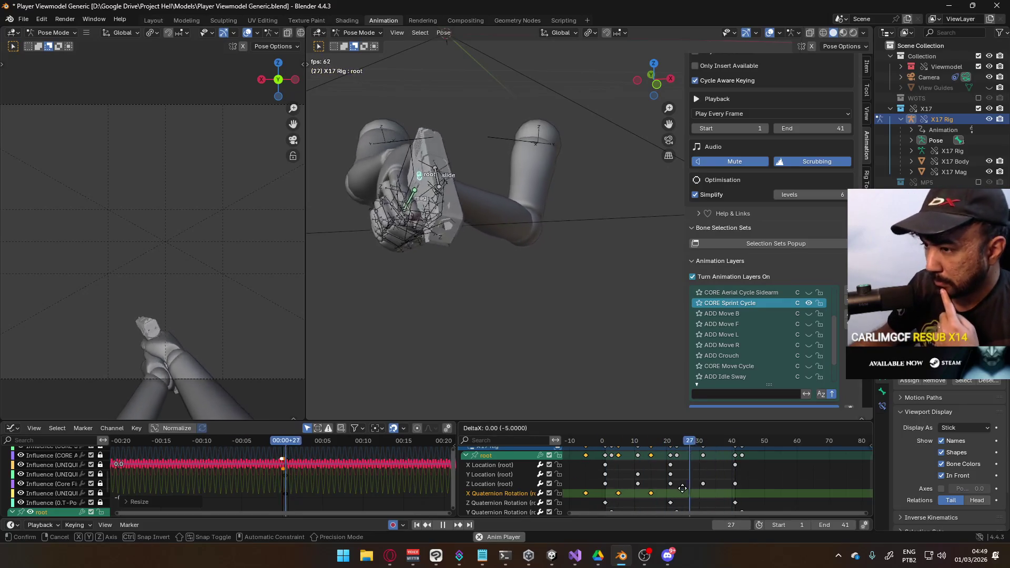
left_click(676, 489)
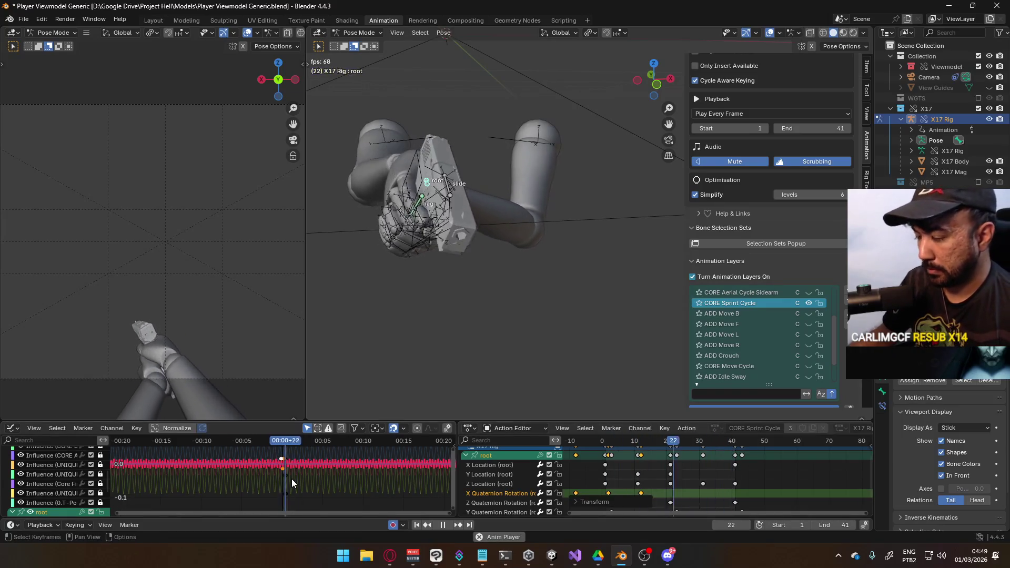
scroll(294, 478, "up", 4)
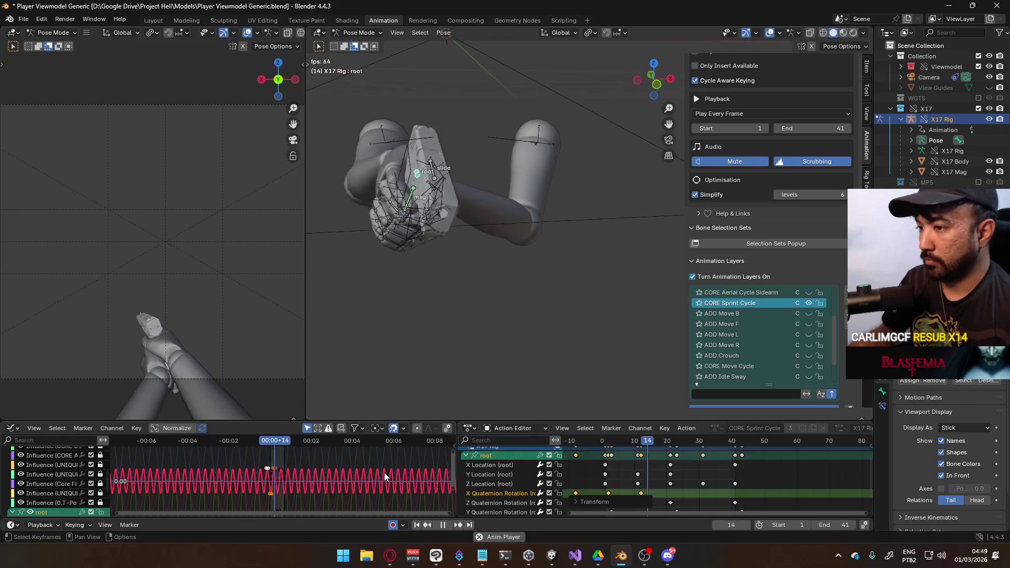
scroll(543, 487, "down", 2)
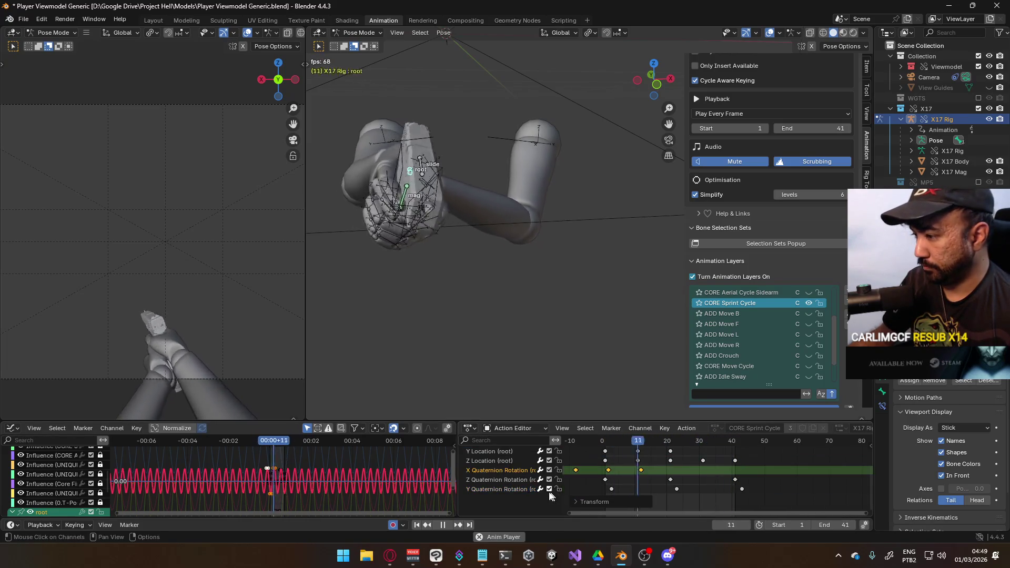
Step: Browse the root's channel list and select the Y Quaternion Rotation channel
left_click(530, 489)
scroll(529, 462, "up", 2)
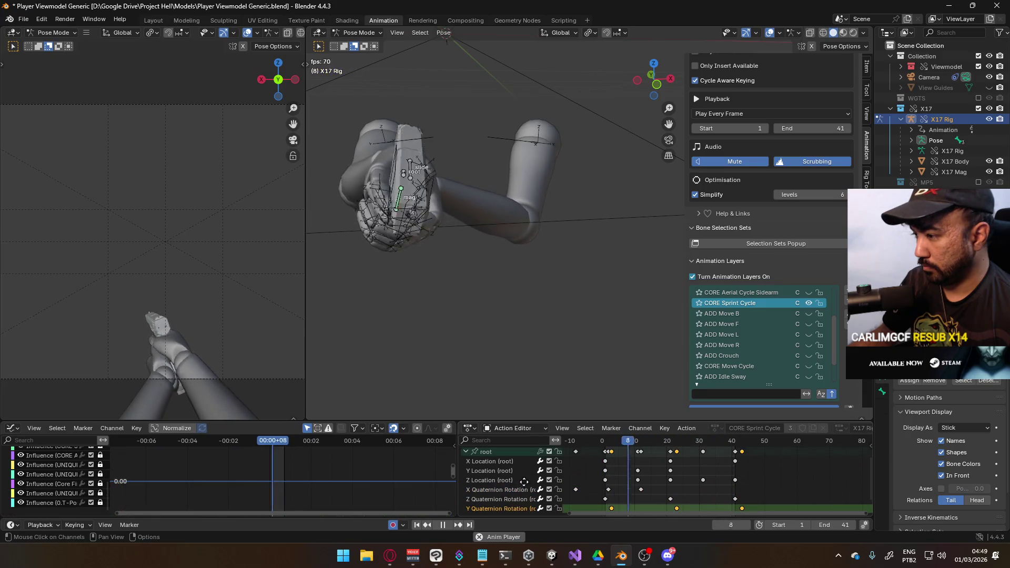
left_click(483, 452)
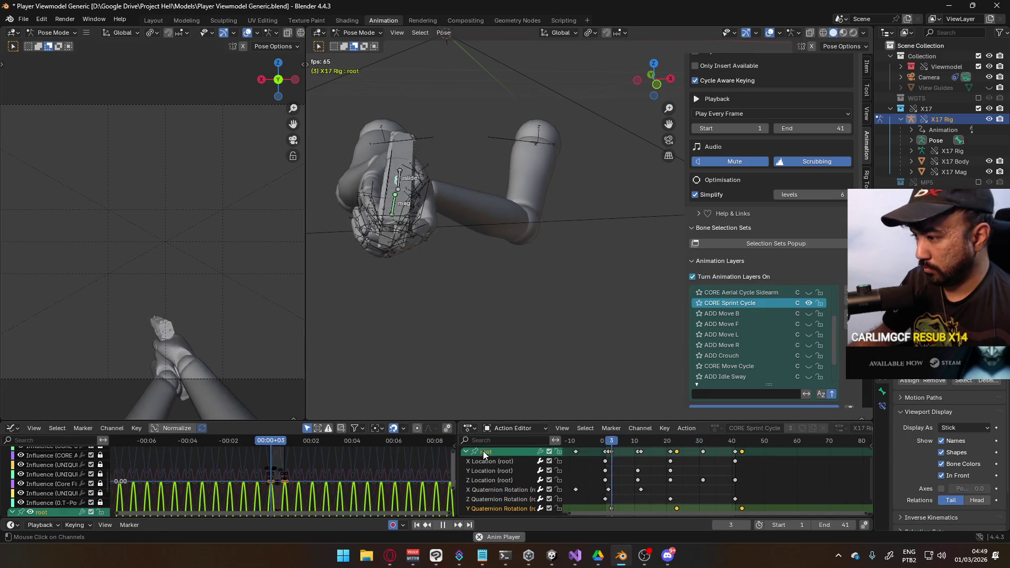
scroll(388, 474, "down", 3)
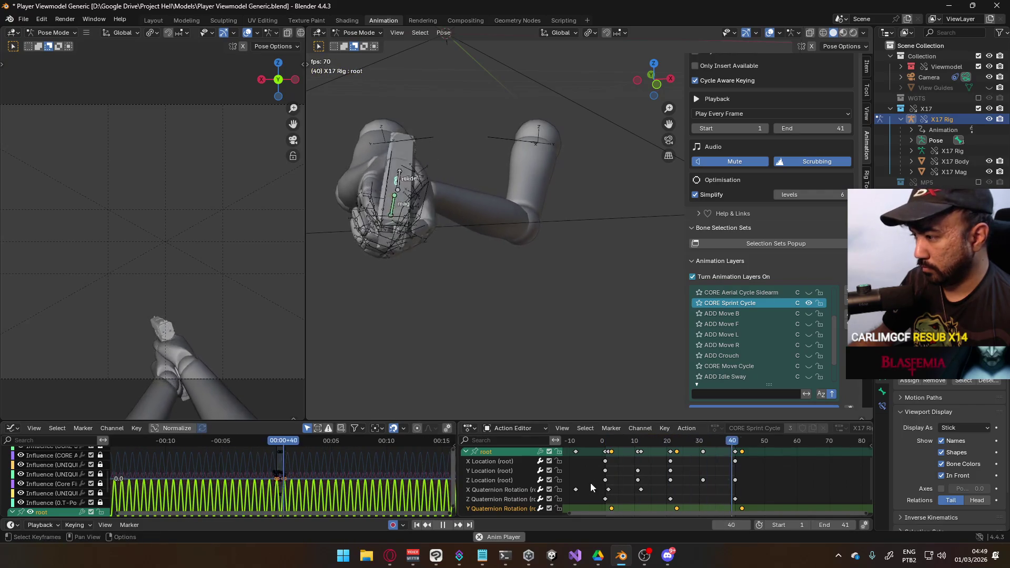
scroll(587, 483, "down", 1)
left_click(513, 488)
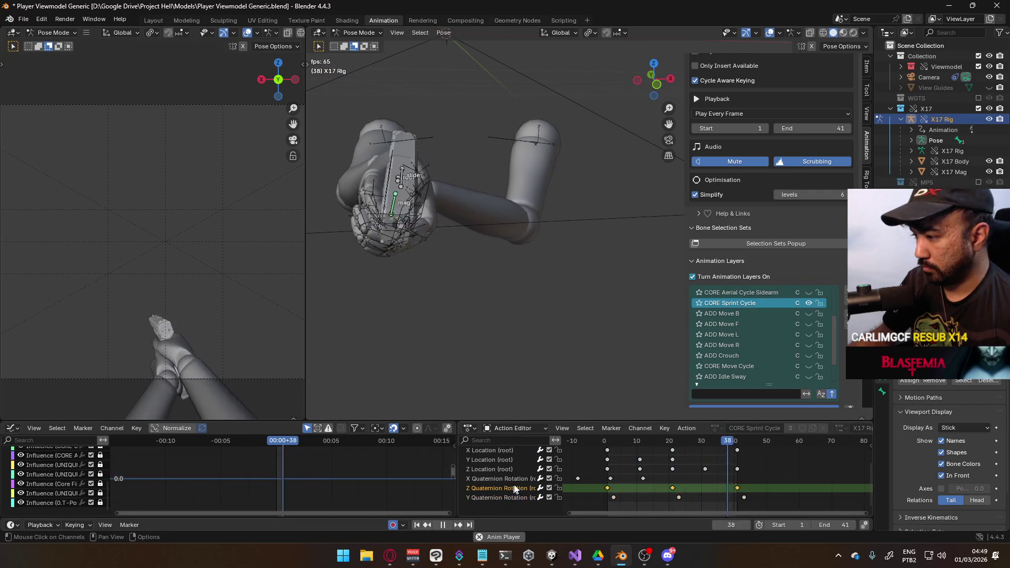
left_click(514, 495)
Step: Move Y Quaternion Rotation up one row above Z, then reselect the root channel
right_click(513, 495)
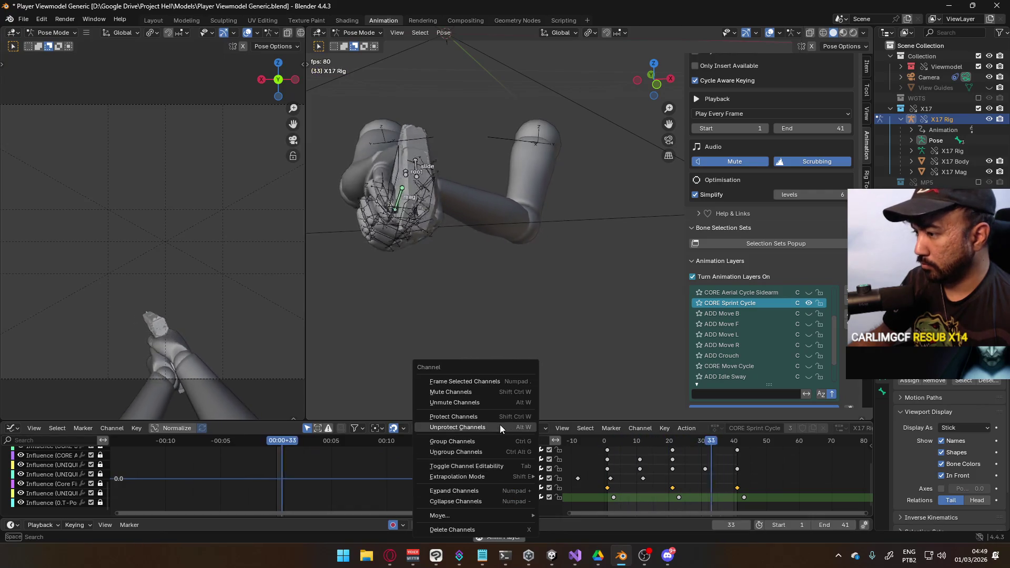
mouse_move(508, 513)
left_click(583, 494)
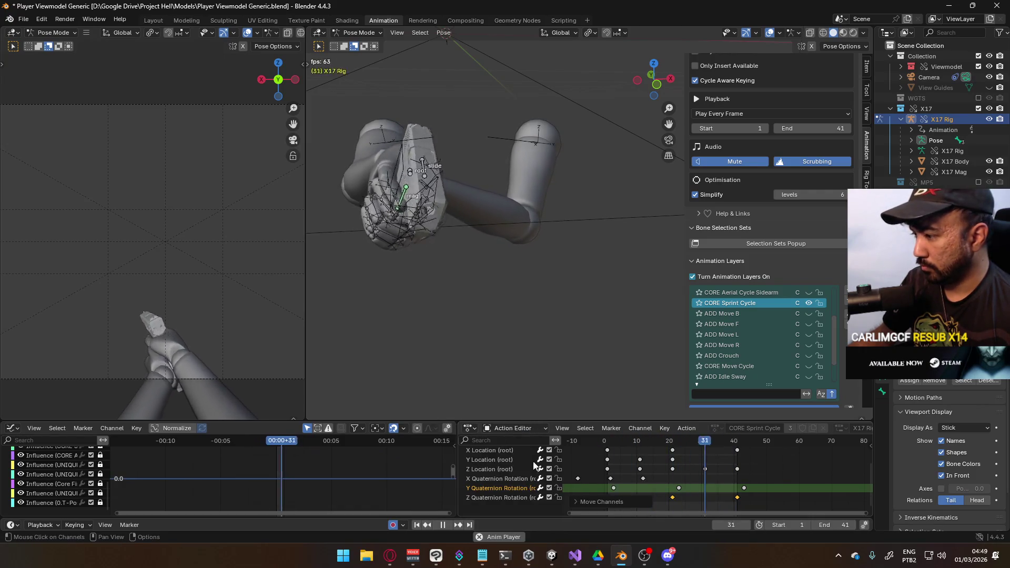
scroll(500, 490, "up", 2)
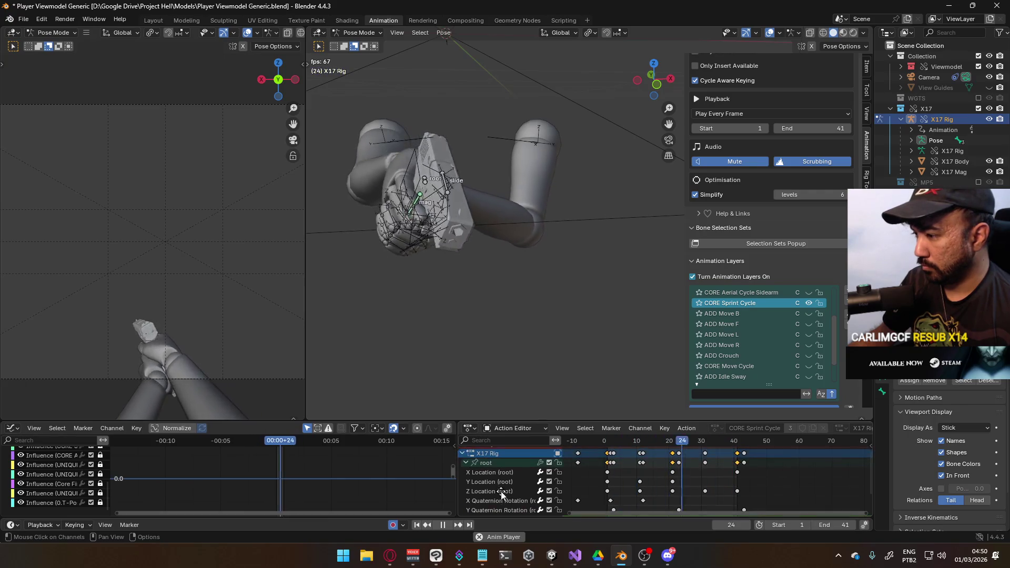
left_click(497, 463)
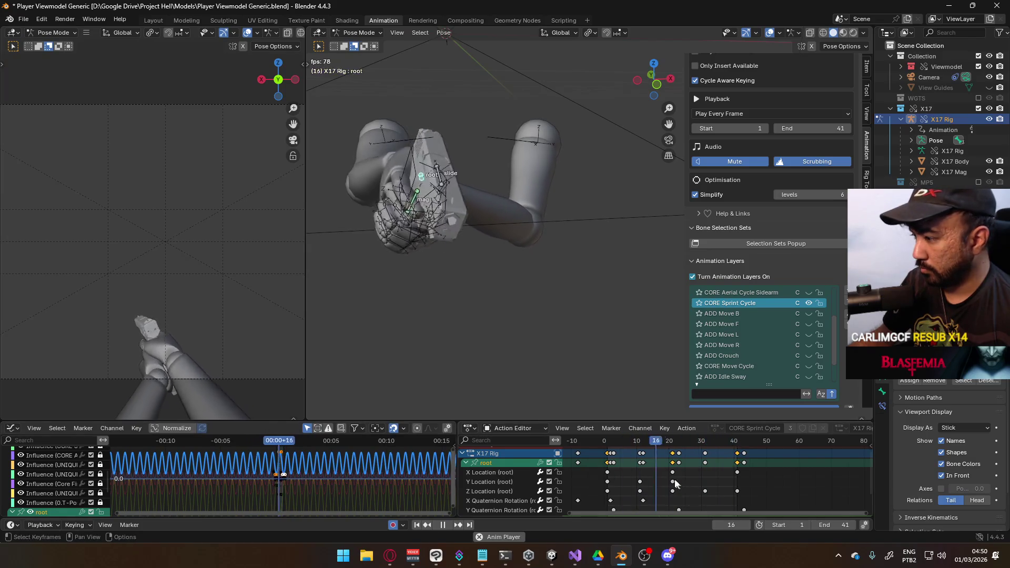
scroll(679, 485, "down", 2)
scroll(679, 485, "down", 3, "shift")
Step: Slide the root's Z rotation keys four frames later and shift the root's keys
key("g")
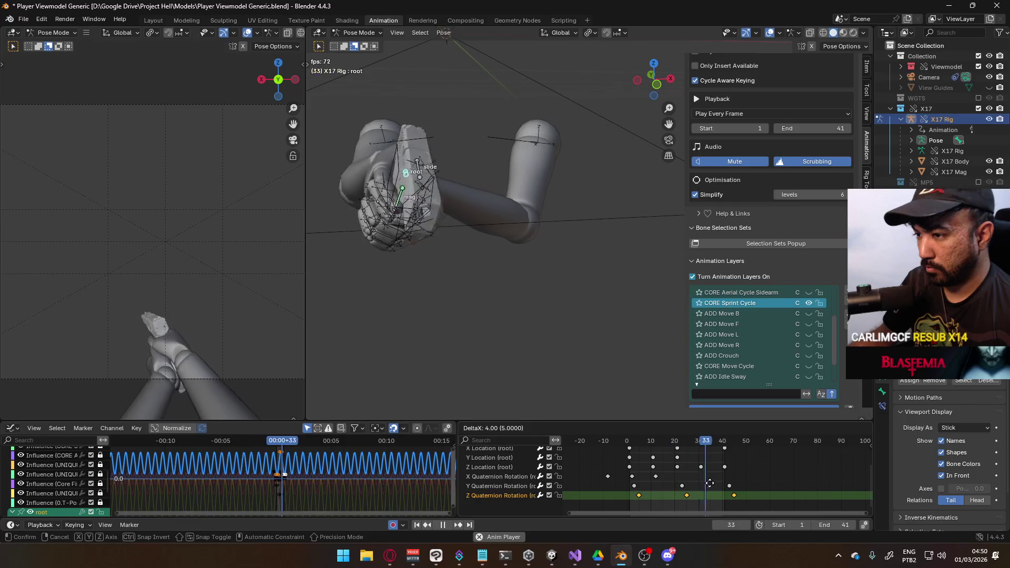
left_click(710, 483)
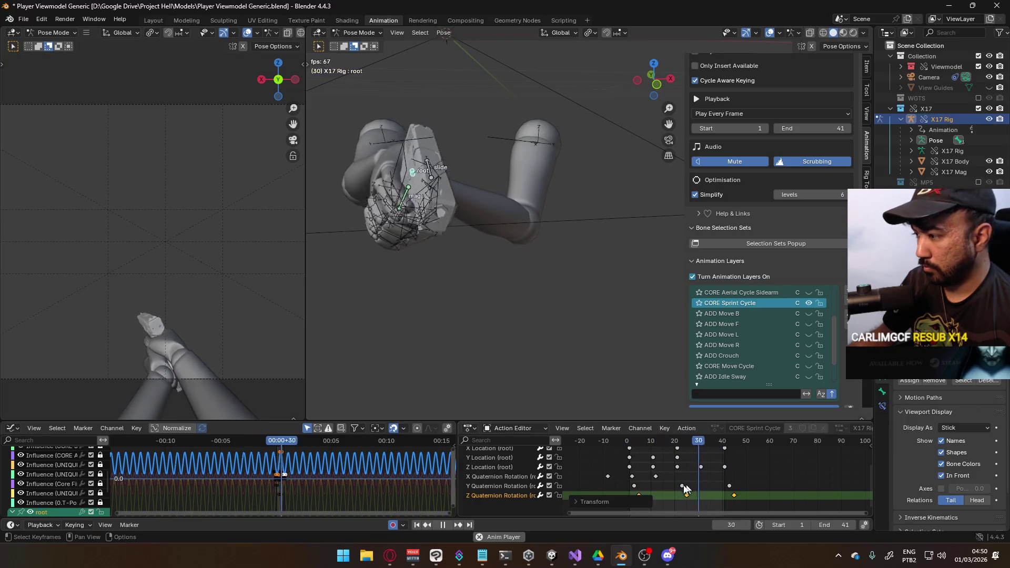
left_click(498, 475)
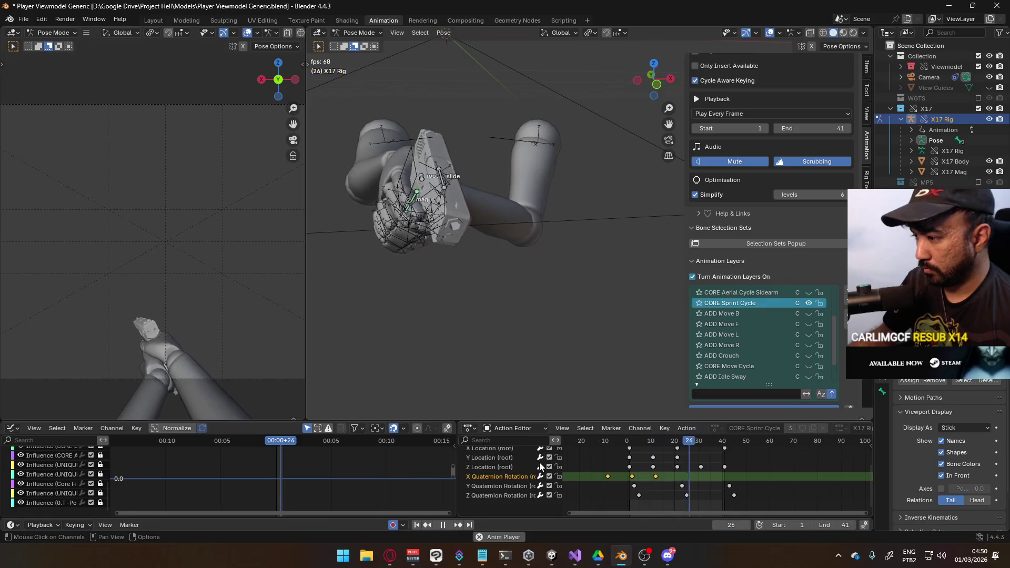
scroll(492, 460, "up", 3)
left_click(492, 471)
key("g")
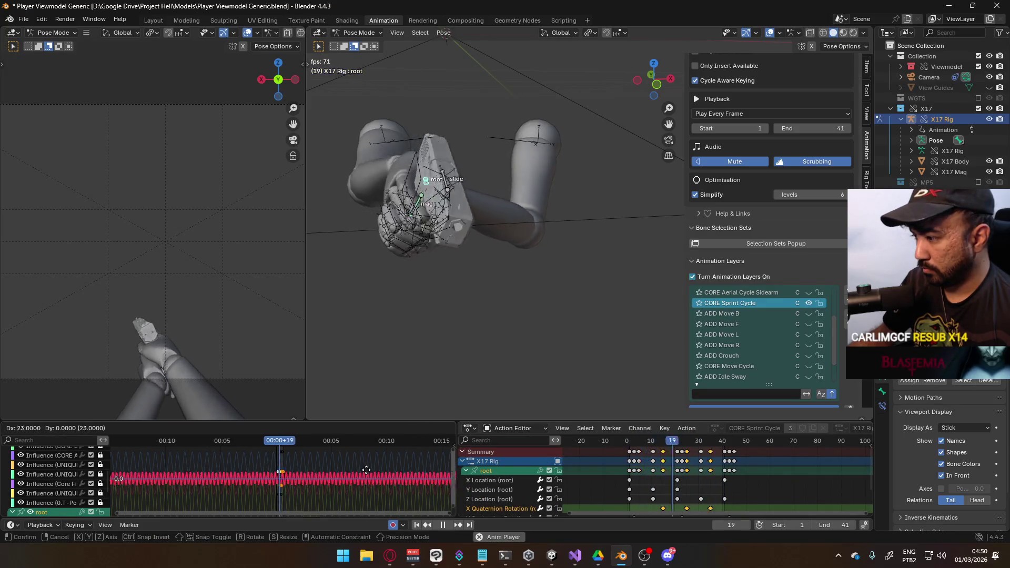
left_click(365, 470)
Step: Slide the X rotation keys earlier, then move the keys four frames later
scroll(639, 474, "down", 2)
key("g")
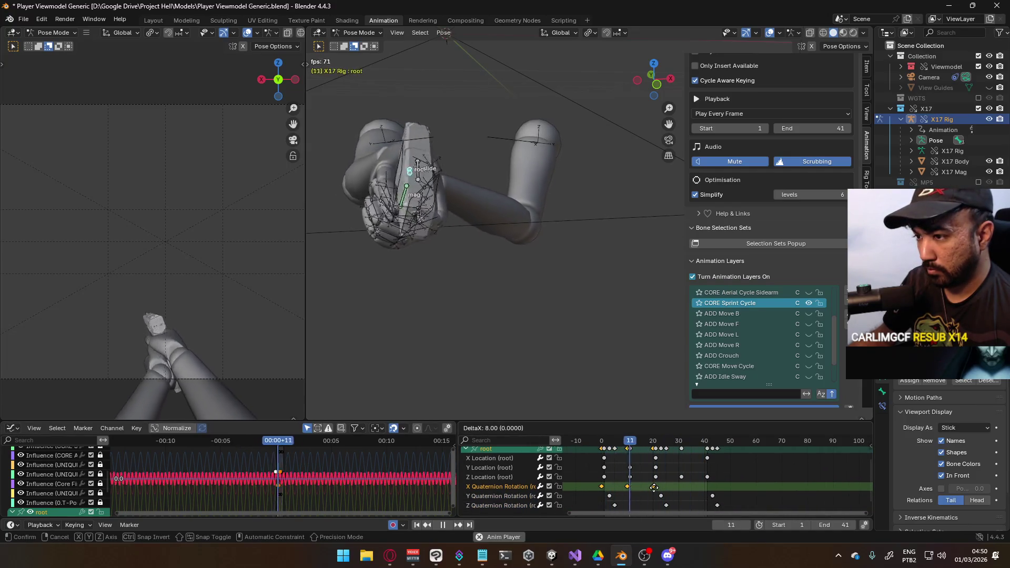
key("Escape")
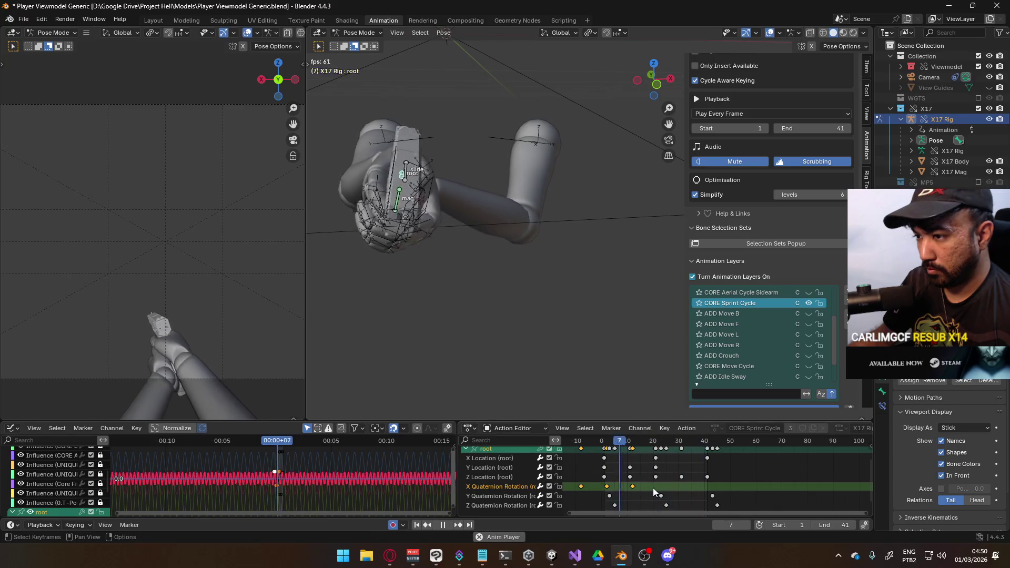
key("g")
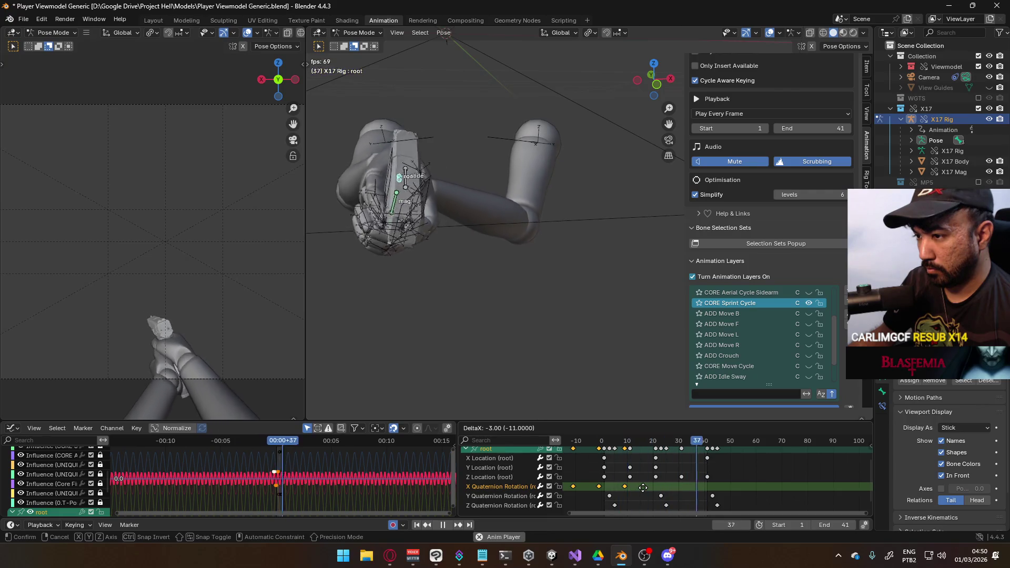
left_click(643, 488)
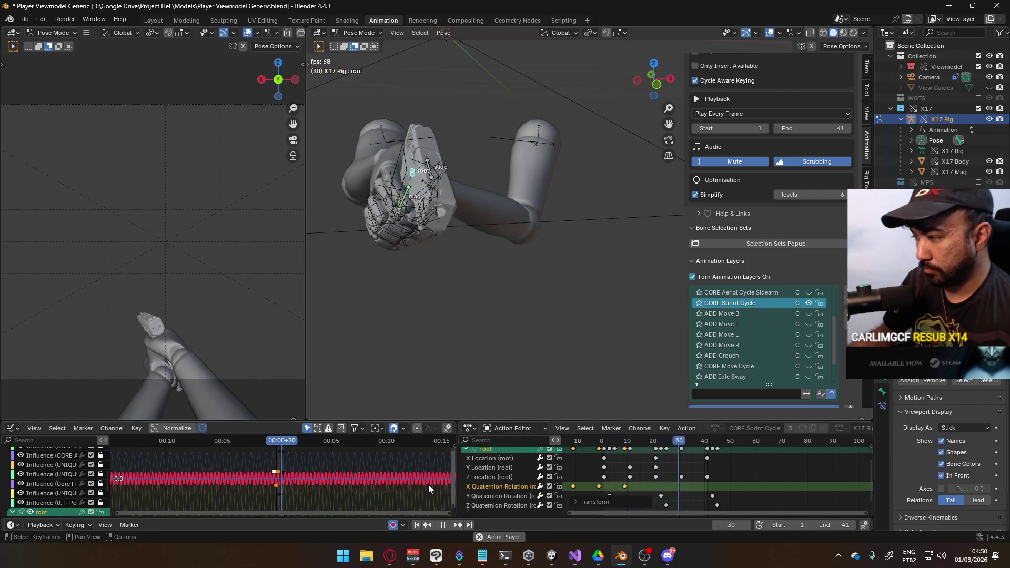
key("g")
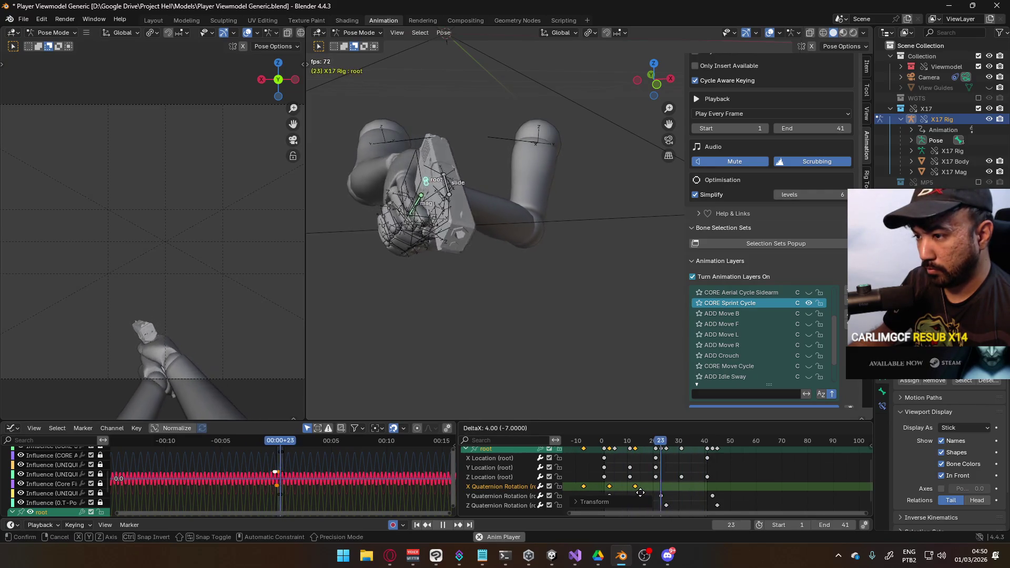
left_click(618, 490)
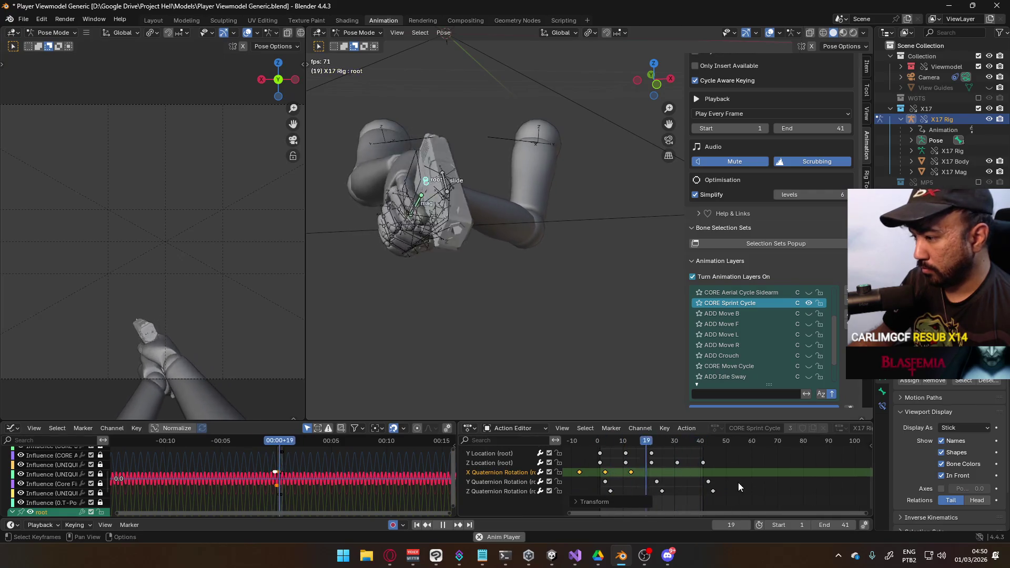
Step: Try moving the Y rotation keys (cancelled) and show the MP5 gun collection
left_click_drag(739, 477, 600, 488)
key("g")
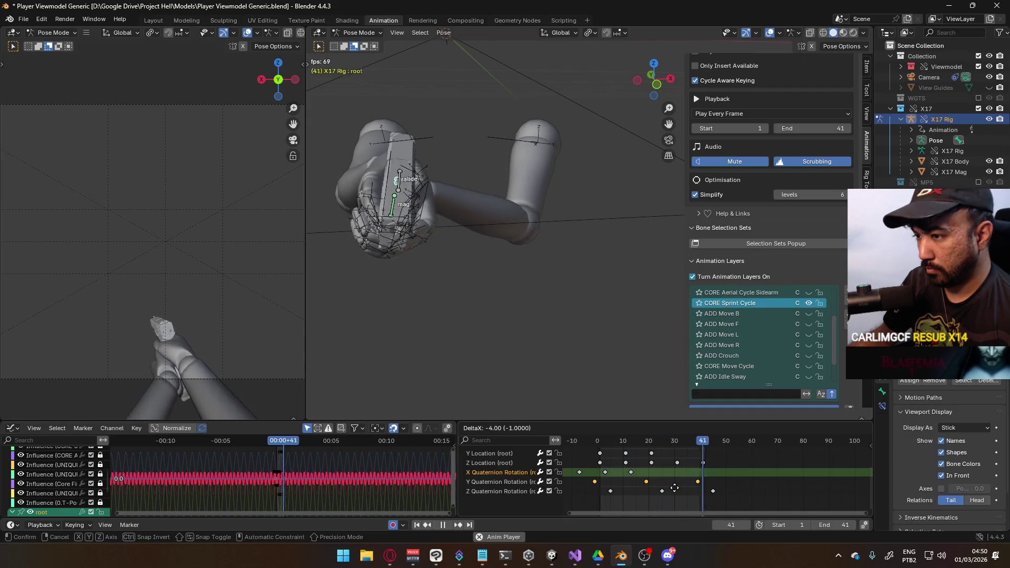
right_click(675, 488)
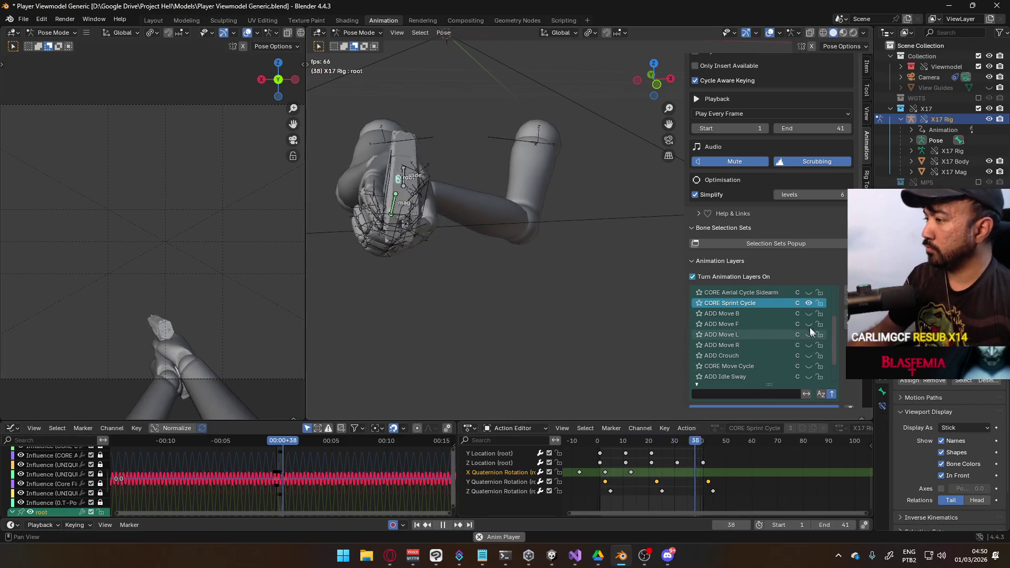
left_click(979, 182)
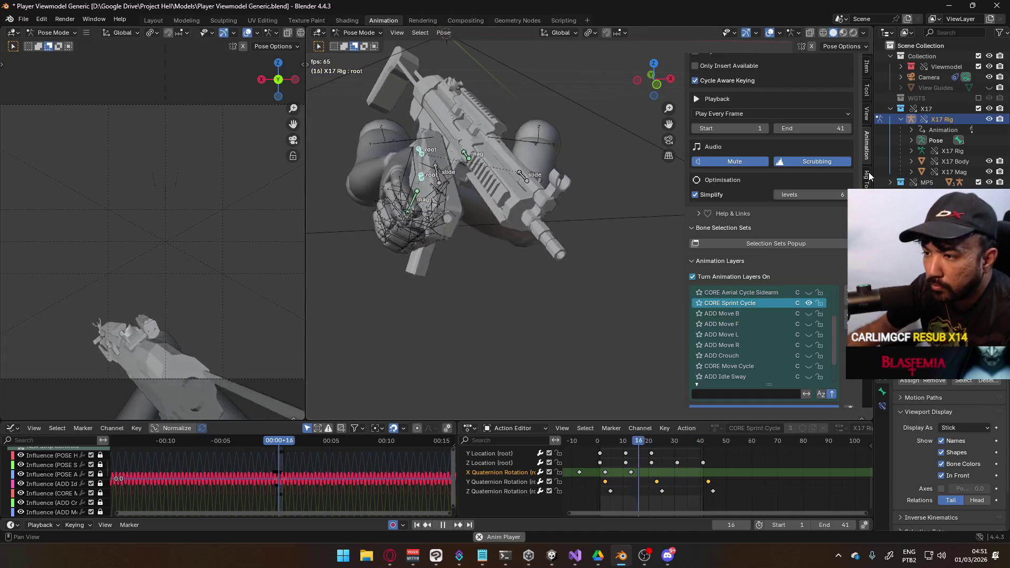
Step: Select the root channel group, abandon a vertical scale, and isolate Z Quaternion Rotation
scroll(498, 461, "up", 3)
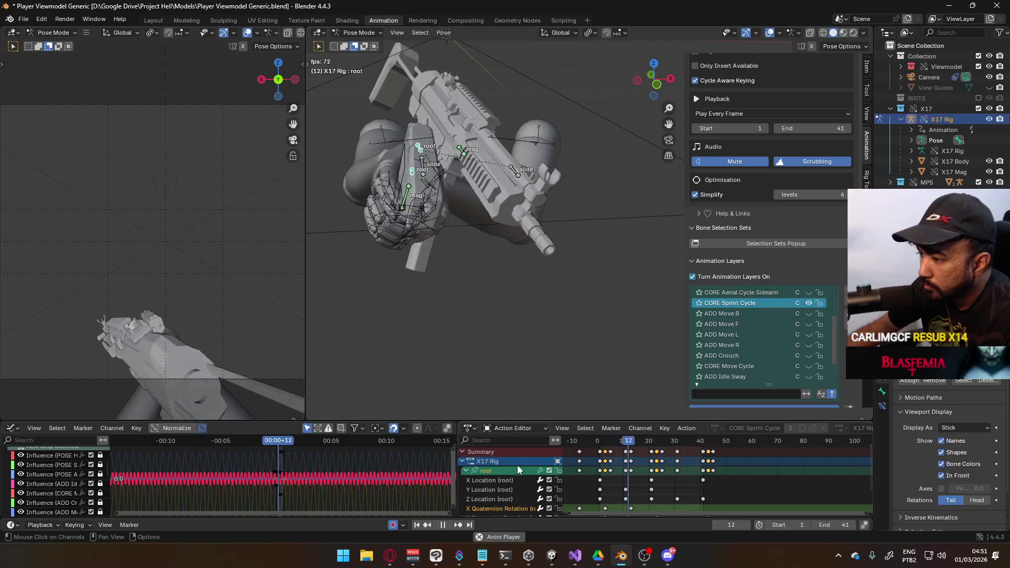
left_click(498, 481)
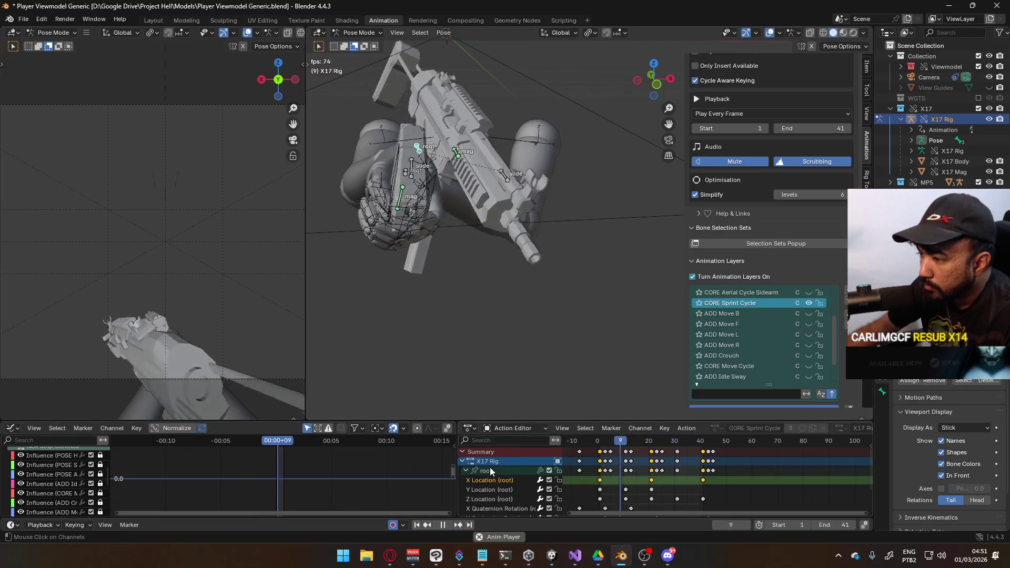
left_click(490, 470)
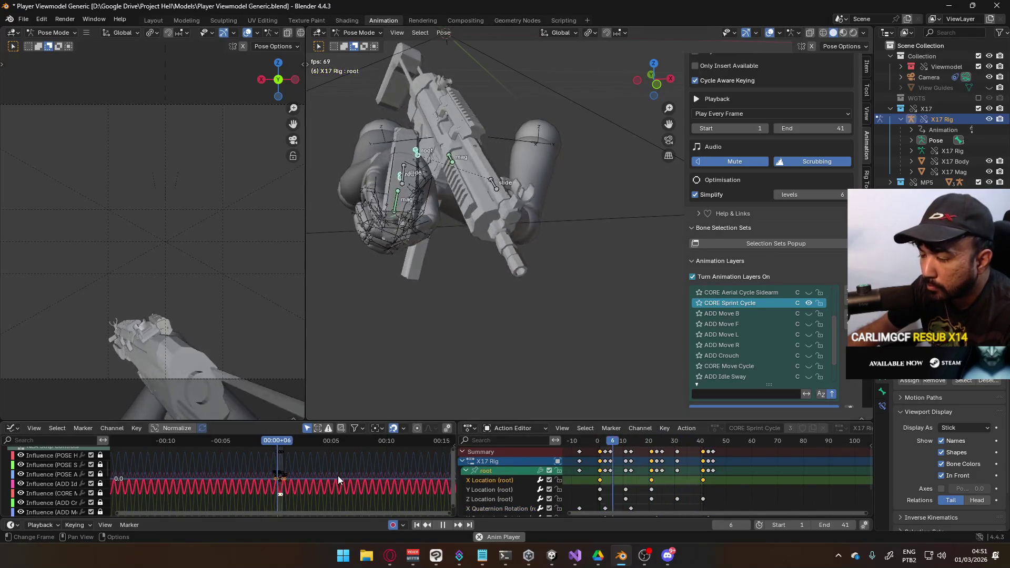
scroll(338, 476, "up", 3)
key("s")
key("y")
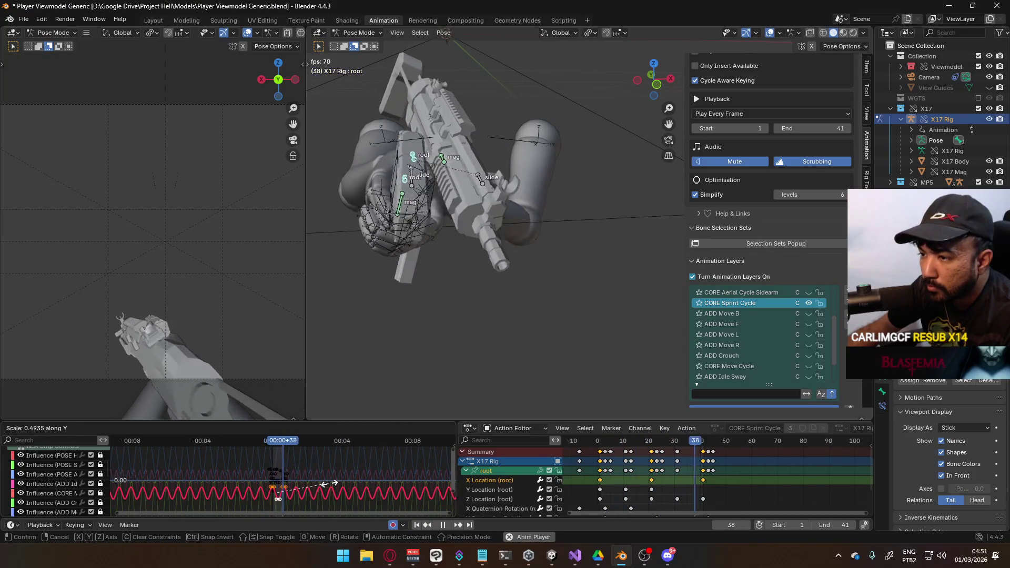
key("Escape")
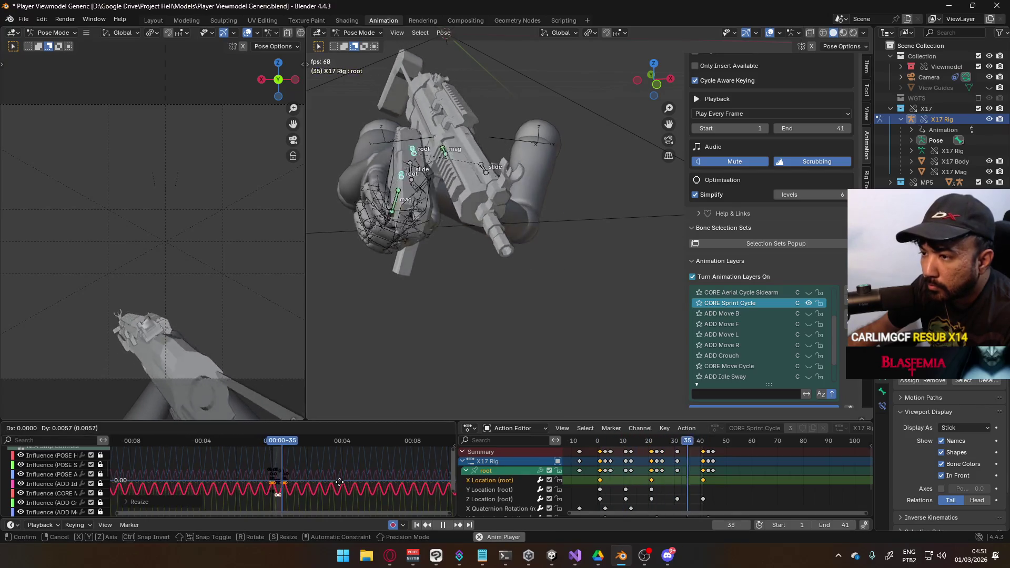
middle_click_drag(513, 492, 518, 449)
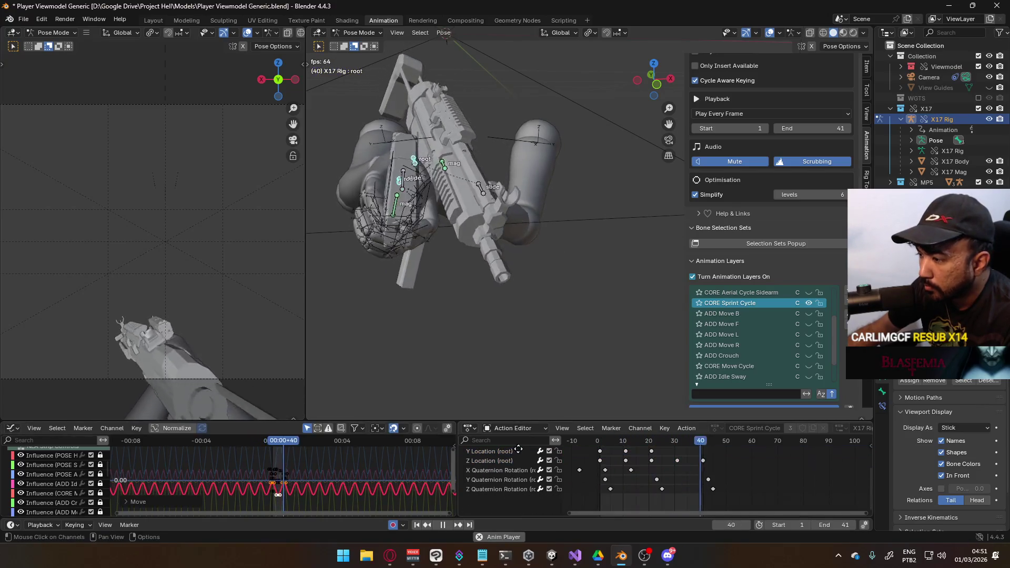
left_click(506, 488)
scroll(489, 460, "up", 2)
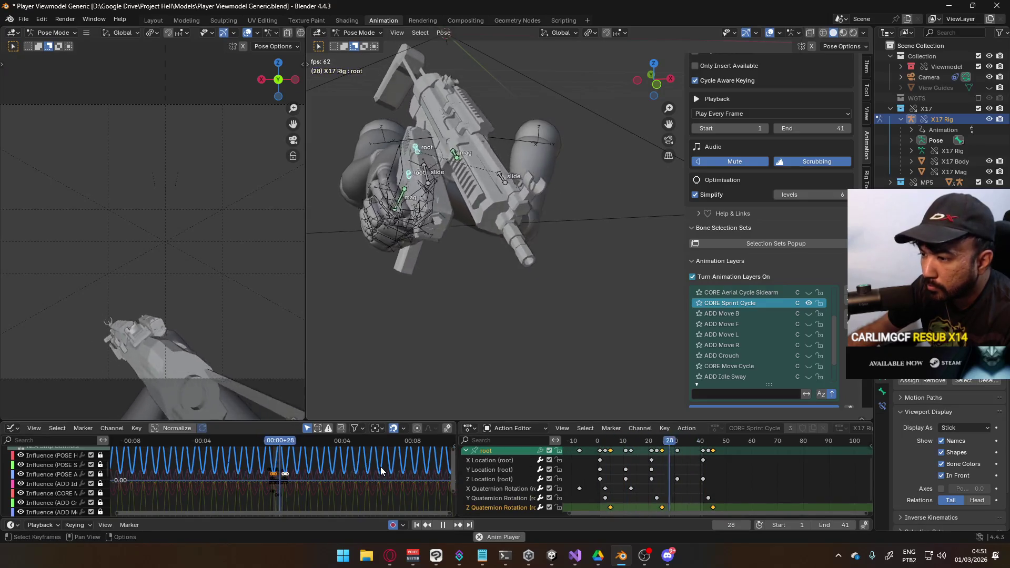
Step: Flatten the Z Quaternion Rotation curve vertically and shift it to recentre it
key("s")
key("y")
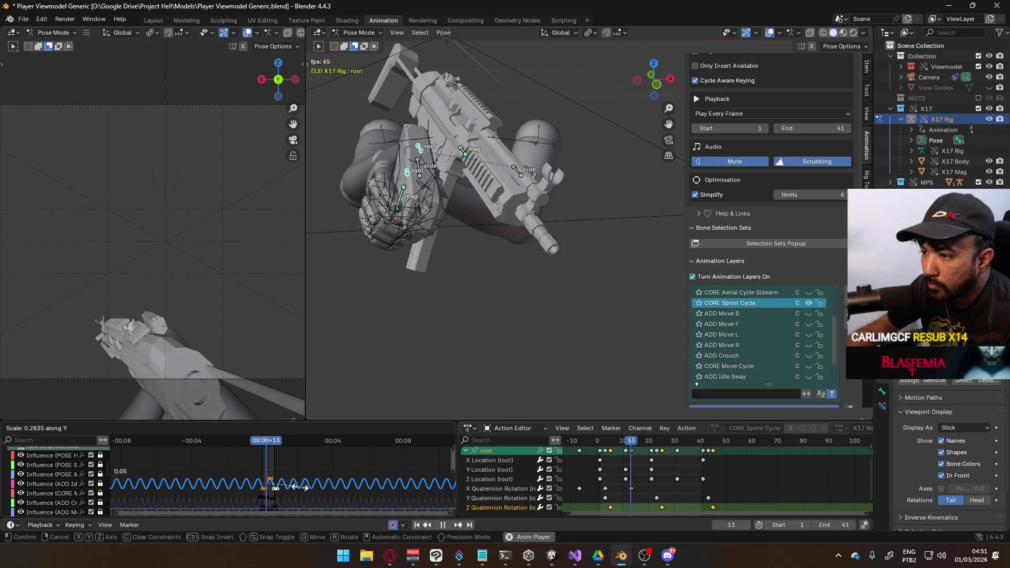
left_click(301, 486)
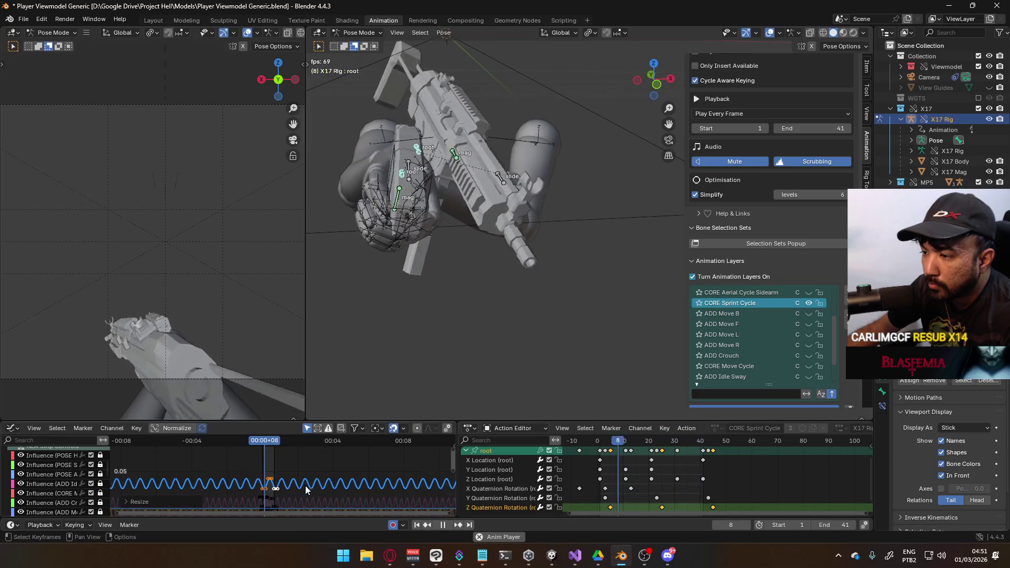
key("g")
key("y")
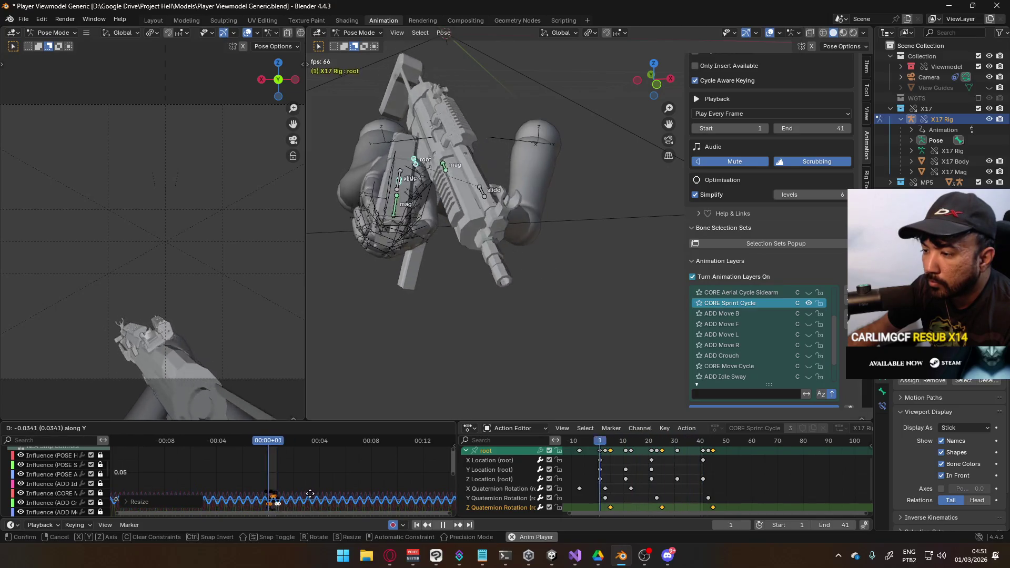
left_click(310, 493)
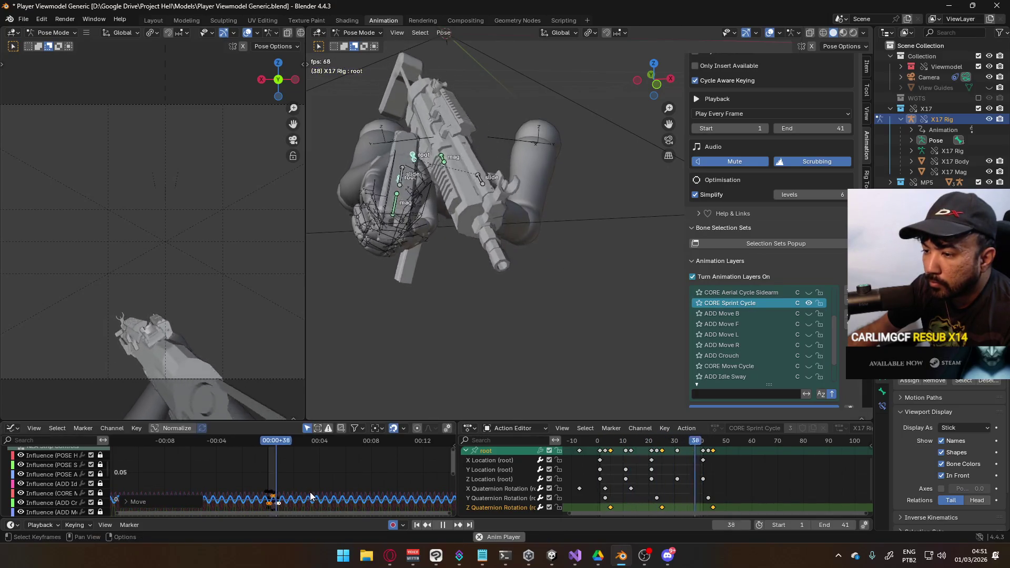
Step: Nudge the Z rotation curve vertically again and hide the MP5 collection
scroll(327, 481, "up", 3)
scroll(331, 477, "up", 2)
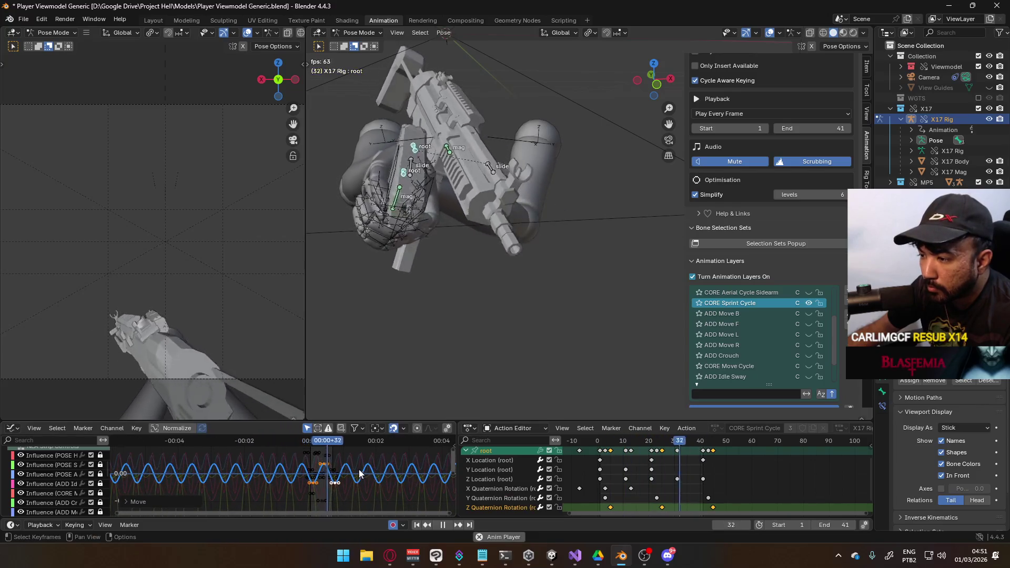
key("g")
key("y")
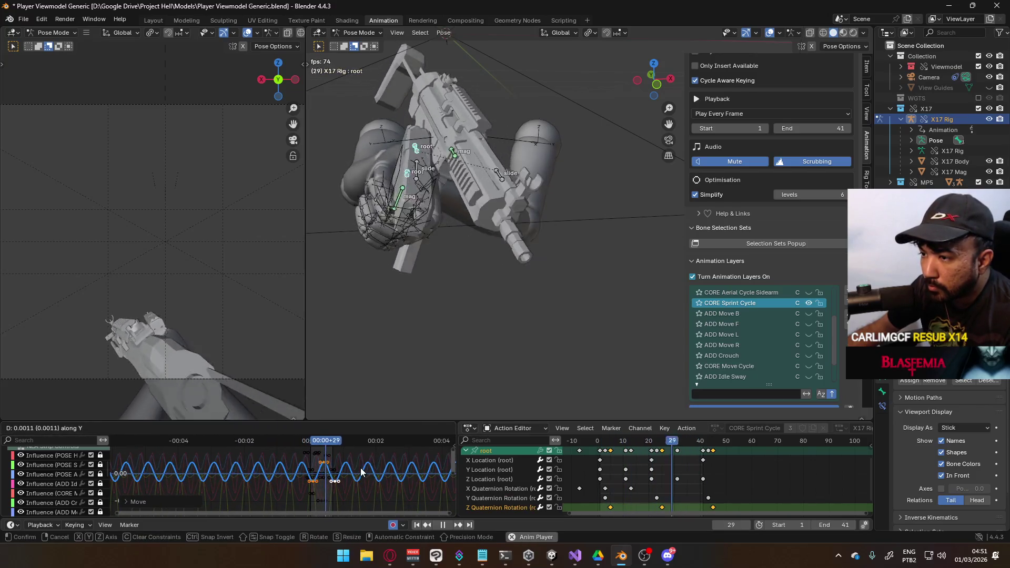
left_click(361, 470)
left_click(979, 182)
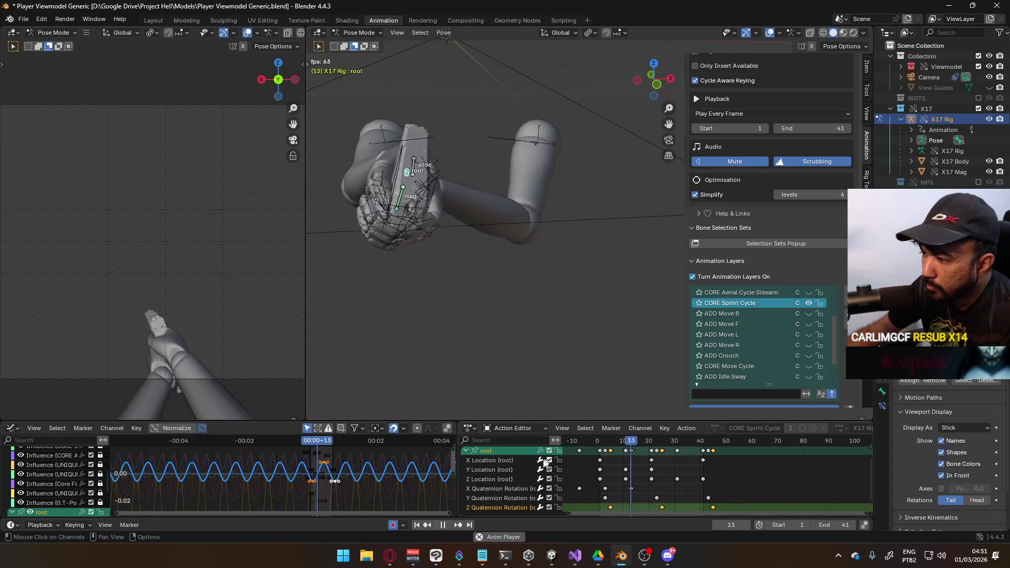
Step: Flatten the root's Y Quaternion Rotation curve vertically and shift it up or down
left_click(501, 497)
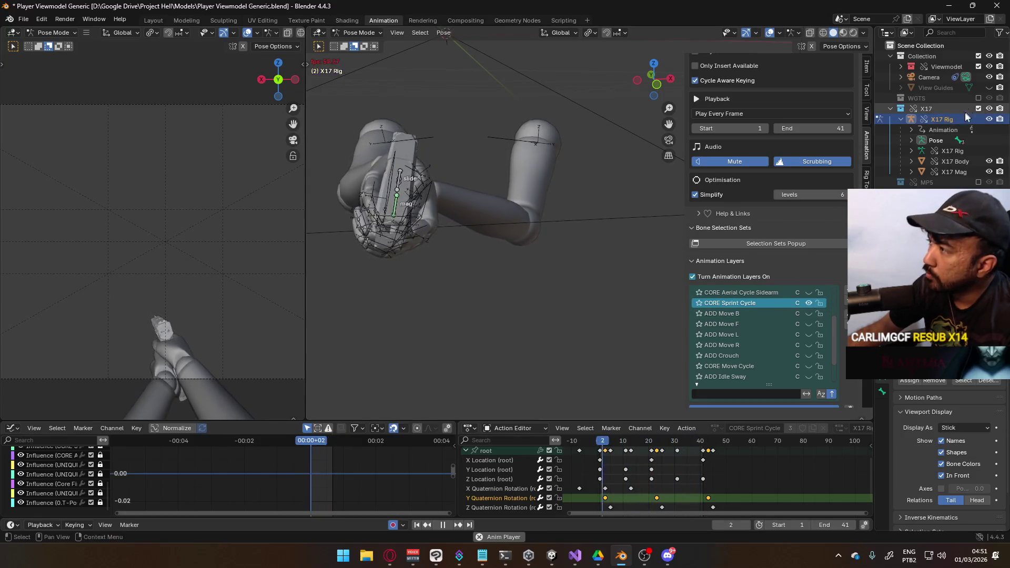
left_click(486, 451)
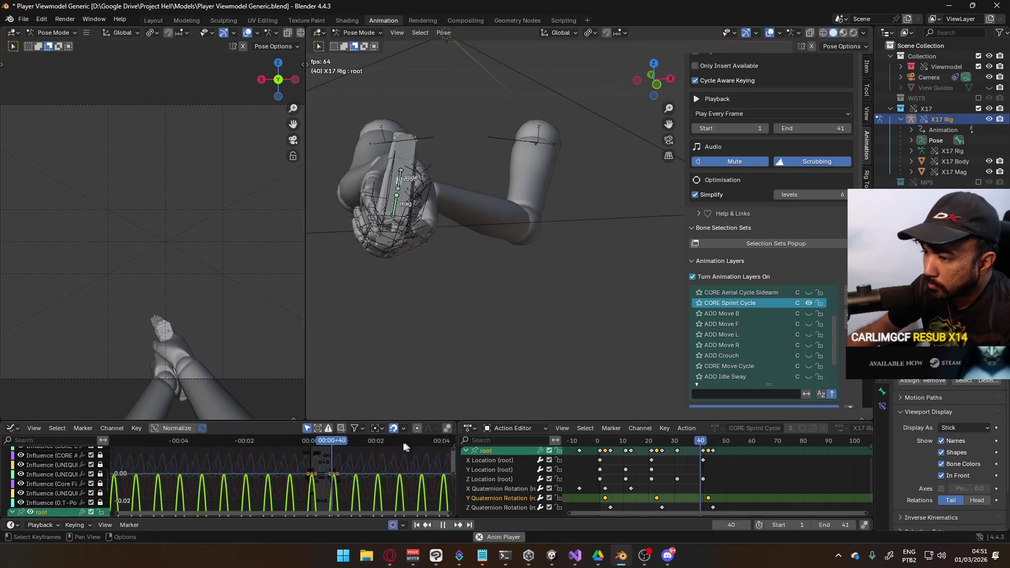
scroll(387, 468, "down", 4)
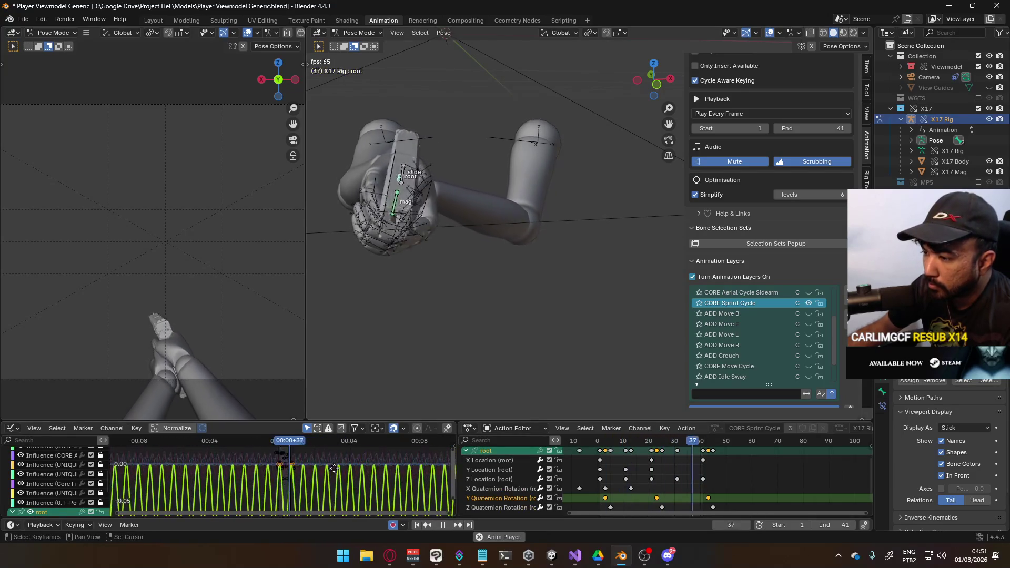
key("s")
key("y")
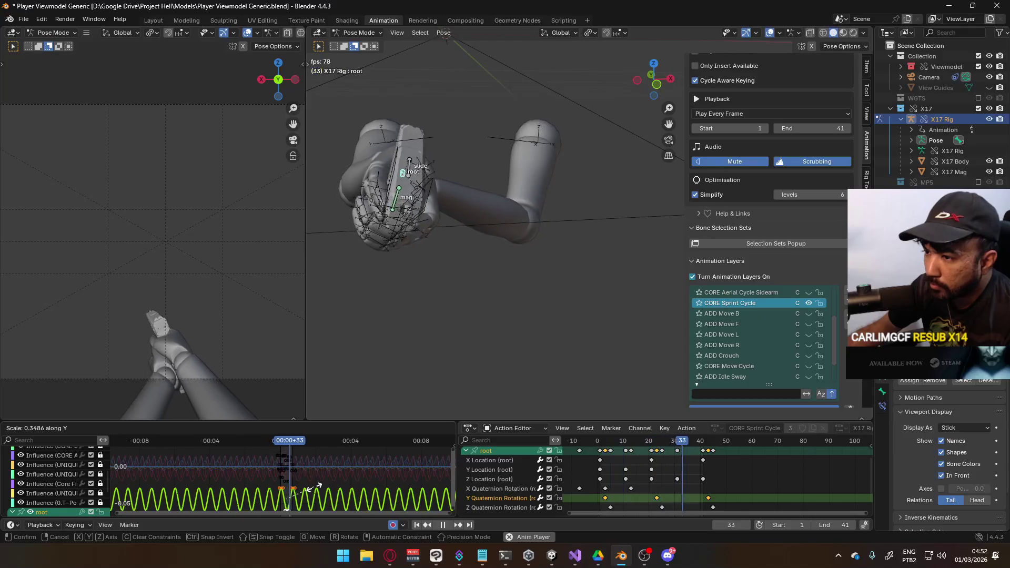
left_click(323, 486)
key("g")
key("y")
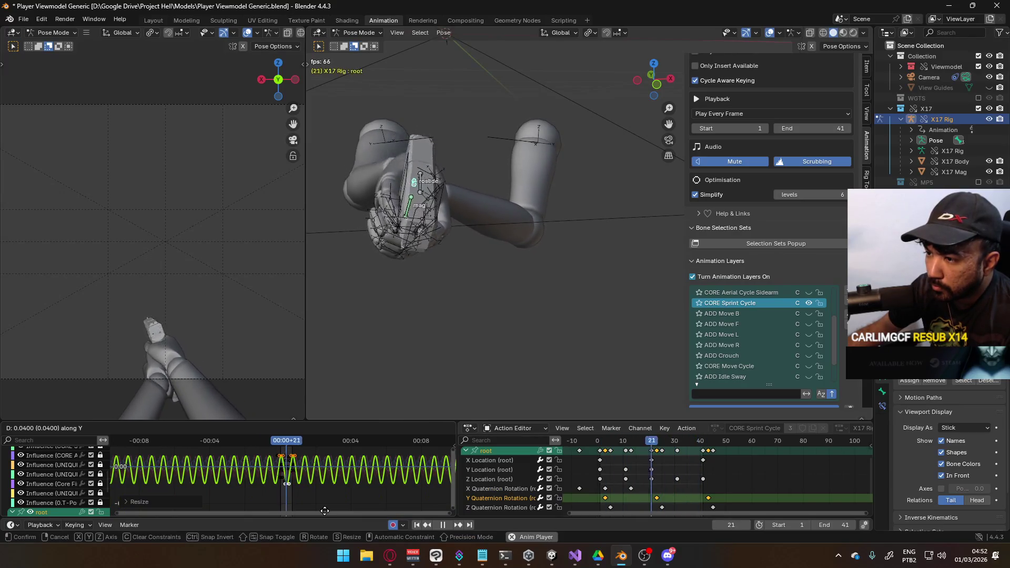
left_click(325, 511)
Step: Rescale the X Location (root) curve vertically
left_click(503, 460)
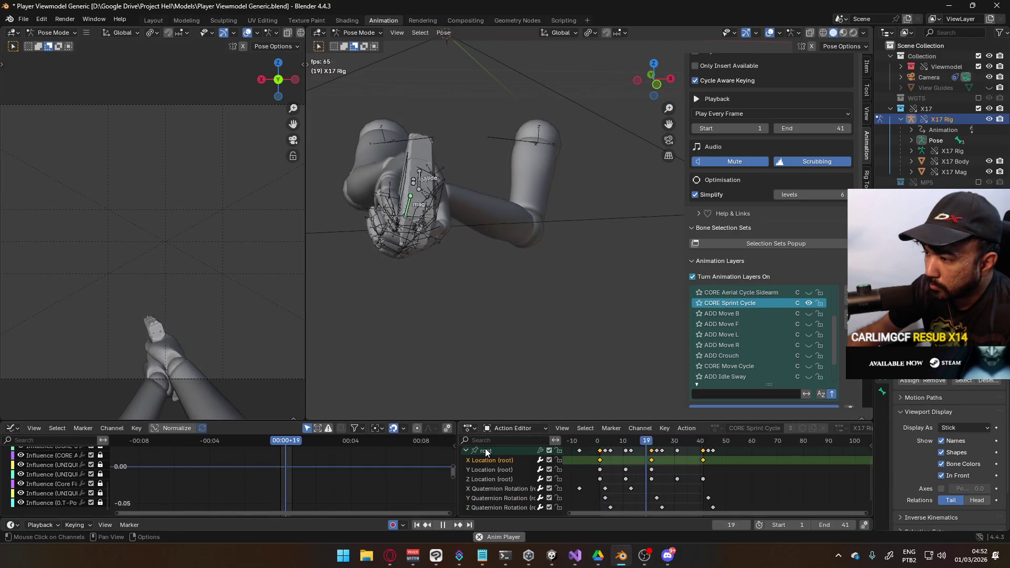
key("s")
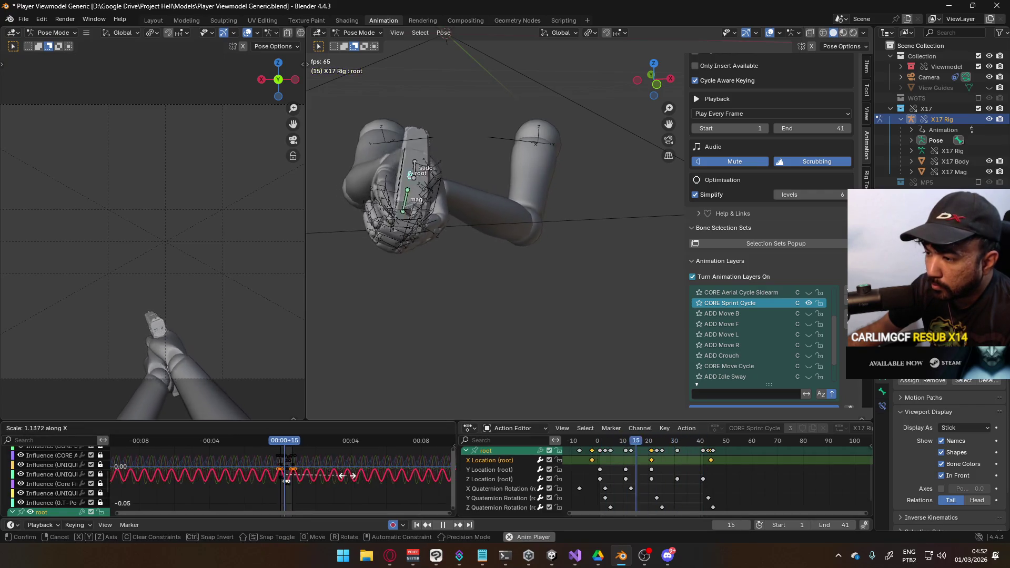
left_click(347, 476)
scroll(345, 476, "up", 2)
key("s")
key("y")
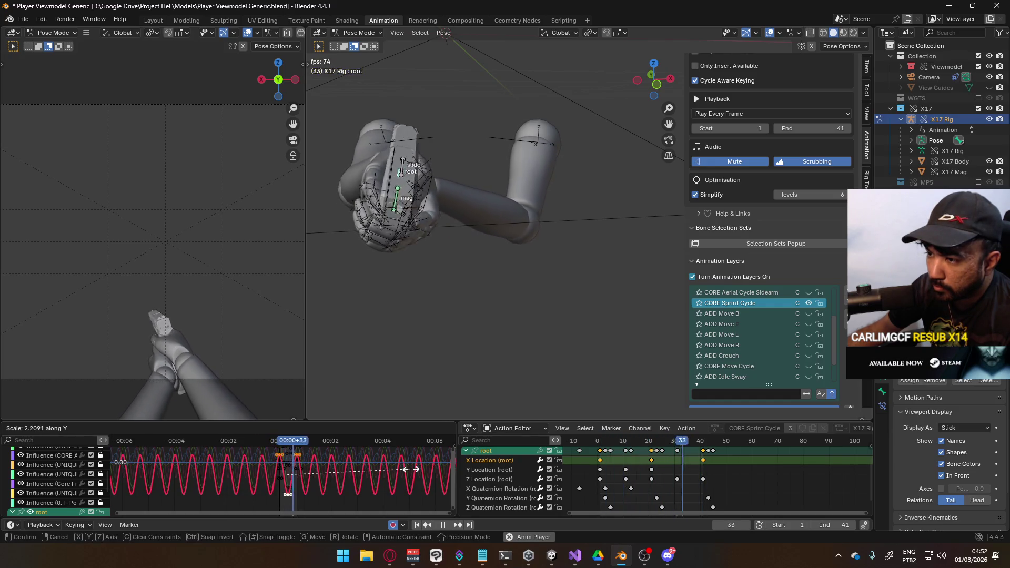
left_click(411, 470)
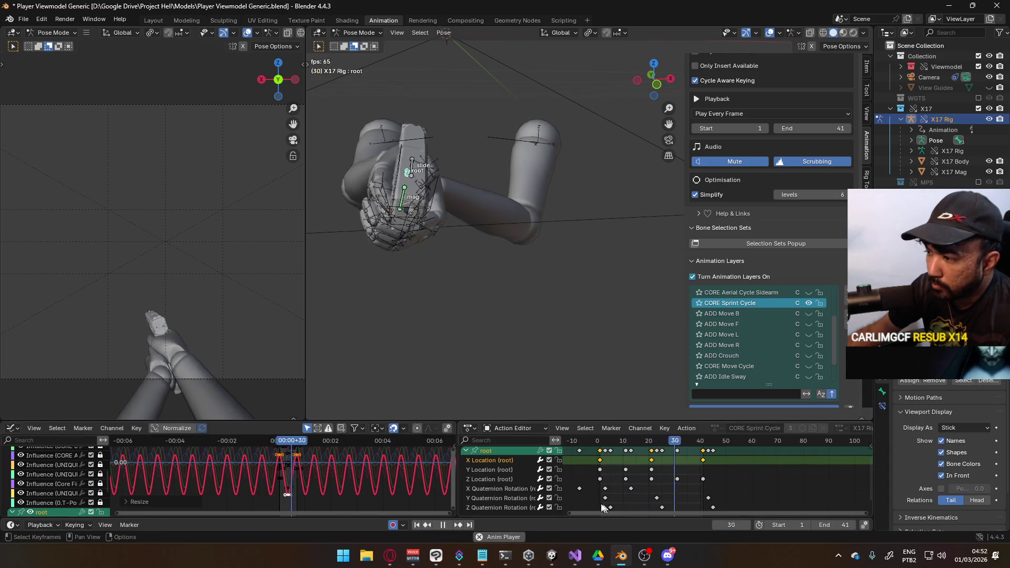
Step: Scale the Z Location (root) curve's height down to about 0.89
left_click(509, 479)
left_click(488, 452)
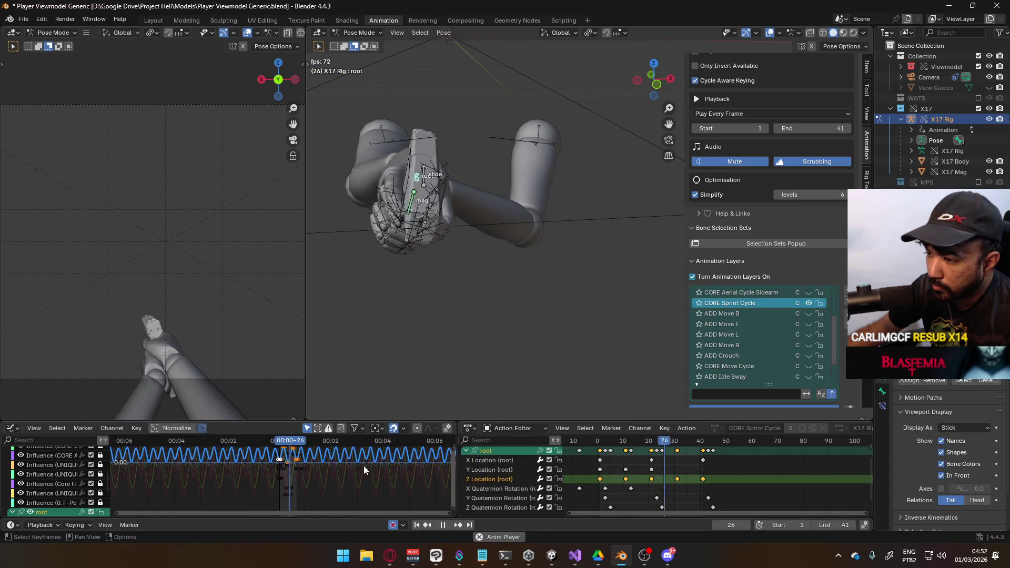
scroll(338, 465, "up", 5)
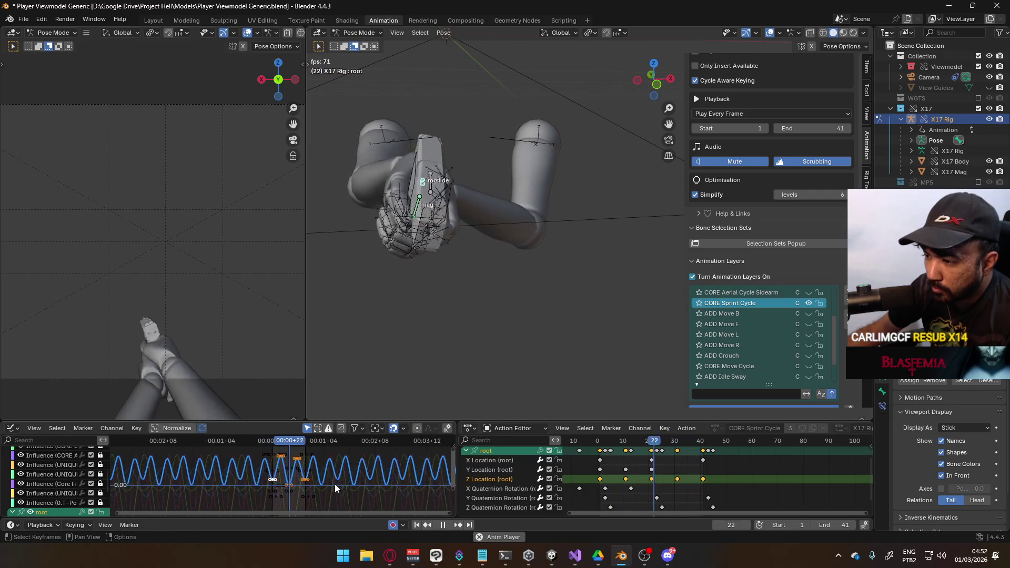
key("s")
key("y")
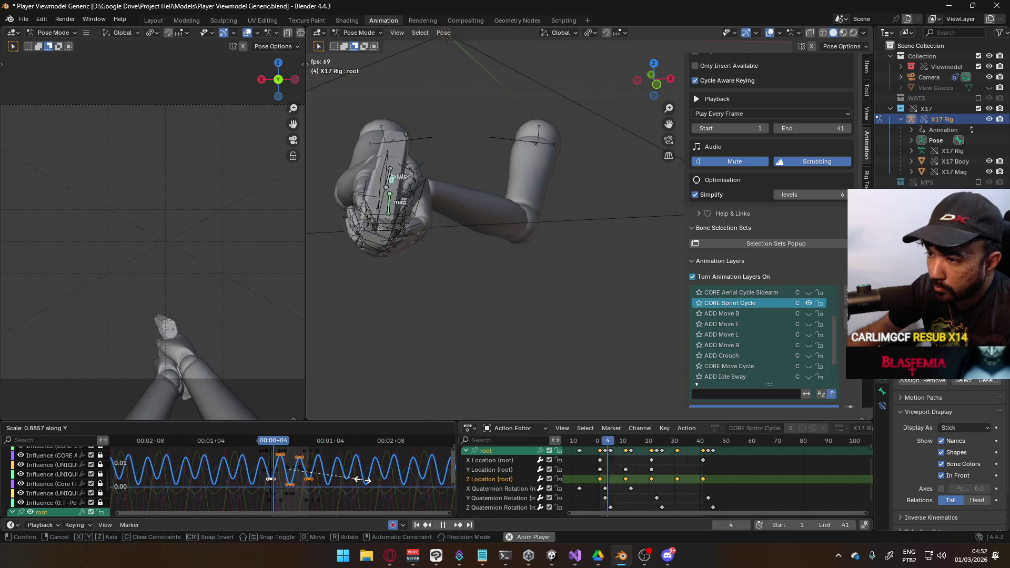
left_click(400, 482)
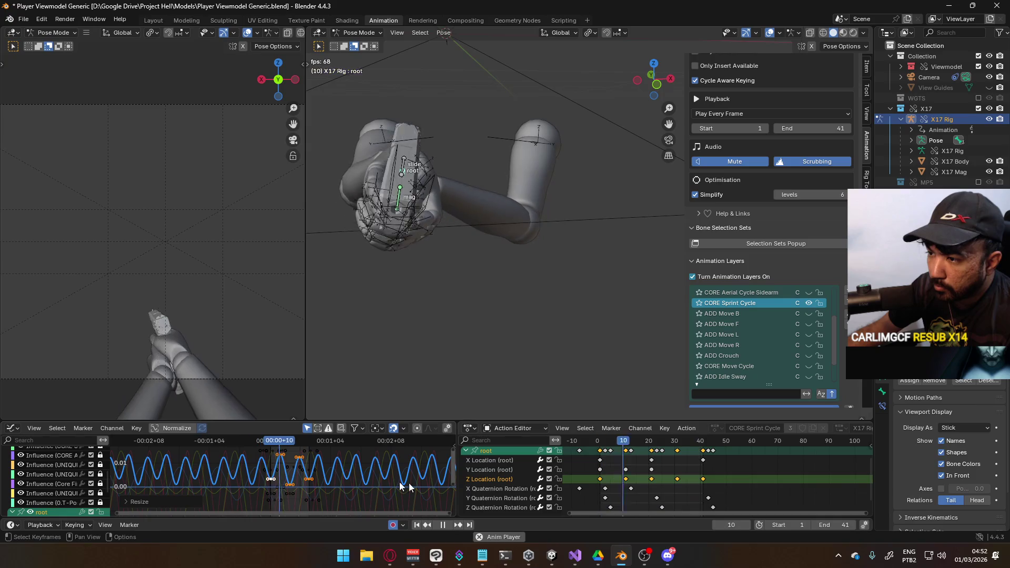
Step: Start rescaling the Y Location curve, cancel it, and switch to side view
left_click(504, 470)
left_click(494, 451)
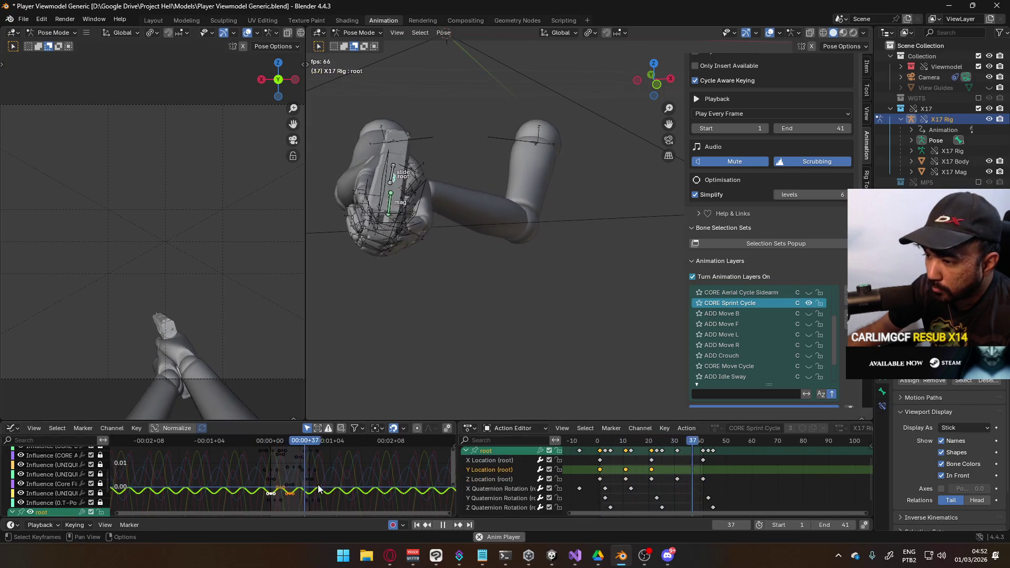
key("s")
key("y")
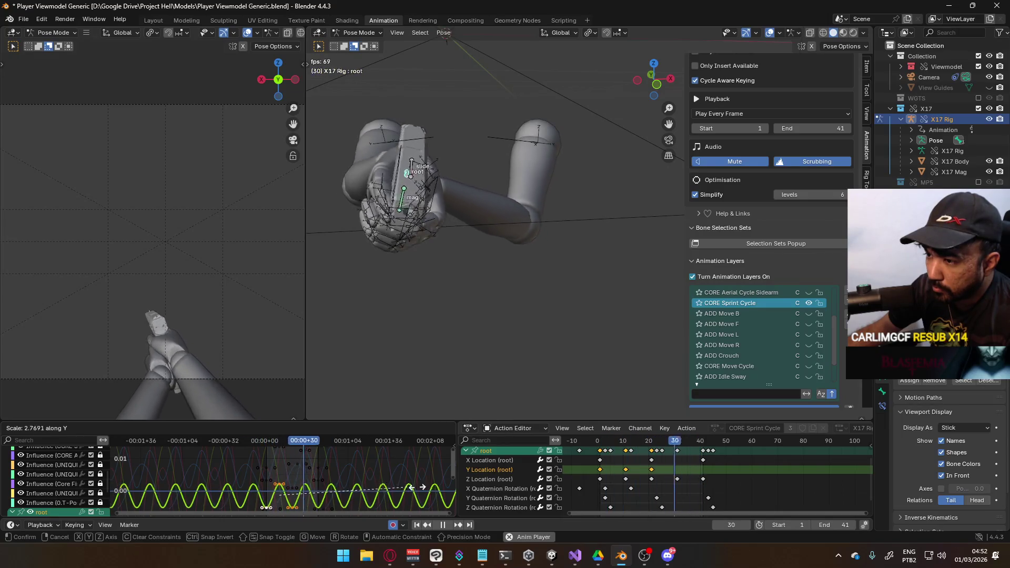
right_click(177, 495)
key("KP_3")
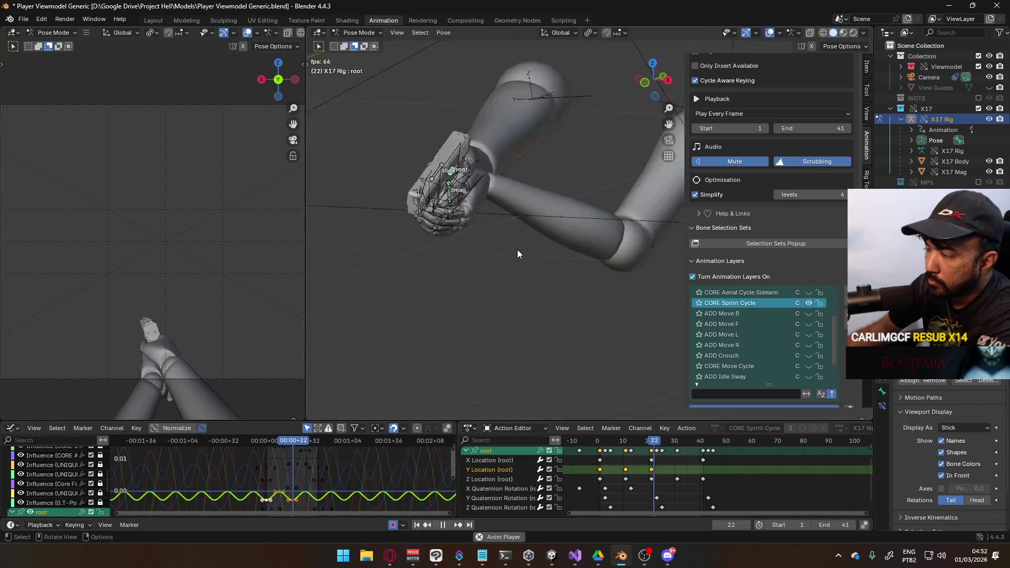
Step: Stretch the Y Location curve taller and raise it, undoing accidental dense keyframes
key("s")
key("y")
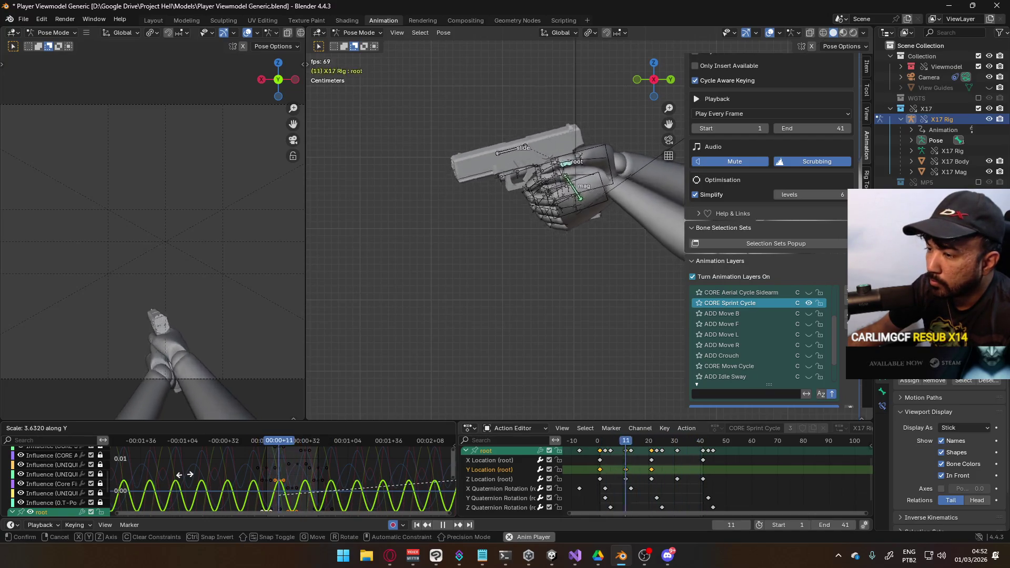
left_click(184, 474)
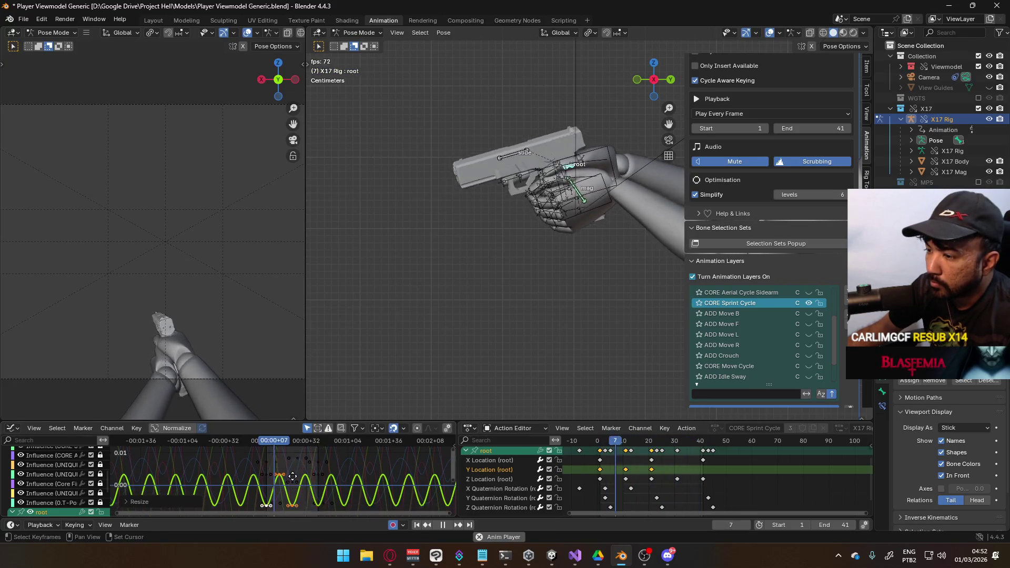
key("g")
key("y")
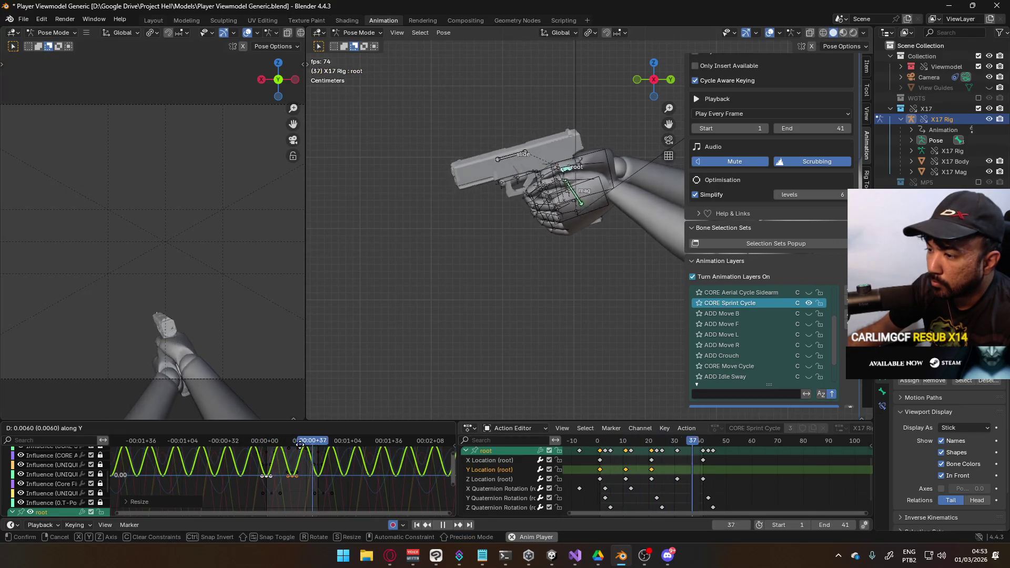
left_click(300, 446)
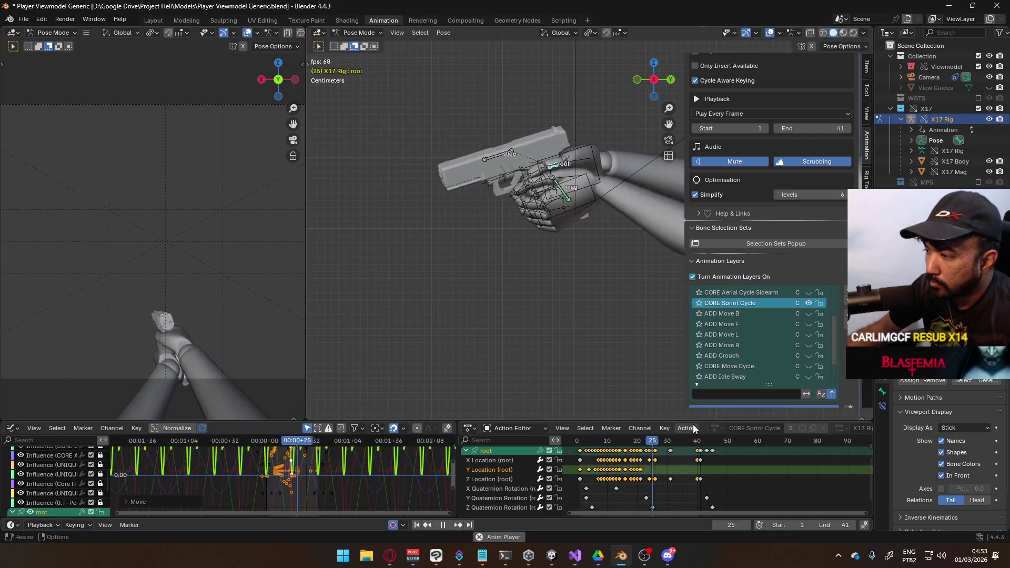
key("ctrl+z")
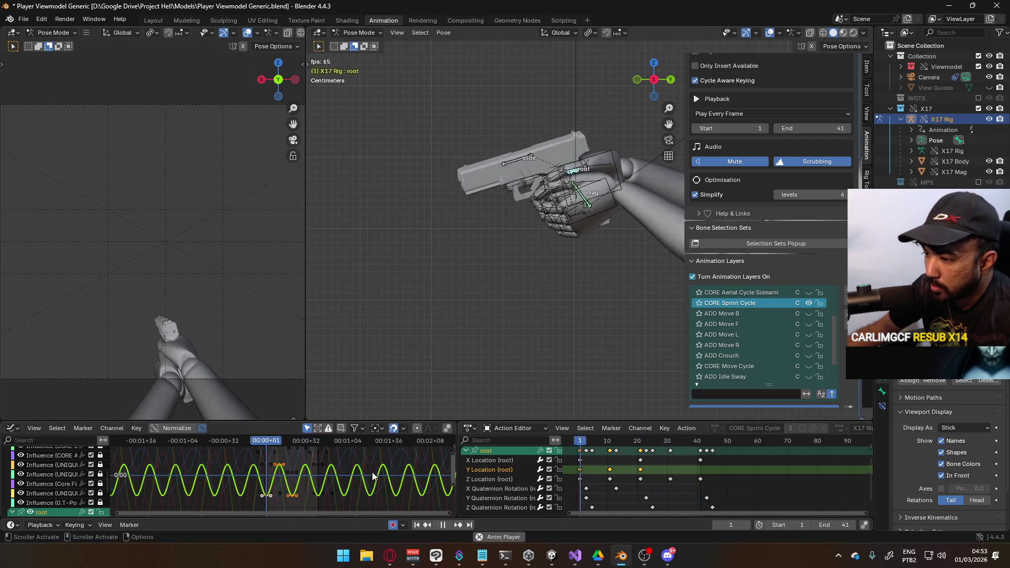
Step: Shift the Y Location keys three frames later and begin sliding the Z Location keys
key("g")
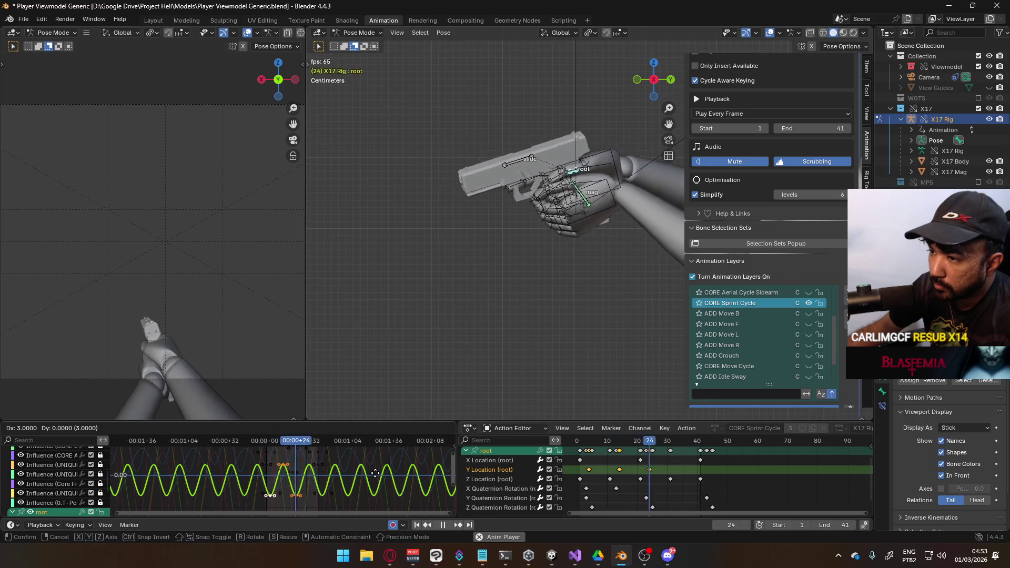
left_click(375, 474)
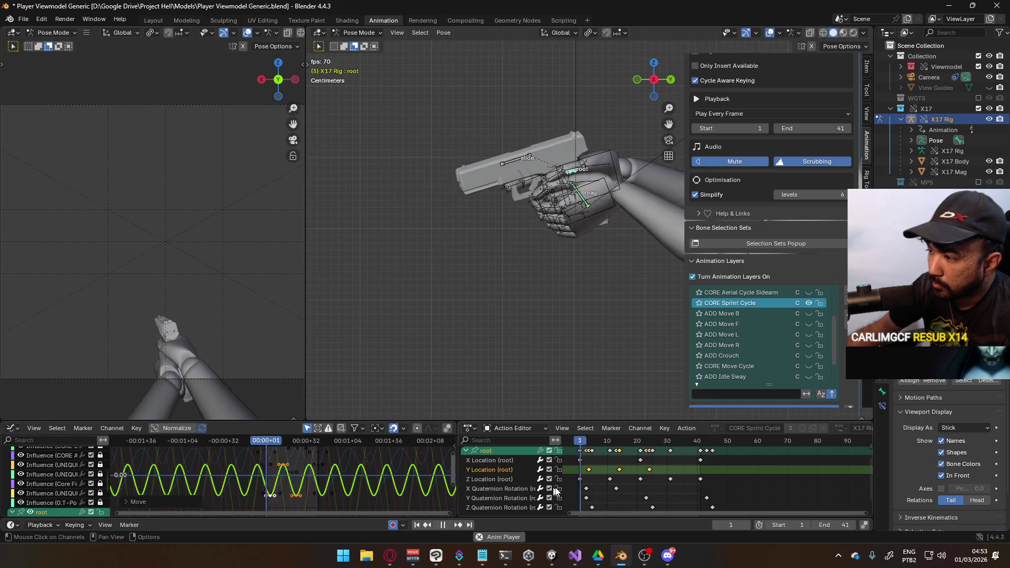
left_click(501, 478)
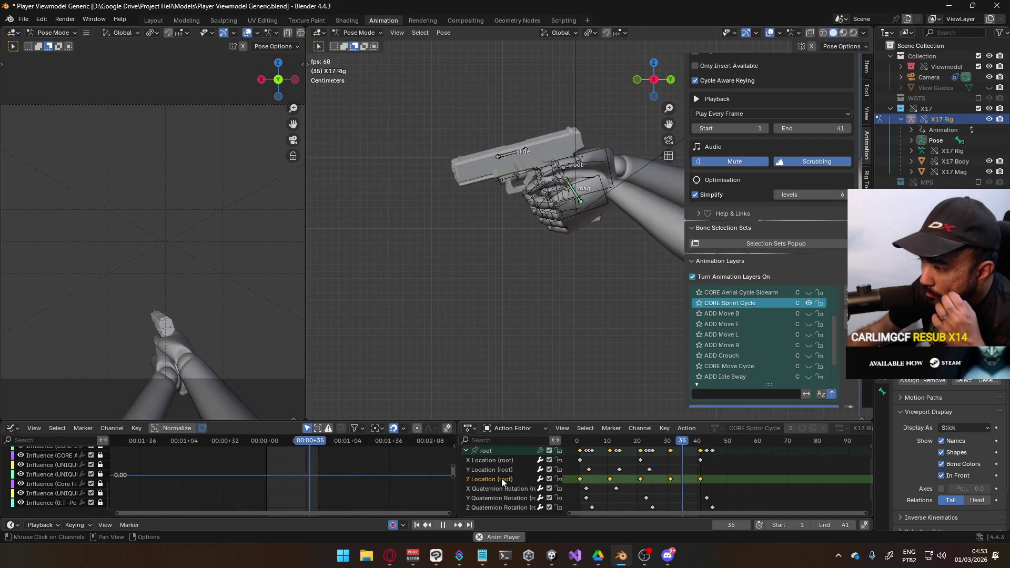
left_click(501, 451)
key("g")
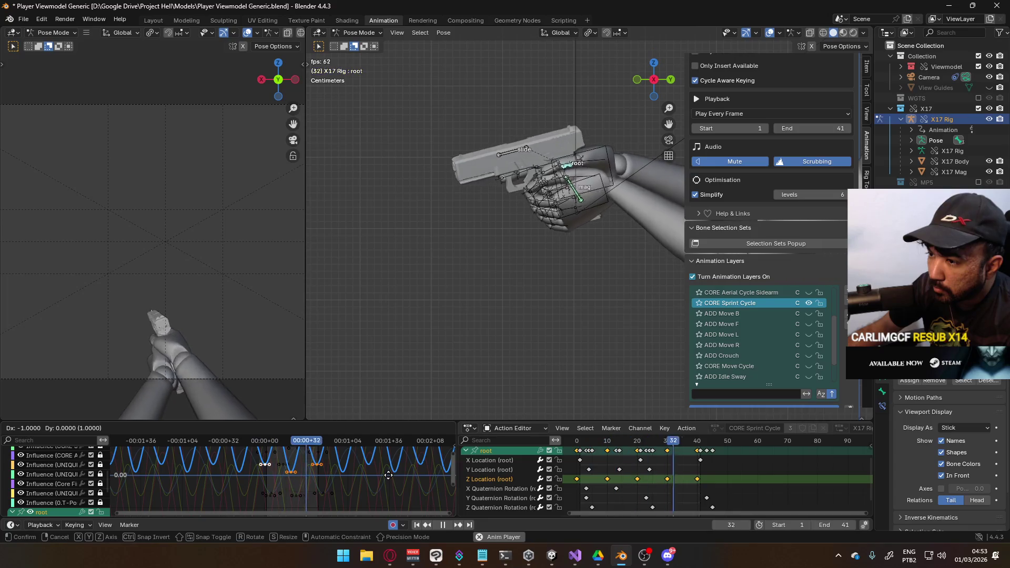
Step: Move the Z Location keys one frame earlier and flatten the X Quaternion Rotation curve
left_click(388, 475)
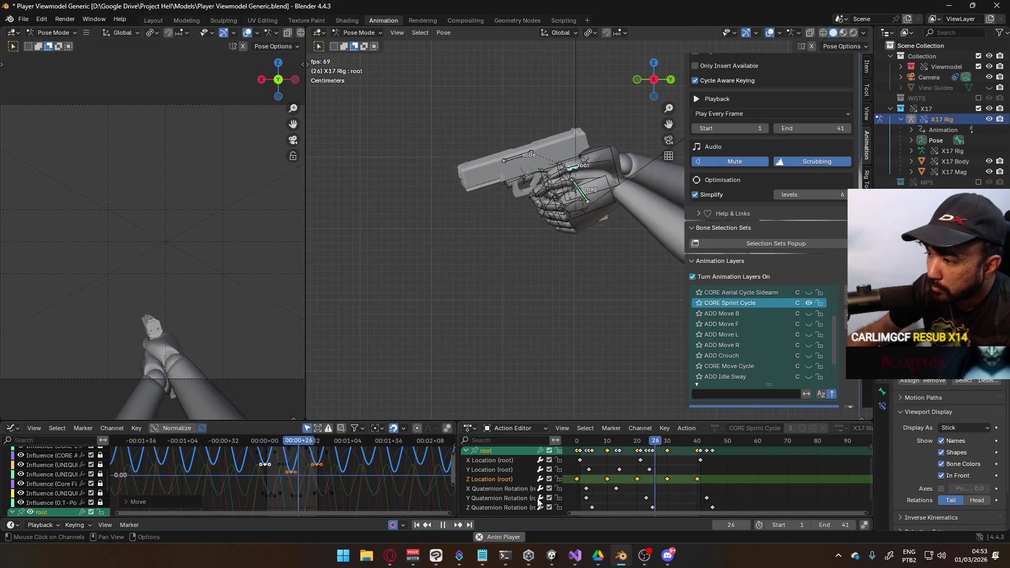
left_click(507, 489)
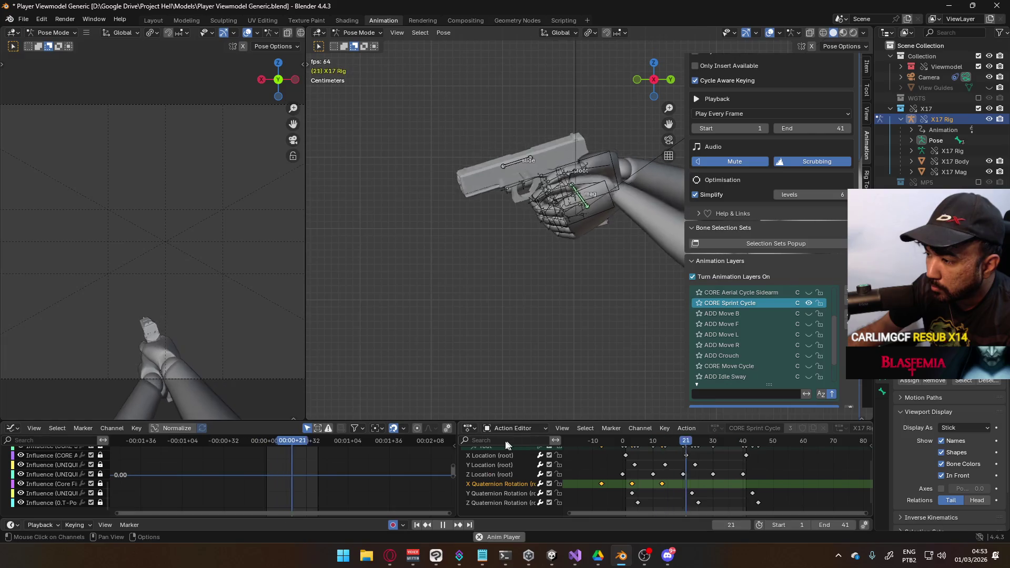
left_click(494, 446)
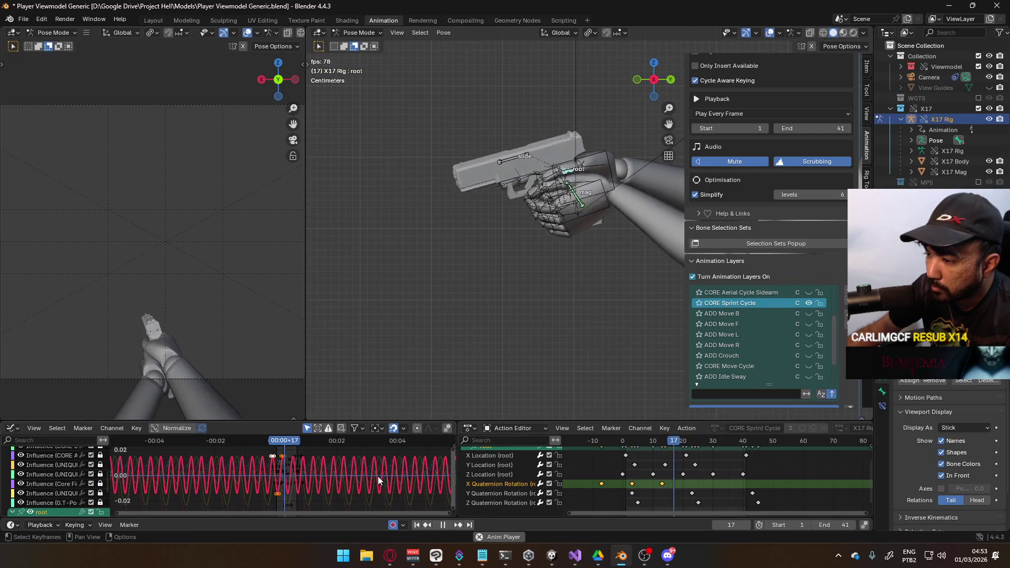
key("s")
key("y")
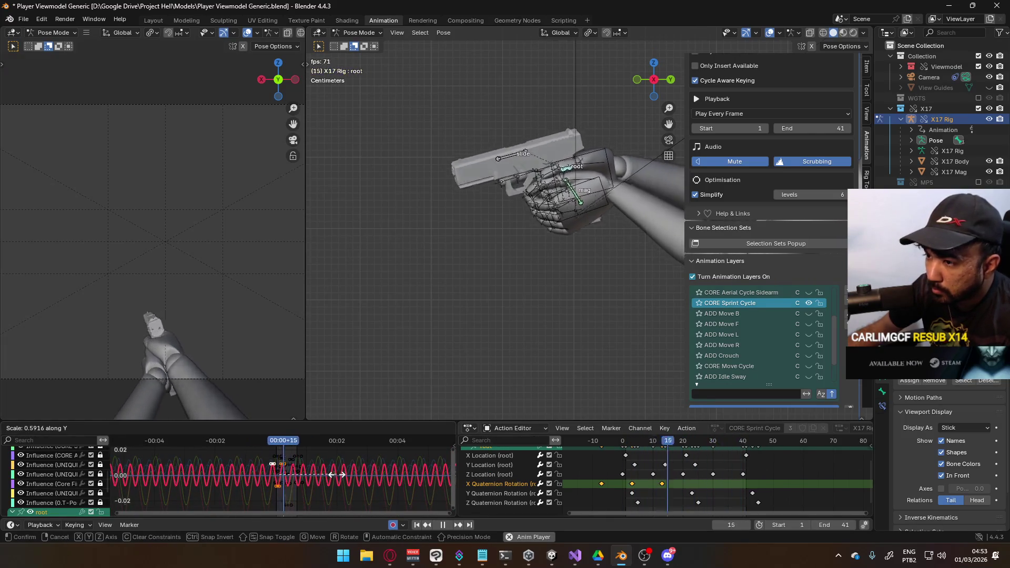
left_click(337, 475)
Step: Raise the X rotation curve, delay its keys three frames, then lower it slightly
key("g")
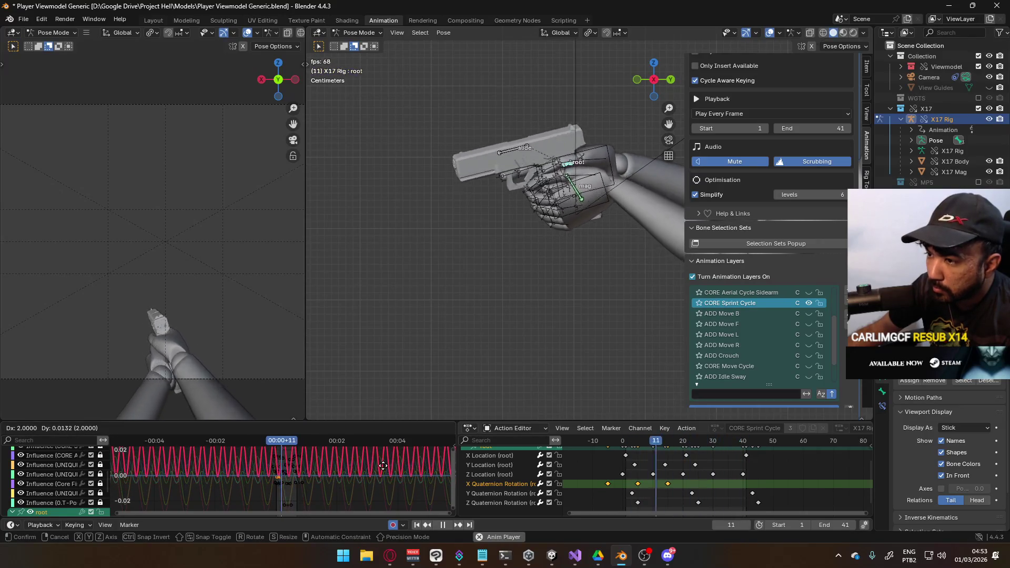
key("y")
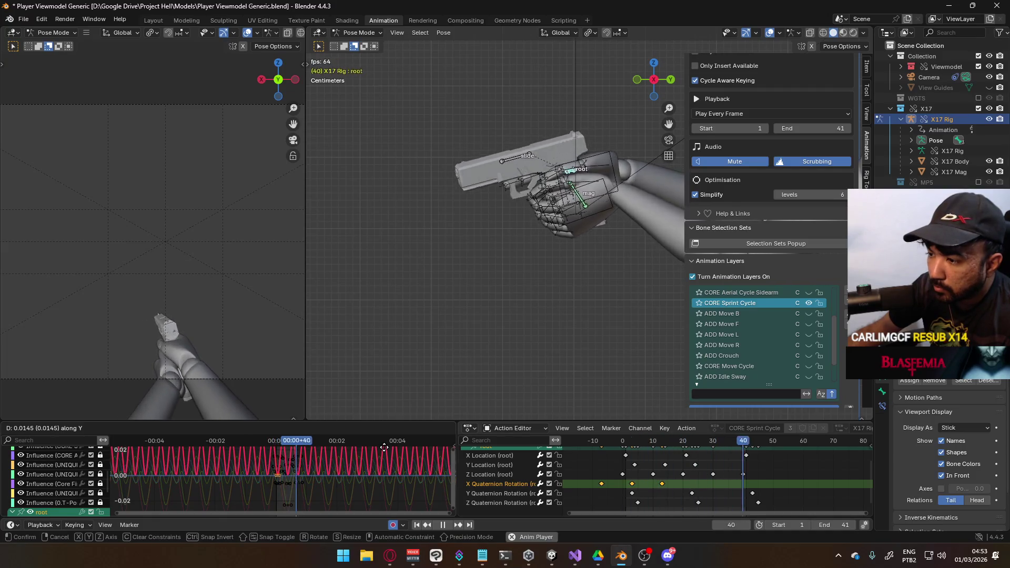
left_click(385, 448)
key("g")
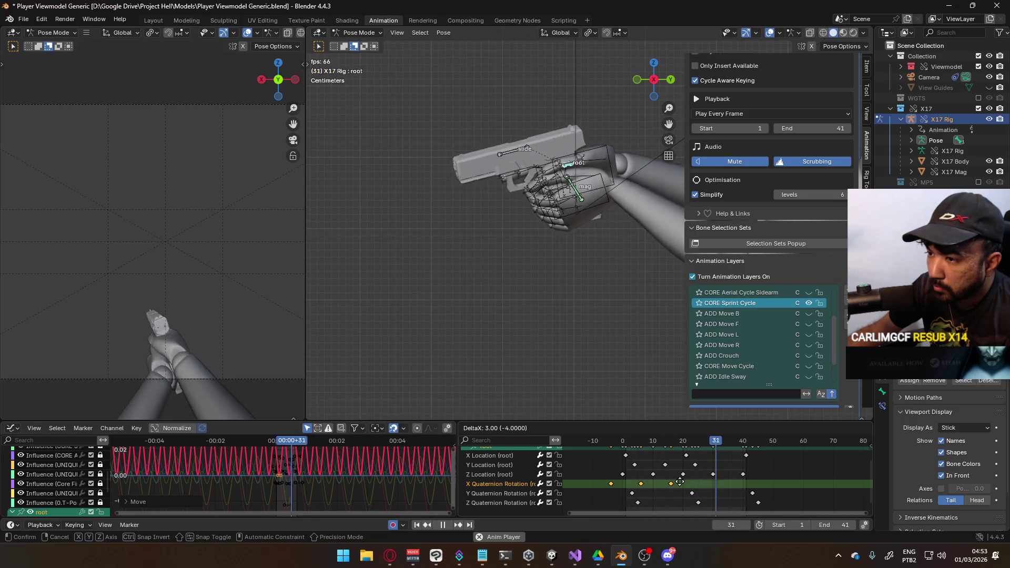
left_click(680, 482)
scroll(317, 470, "down", 3)
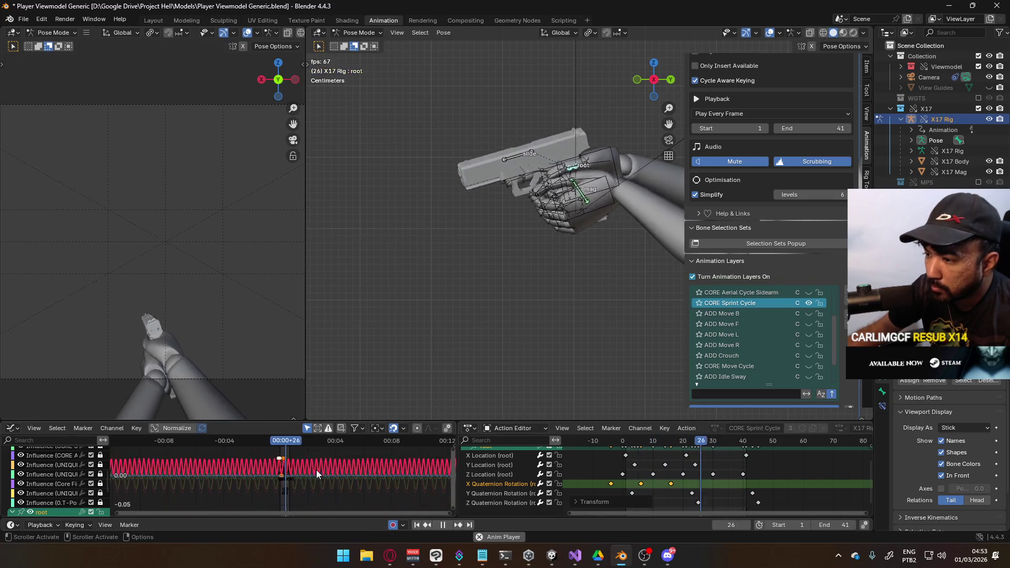
scroll(316, 469, "down", 2)
key("g")
key("y")
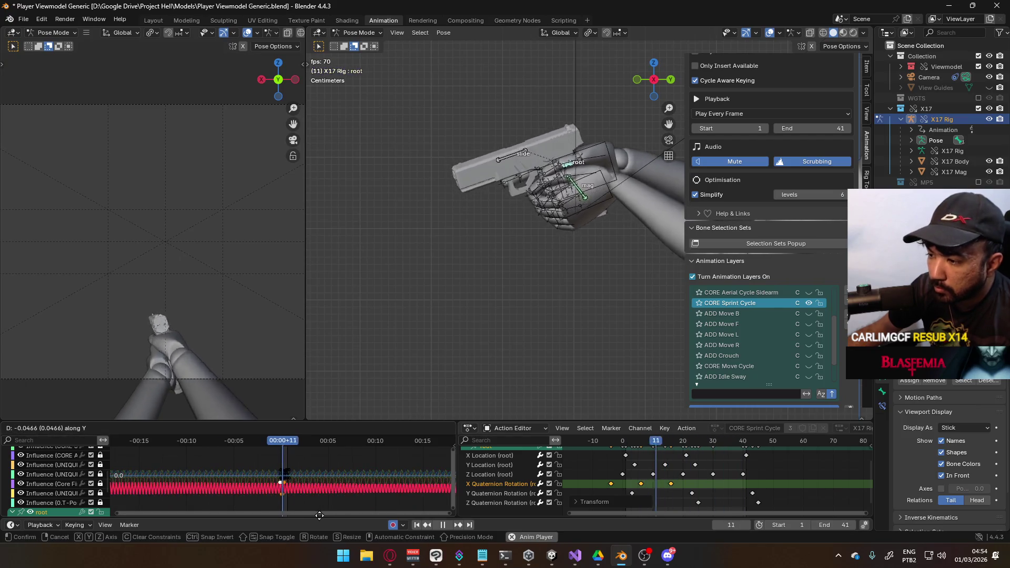
left_click(320, 437)
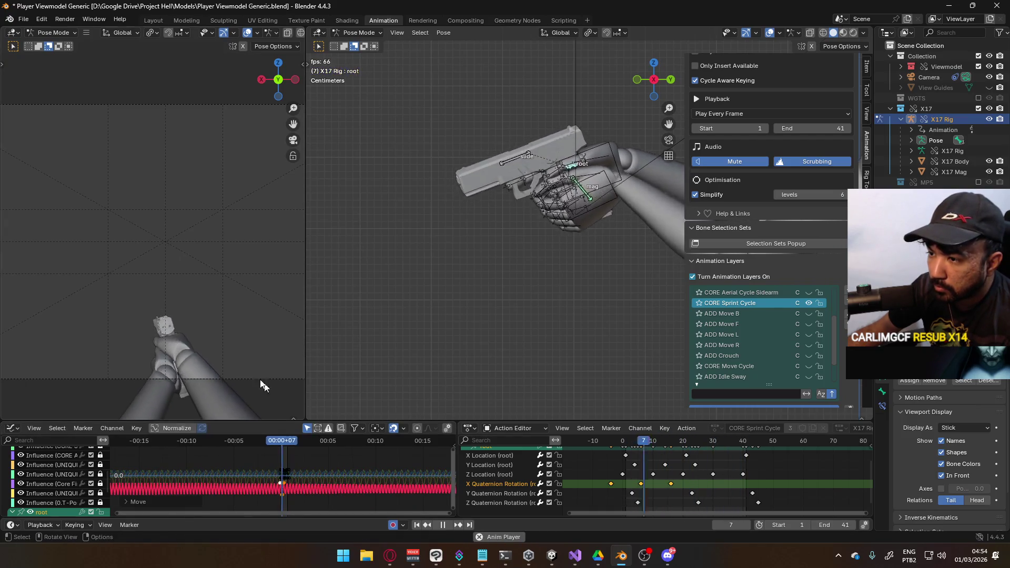
left_click(507, 503)
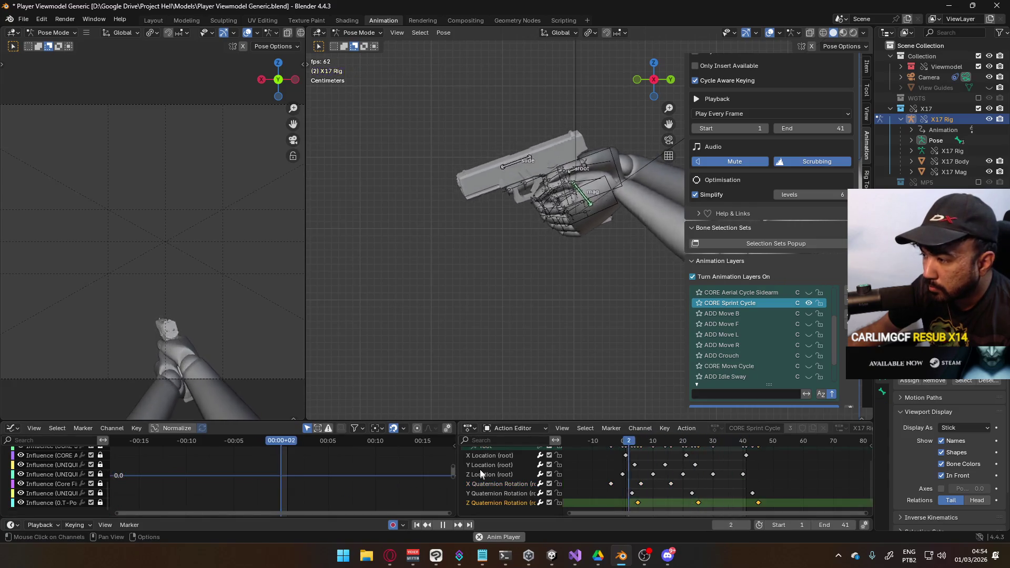
Step: Shift the root's sprint curves in time and select the X Location (root) channel
scroll(491, 471, "up", 1)
left_click(486, 458)
key("g")
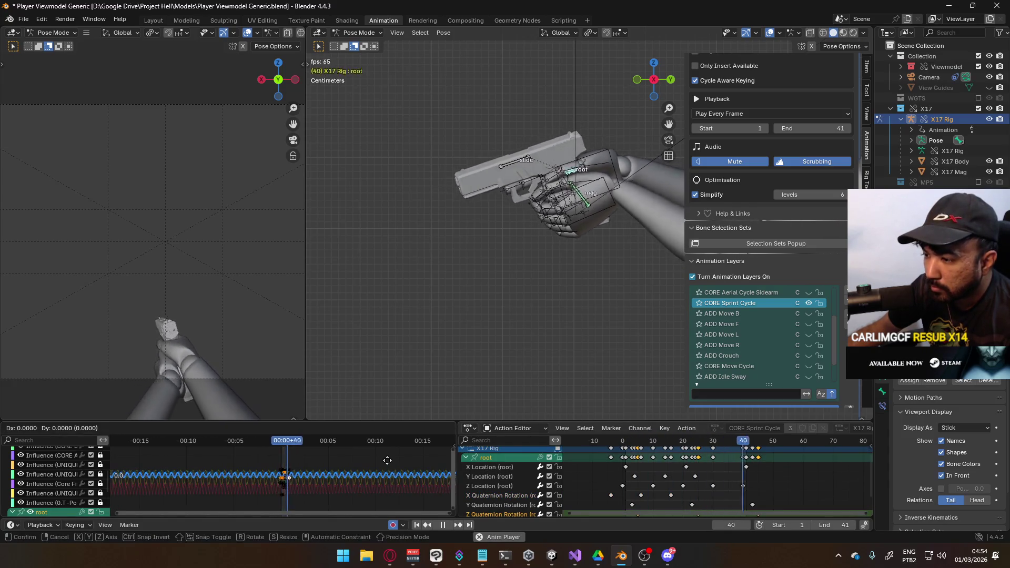
key("Escape")
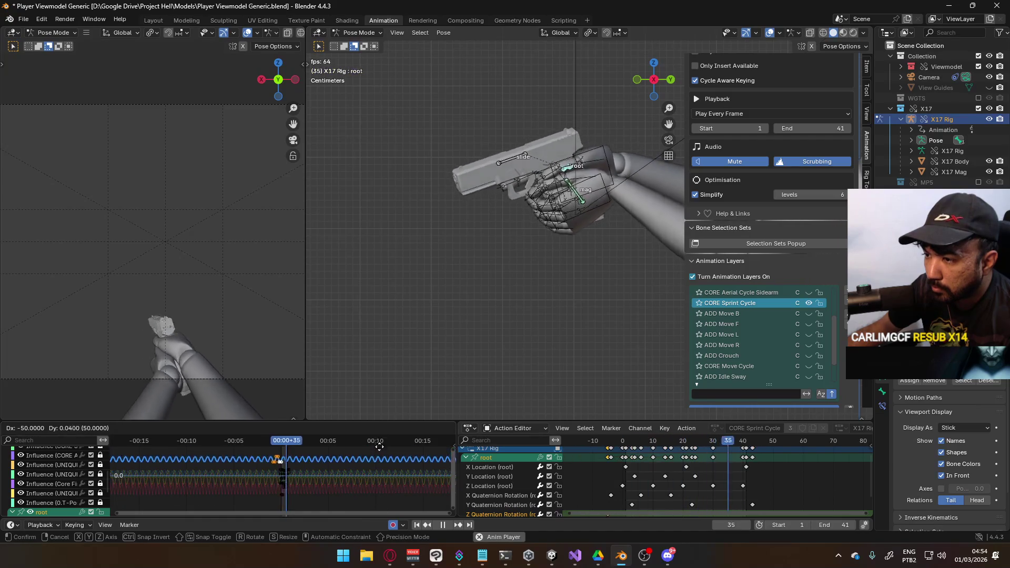
key("g")
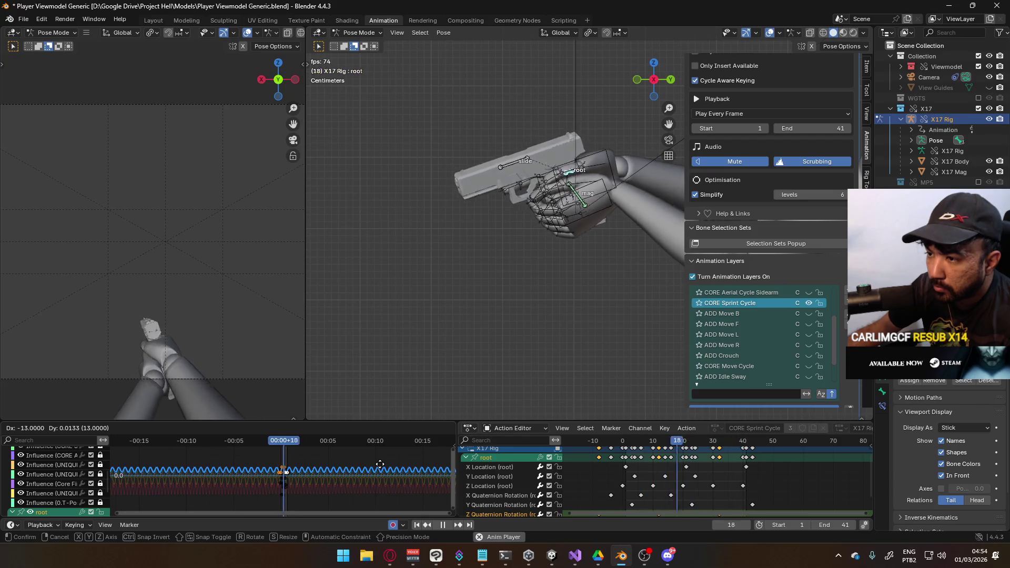
left_click(380, 465)
left_click(504, 467)
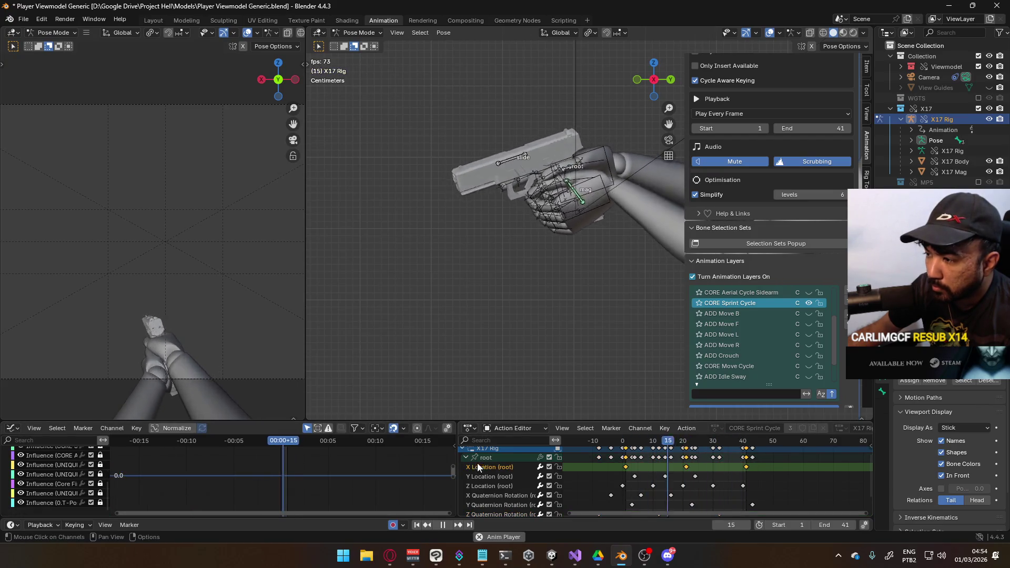
Step: Raise the root sprint curve by 0.0386, then lower it by 0.0253
left_click(482, 457)
key("g")
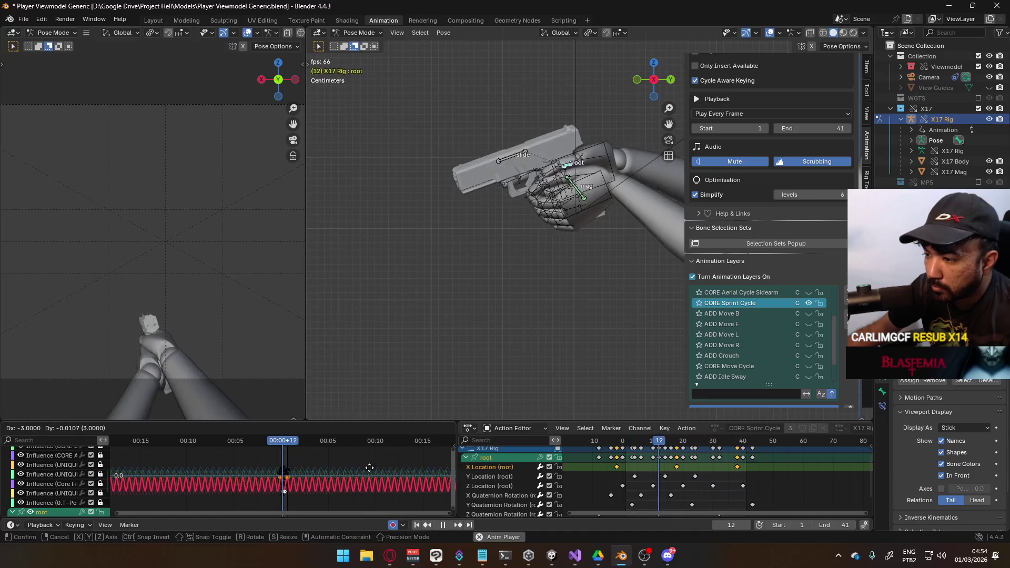
key("y")
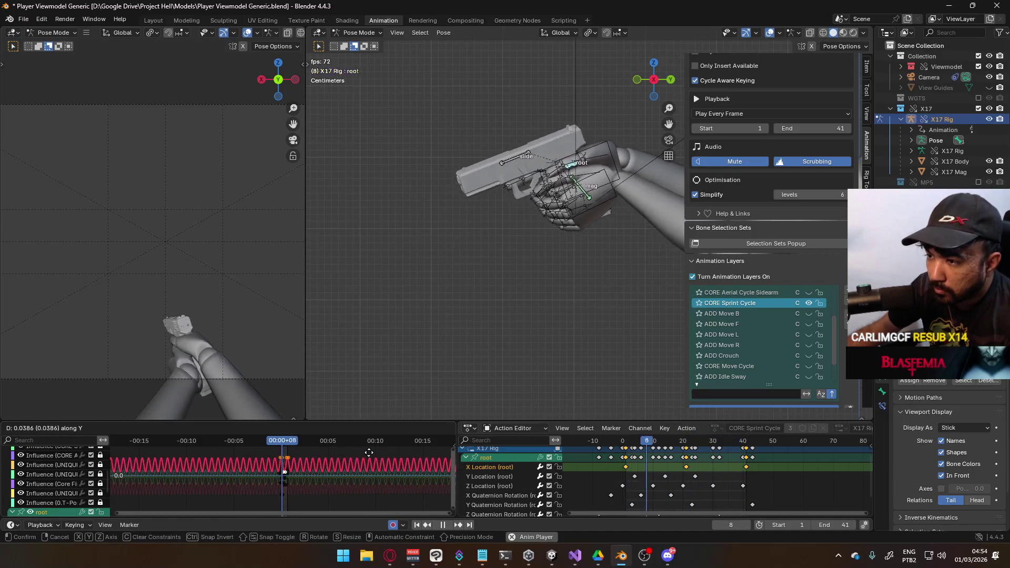
mouse_move(370, 459)
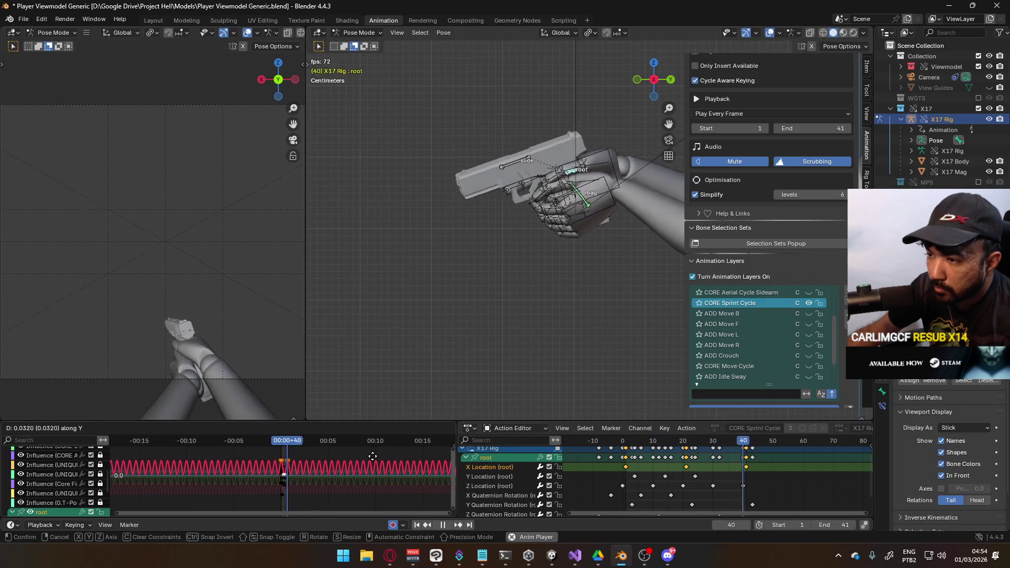
left_click(374, 459)
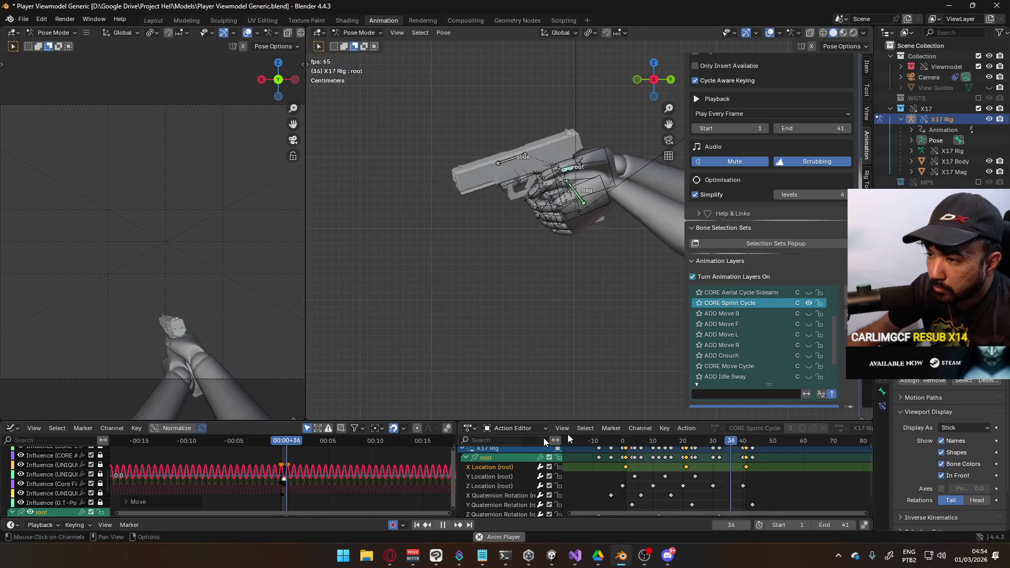
scroll(816, 365, "down", 3)
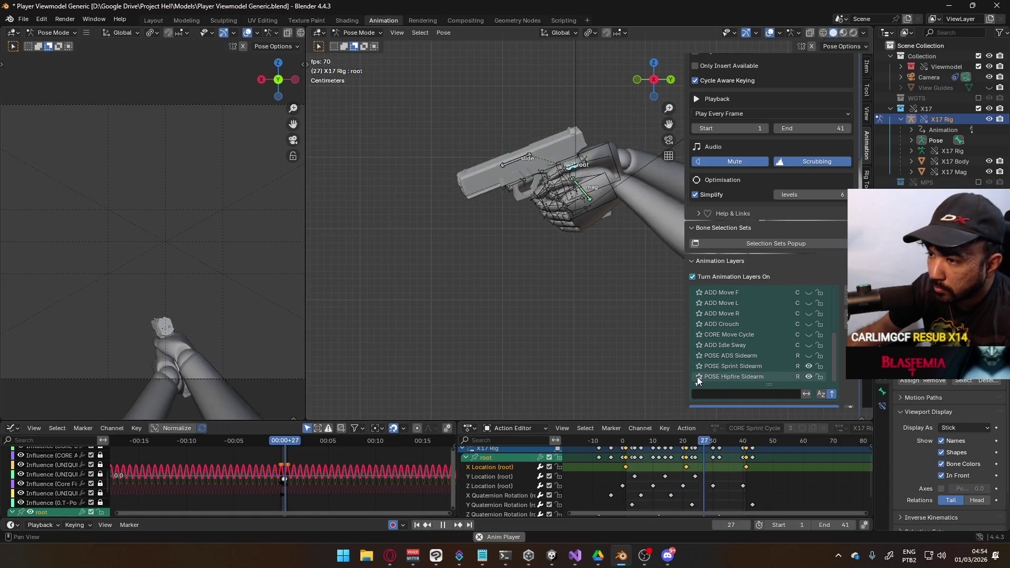
key("g")
key("y")
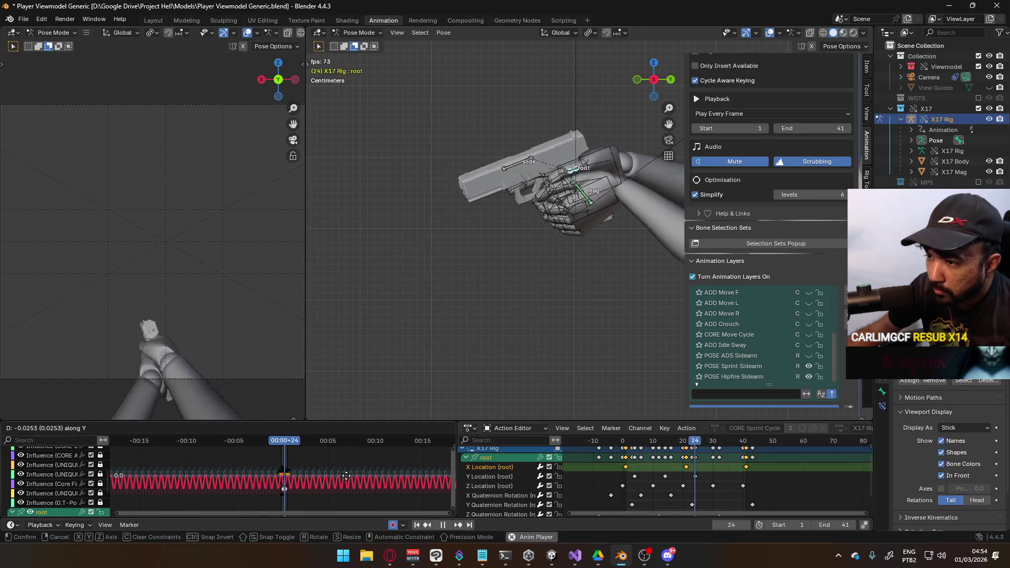
left_click(346, 477)
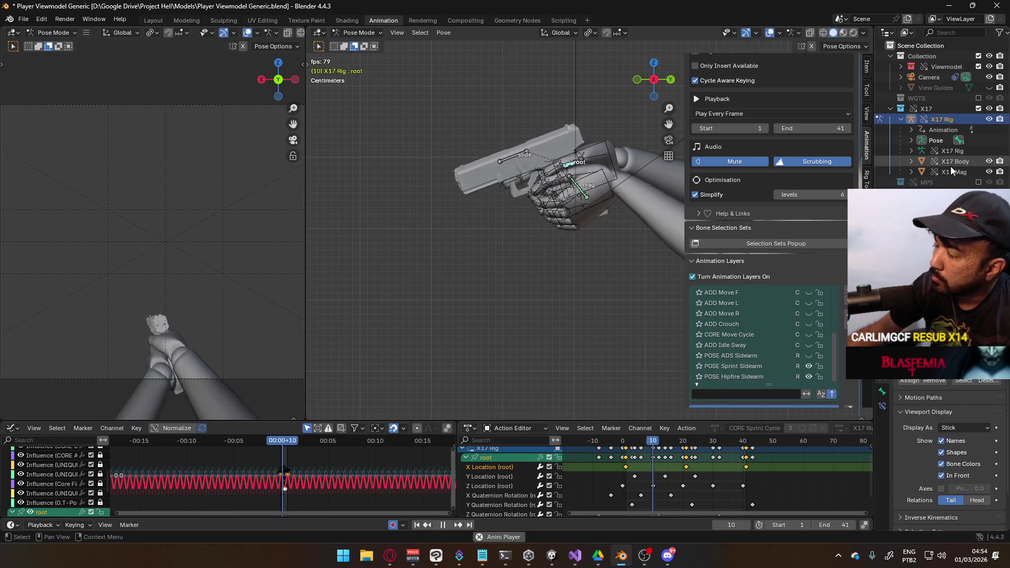
Step: Hide the MP5 collection, lower the sprint curve by 0.0253, and save Player Viewmodel Generic.blend
left_click(978, 182)
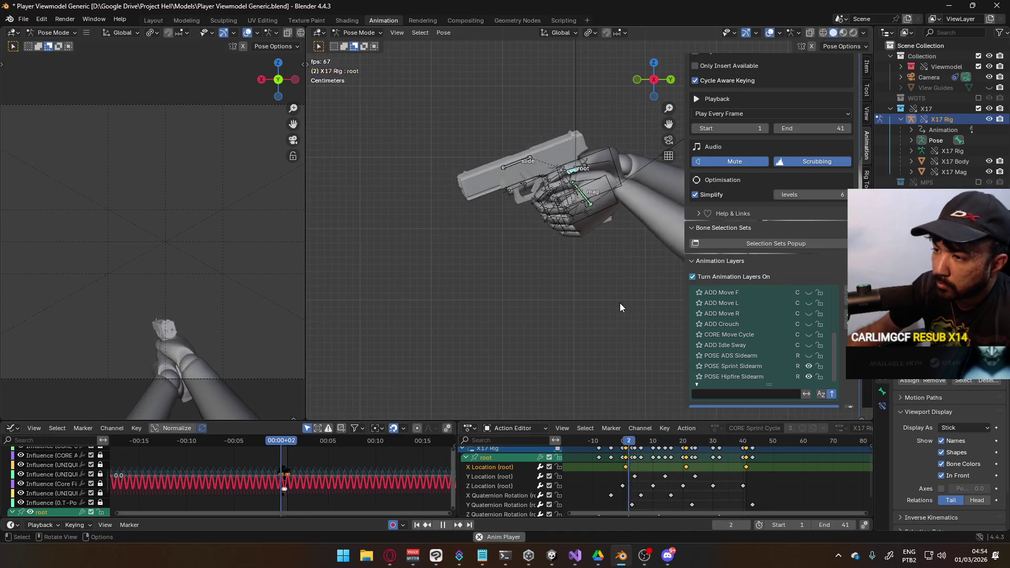
key("g")
key("y")
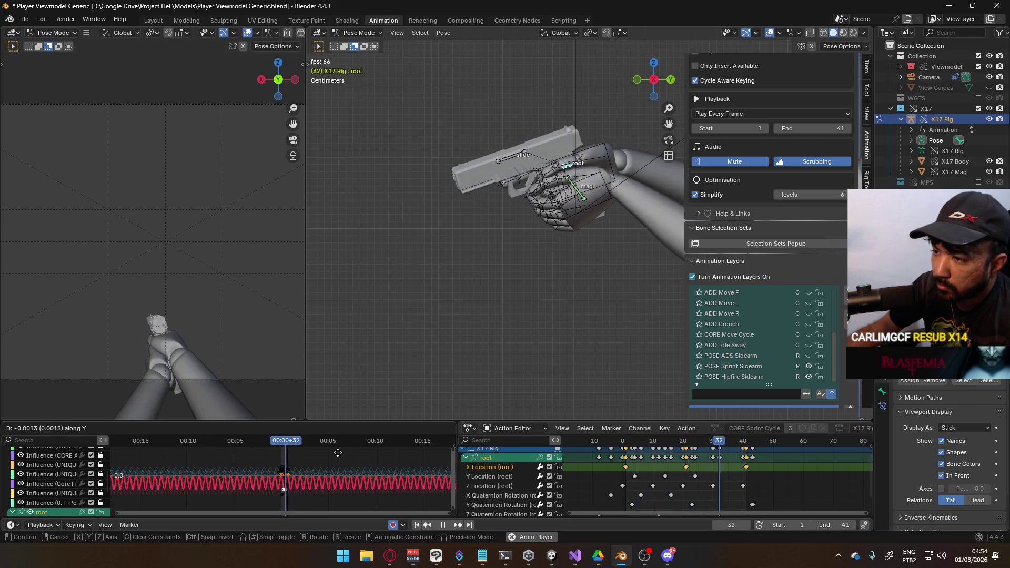
left_click(337, 453)
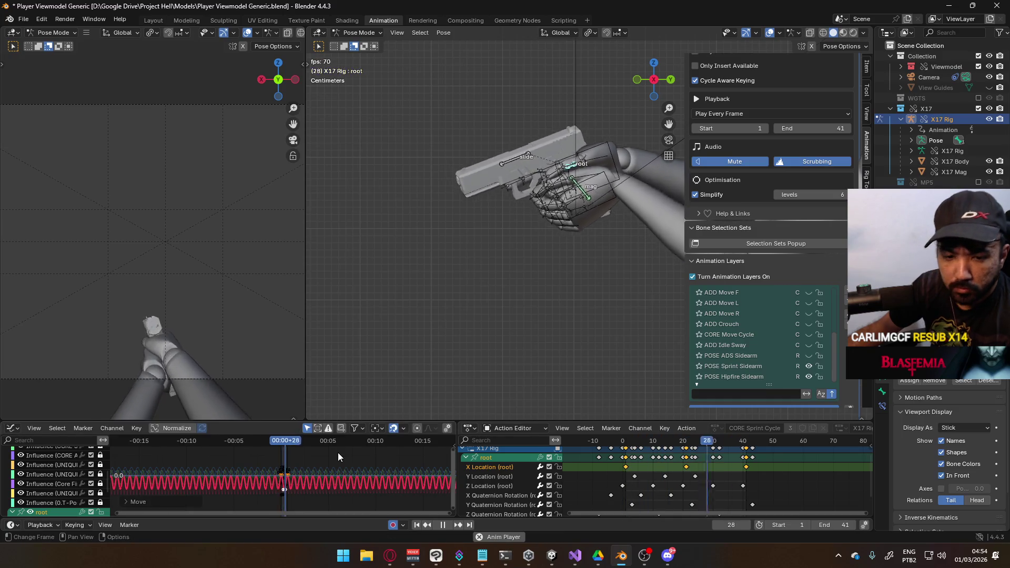
key("ctrl+s")
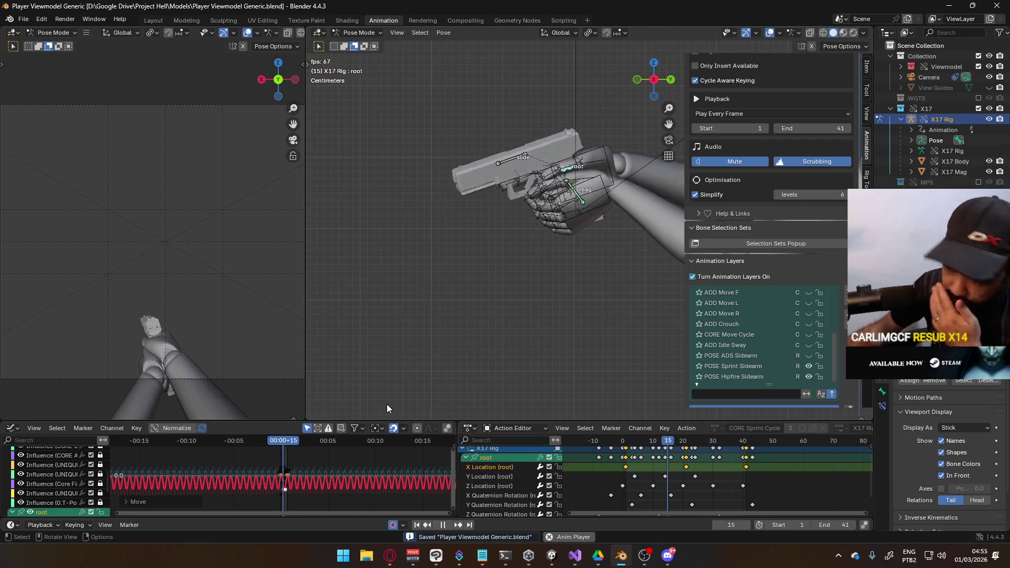
Step: Stretch the sprint curve's vertical amplitude by about 1.37
key("s")
key("y")
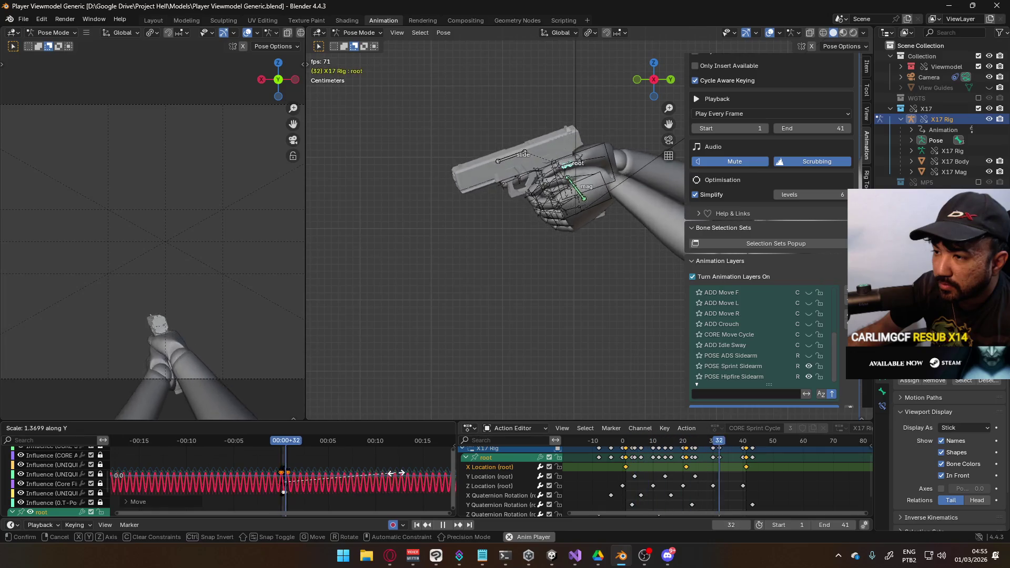
left_click(396, 473)
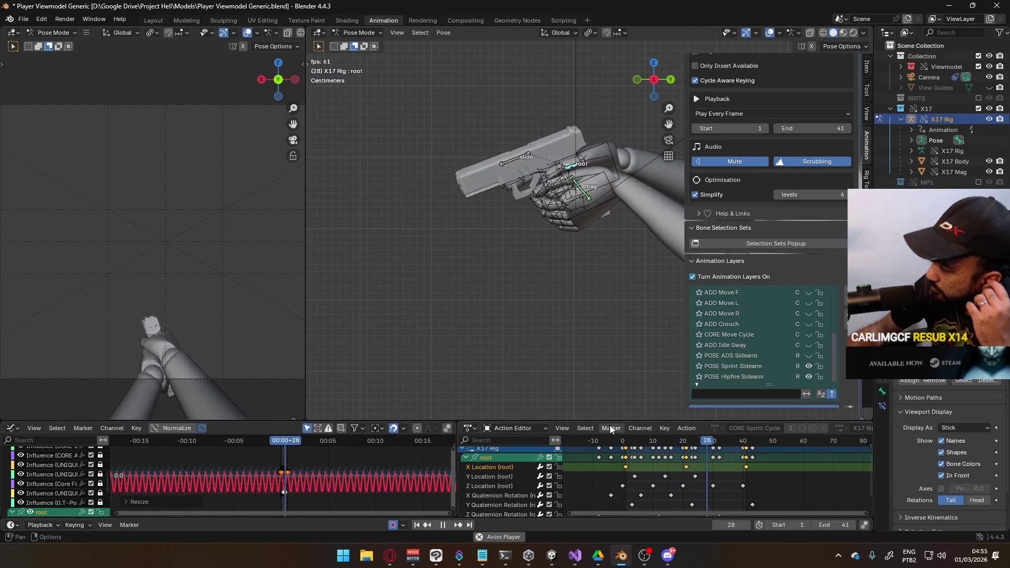
Step: Apply a new handle type to the sprint cycle keys and save the file
key("v")
left_click(716, 462)
key("ctrl+s")
Step: Change the keyframe type of the key near frame 0 in the Summary row
middle_click_drag(741, 461, 735, 486)
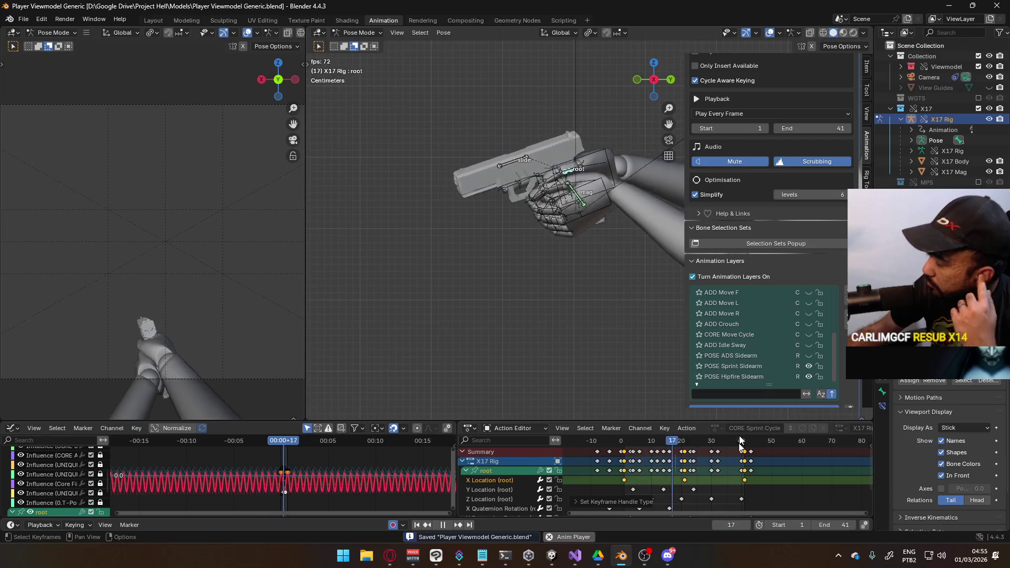
middle_click_drag(668, 467, 672, 458)
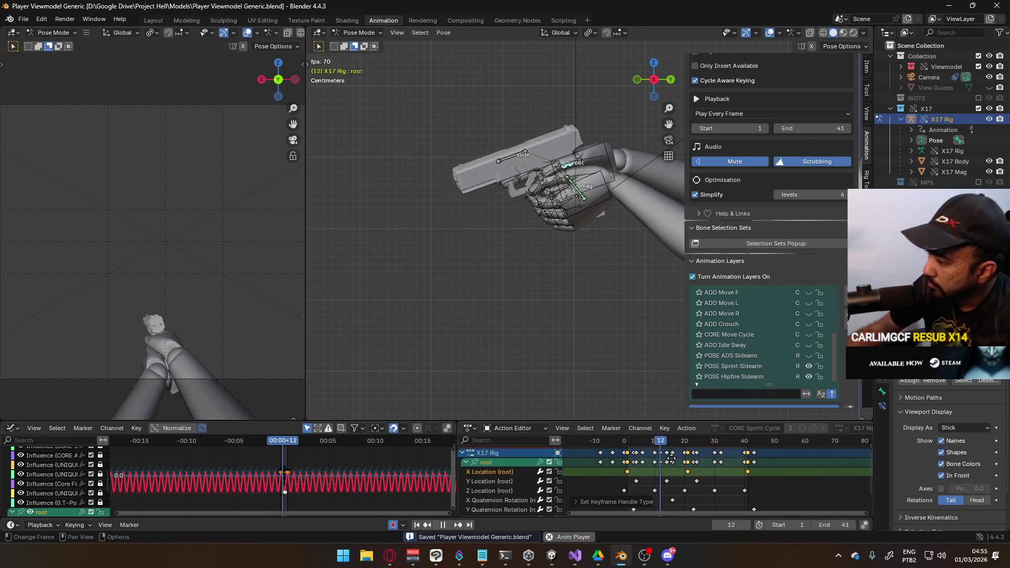
key("Escape")
left_click(626, 452)
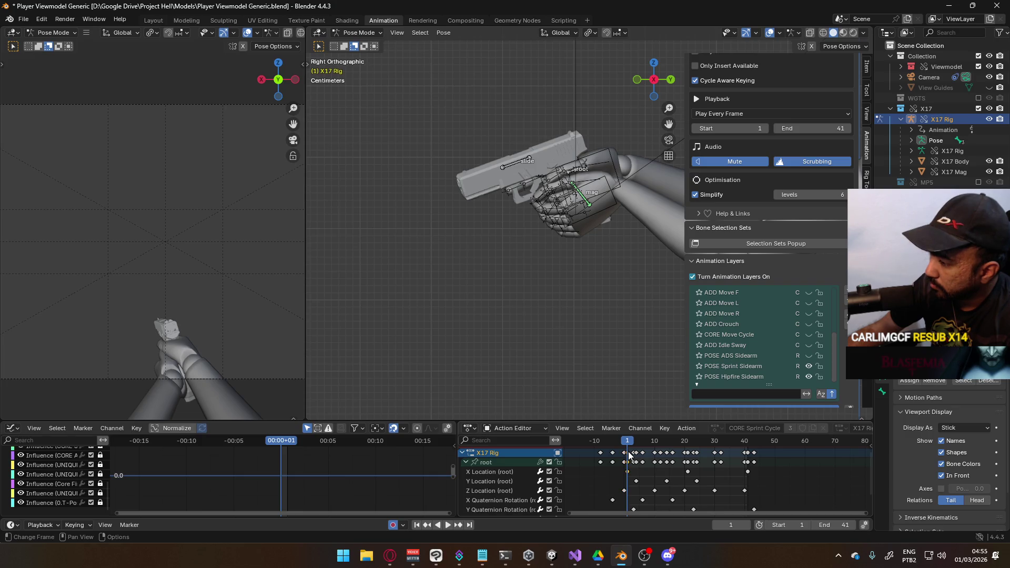
right_click(628, 452)
mouse_move(631, 416)
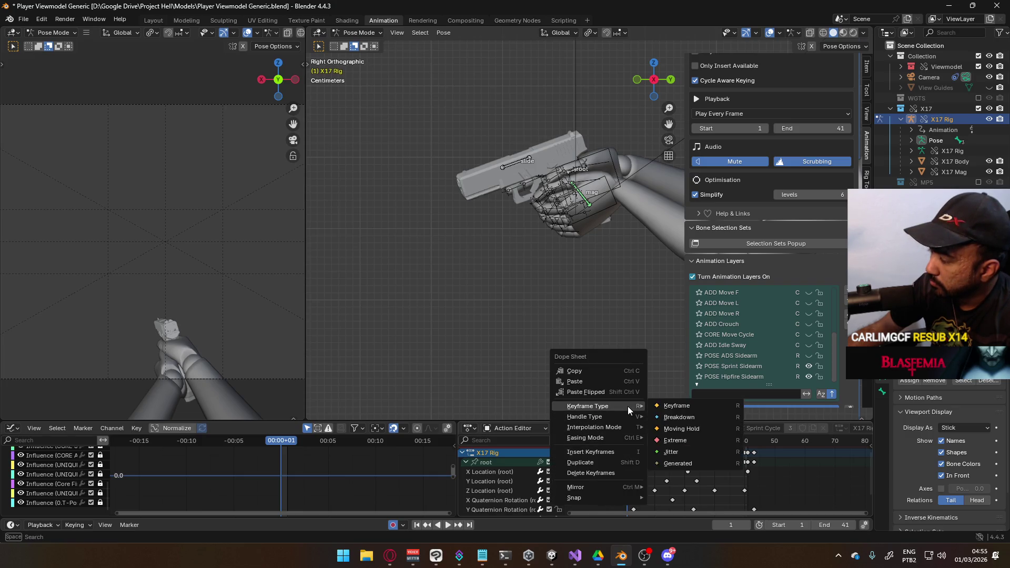
left_click(675, 417)
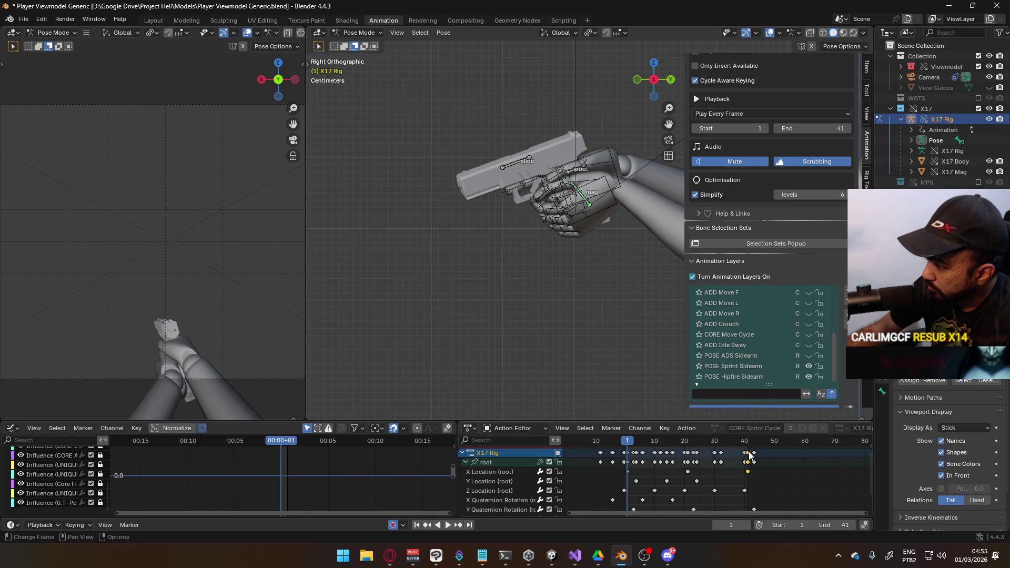
Step: Apply a new keyframe type to the CORE Sprint Cycle's last keys near frame 40
right_click(749, 456)
mouse_move(725, 448)
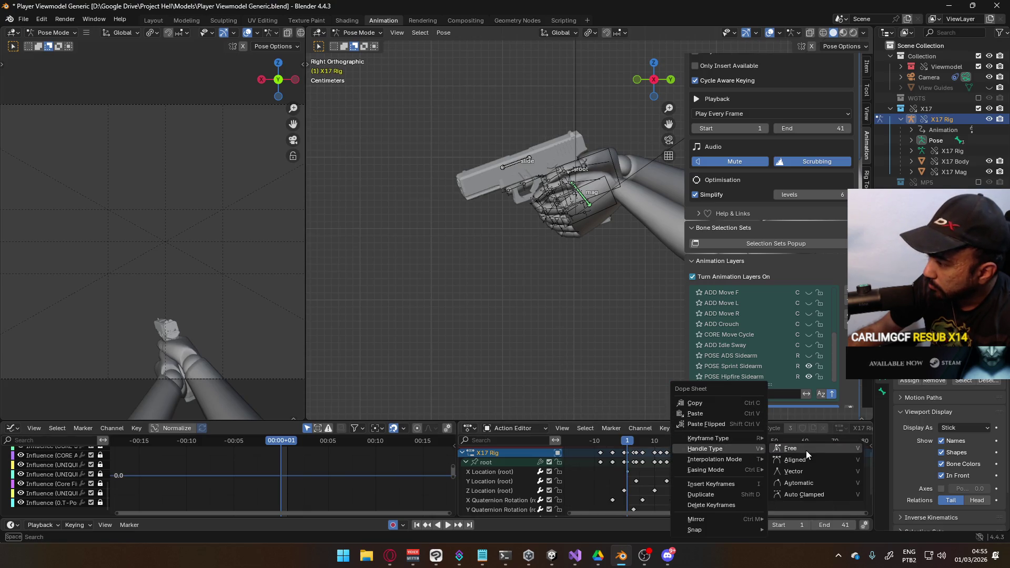
mouse_move(749, 436)
left_click(800, 450)
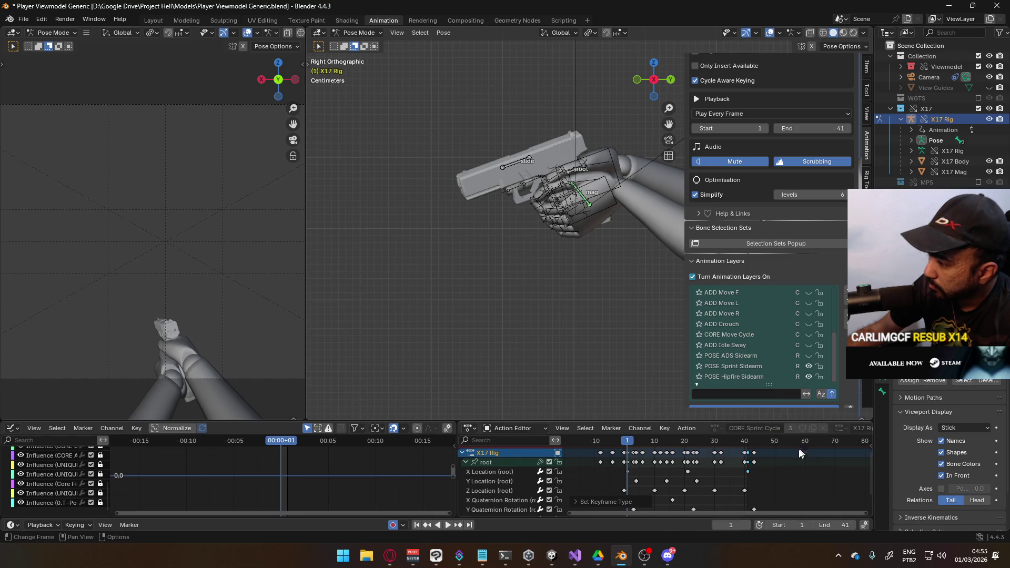
middle_click_drag(801, 450, 775, 469)
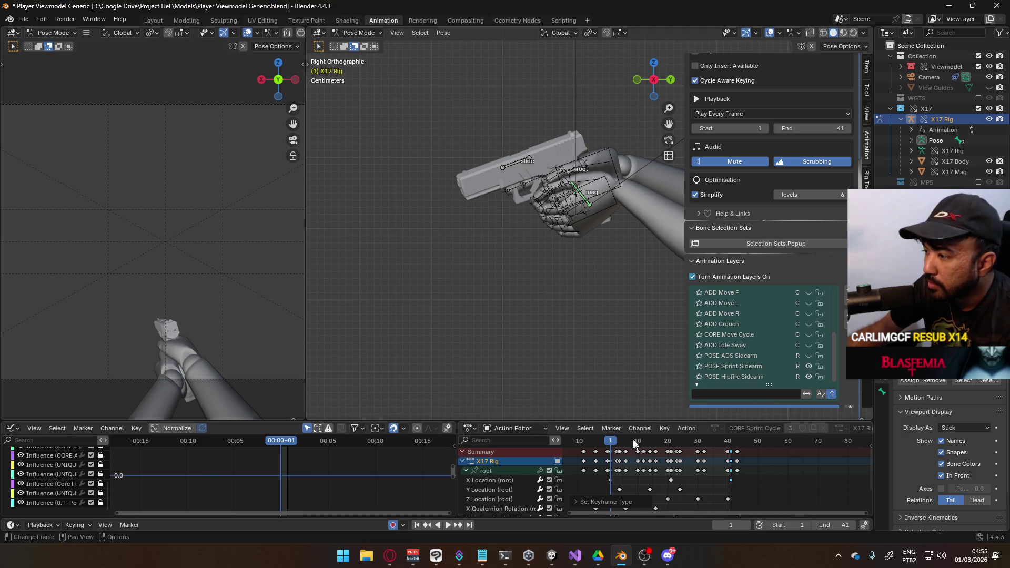
Step: Select the root channel in the Graph Editor and play the animation
left_click(699, 378)
left_click(699, 378)
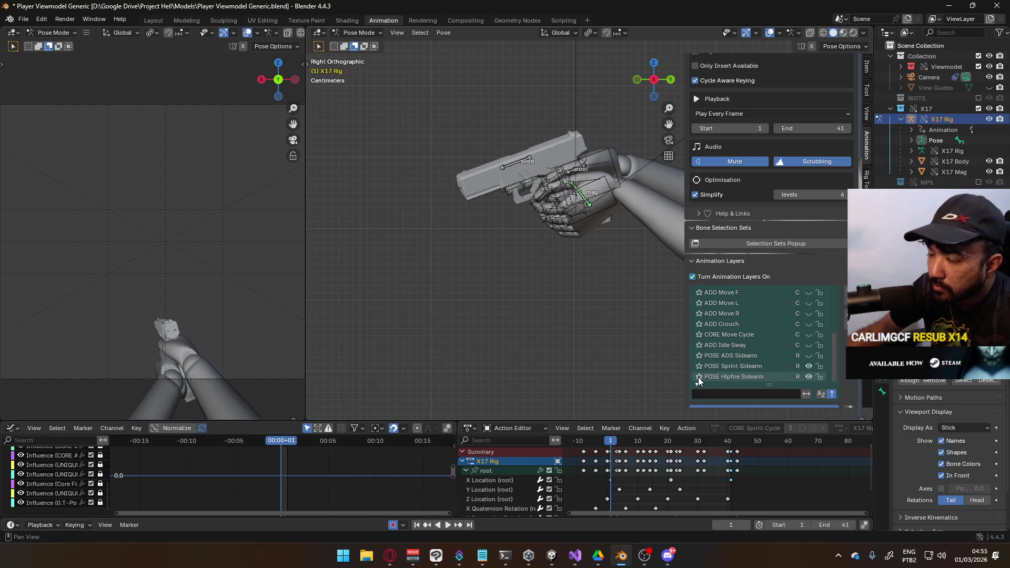
scroll(493, 501, "down", 3)
left_click(515, 478)
scroll(516, 479, "up", 2)
scroll(516, 479, "up", 1)
left_click(492, 470)
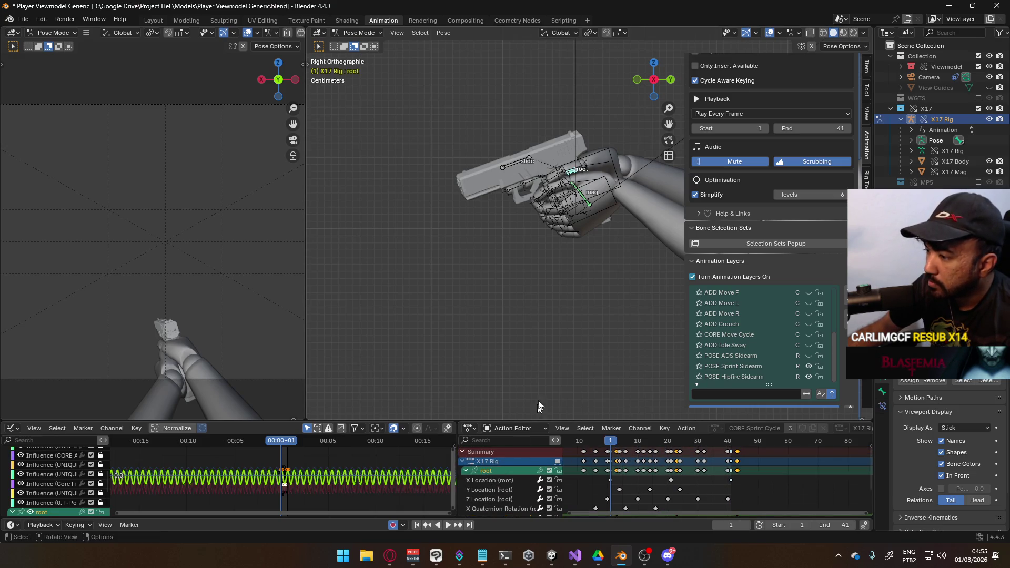
key("space")
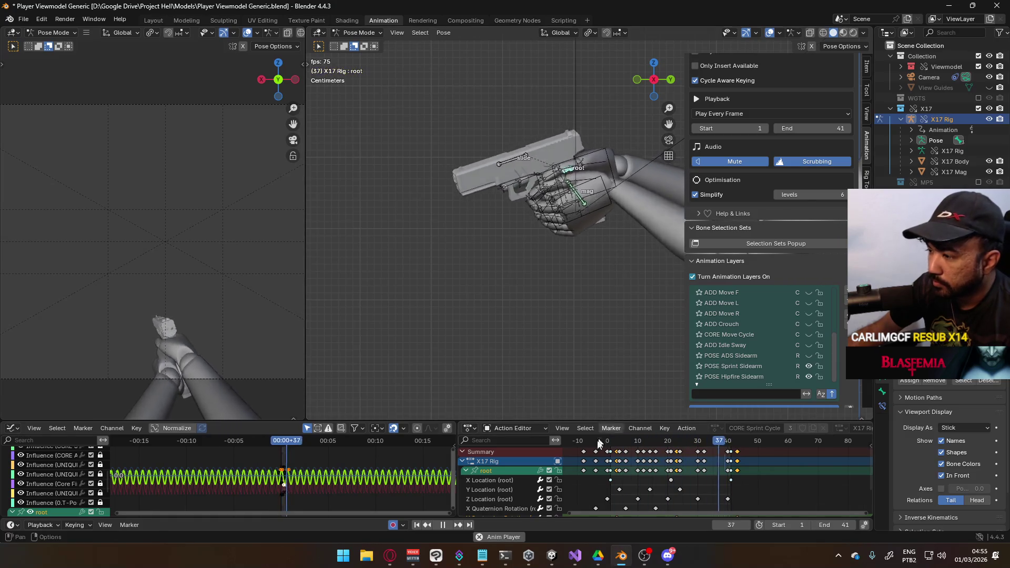
Step: Move the root curve's keys vertically along Y, redoing the first attempt
key("g")
key("y")
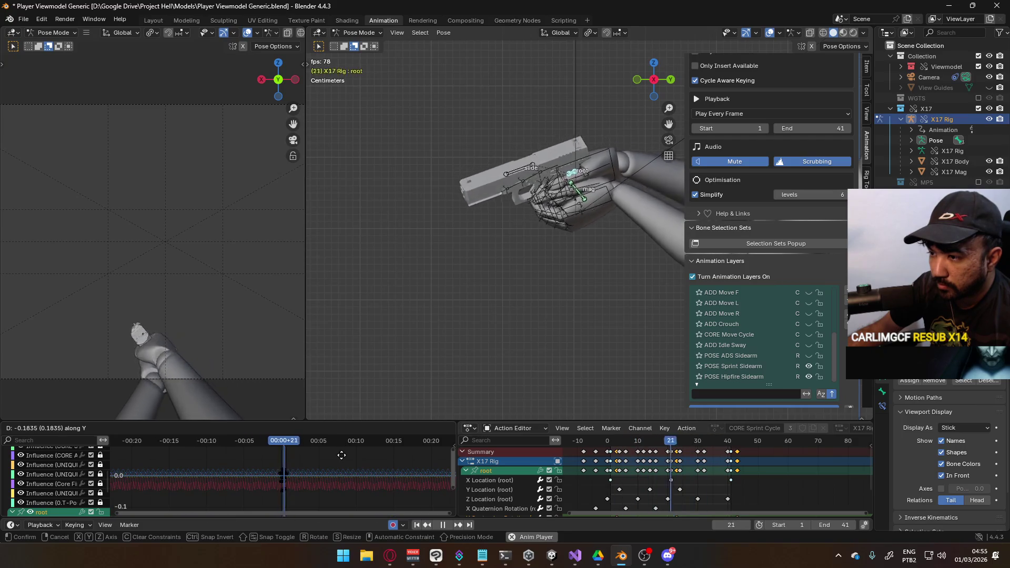
right_click(340, 451)
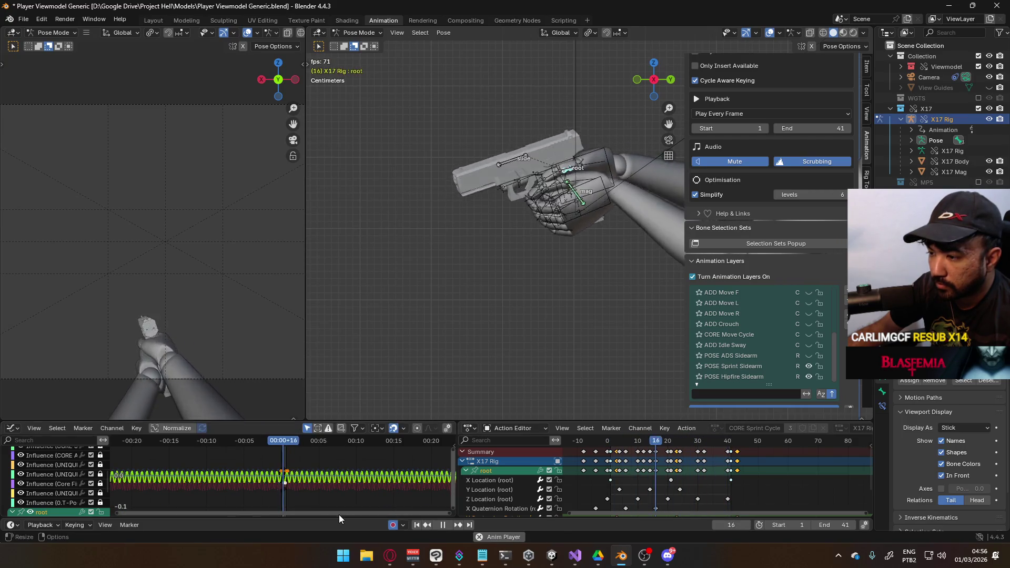
key("g")
key("y")
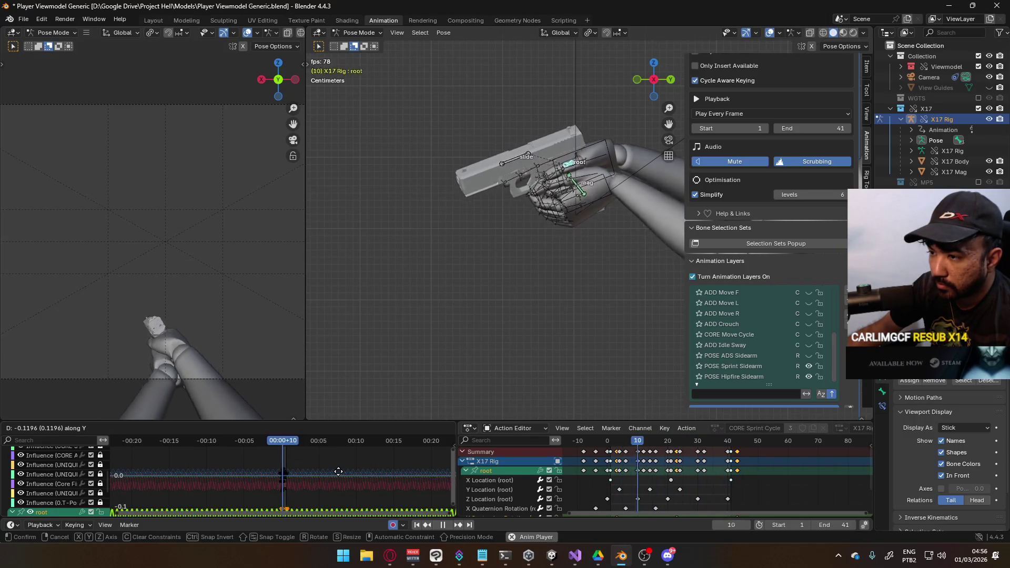
left_click(339, 471)
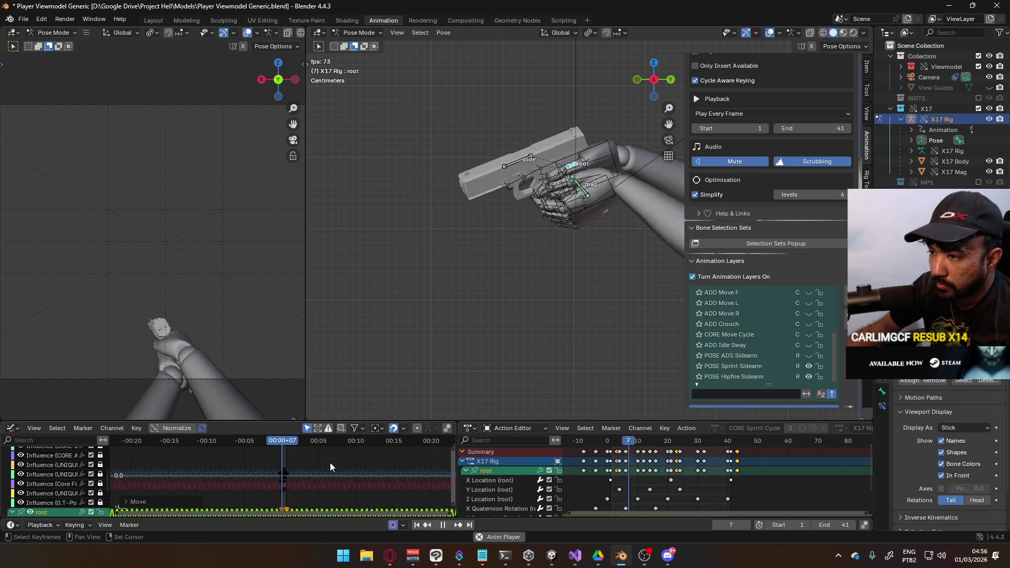
middle_click_drag(331, 467, 338, 443)
Step: Select the Z Quaternion Rotation channel and reposition the root keys
scroll(512, 497, "down", 3)
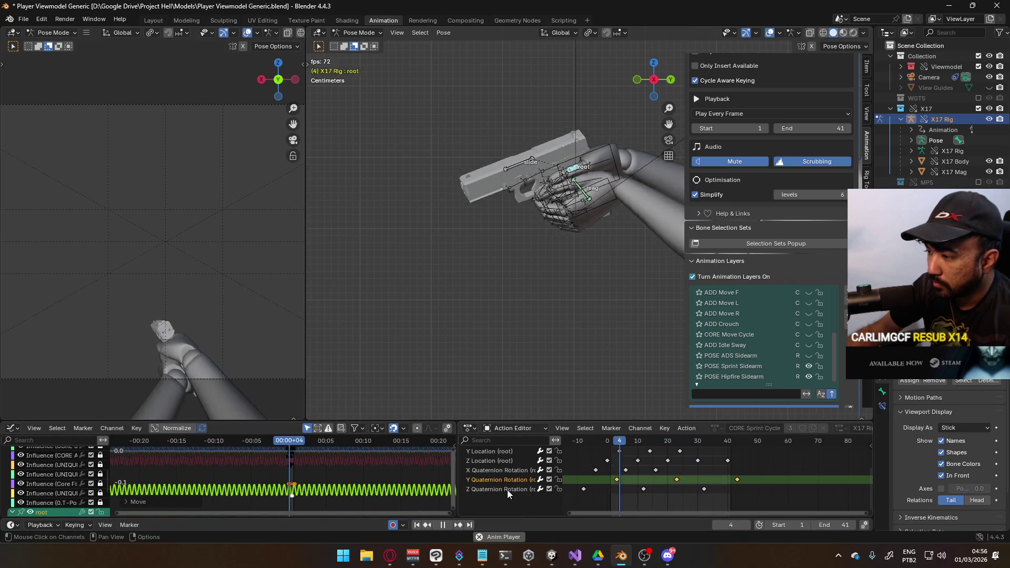
left_click(508, 491)
scroll(540, 484, "up", 2)
left_click(492, 457)
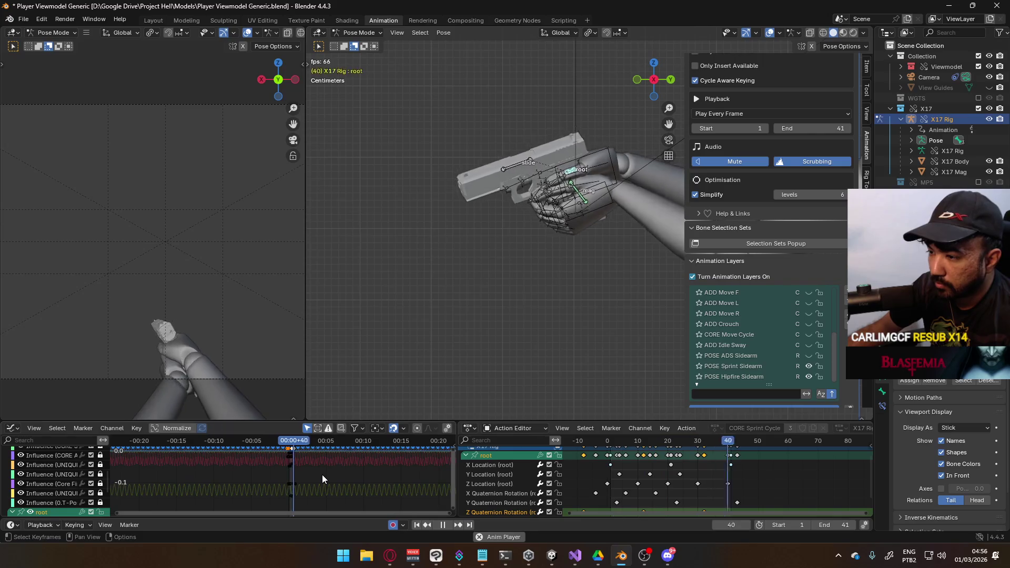
key("g")
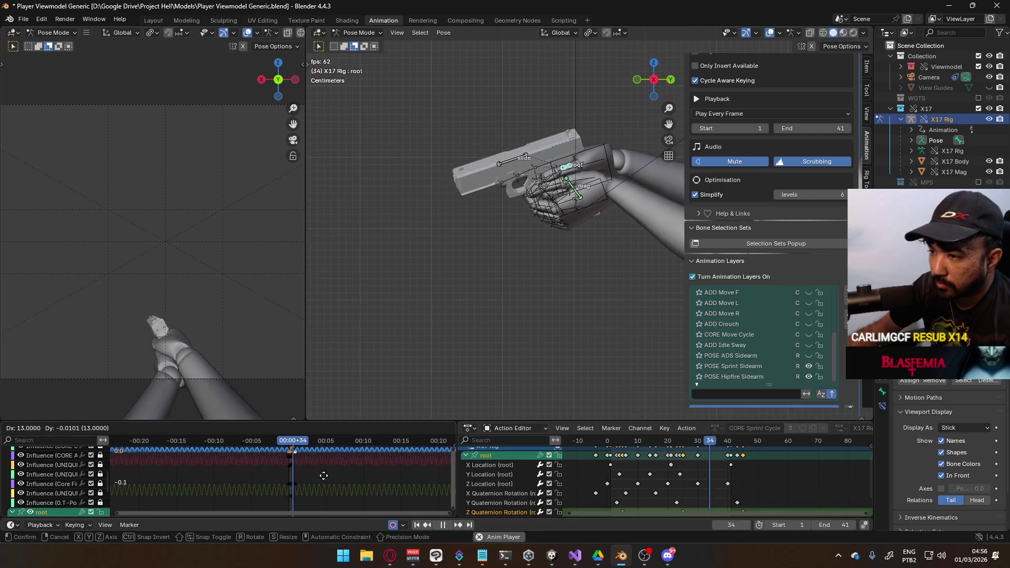
left_click(324, 451)
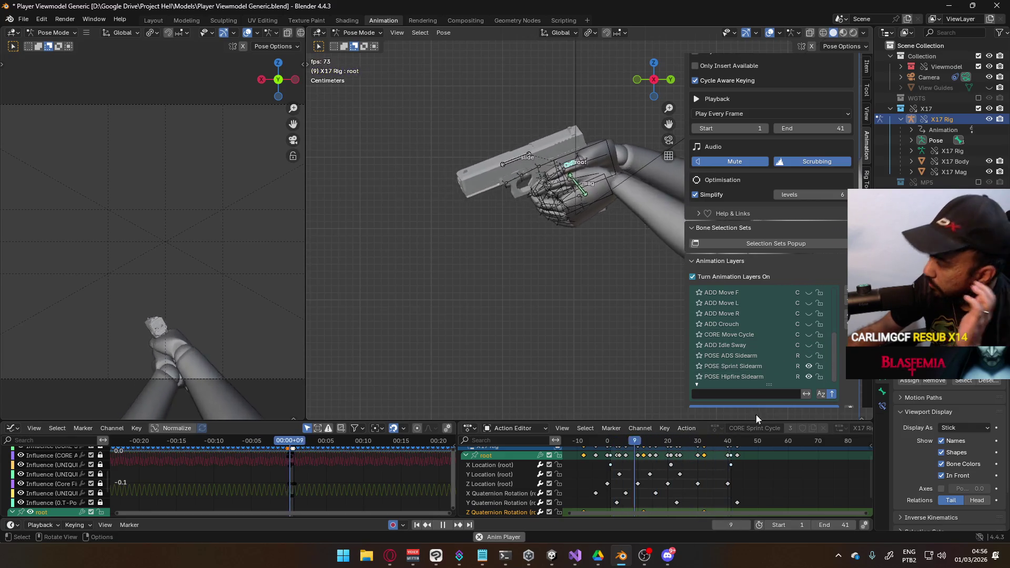
Step: Frame the root curves, give the keys Auto Clamped handles, and rewind the playhead
double_click(520, 485)
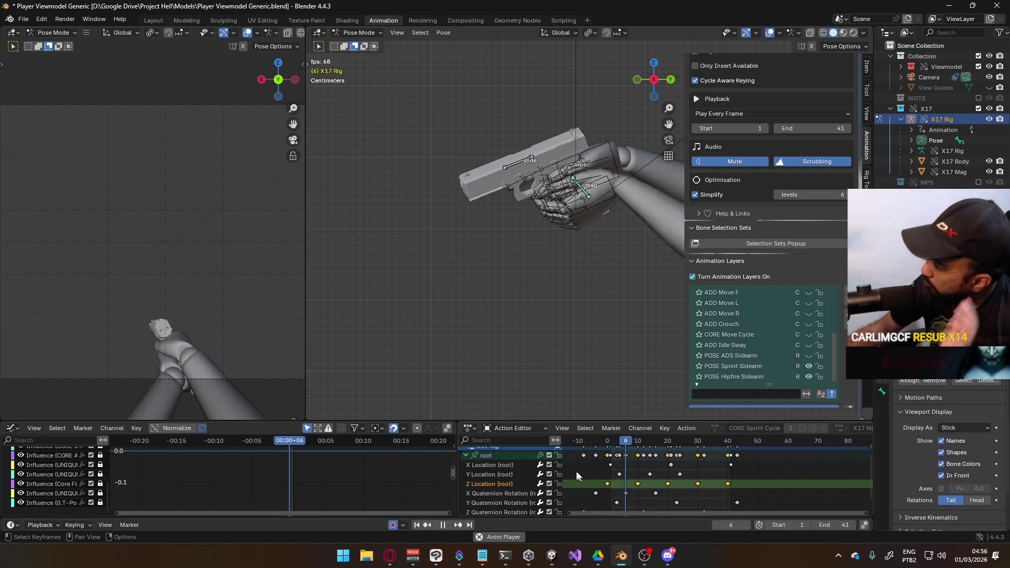
scroll(585, 490, "up", 2)
left_click(490, 473)
scroll(332, 487, "up", 3)
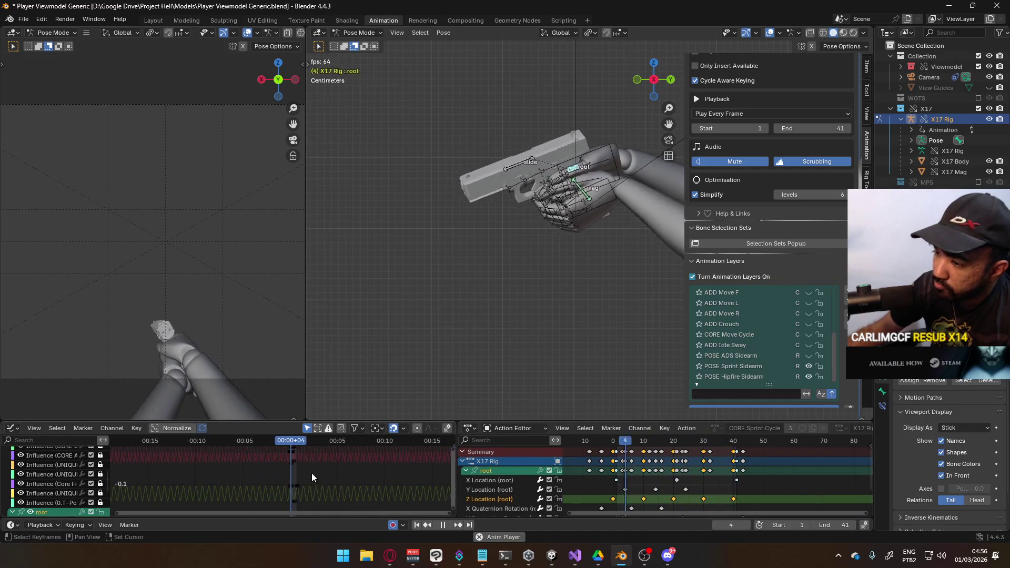
key("Home")
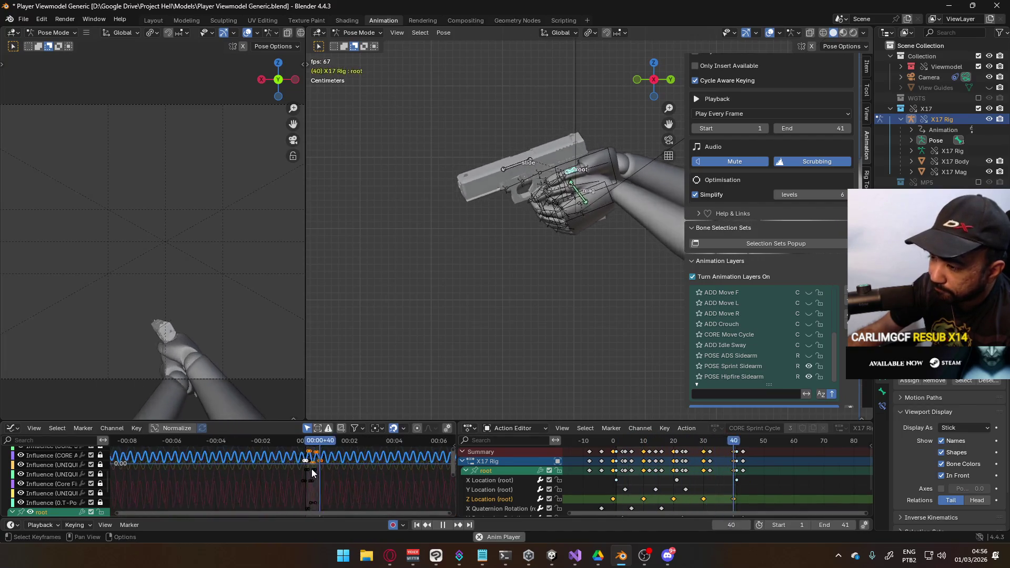
scroll(309, 476, "up", 4)
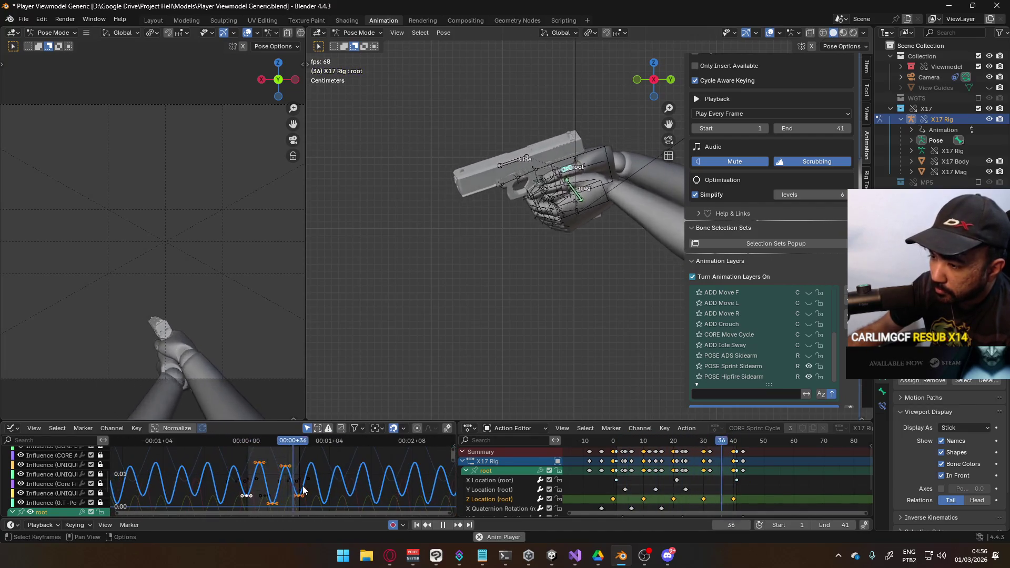
left_click(303, 488)
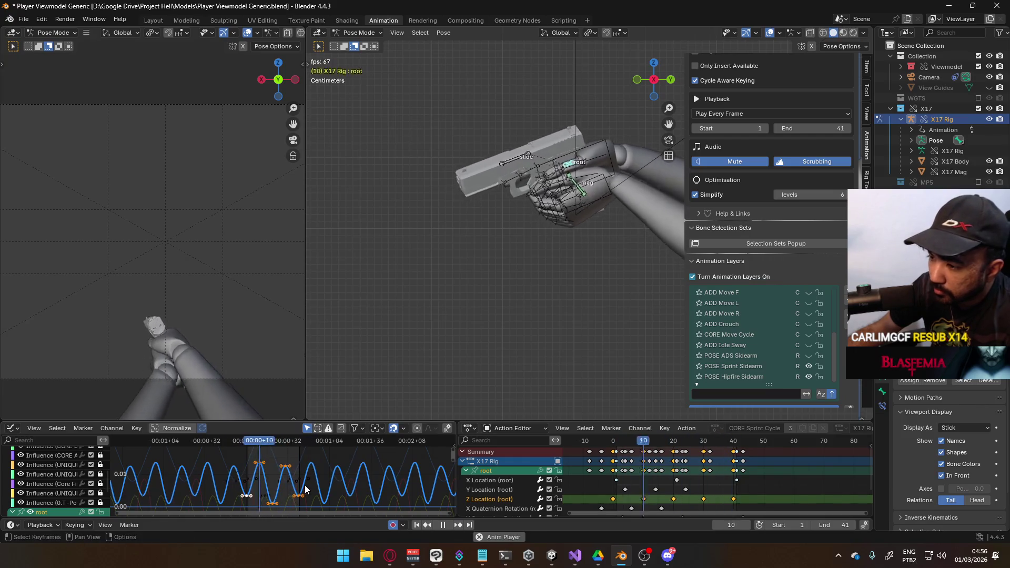
left_click(305, 487)
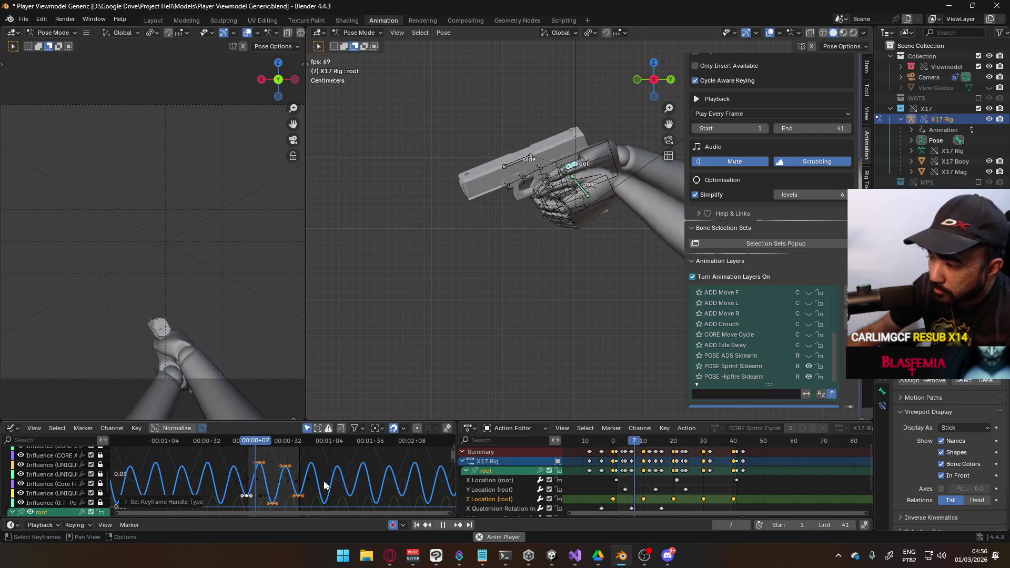
left_click_drag(243, 449, 235, 452)
Step: Add and rename a new animation layer, then delete ADD Sprint L.001 and save
key("Escape")
key("ctrl+s")
double_click(750, 333)
type("ADD Sprint")
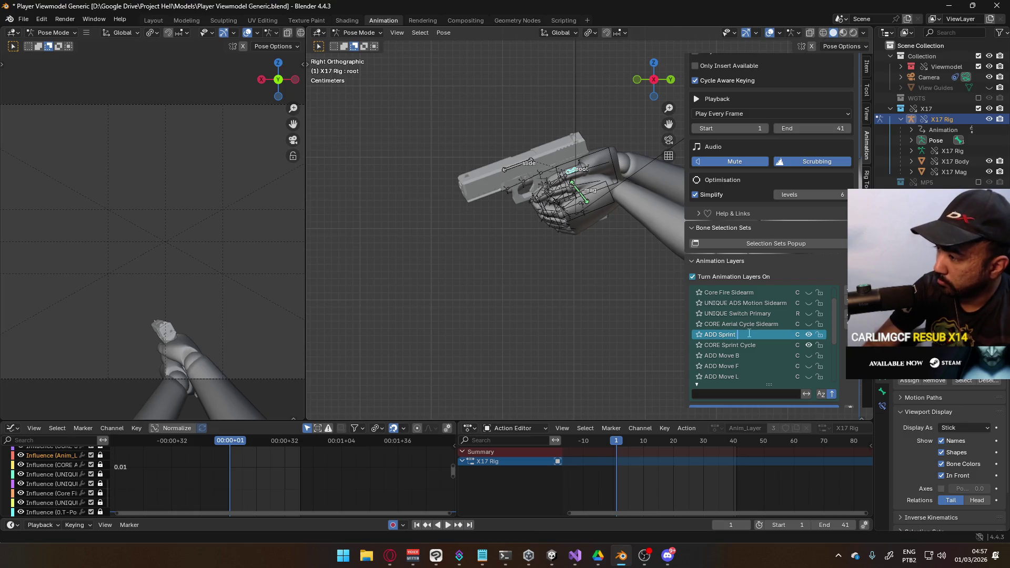
type("L")
key("Return")
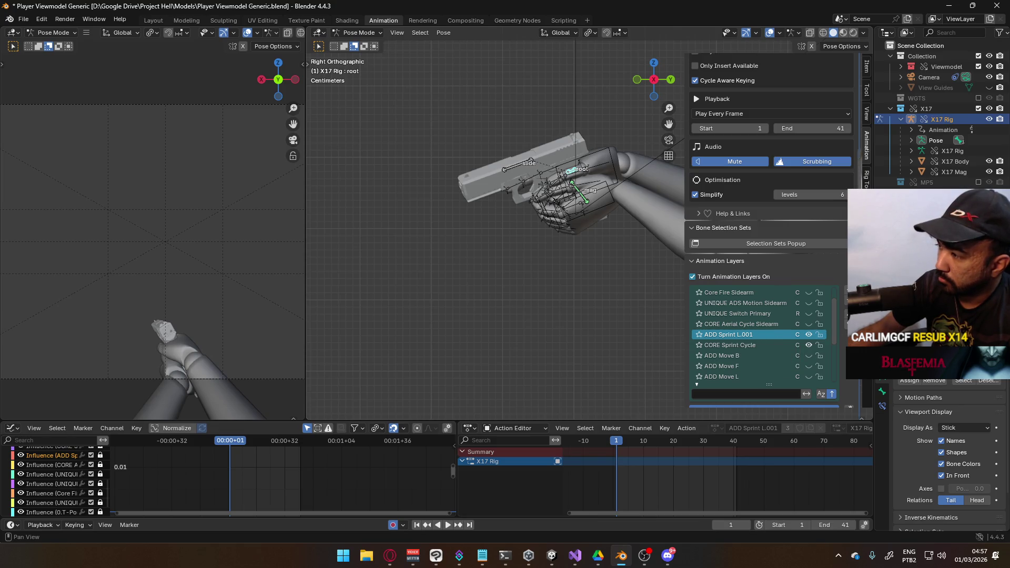
left_click(846, 315)
key("ctrl+s")
Step: Revert the file to its saved version and turn animation layers off
left_click(23, 19)
left_click(37, 62)
left_click(495, 293)
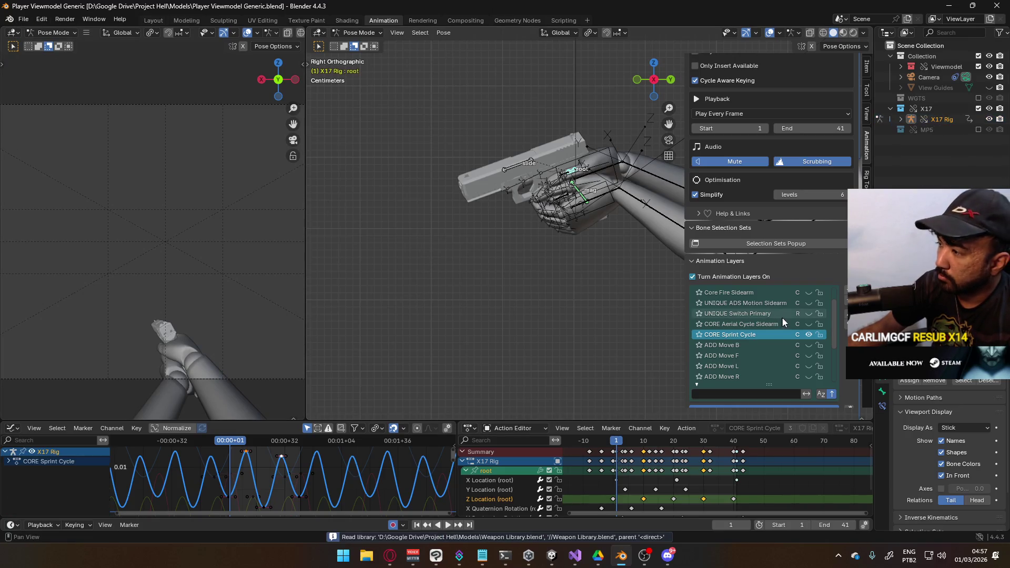
scroll(821, 368, "down", 4)
scroll(829, 378, "down", 10)
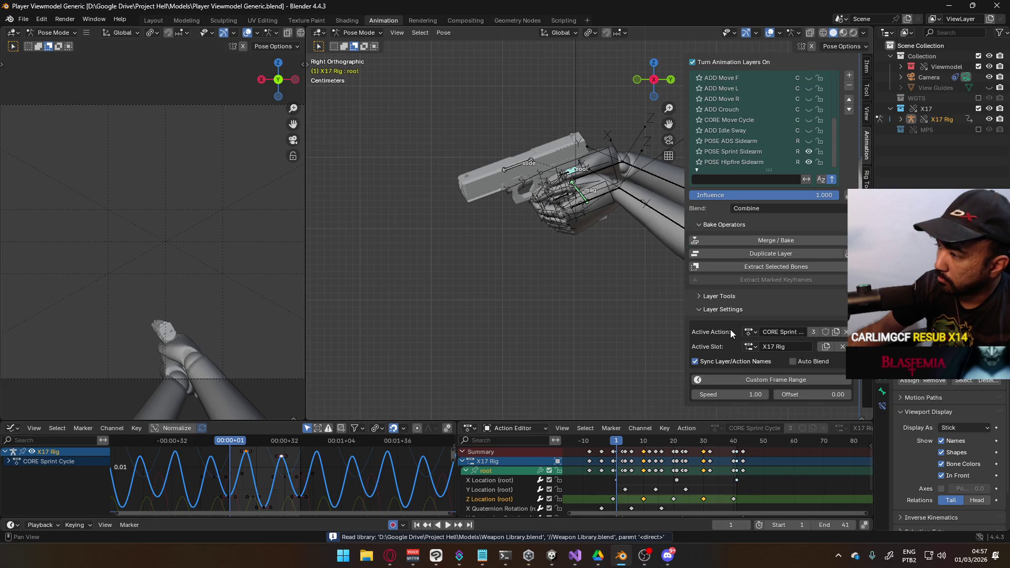
scroll(732, 323, "up", 5)
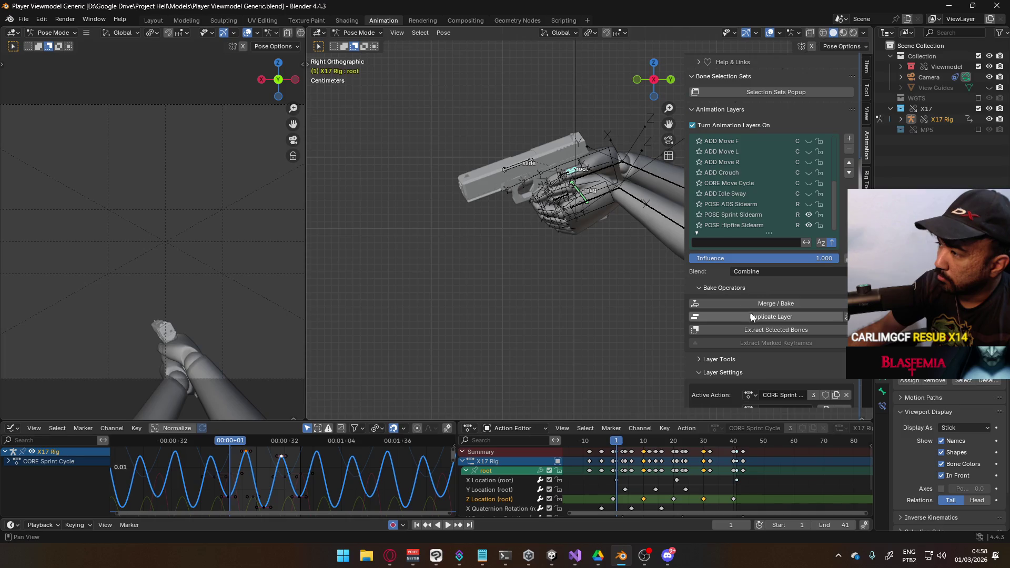
left_click(695, 189)
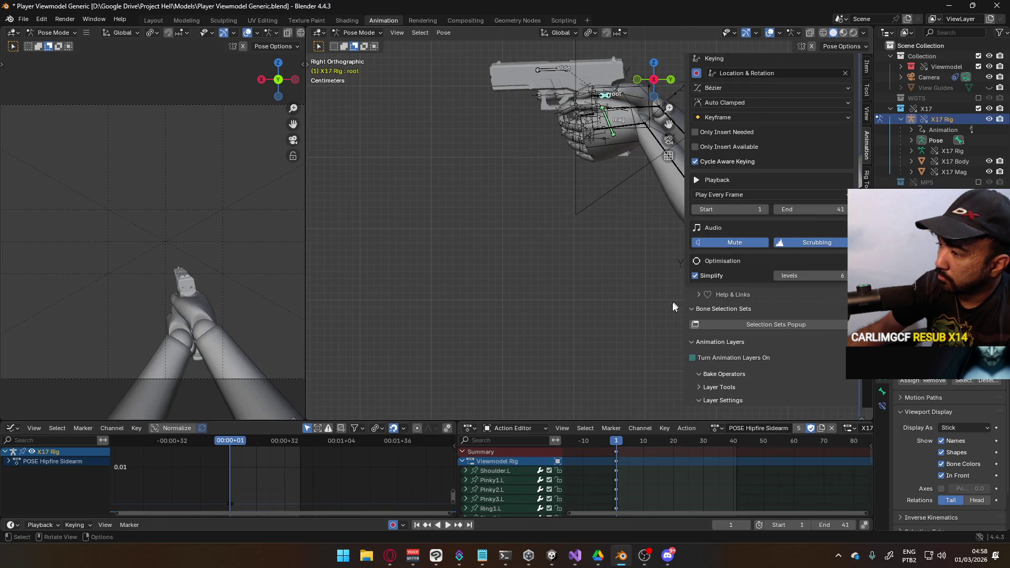
Step: Assign the ADD Sprint R action to the rig and add it as a layer
left_click(717, 428)
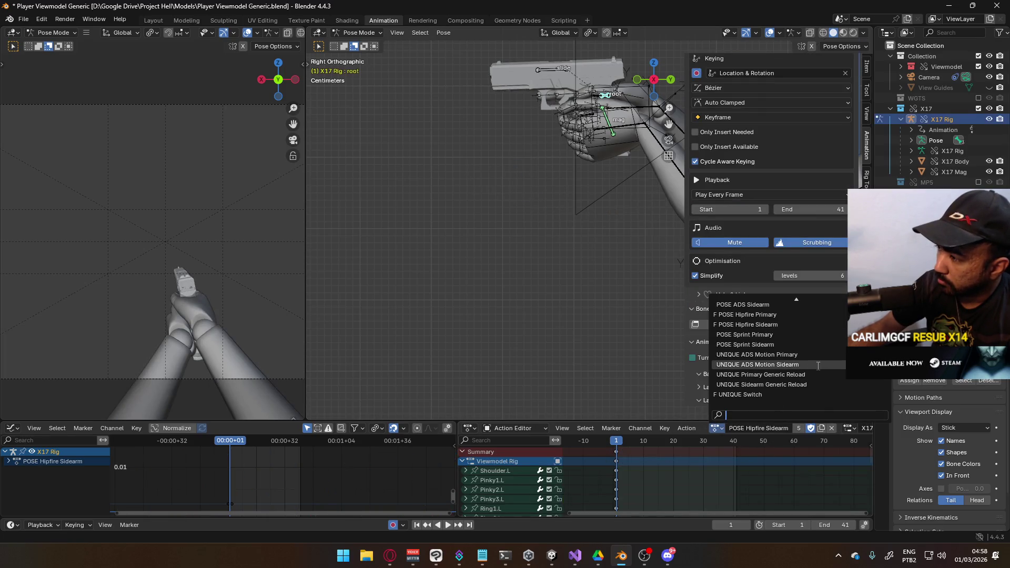
type("add")
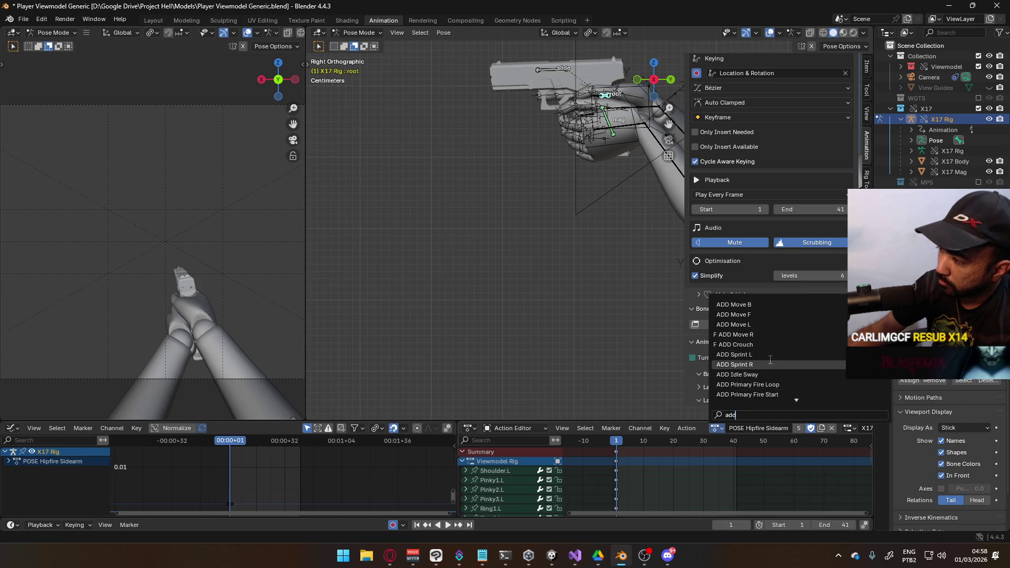
left_click(772, 364)
left_click(743, 356)
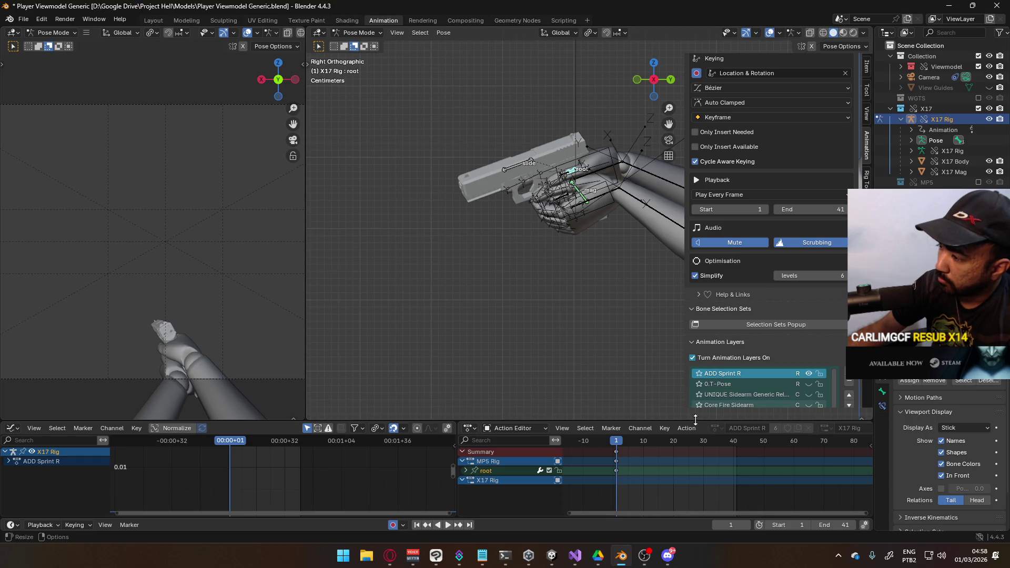
left_click(694, 359)
Step: Add ADD Sprint L as a new layer, then hide both ADD Sprint layers
left_click(758, 414)
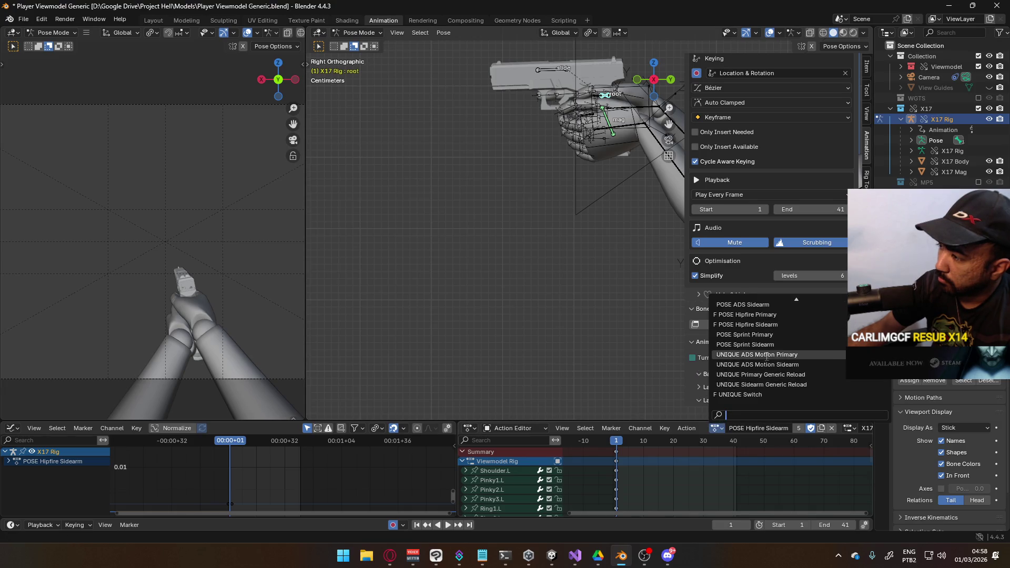
type("add")
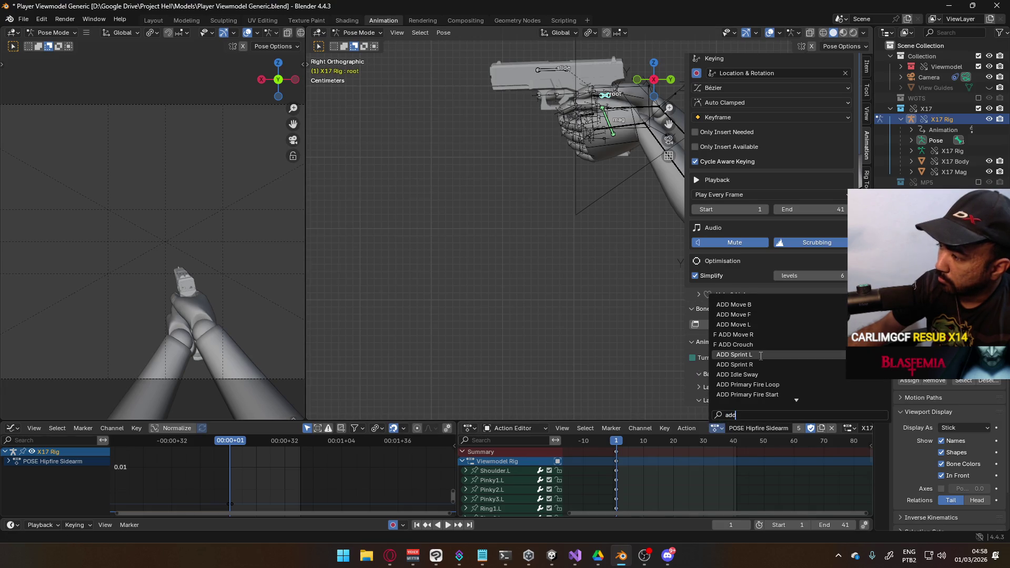
left_click(761, 355)
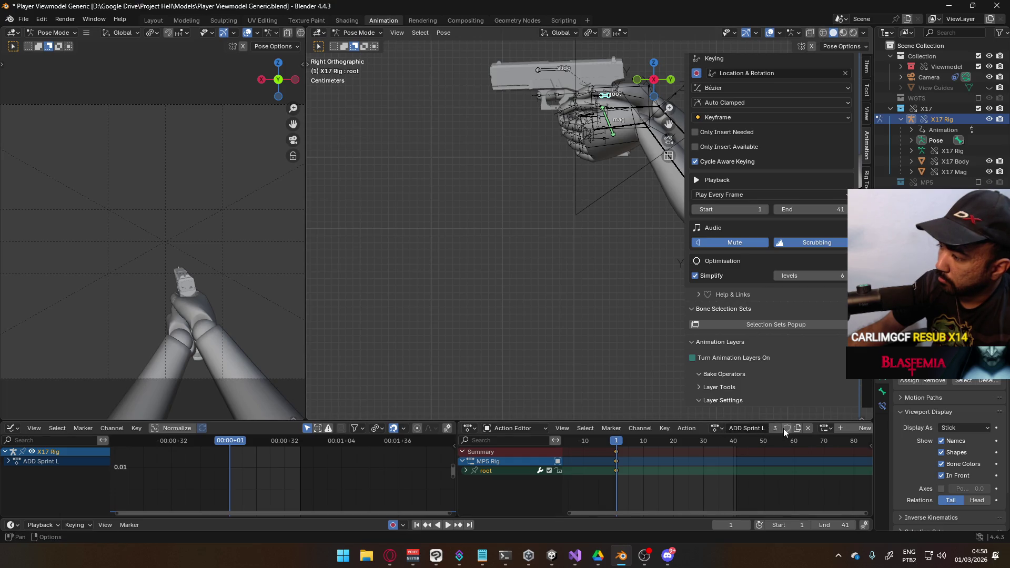
left_click(722, 358)
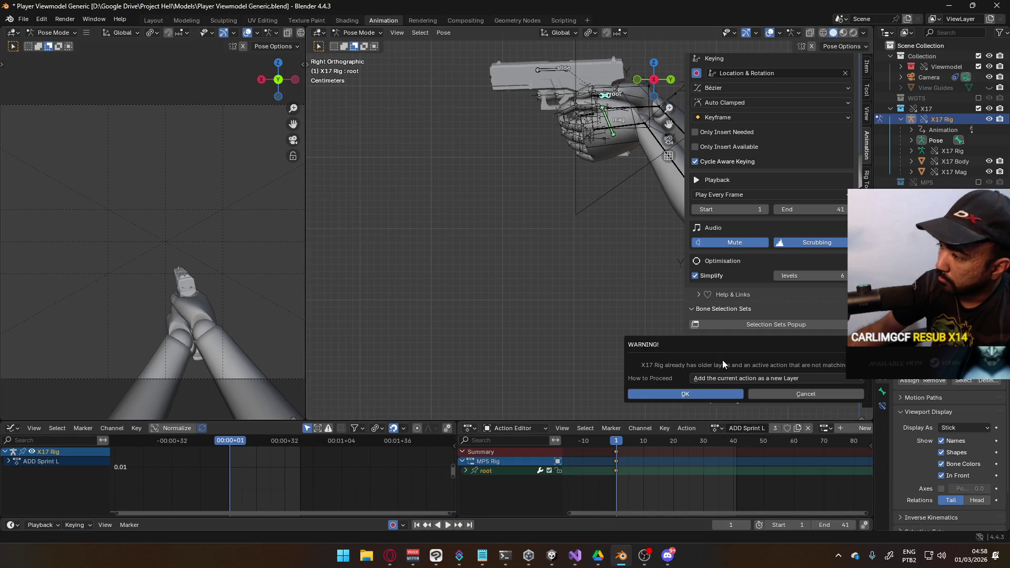
left_click(706, 393)
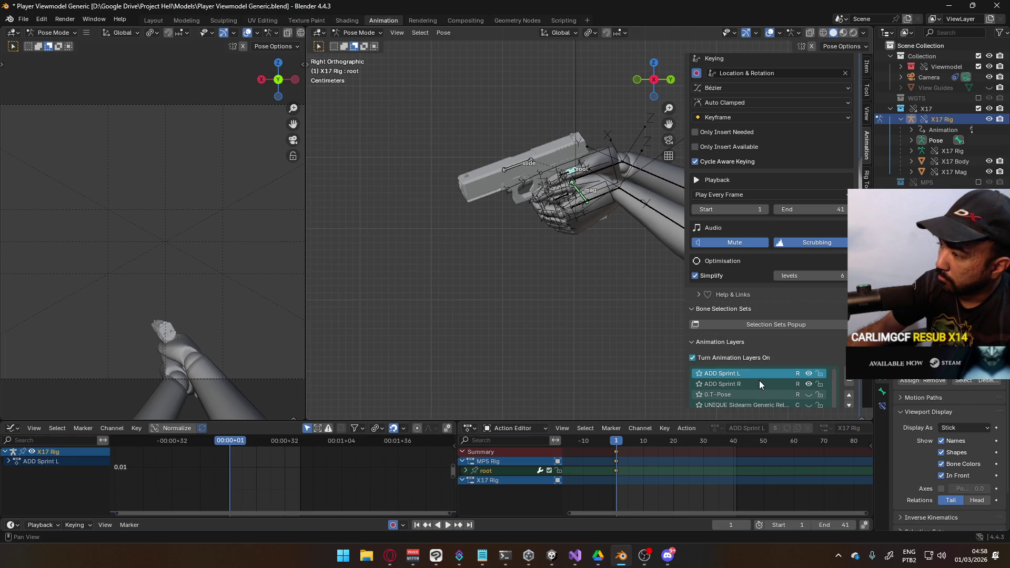
left_click(815, 384)
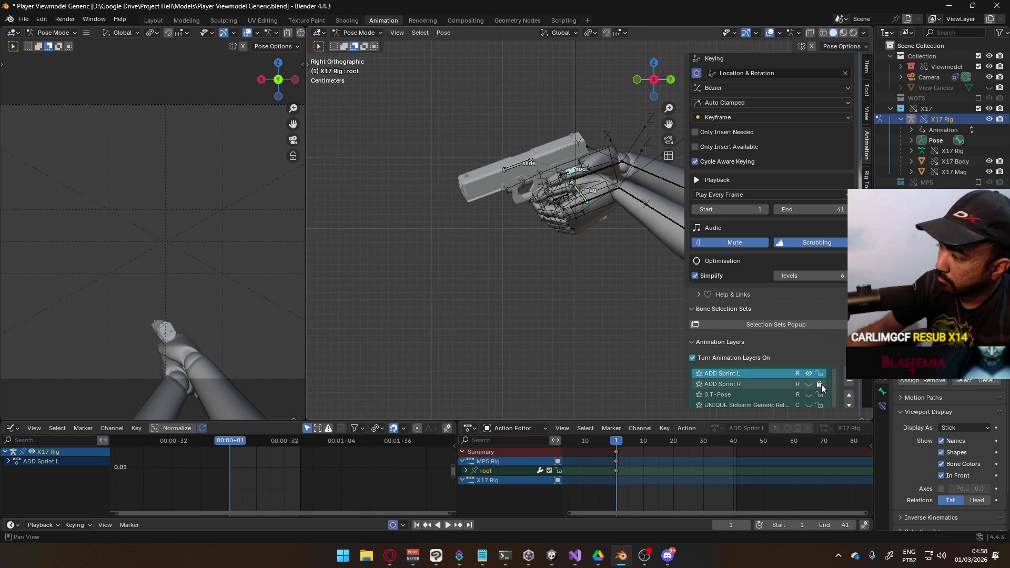
left_click(809, 374)
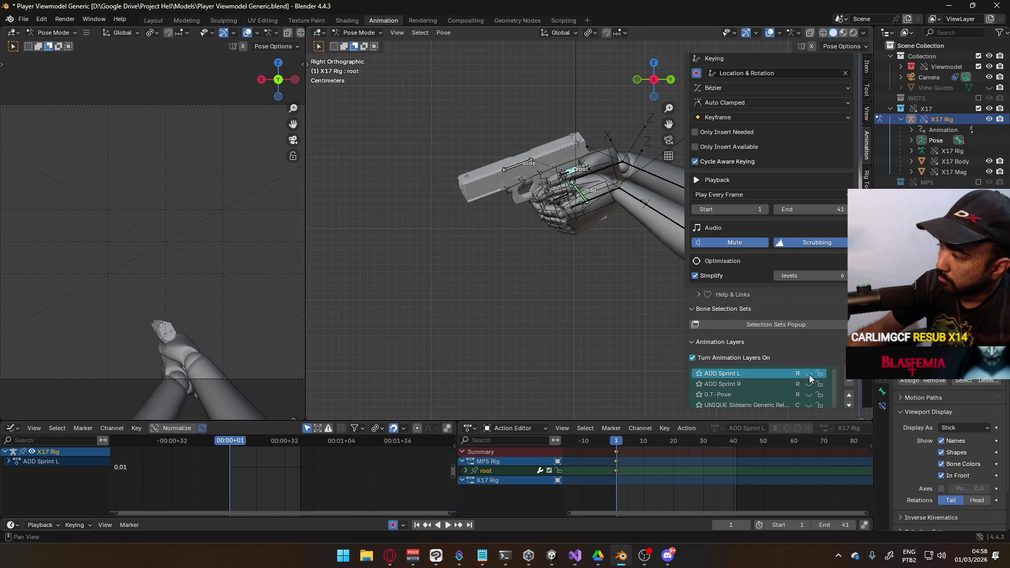
Step: Set both ADD Sprint L and ADD Sprint R to blend by Combine
scroll(771, 378, "down", 6)
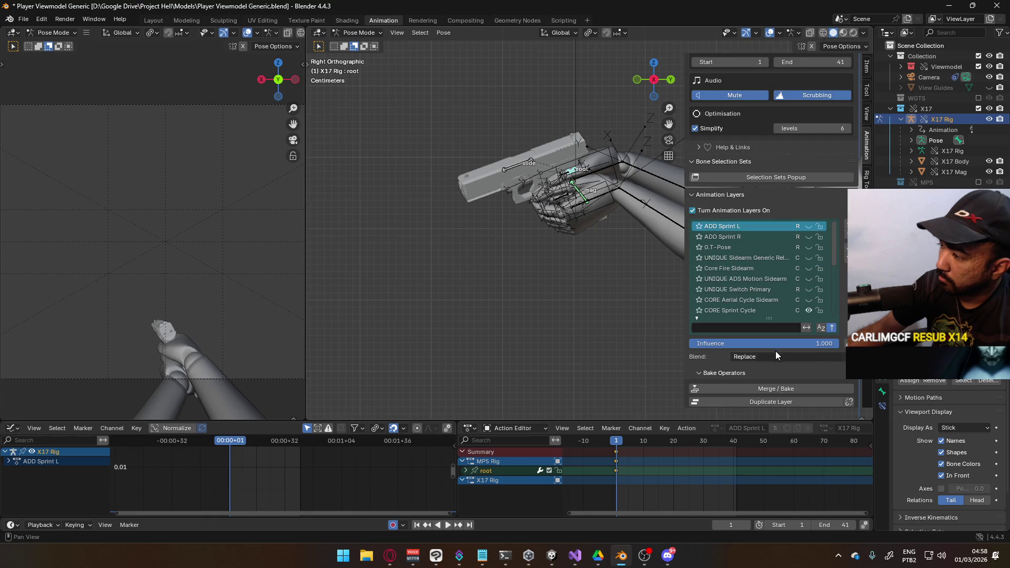
left_click(777, 354)
left_click(774, 378)
left_click(759, 238)
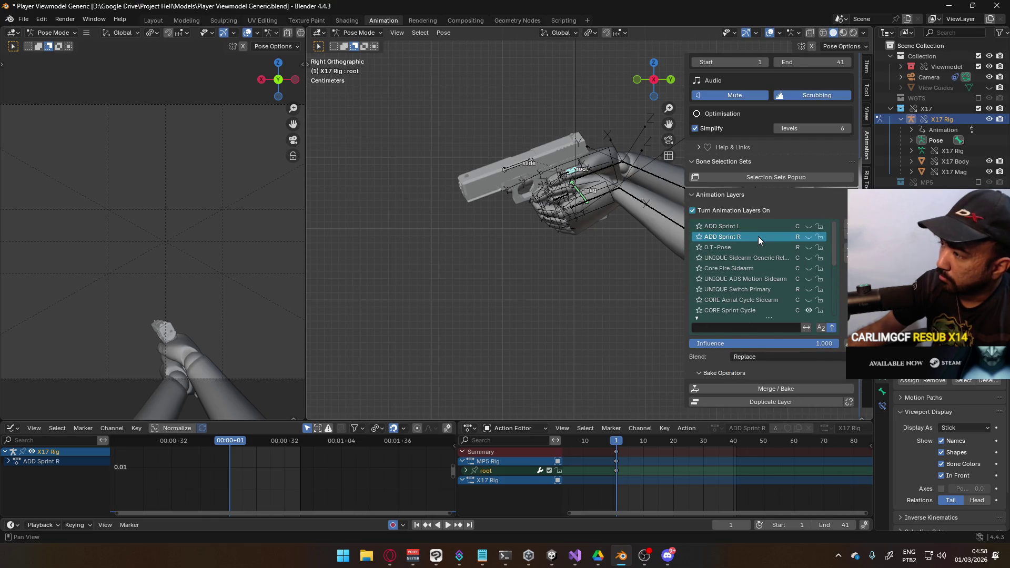
left_click(771, 358)
left_click(776, 381)
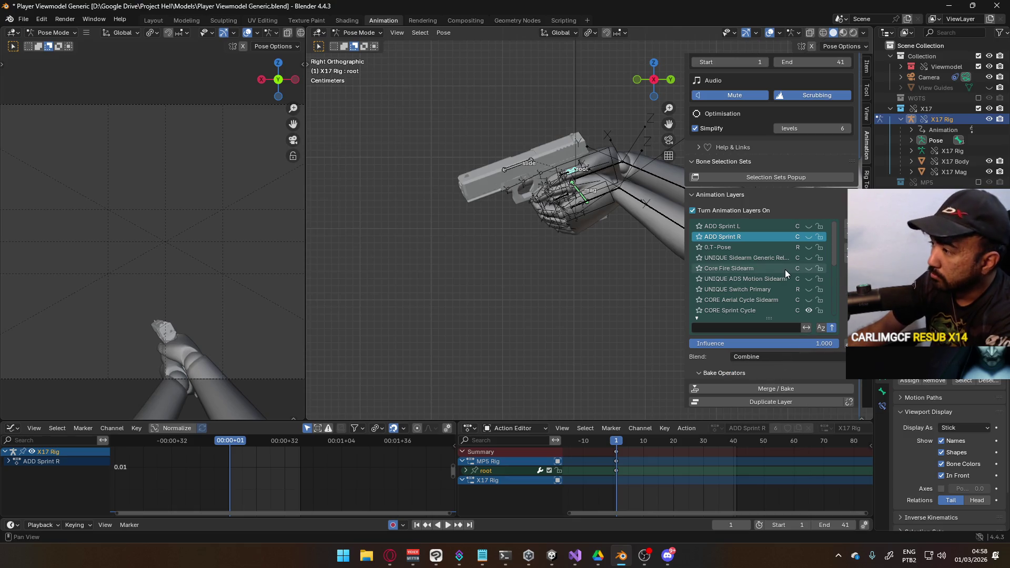
Step: Move ADD Sprint R down the layer stack to just above CORE Sprint Cycle
scroll(788, 269, "down", 5)
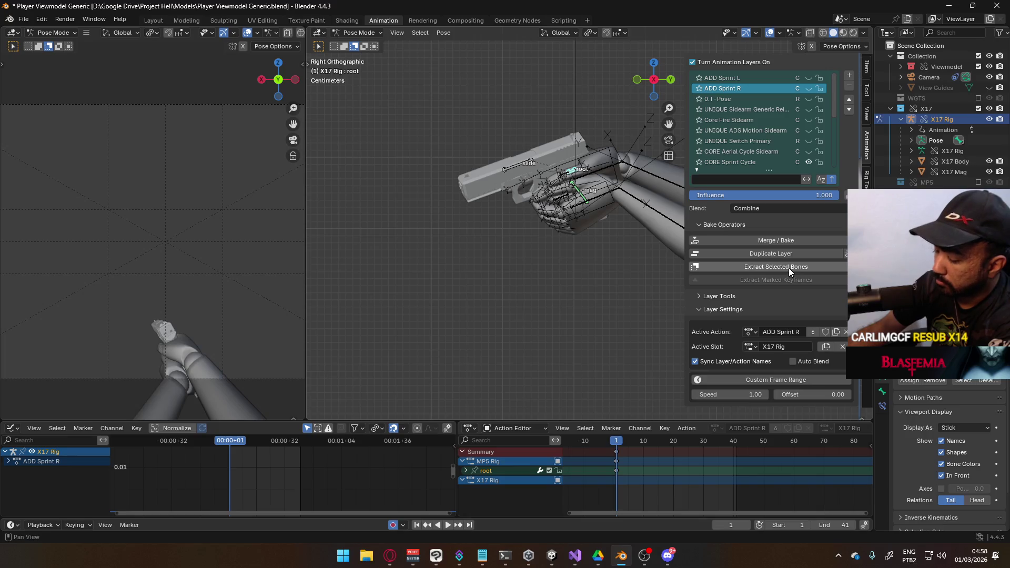
scroll(793, 267, "up", 3)
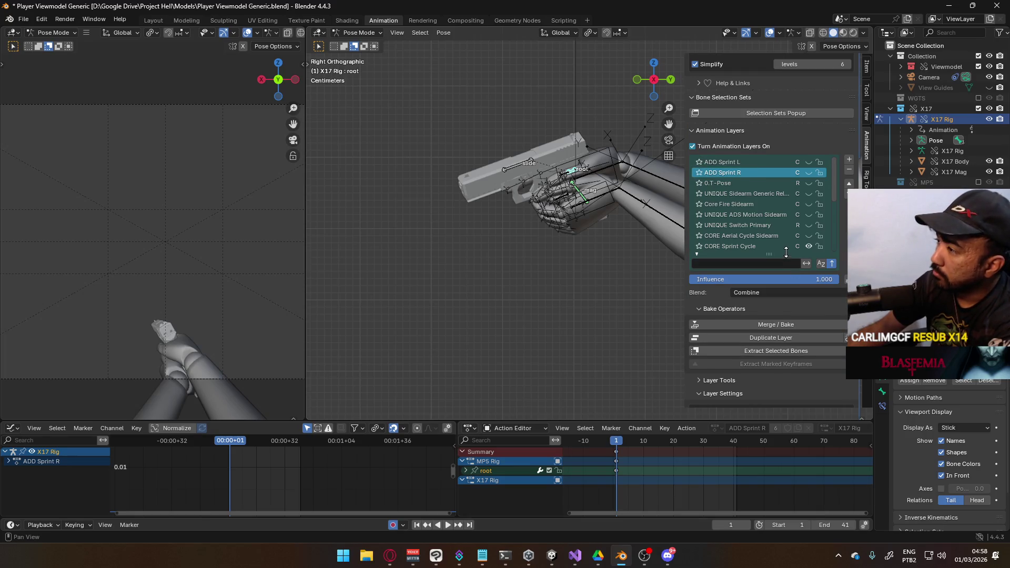
right_click(775, 172)
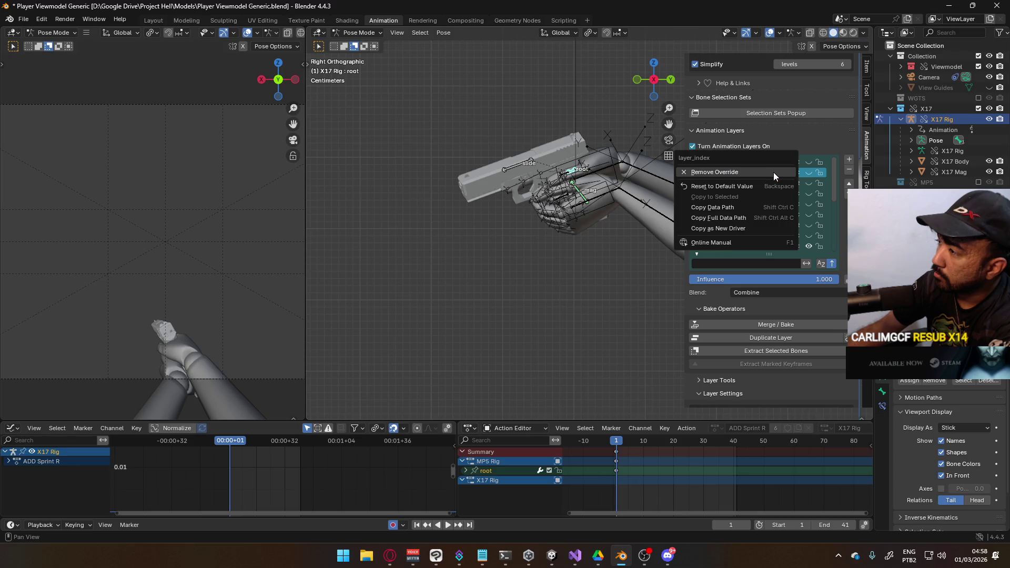
left_click(758, 186)
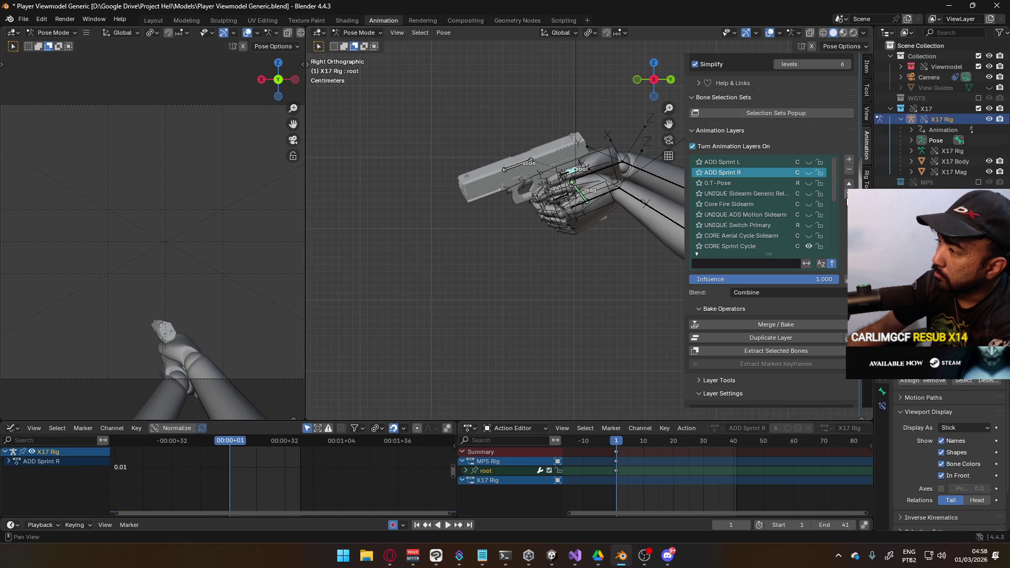
left_click(848, 194)
left_click(849, 195)
left_click(848, 195)
left_click(847, 199)
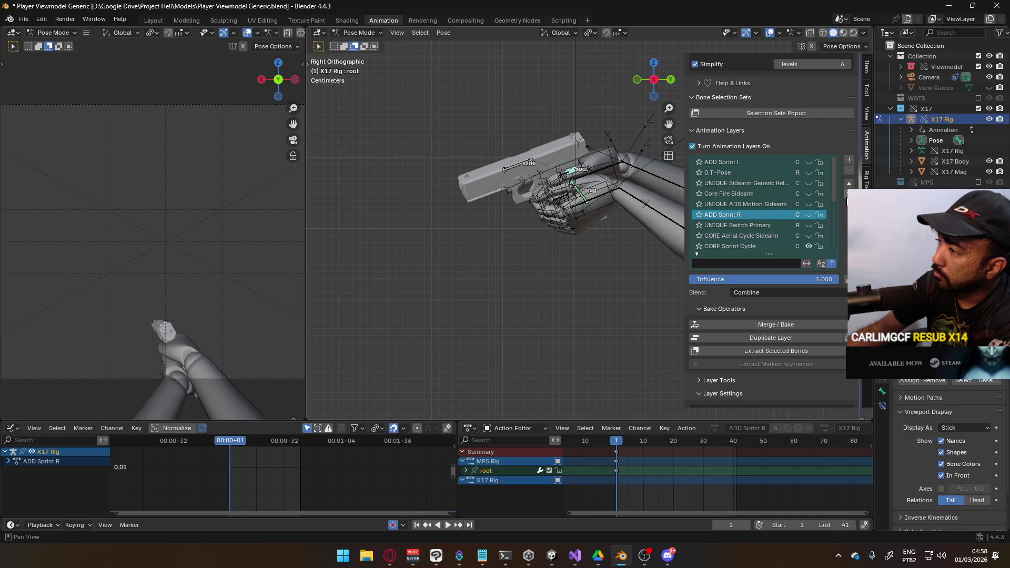
left_click(847, 199)
left_click(848, 200)
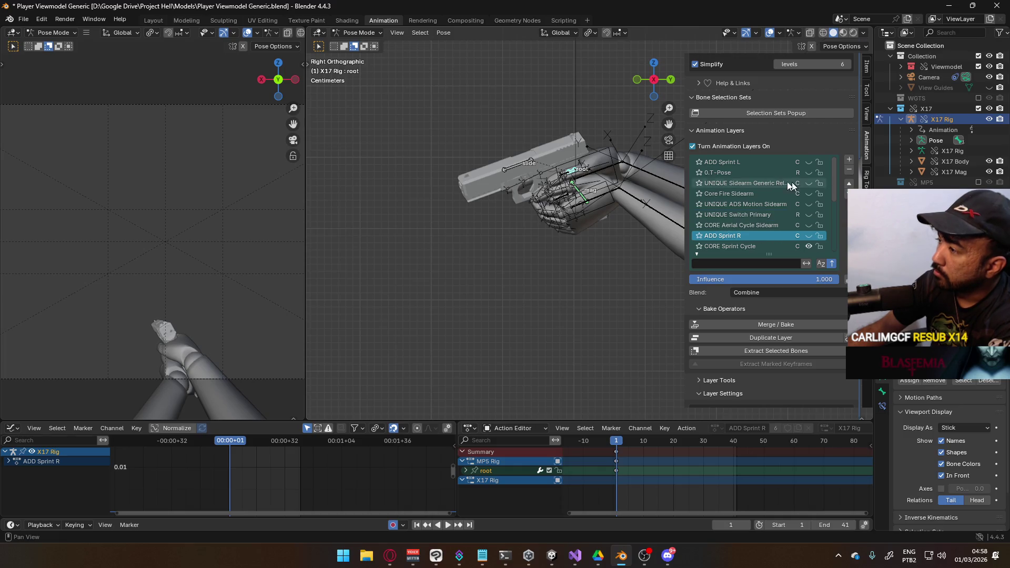
Step: Move ADD Sprint L down to sit just above ADD Sprint R
left_click(741, 163)
left_click(848, 194)
left_click(849, 195)
left_click(849, 195)
left_click(848, 195)
left_click(848, 195)
left_click(848, 195)
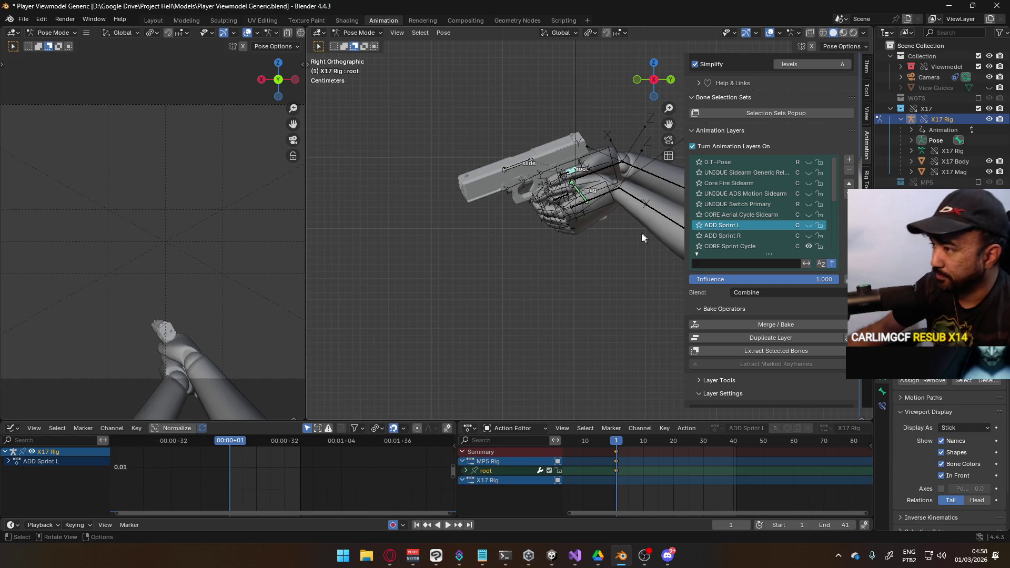
scroll(567, 237, "up", 2)
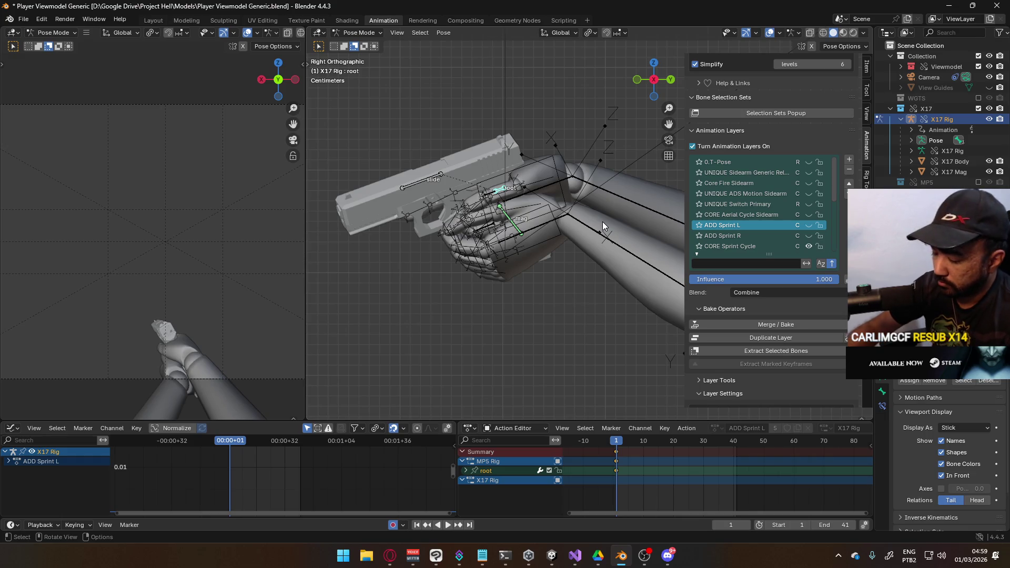
Step: On ADD Sprint L, shift the root 0.04 m along X and rotate it 10° around Z
key("ctrl+KP_3")
key("KP_1")
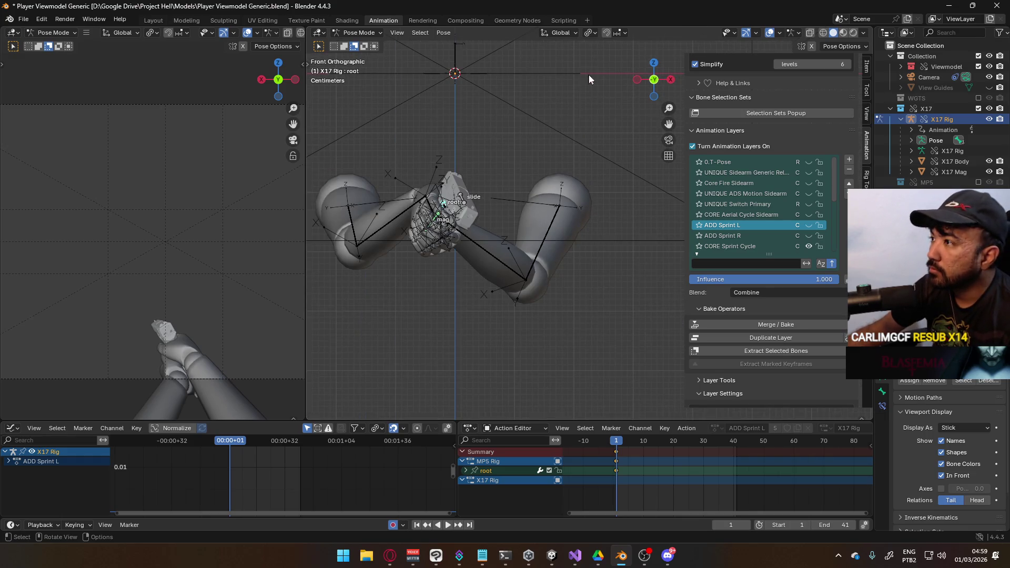
key("g")
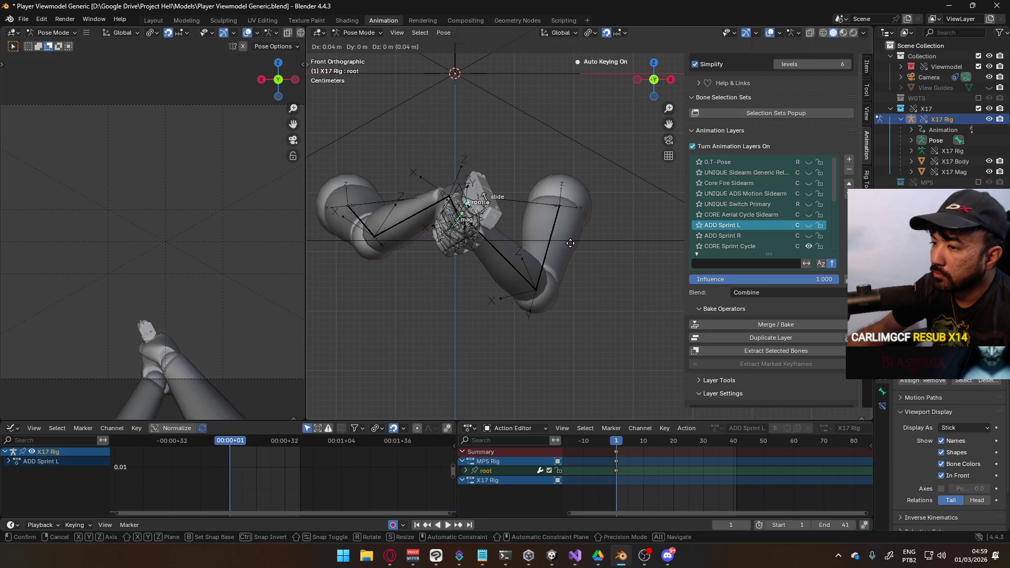
left_click(574, 244)
key("r")
key("z")
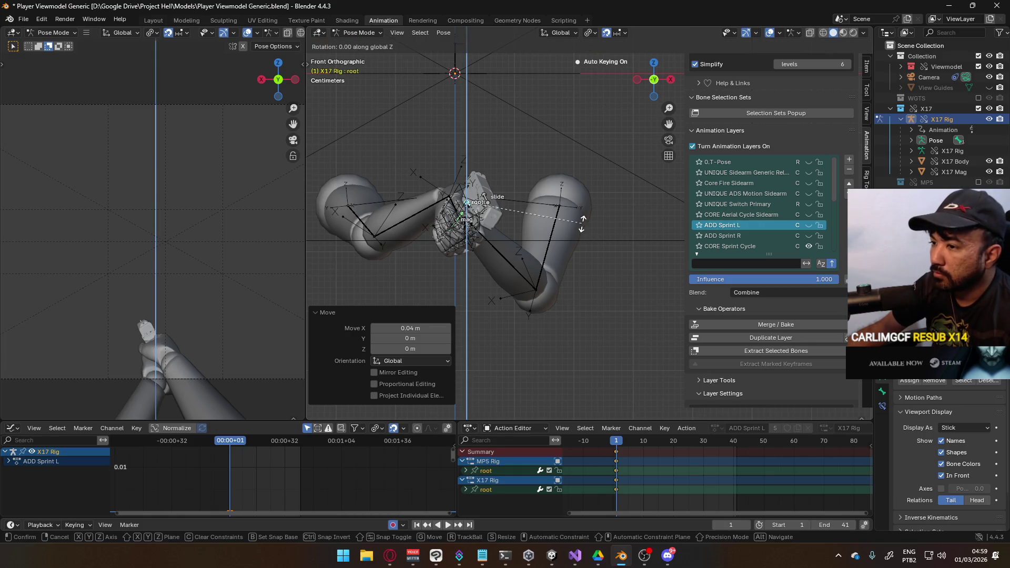
left_click(572, 240)
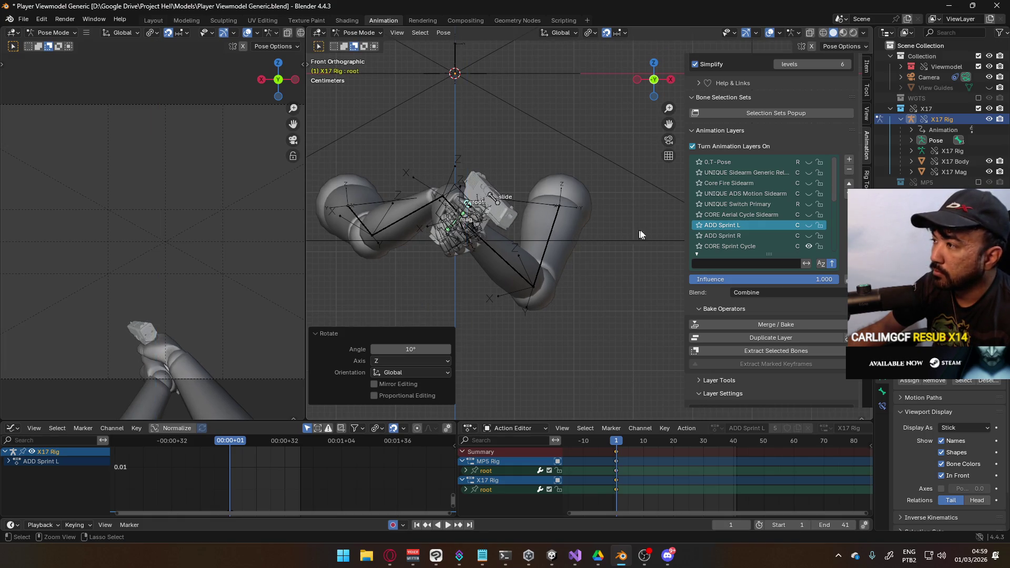
key("space")
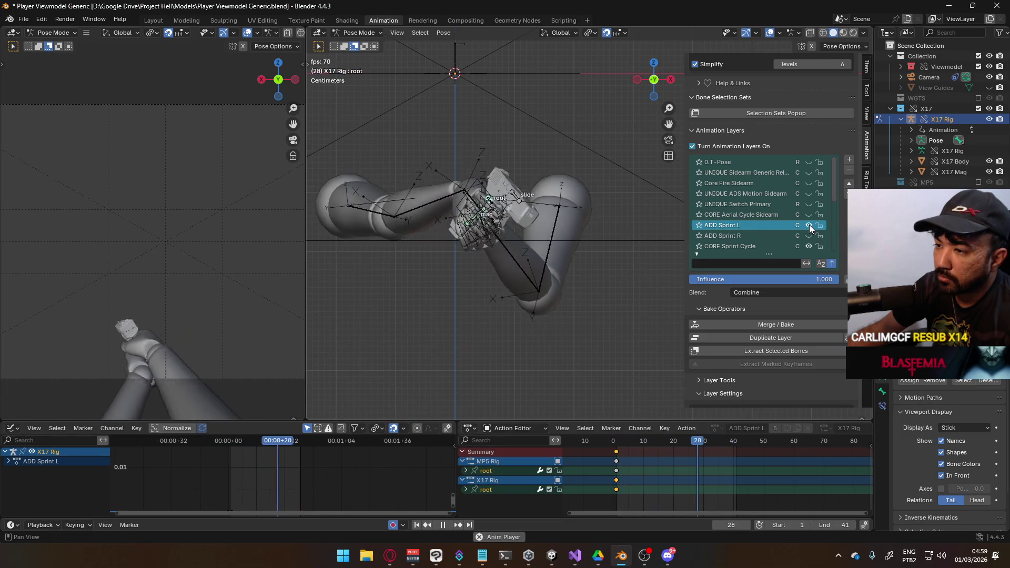
left_click(809, 226)
left_click(809, 225)
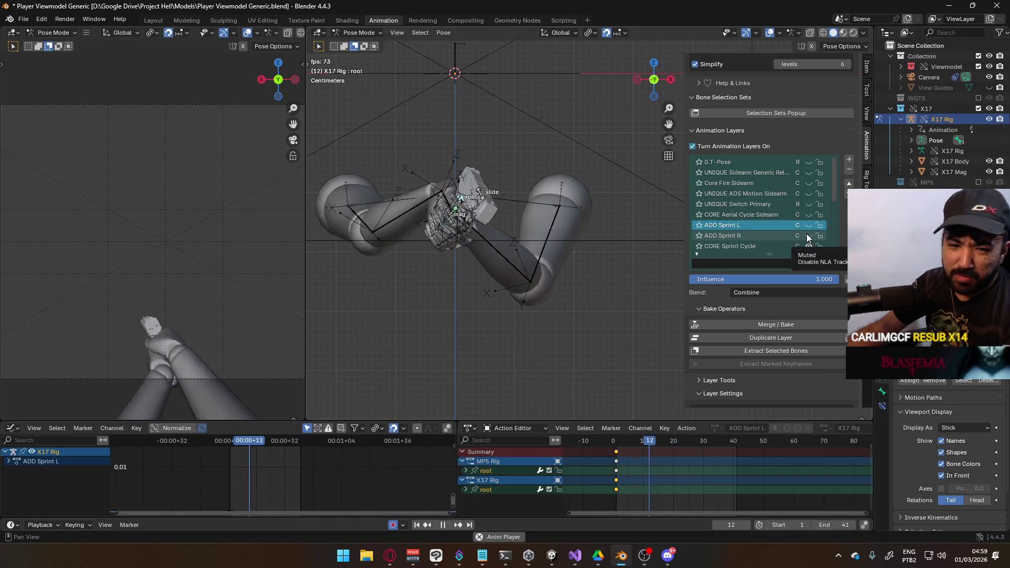
Step: On ADD Sprint R at frame 1, shift the root -0.04 m along X and rotate -10° around Z
left_click(809, 236)
left_click(757, 235)
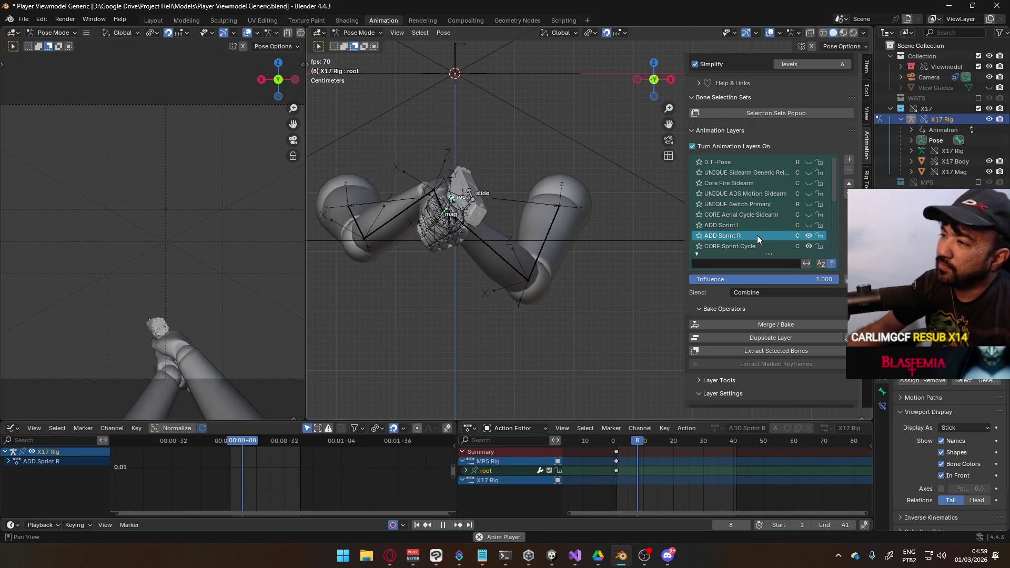
key("space")
key("shift+Left")
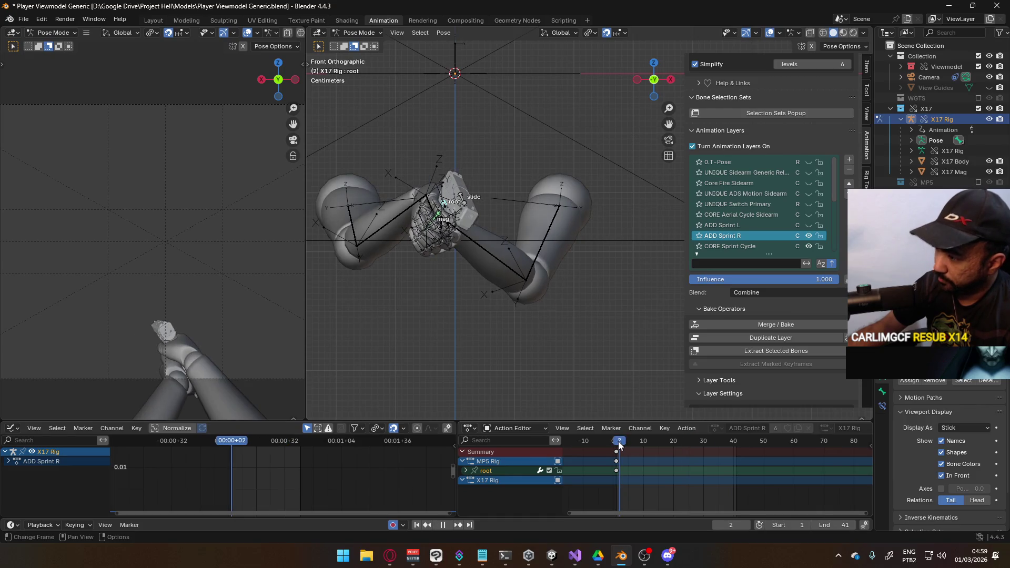
key("g")
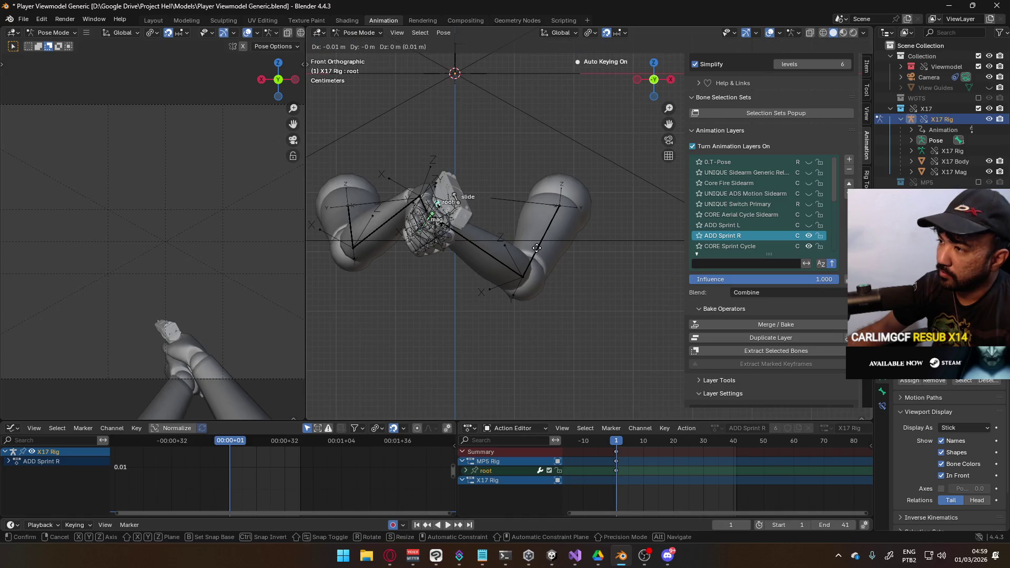
left_click(522, 252)
key("r")
key("z")
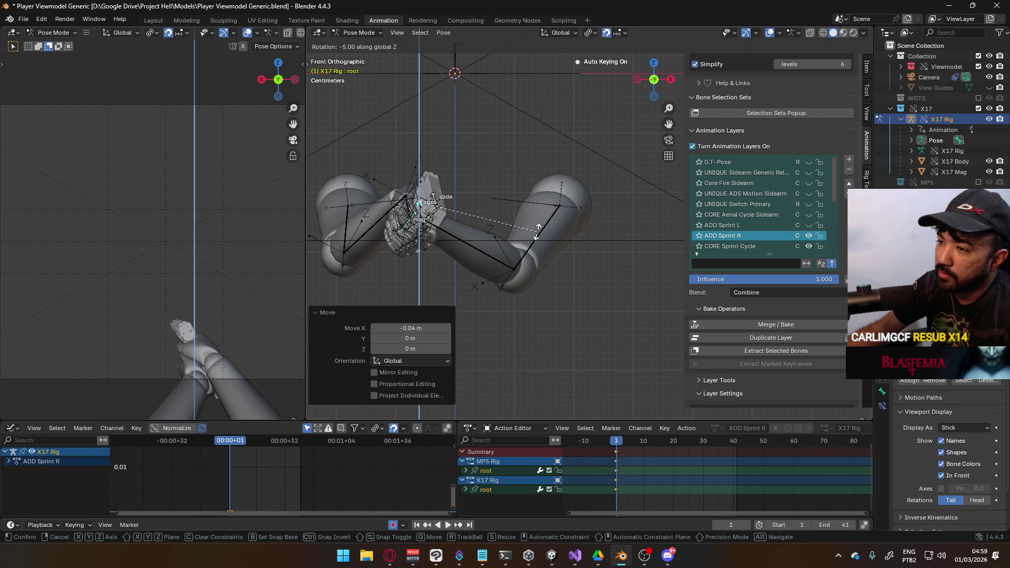
left_click(535, 191)
key("space")
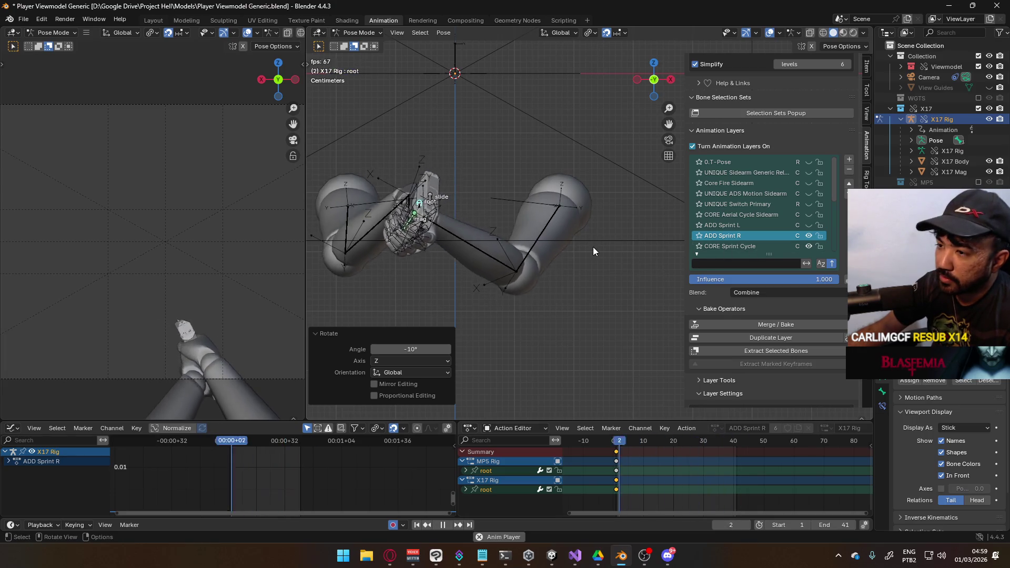
Step: Mute both sprint layers, stop playback, and return to frame 1 in right-side view
left_click(808, 237)
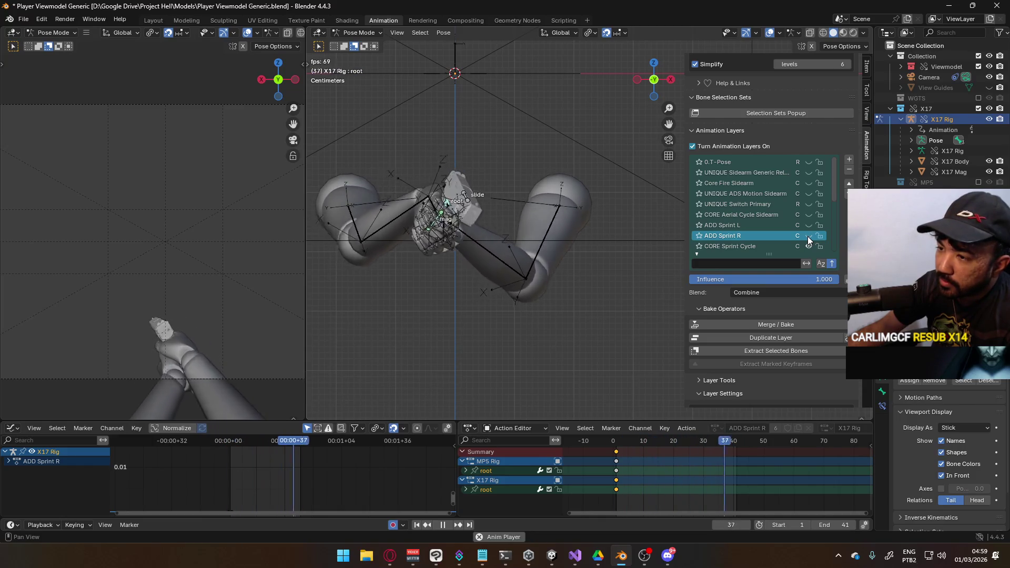
left_click(809, 225)
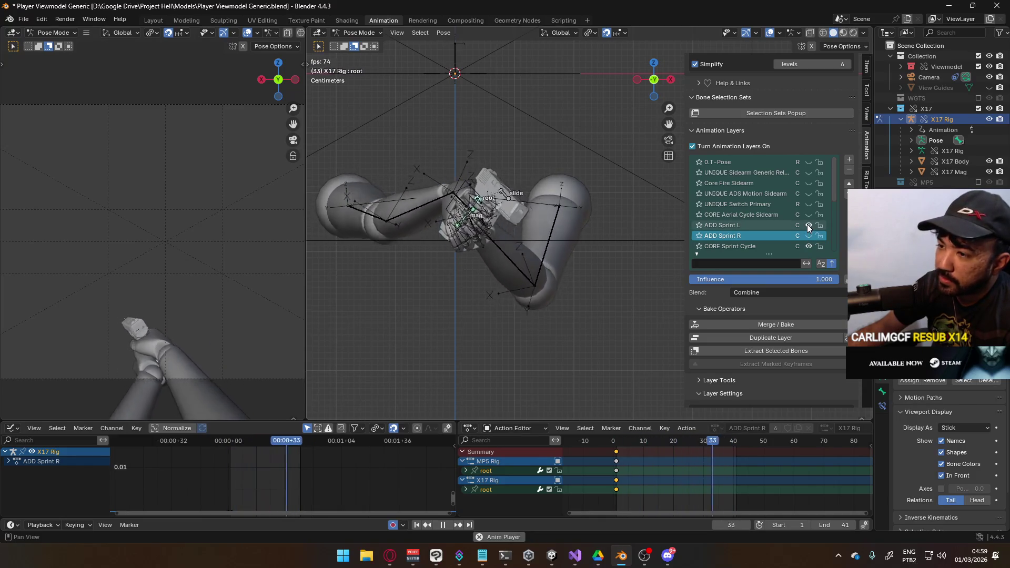
left_click(808, 225)
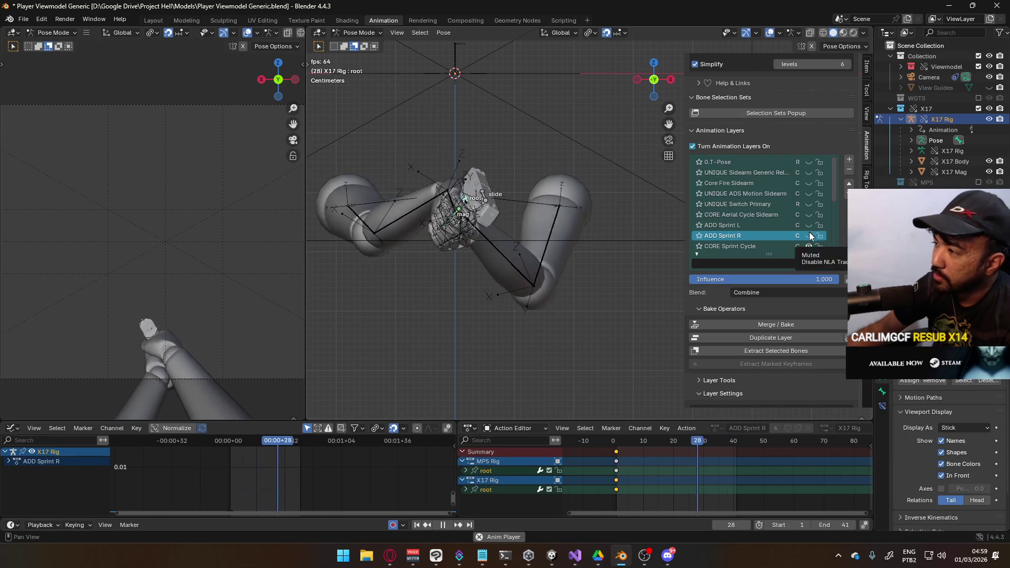
key("space")
key("KP_1")
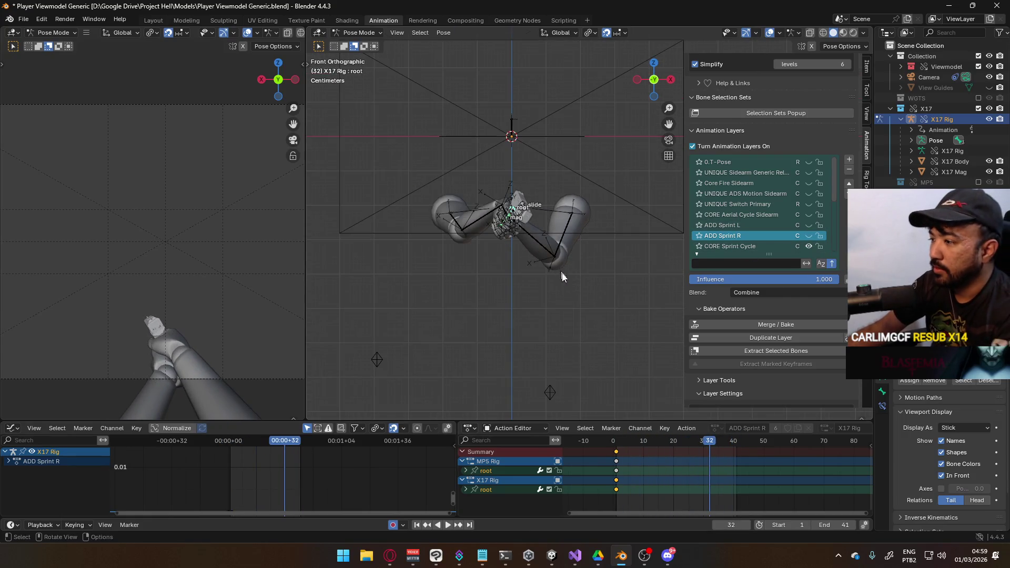
key("shift+Left")
key("KP_3")
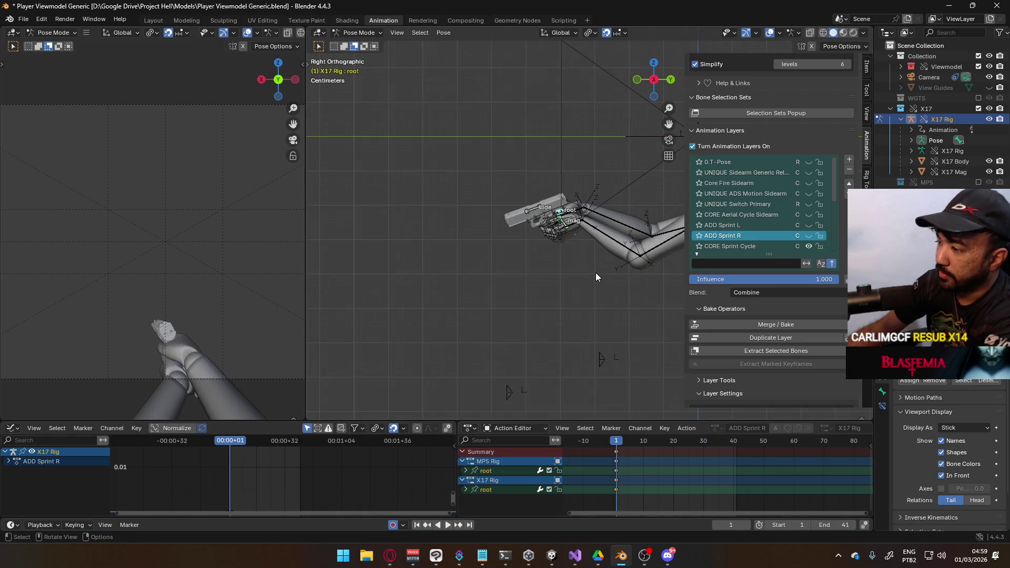
scroll(794, 225, "down", 10)
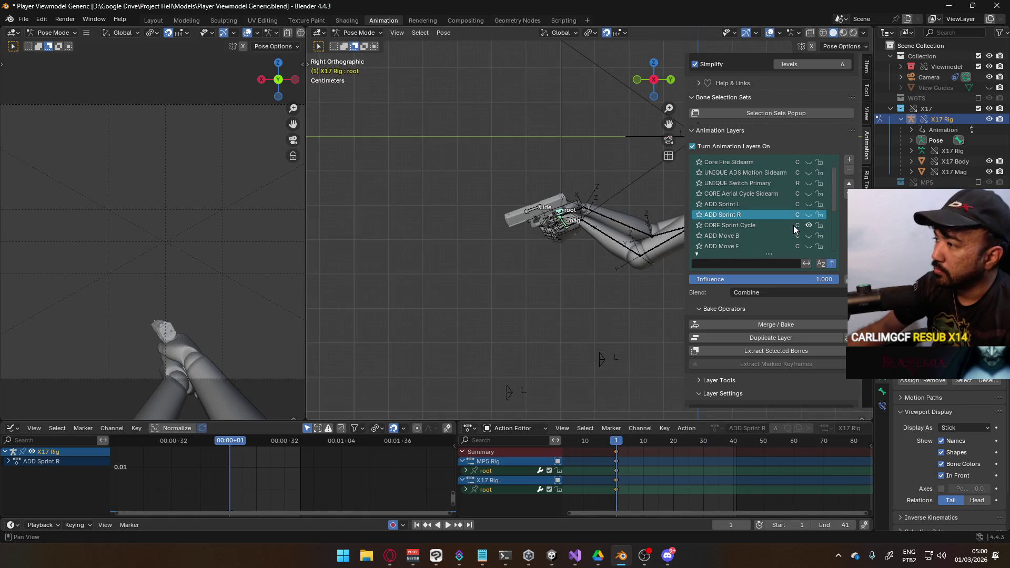
scroll(806, 230, "up", 10)
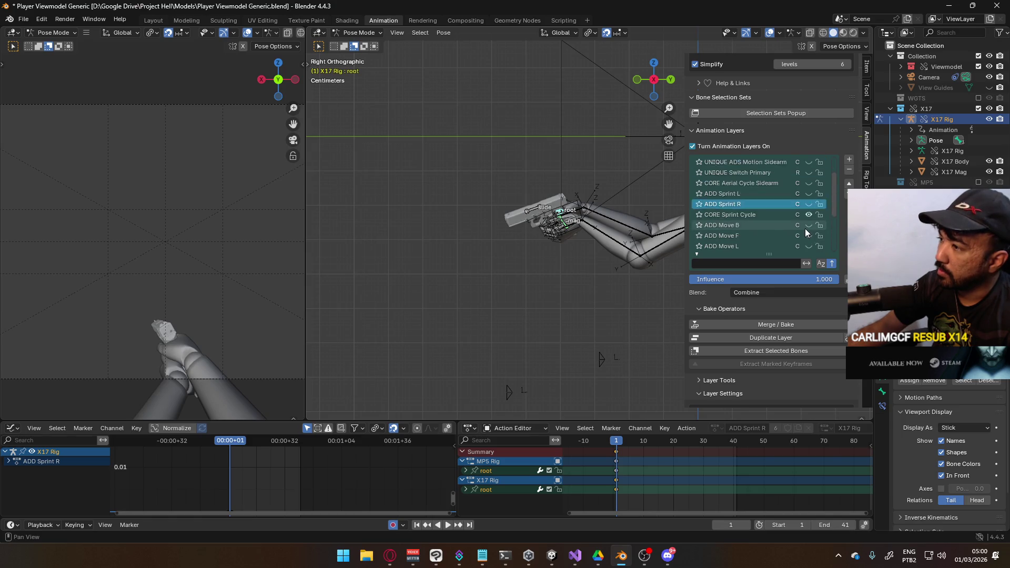
Step: Switch to Object Mode, deselect the viewmodel rig, and save
left_click(372, 35)
left_click(365, 45)
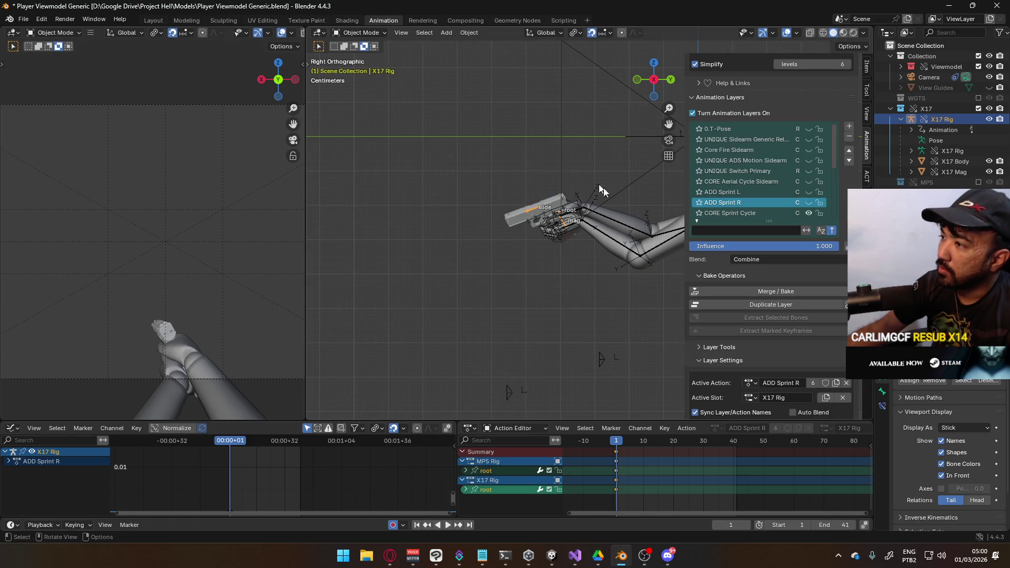
middle_click_drag(476, 232, 520, 258, "shift")
left_click(520, 258)
left_click(537, 266, "ctrl")
key("ctrl+s")
Step: Select the arm mesh together with the Viewmodel Rig and save Player Viewmodel Generic.blend
scroll(508, 258, "up", 2)
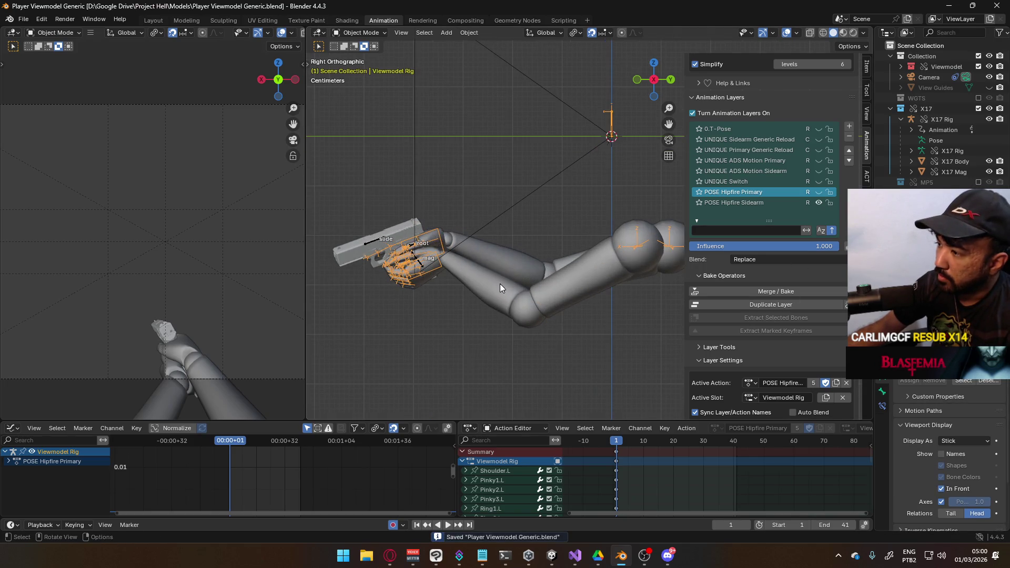
left_click(501, 286)
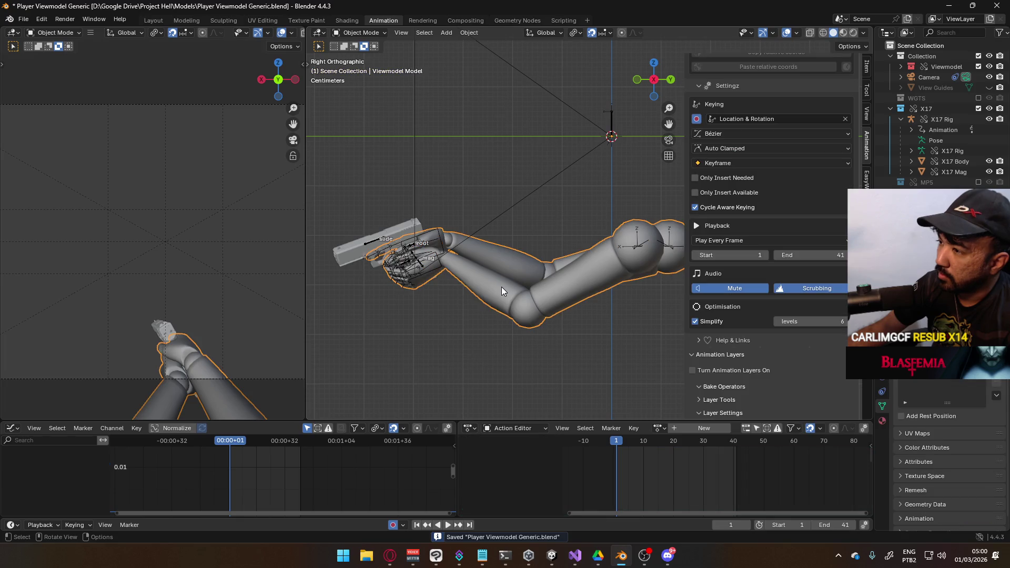
left_click(441, 269)
left_click(538, 298)
key("ctrl+s")
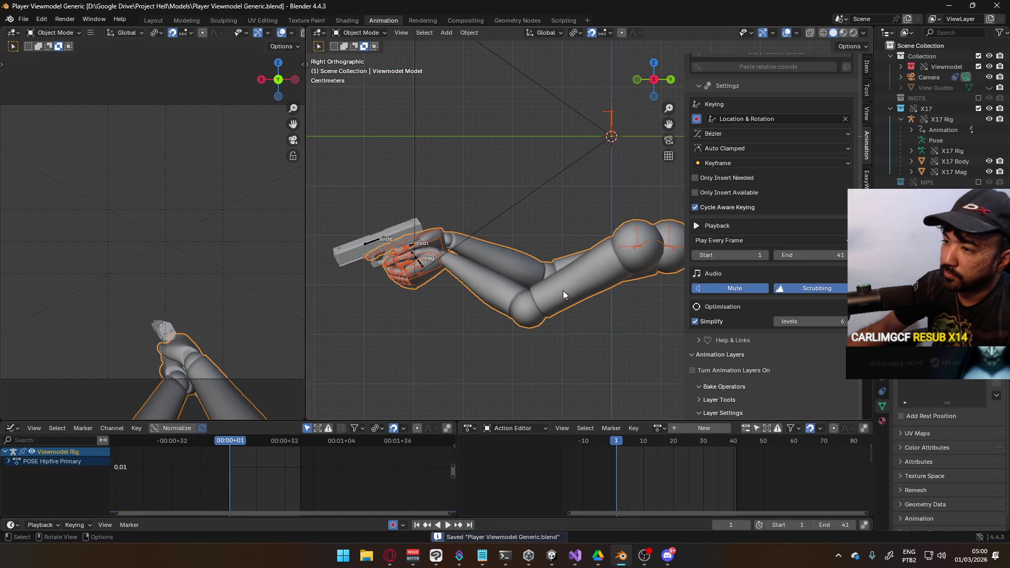
left_click(23, 19)
Step: Start an FBX export of the viewmodel using the Unity operator preset
mouse_move(86, 179)
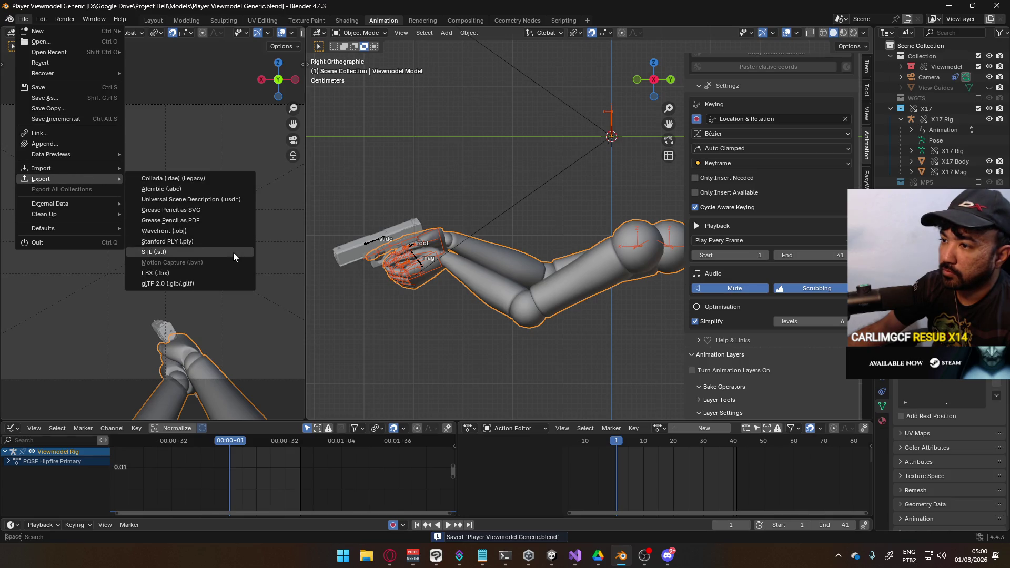
left_click(221, 273)
left_click(710, 169)
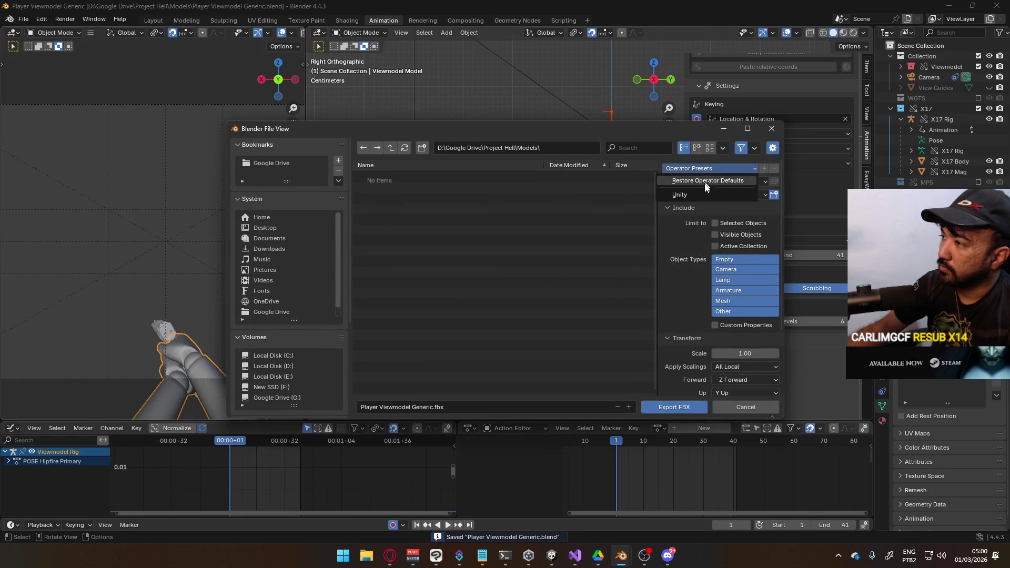
left_click(701, 198)
scroll(289, 314, "down", 5)
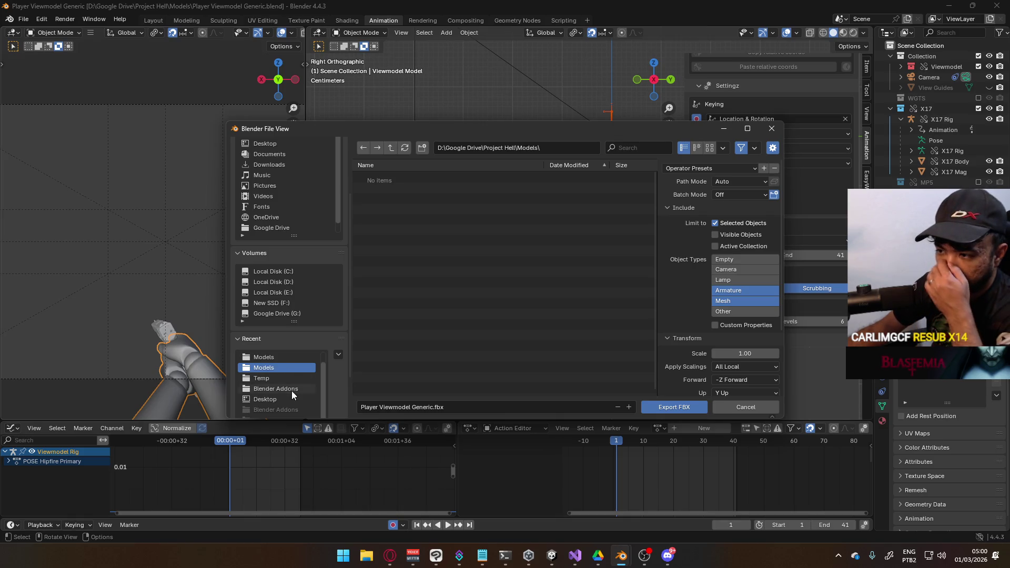
scroll(277, 376, "up", 1)
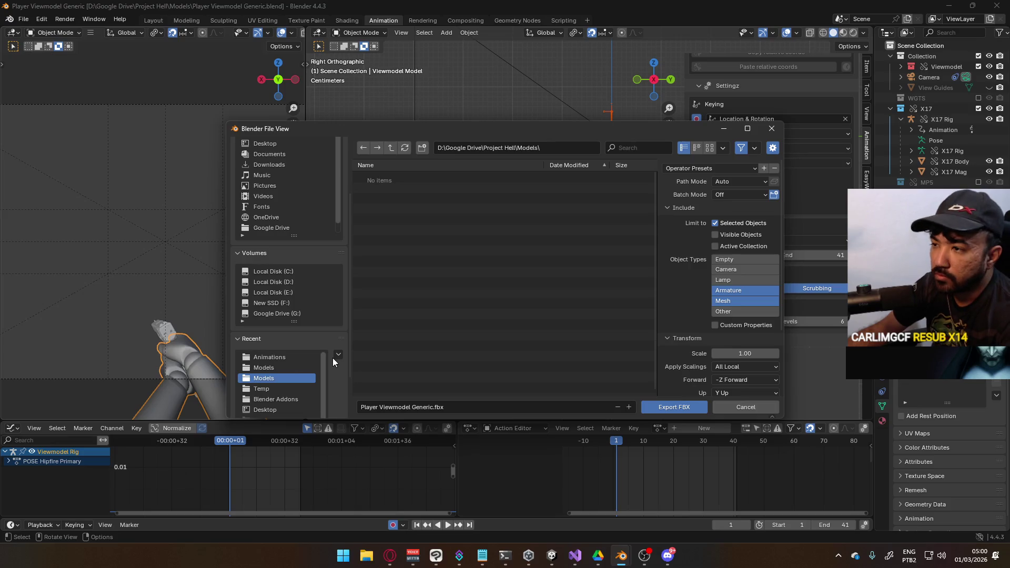
Step: Browse the New SSD (F:) drive into Unity\Project Hell, then switch to the web browser
left_click(282, 304)
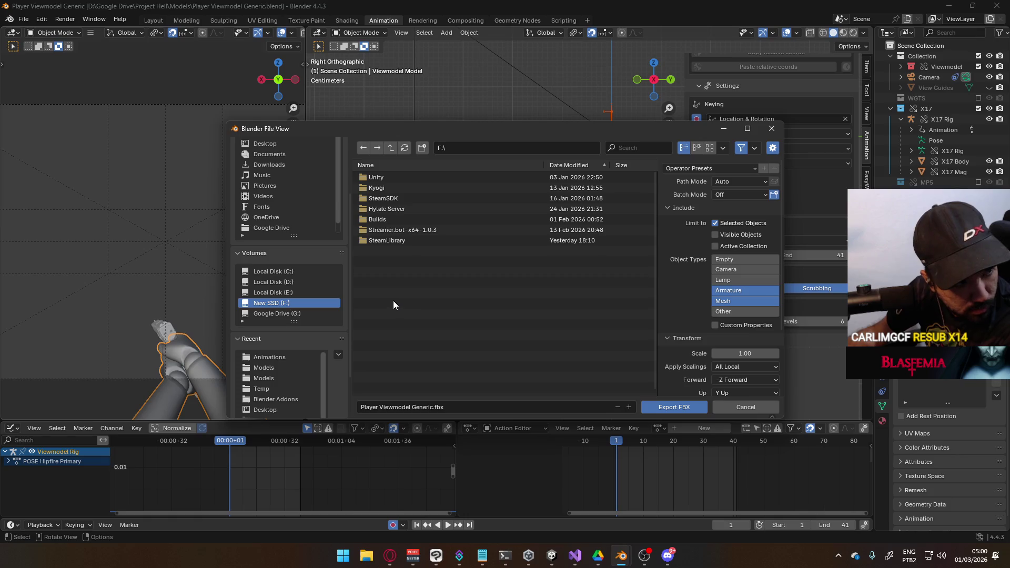
left_click(412, 241)
double_click(413, 241)
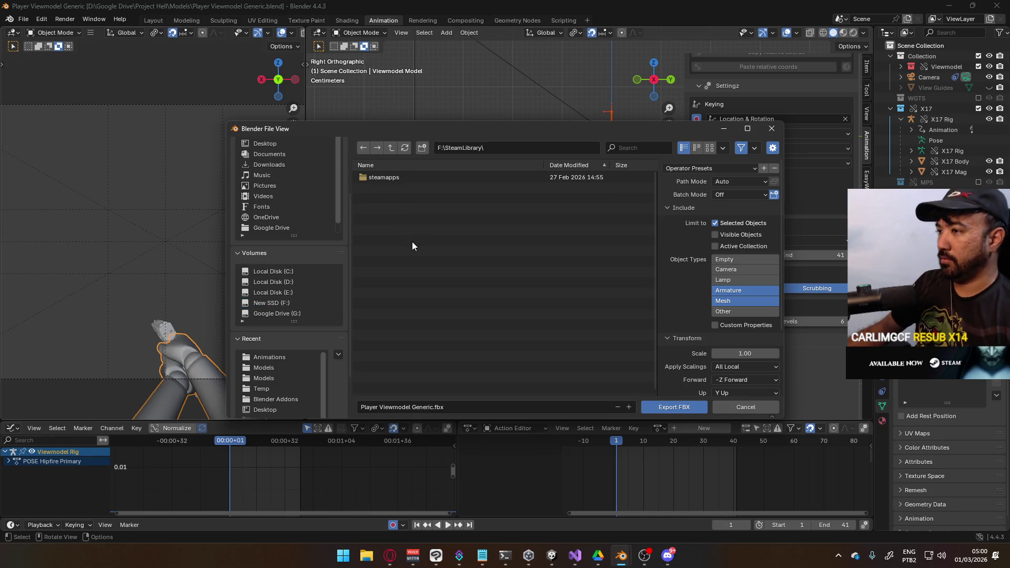
left_click(391, 149)
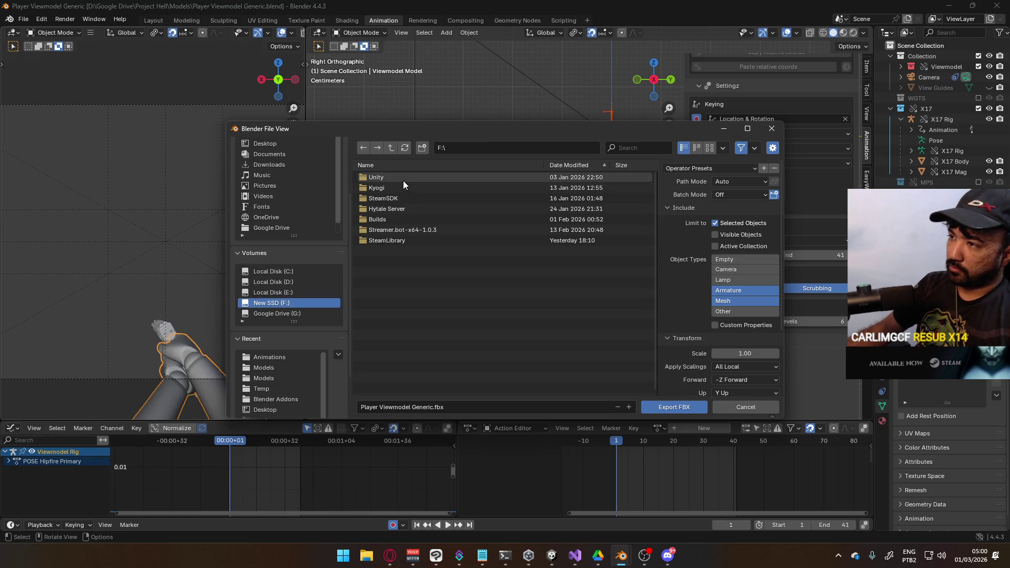
double_click(403, 181)
double_click(406, 197)
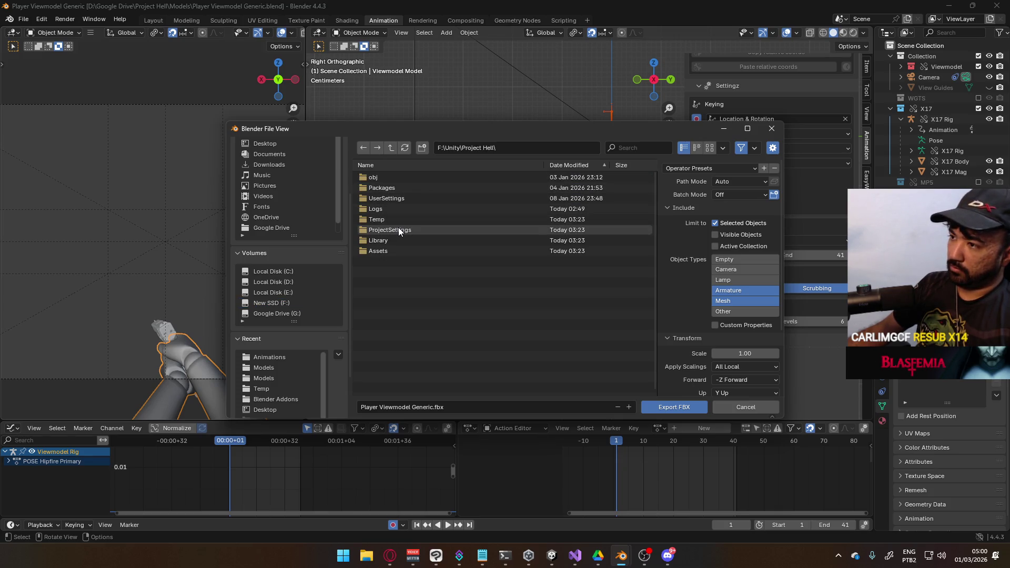
left_click(390, 556)
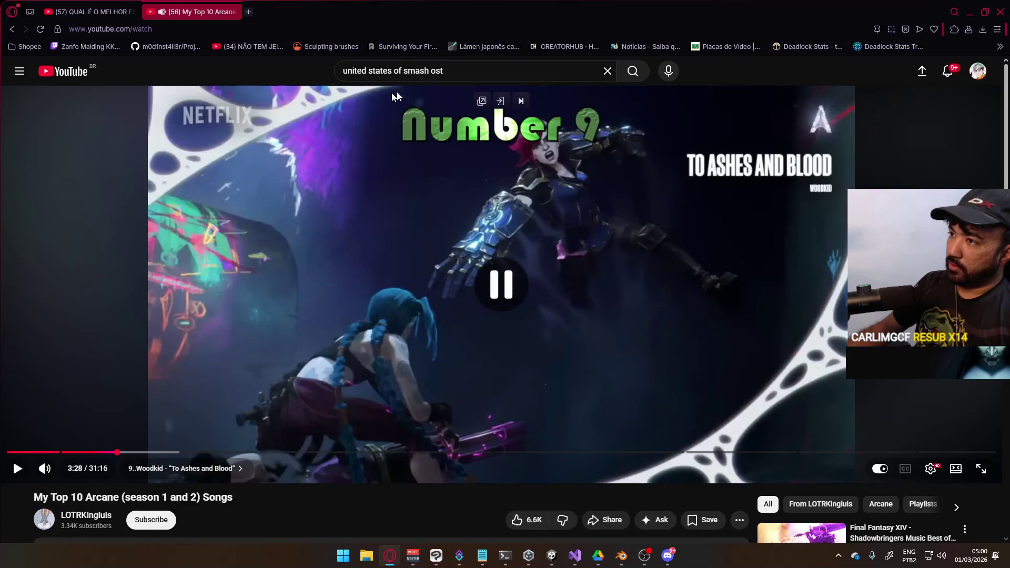
Step: Search YouTube for 'cx 21 blood red roses', play the C21 FX track, and return to Blender
key("/")
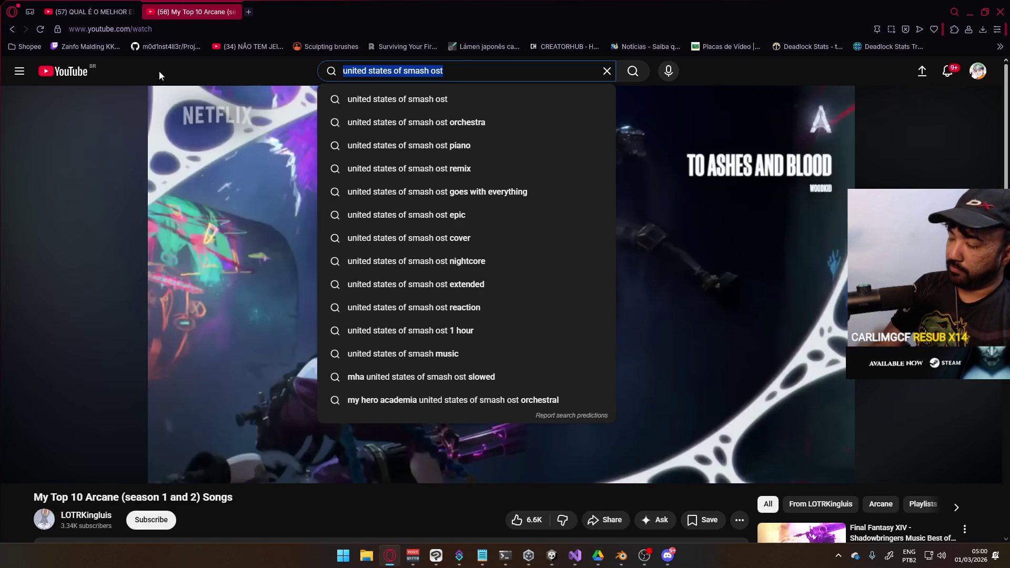
type("cx 21 blood red rose")
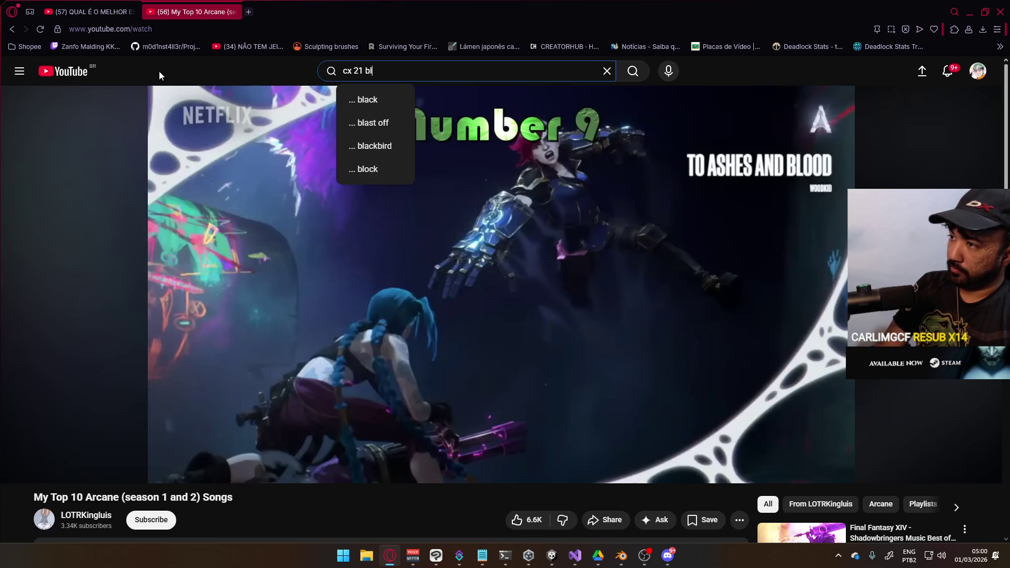
type("se")
key("Return")
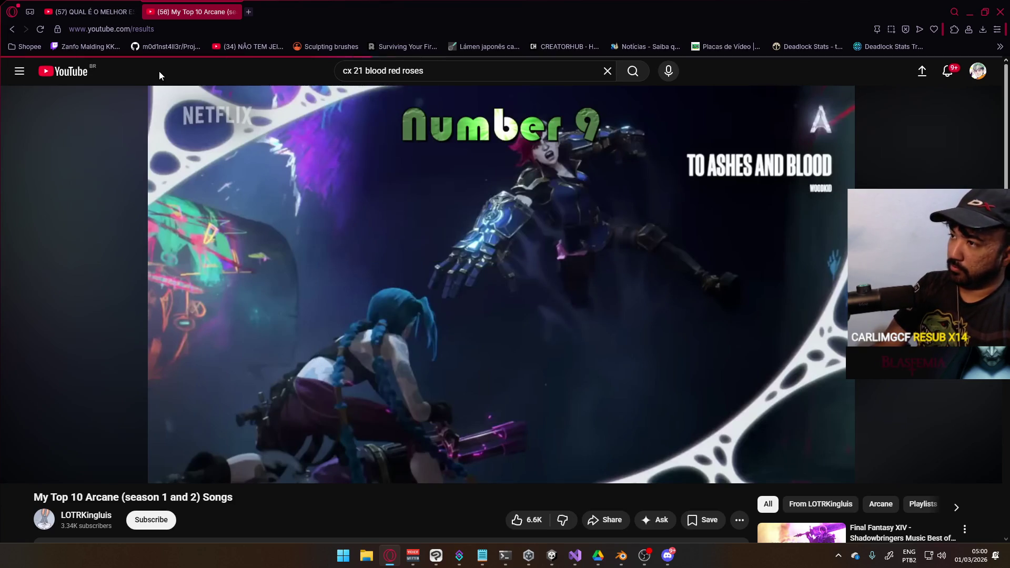
left_click(469, 189)
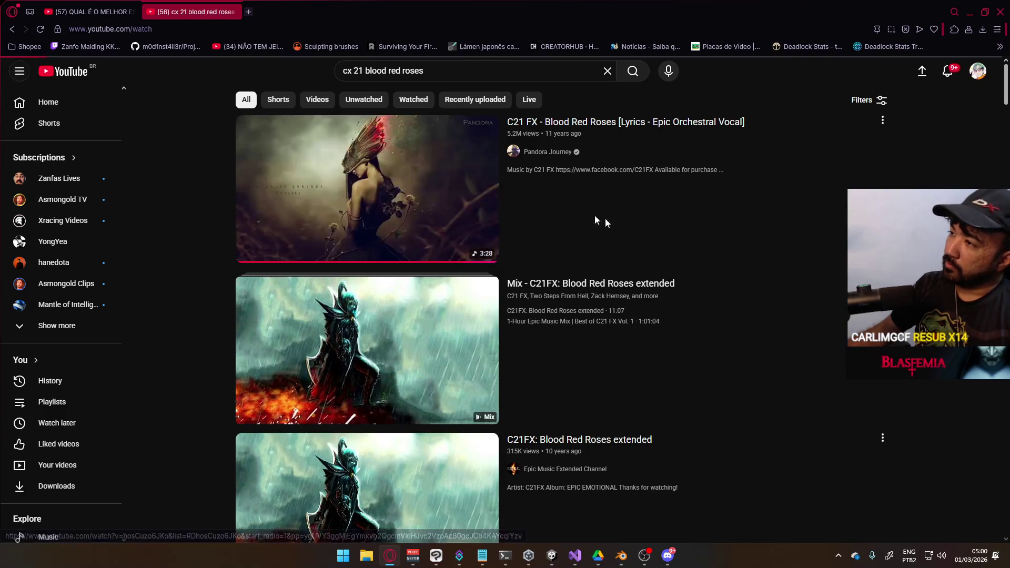
key("alt+Tab")
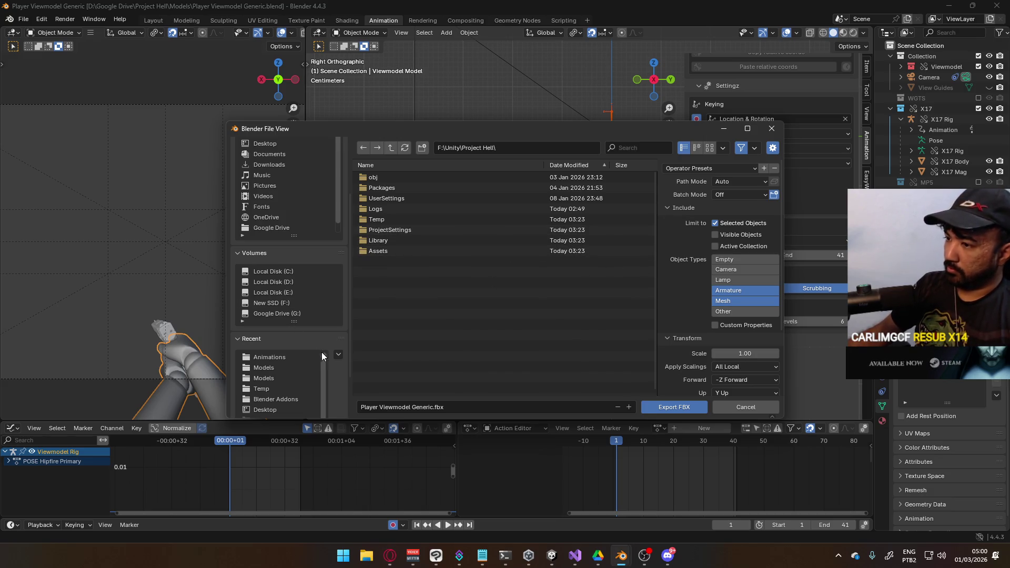
Step: Open the F:\Unity\Project Hell\Assets\Animations folder in the export file view
scroll(336, 399, "down", 4)
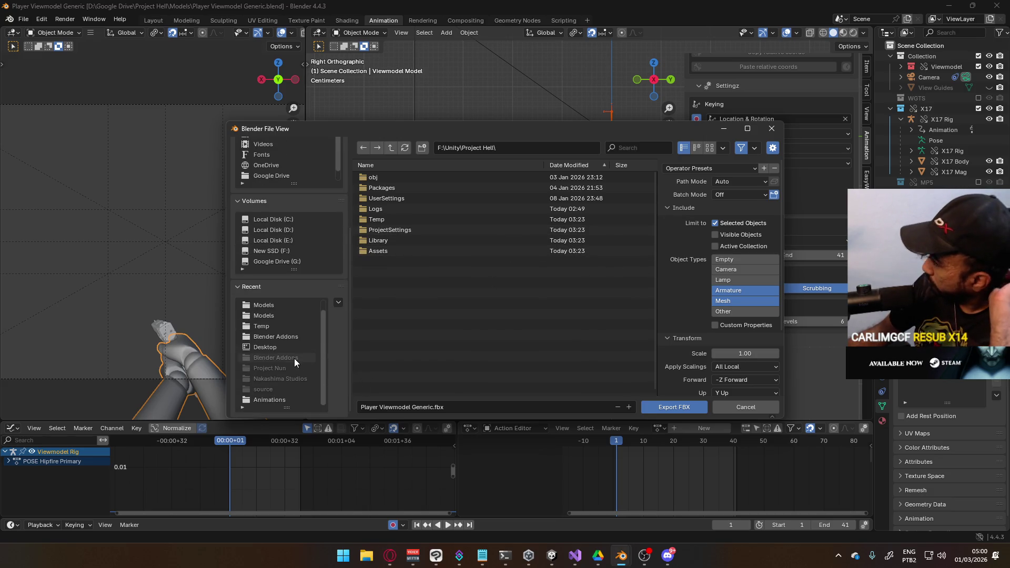
scroll(294, 359, "up", 1)
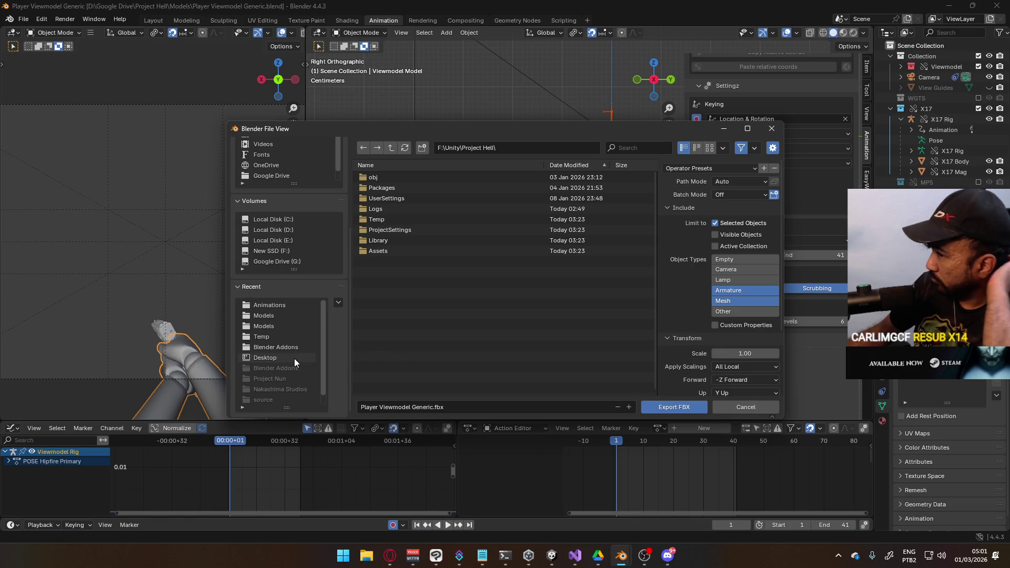
left_click(292, 251)
left_click(415, 179)
double_click(415, 179)
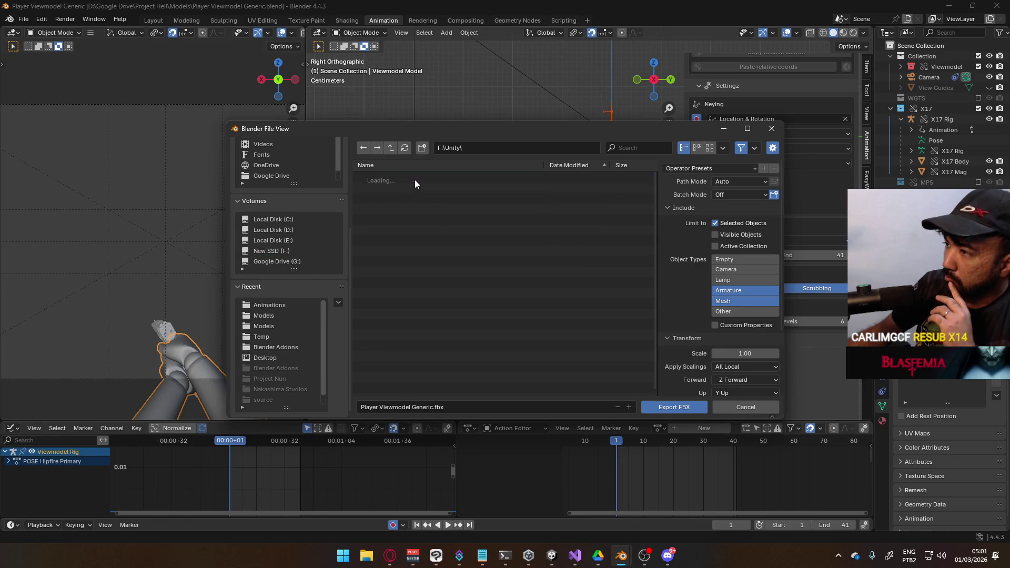
double_click(391, 188)
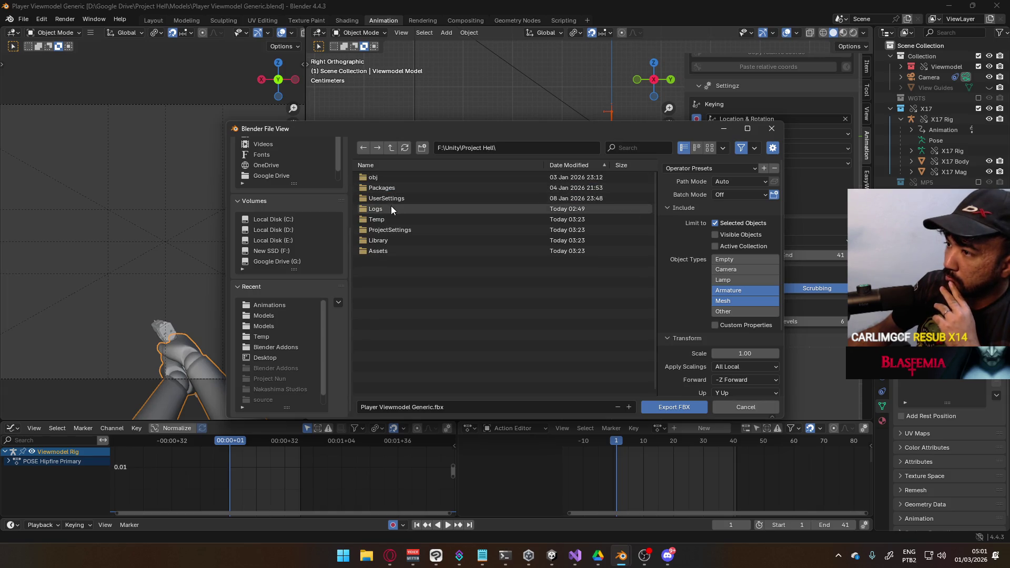
double_click(384, 251)
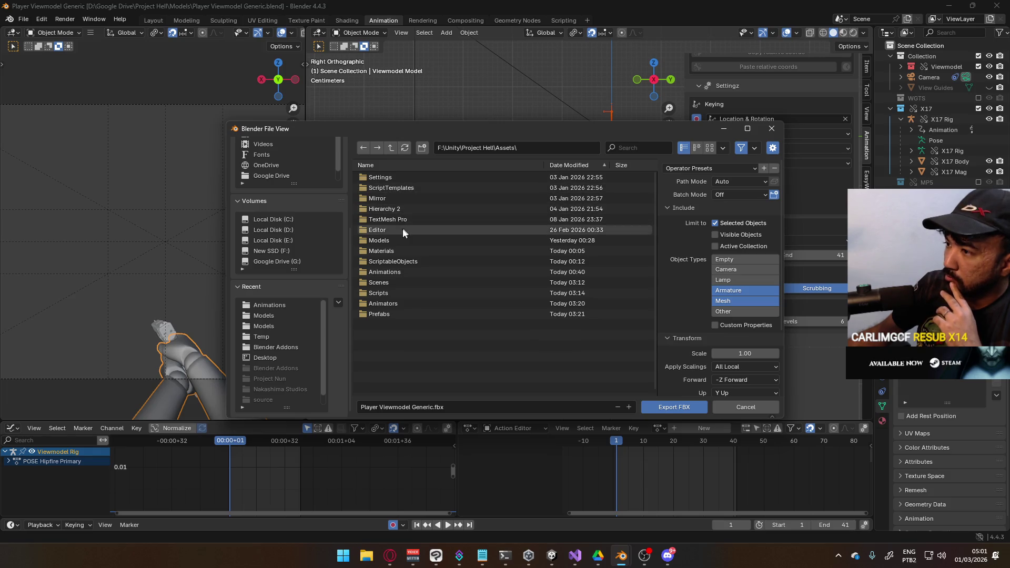
left_click(396, 274)
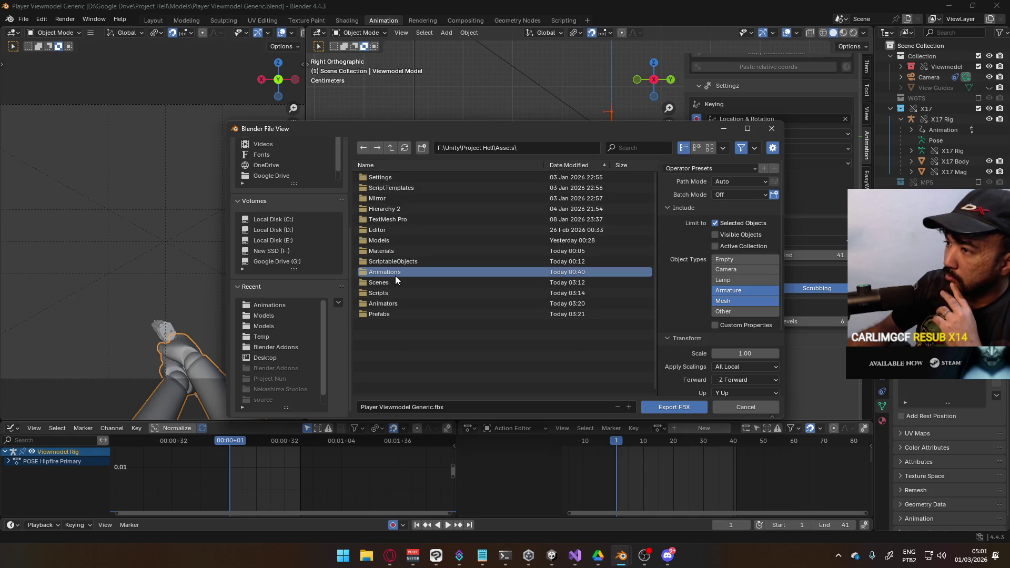
double_click(396, 276)
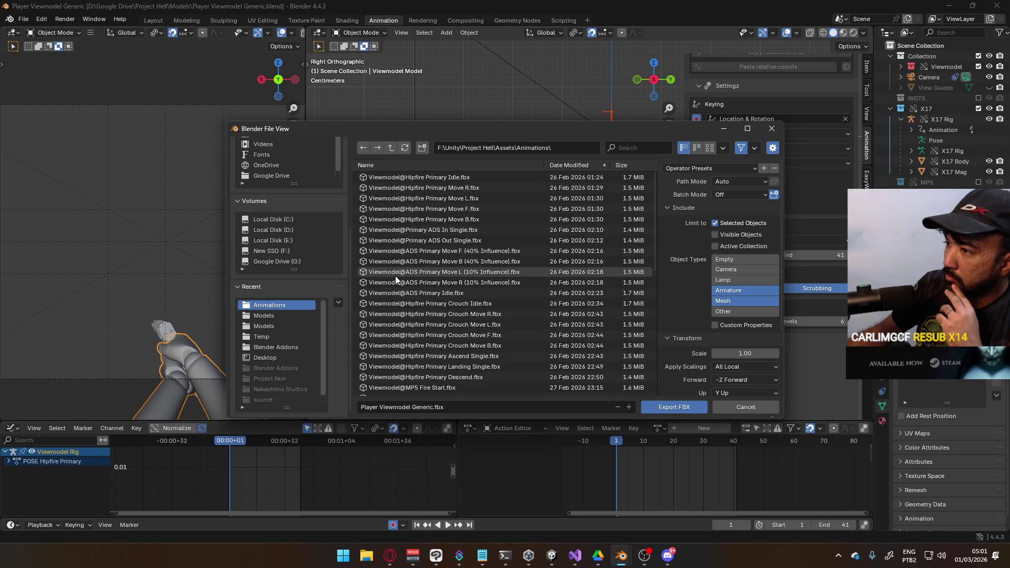
Step: Copy the Viewmodel@Hipfire Primary Idle.fbx name and start replacing 'Hipfire Primary Idle' with Sprint
left_click(442, 178)
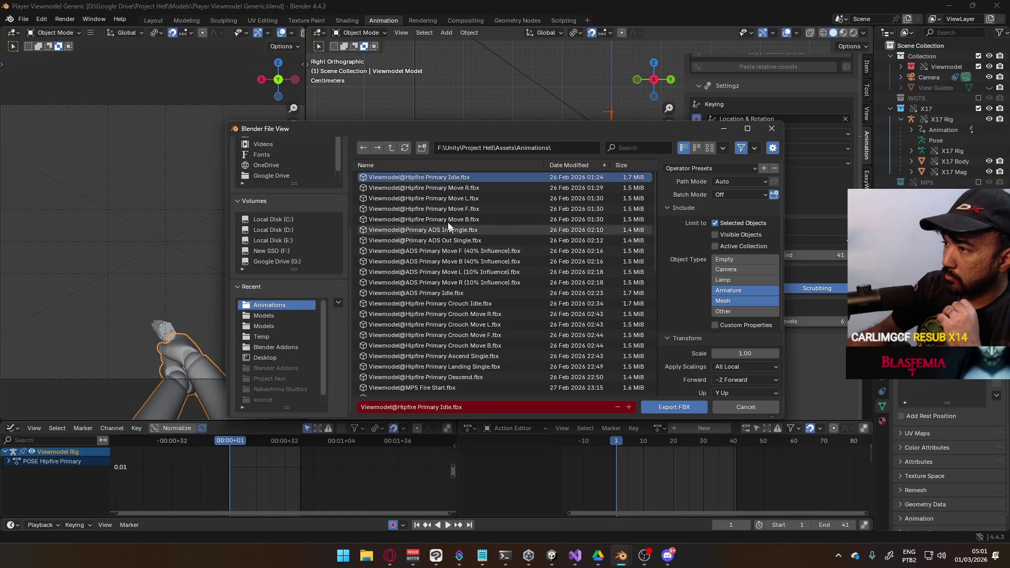
left_click(442, 406)
left_click(401, 407)
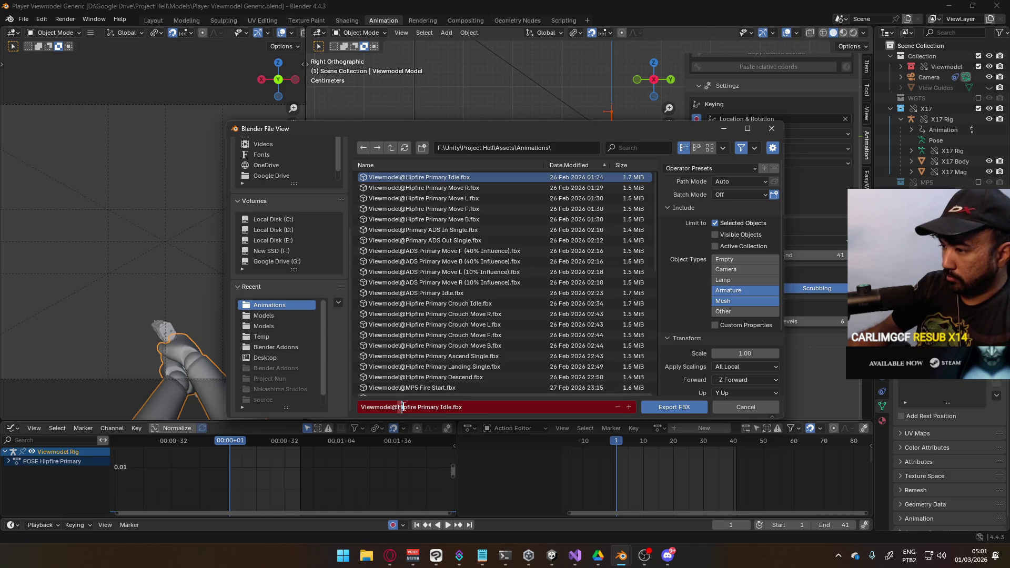
left_click_drag(402, 407, 461, 404)
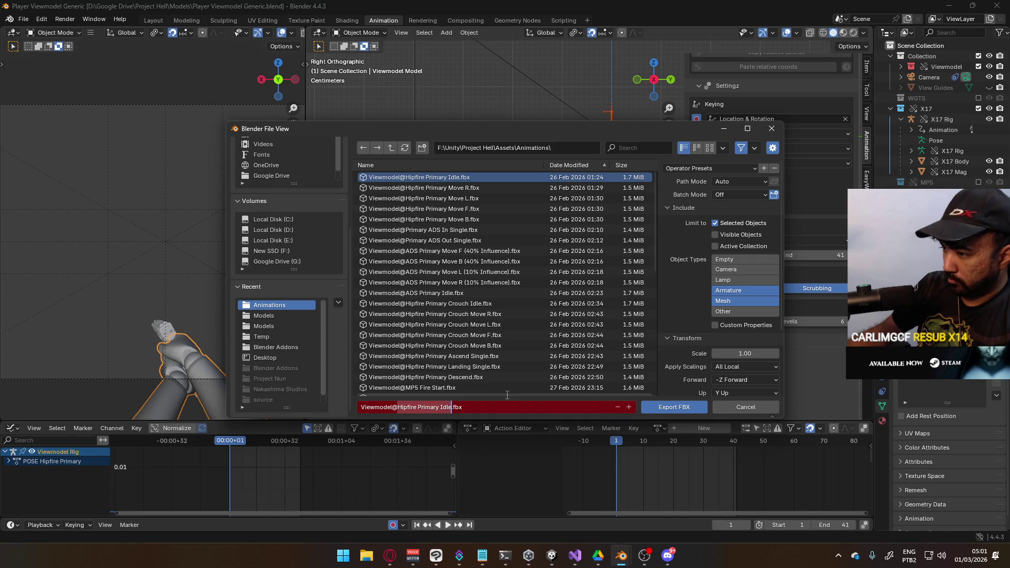
type("S")
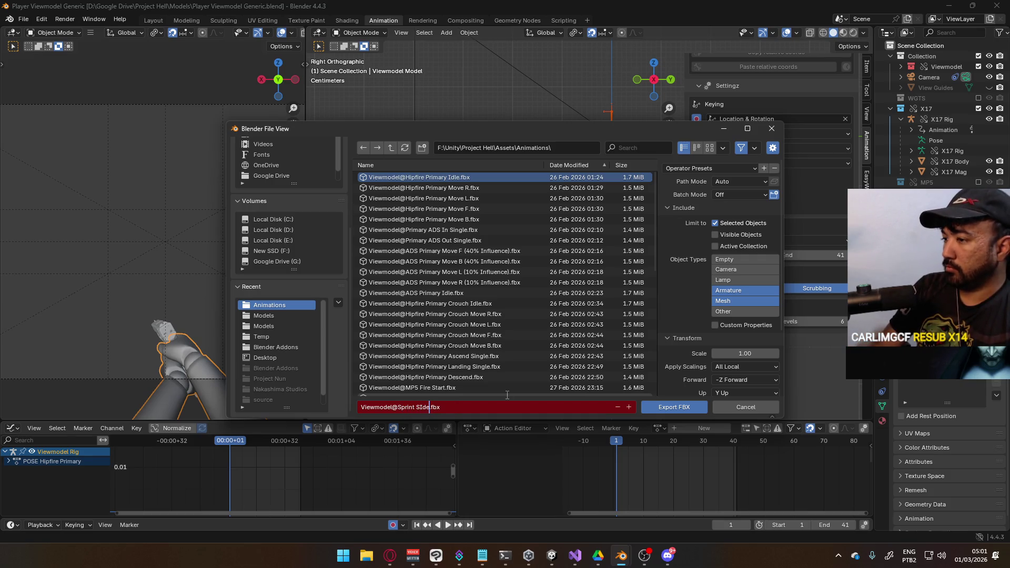
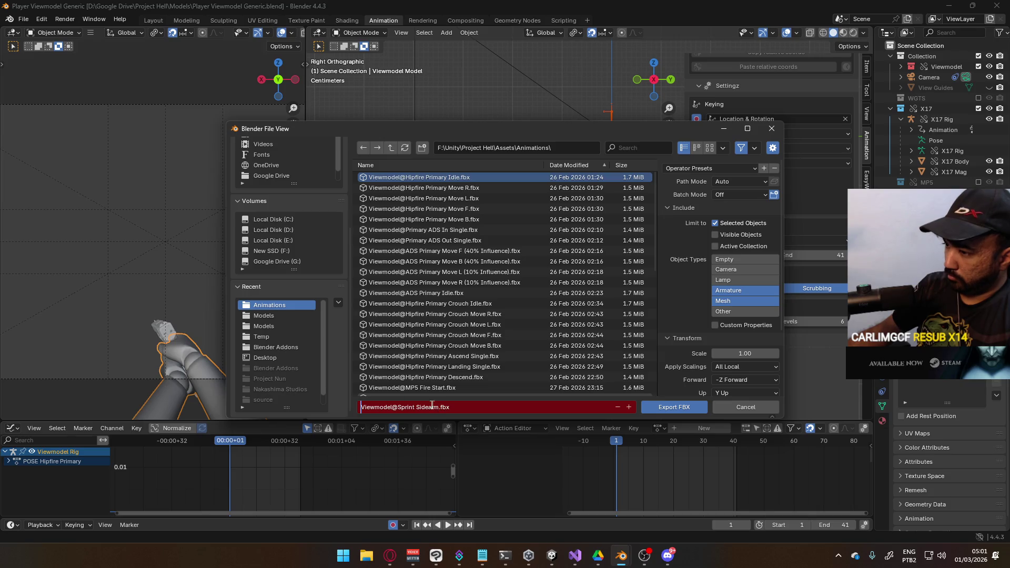
Step: Finish the sprint sidearm FBX export, then turn on the X17 Rig's ADD Sprint R layer
left_click(668, 409)
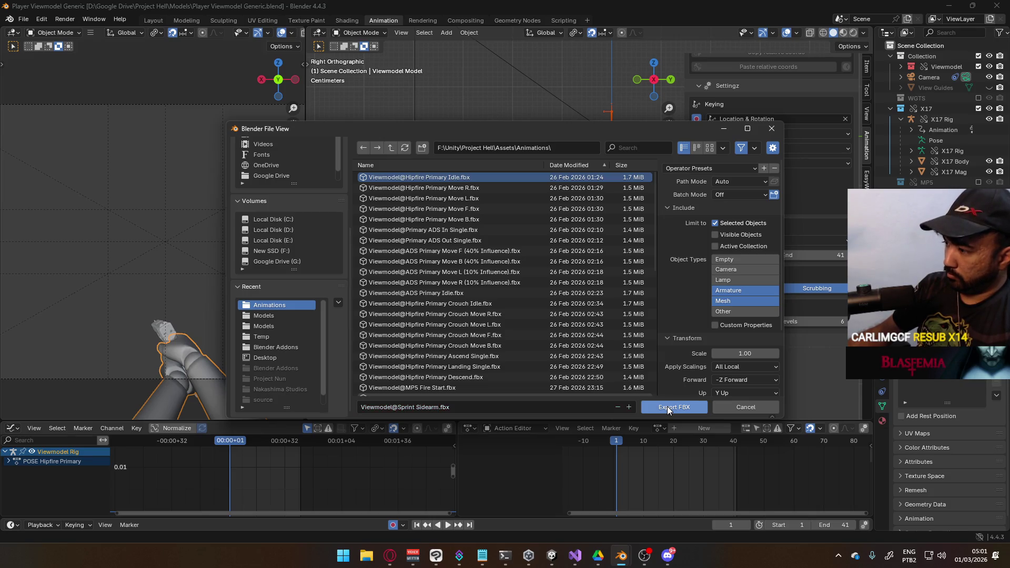
left_click(669, 409)
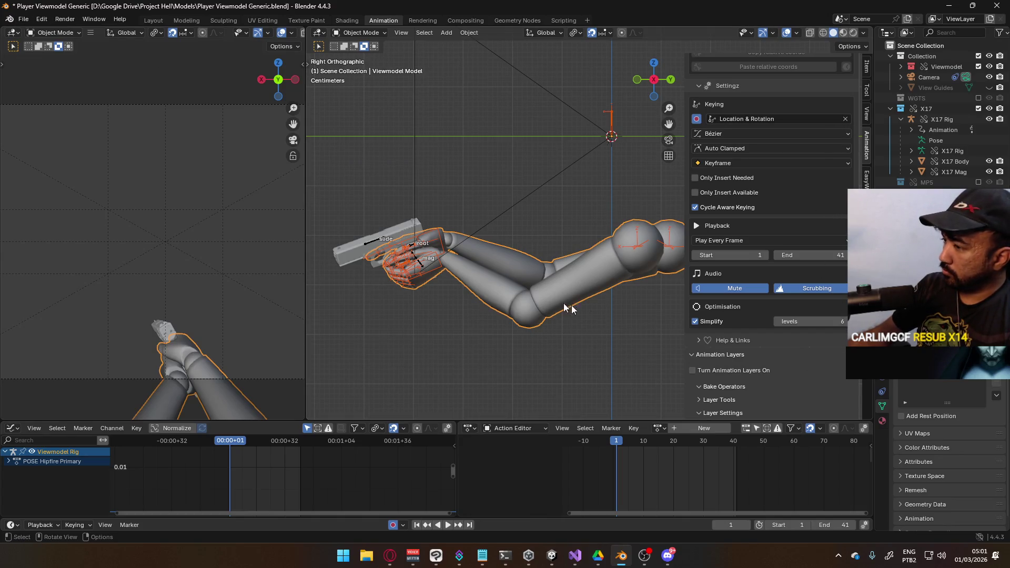
left_click(400, 242)
scroll(752, 306, "down", 5)
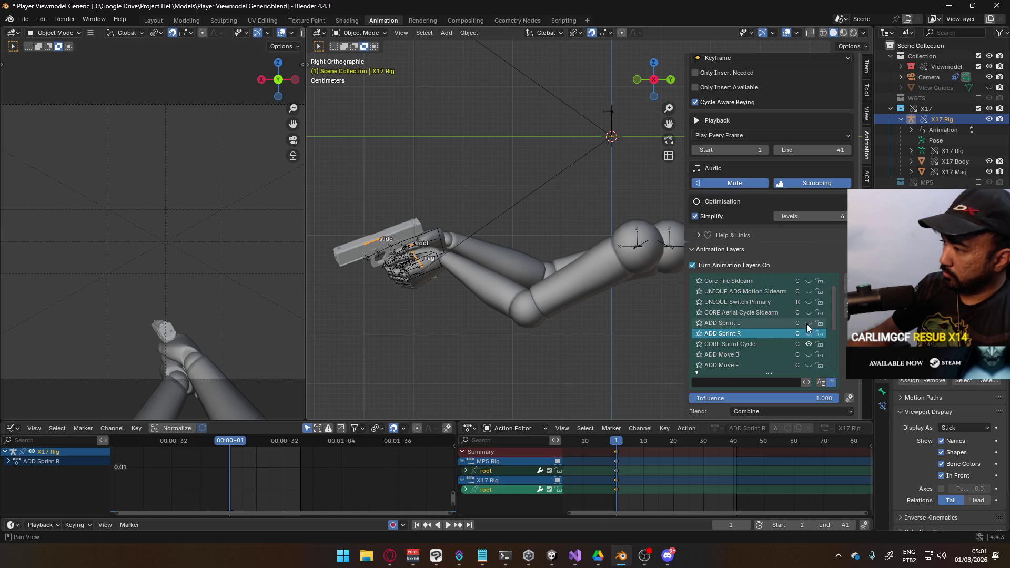
left_click(810, 334)
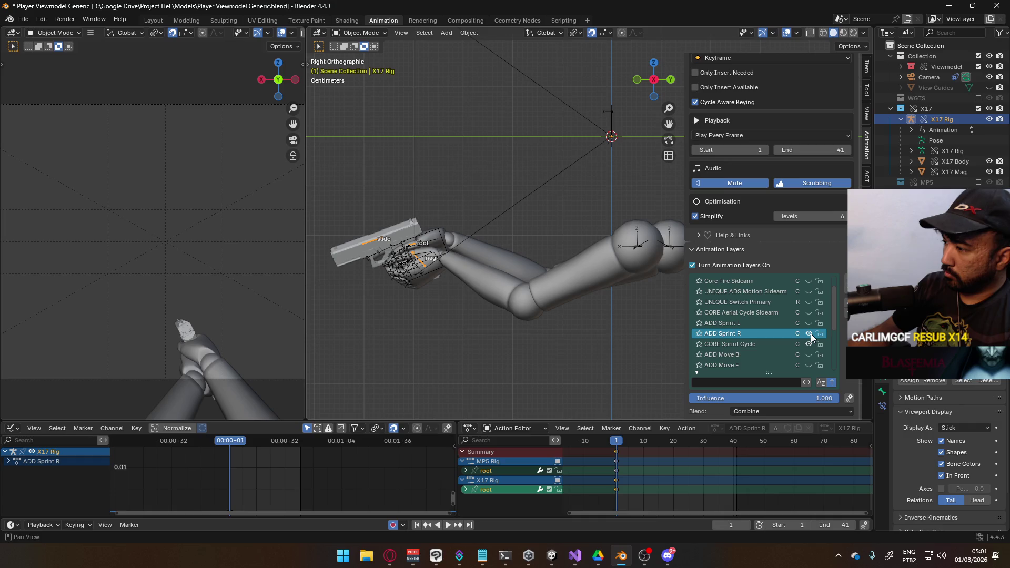
Step: Export the animation to FBX again under an edited file name
left_click(24, 19)
mouse_move(82, 179)
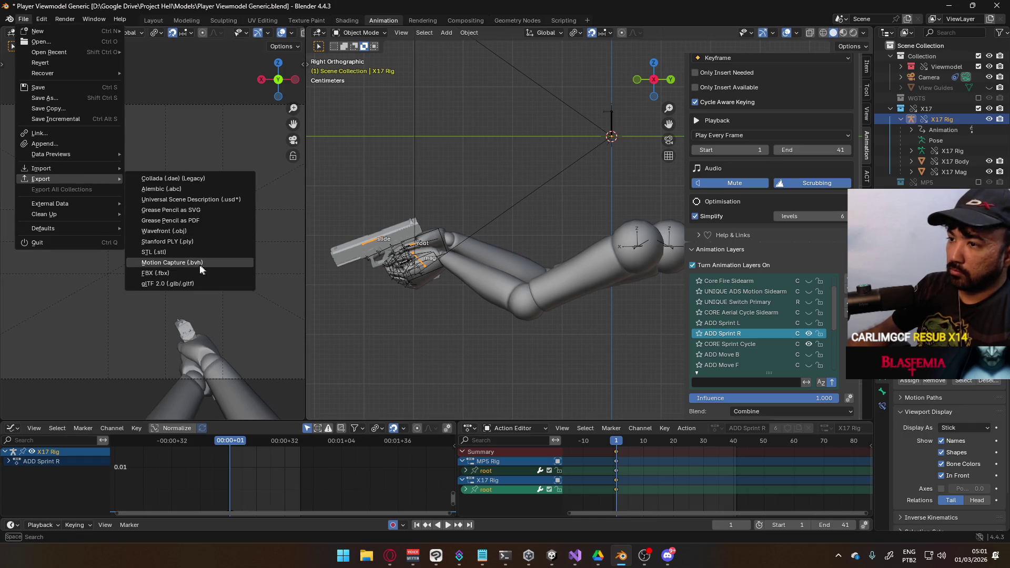
left_click(200, 264)
left_click(438, 408)
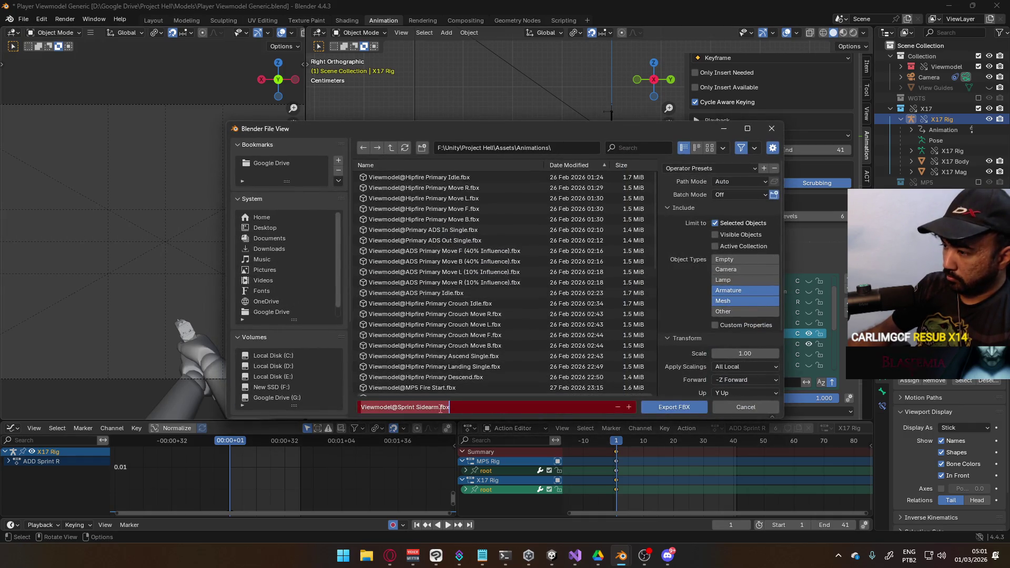
left_click(681, 407)
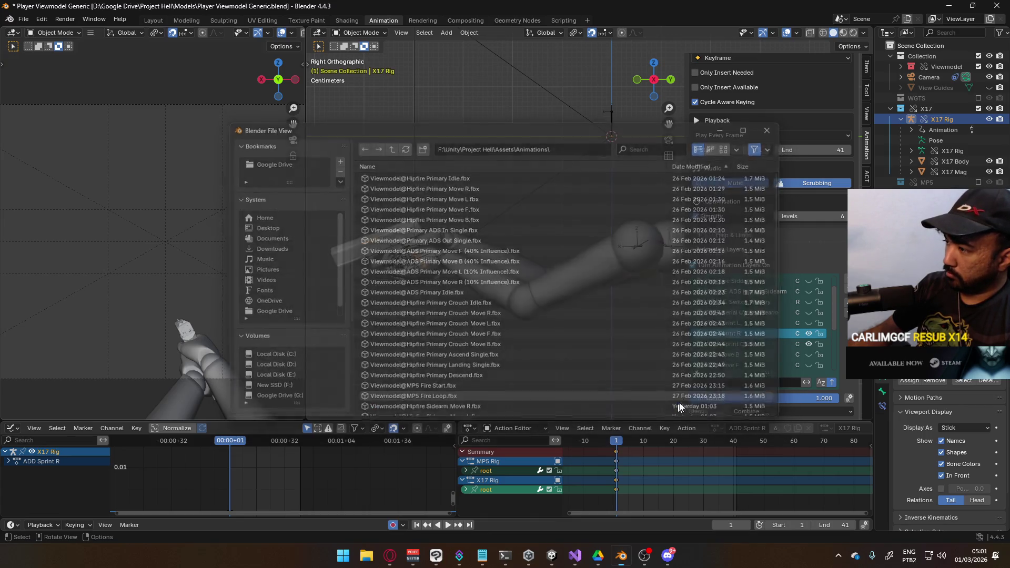
Step: Turn off ADD Sprint L, turn ADD Sprint R back on, select the arm viewmodel and save
left_click(808, 323)
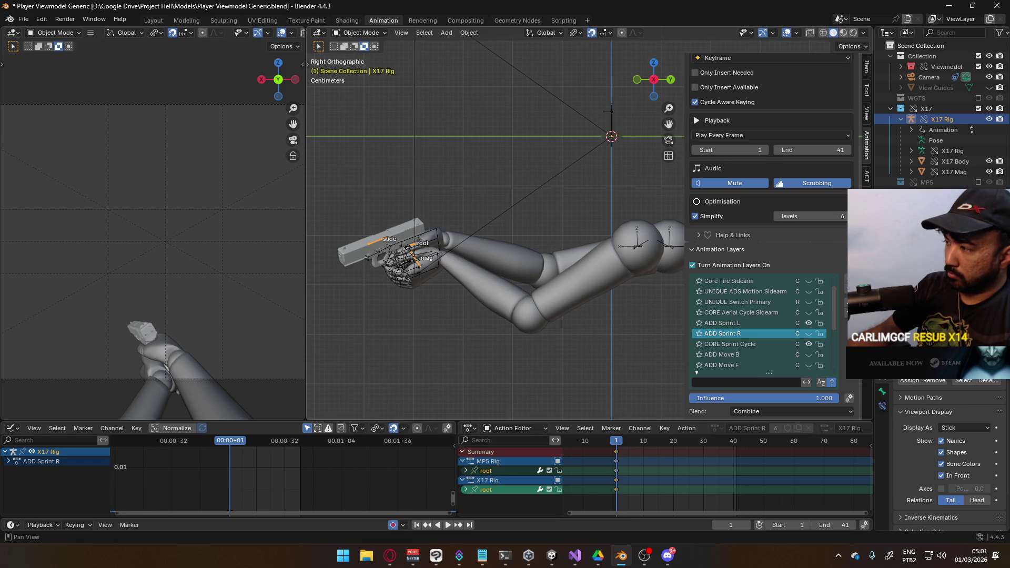
left_click(809, 324)
left_click(809, 333)
left_click(440, 264)
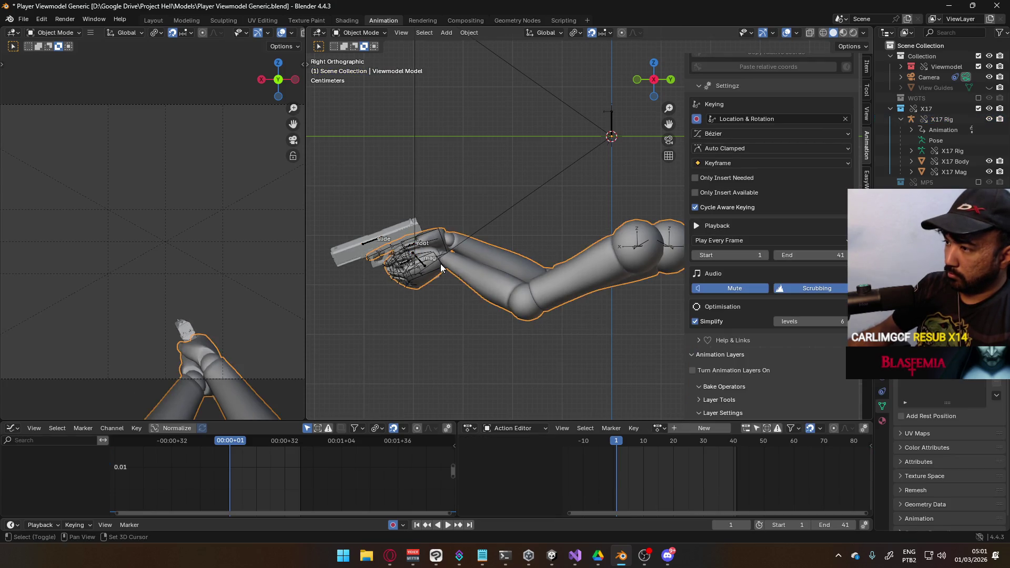
key("ctrl+s")
Step: Export to FBX, overwriting Viewmodel@Sprint Sidearm R.fbx from the date-sorted file list
left_click(23, 19)
mouse_move(72, 180)
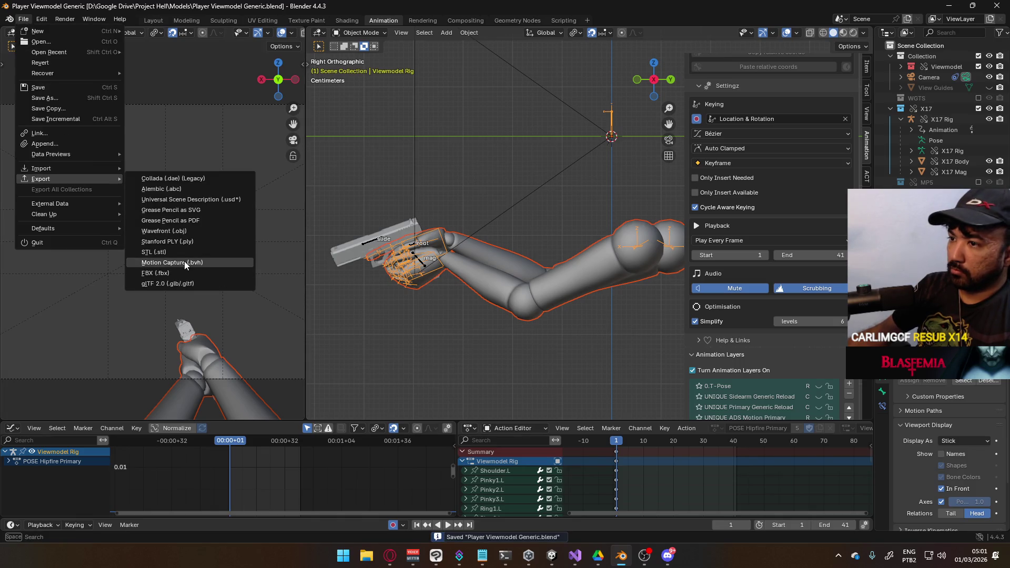
left_click(182, 268)
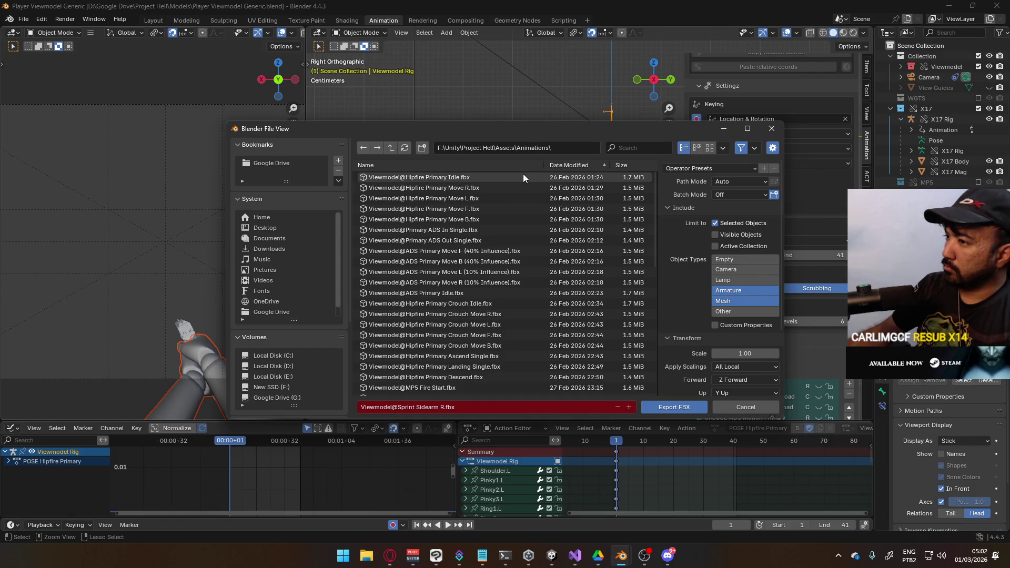
left_click(570, 164)
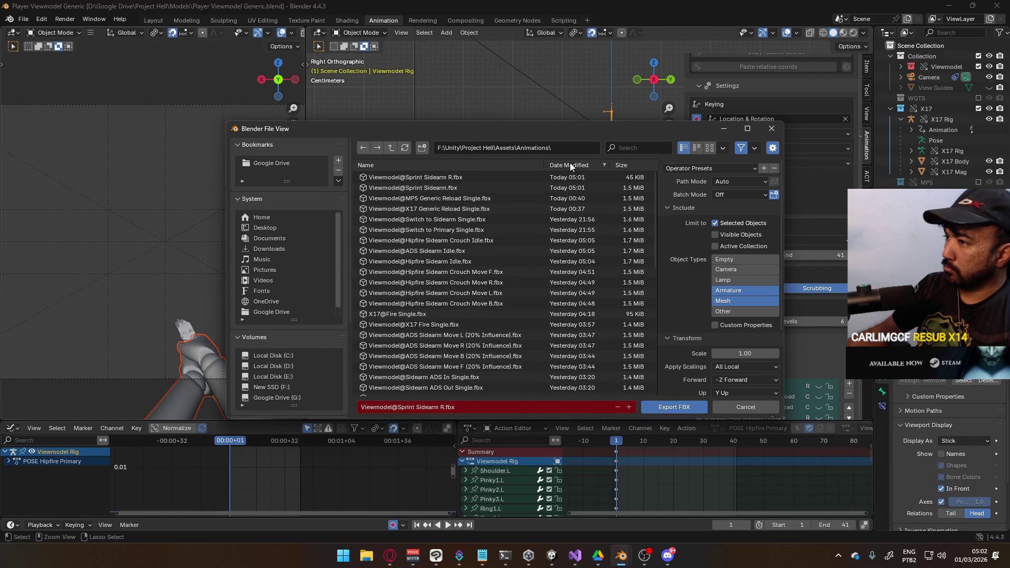
double_click(486, 175)
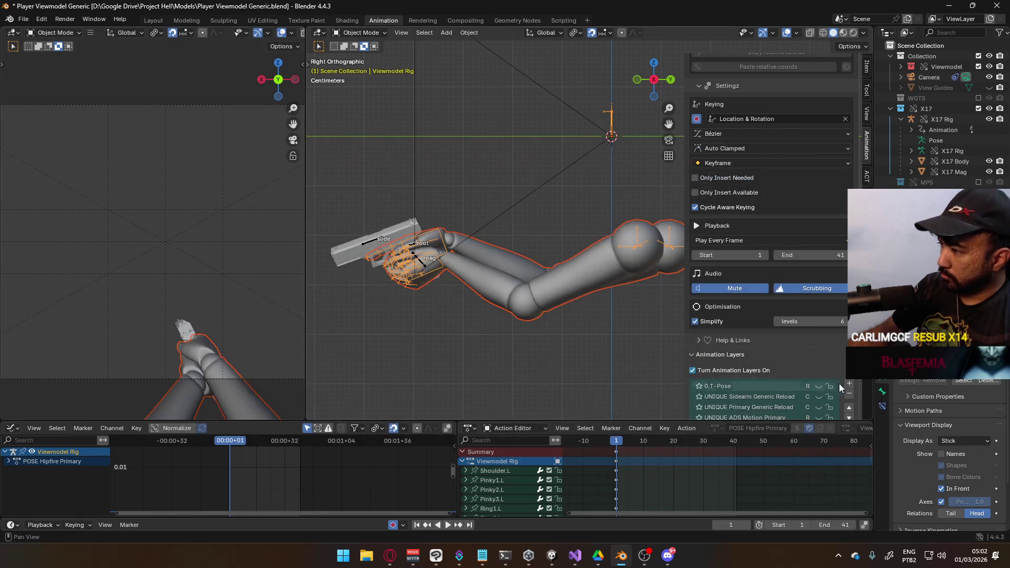
Step: Turn on the X17 Rig's ADD Sprint L layer, reselect the arm viewmodel and save
scroll(835, 384, "down", 3)
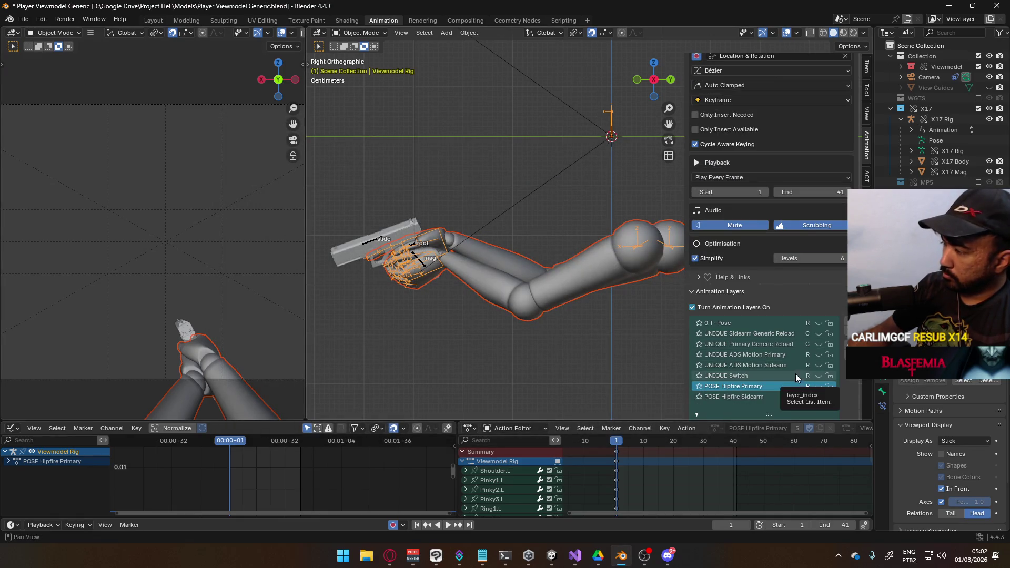
scroll(788, 362, "down", 1)
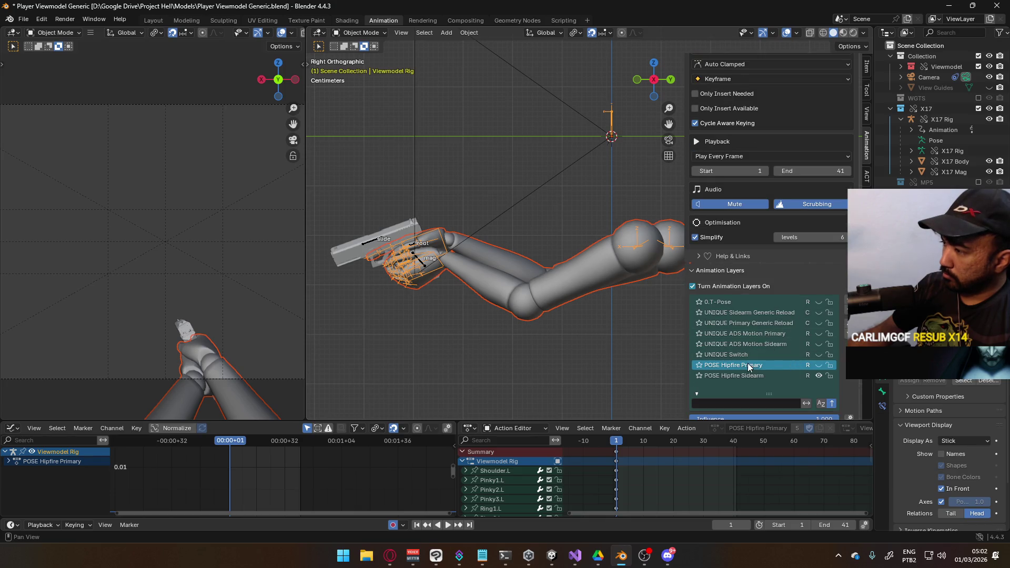
left_click(371, 244)
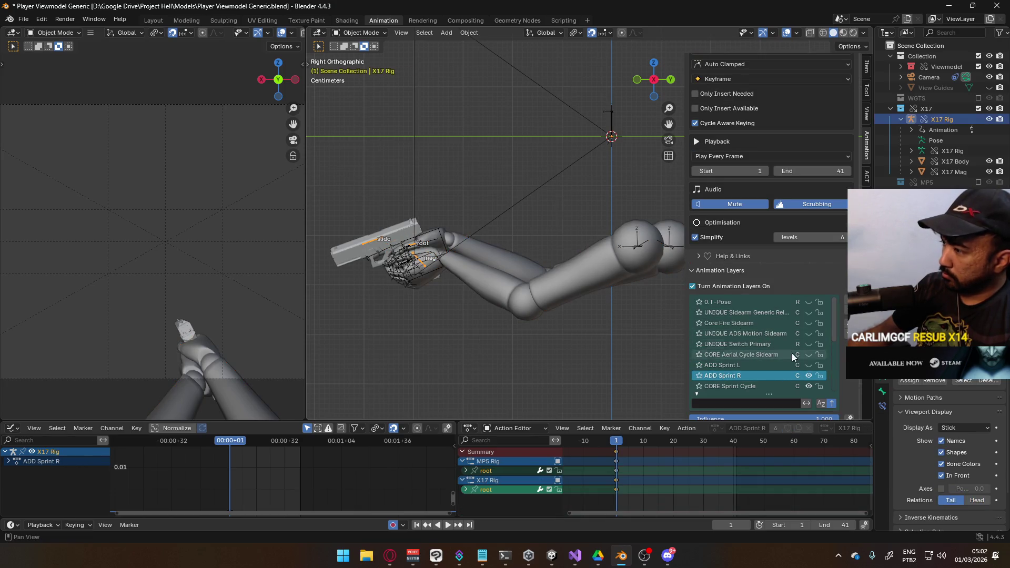
left_click(808, 365)
left_click(808, 365)
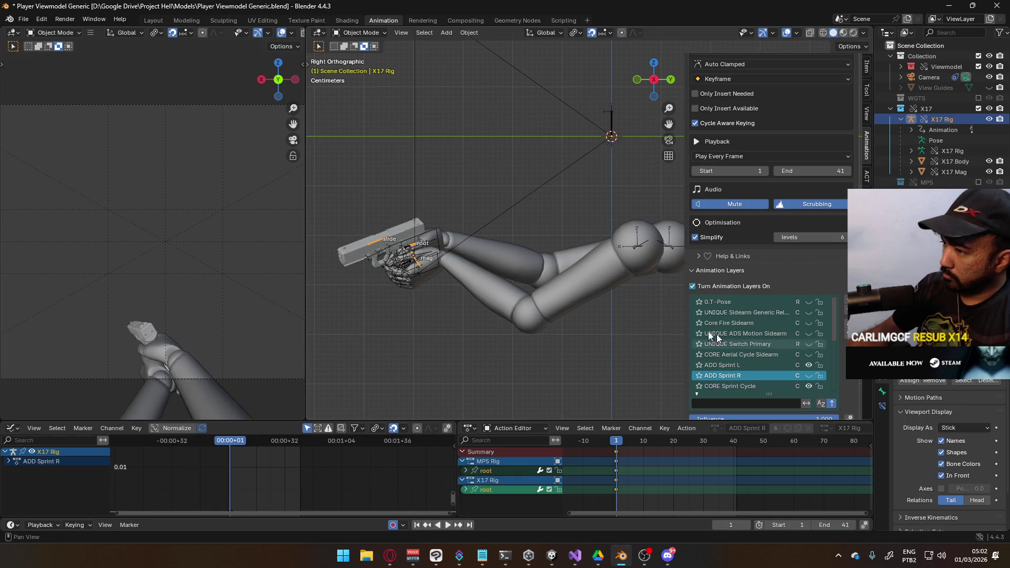
left_click(486, 251)
key("ctrl+s")
Step: Export to FBX as Viewmodel@Sprint Sidearm L.fbx, changing R to L in the name
left_click(23, 19)
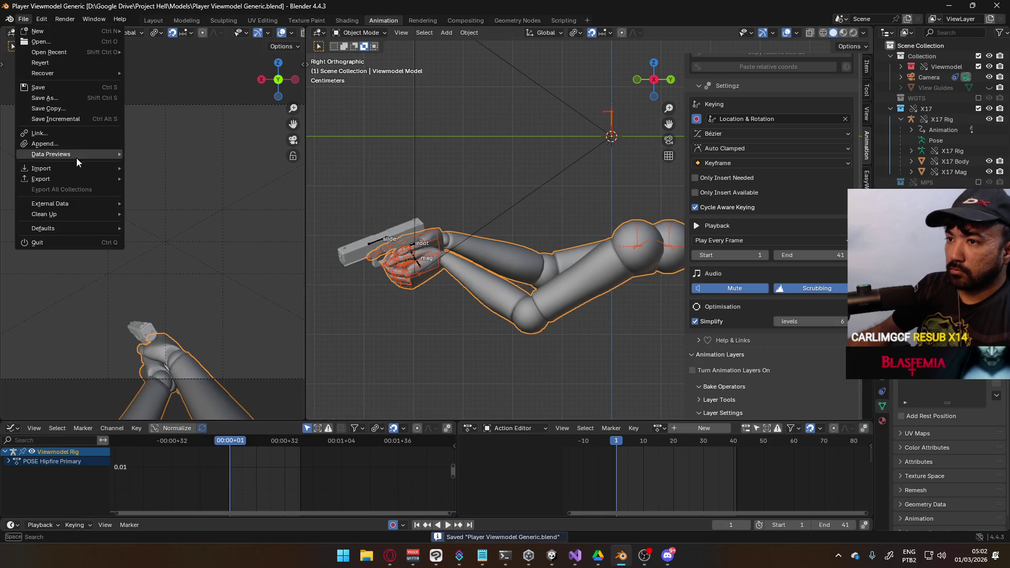
mouse_move(71, 179)
left_click(179, 273)
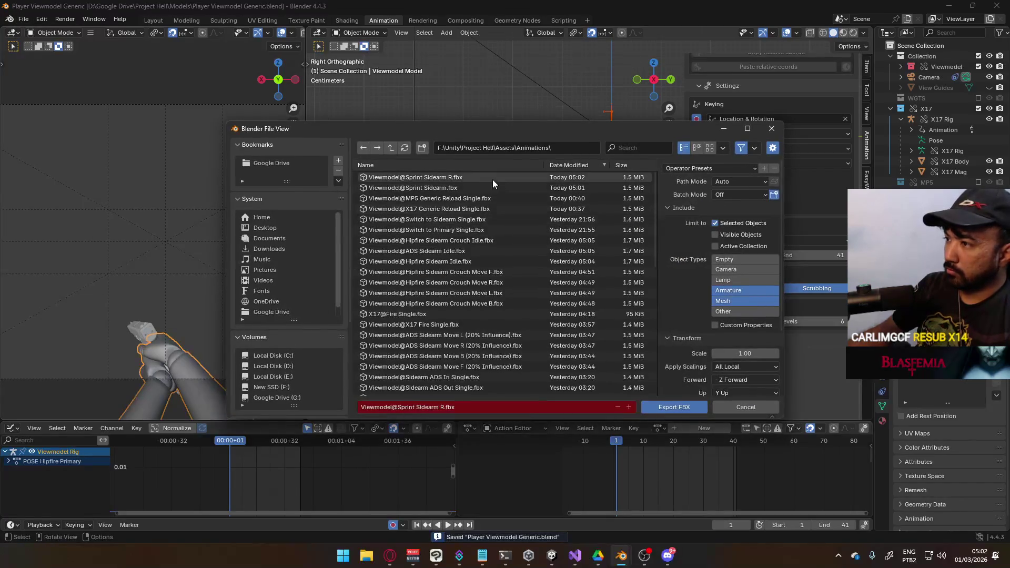
left_click(453, 410)
left_click(441, 409)
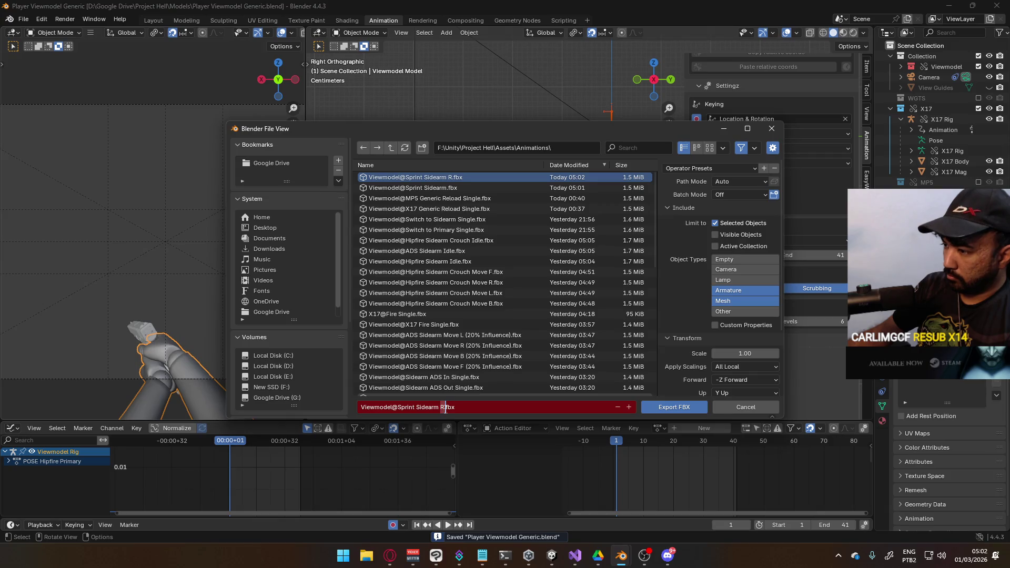
key("Delete")
type("L")
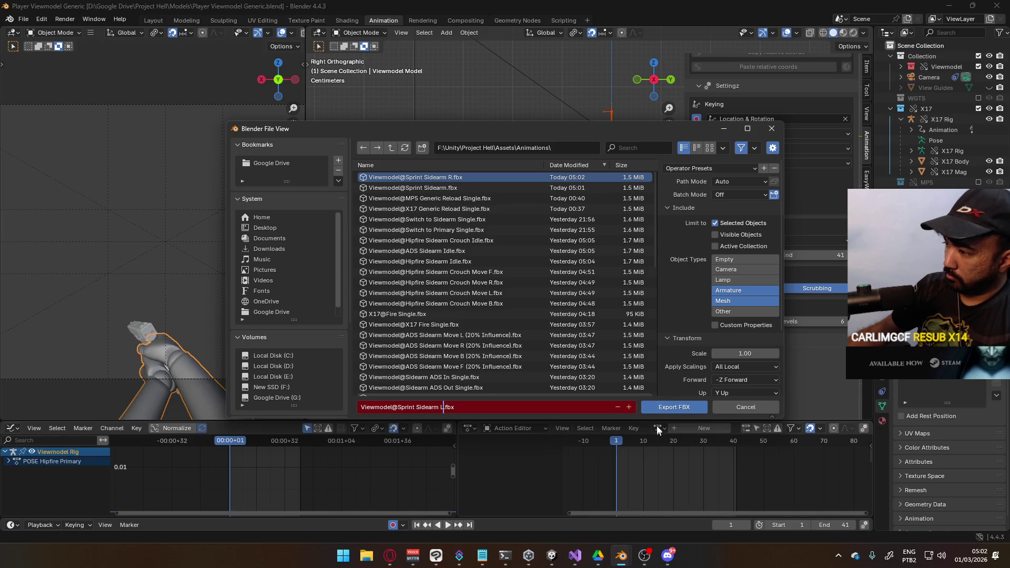
left_click(665, 406)
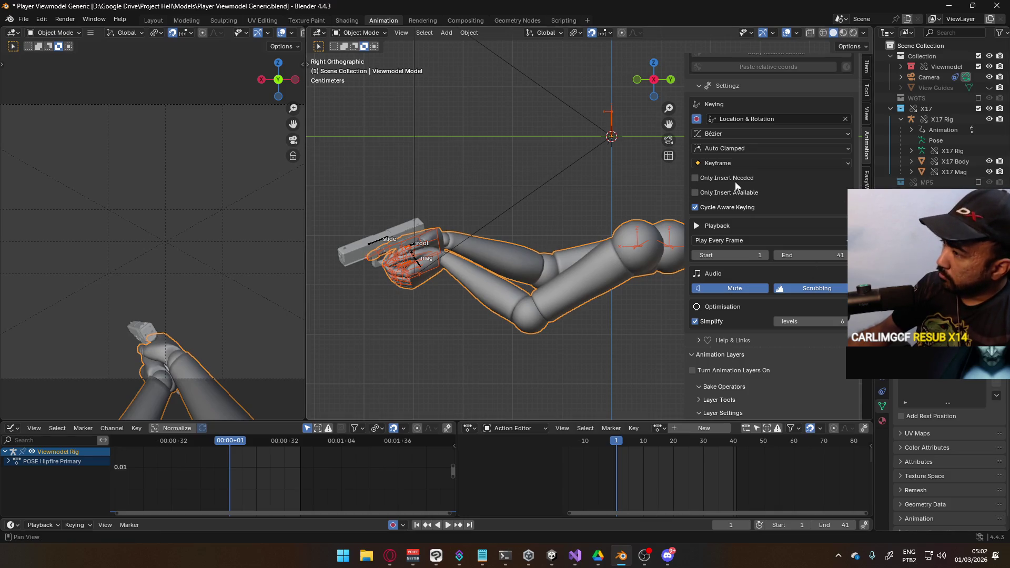
Step: Swap the X17 collection for the MP5 collection and enable the POSE Hipfire Primary layer
left_click(979, 182)
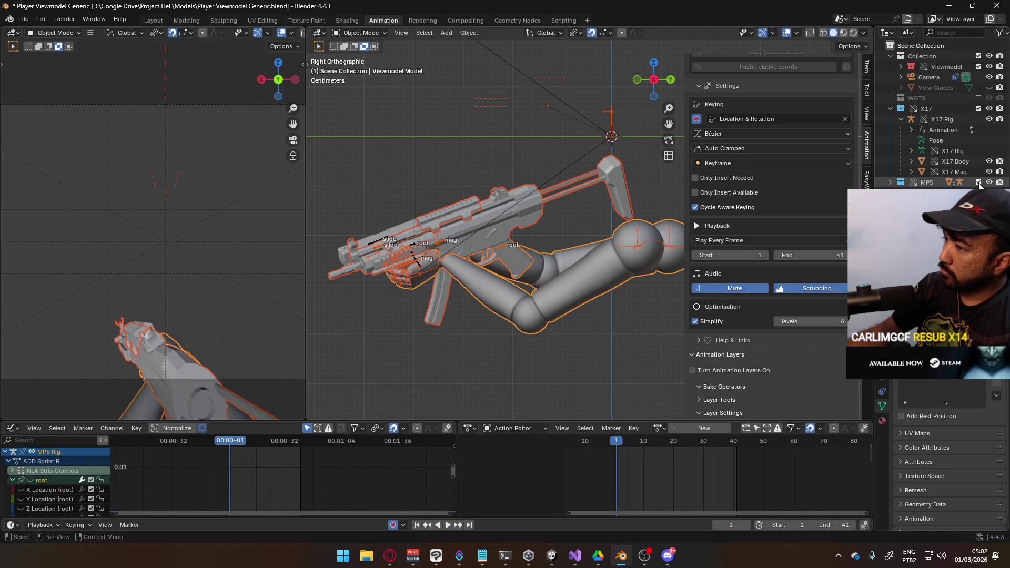
left_click(979, 108)
left_click(439, 264)
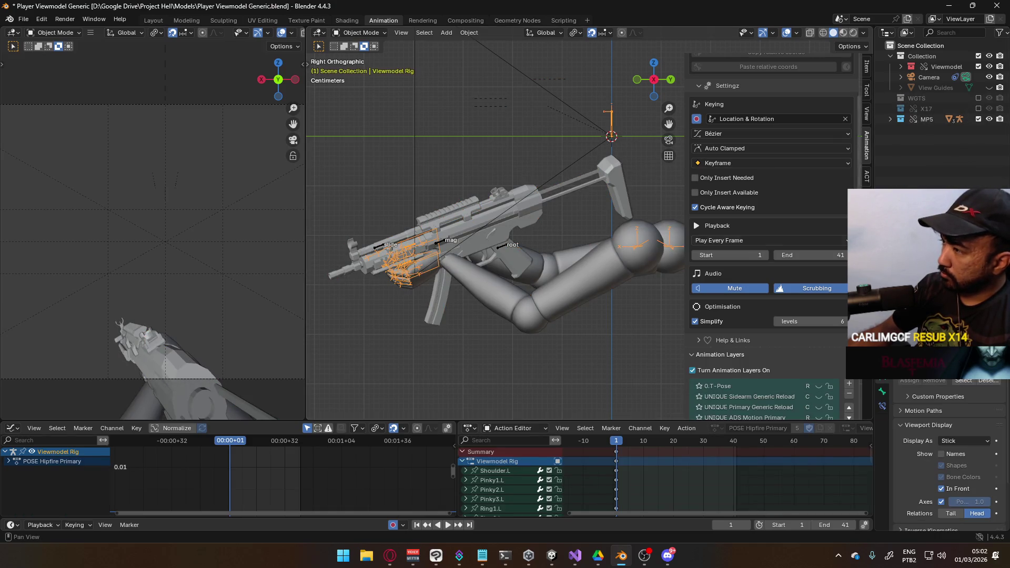
scroll(831, 339, "down", 4)
scroll(831, 339, "down", 4)
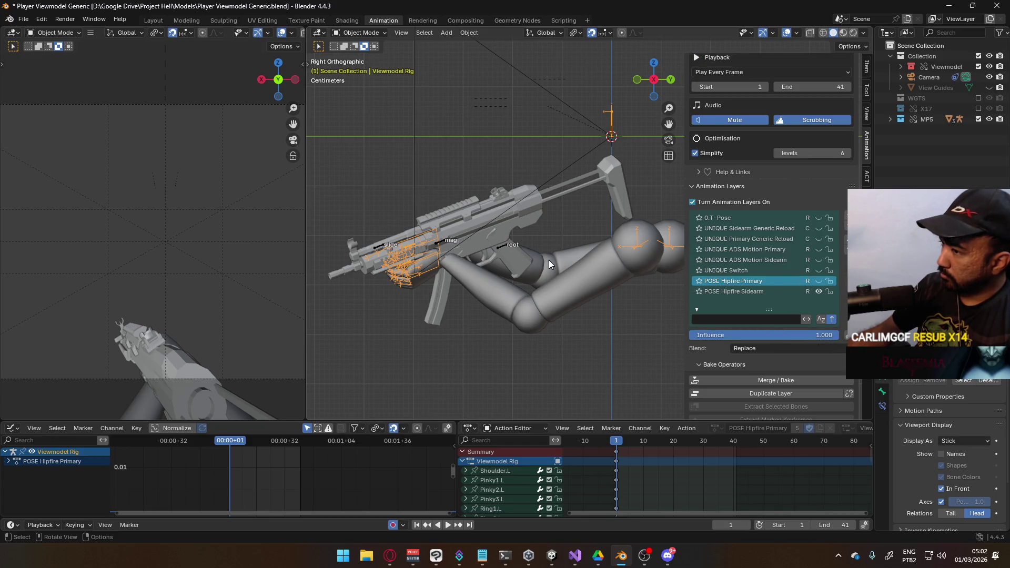
left_click(820, 282)
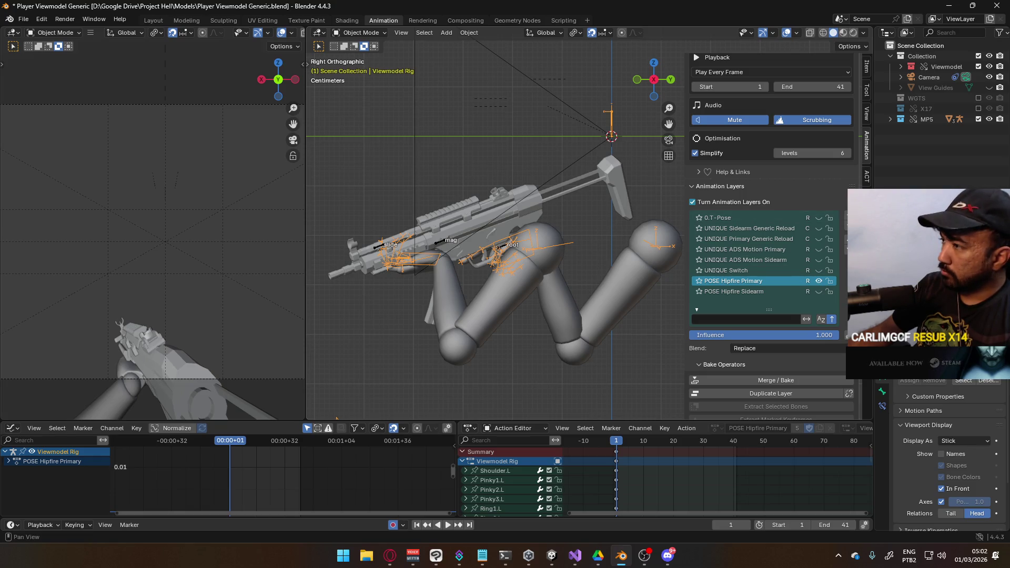
Step: Preview the MP5 animation playback and save with the Viewmodel Rig selected
left_click(443, 245)
key("ctrl+s")
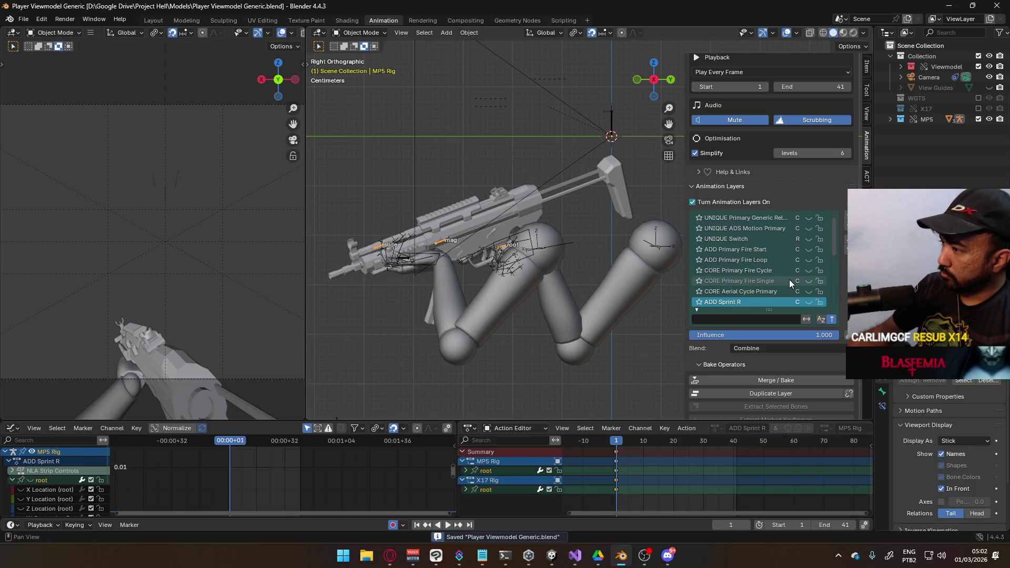
scroll(799, 269, "down", 2)
scroll(823, 273, "down", 1)
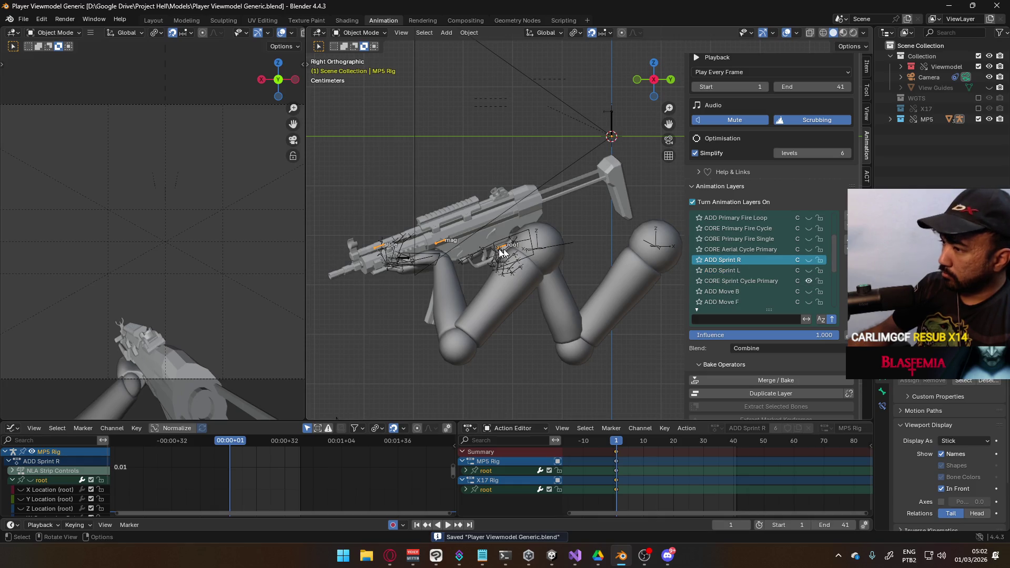
key("space")
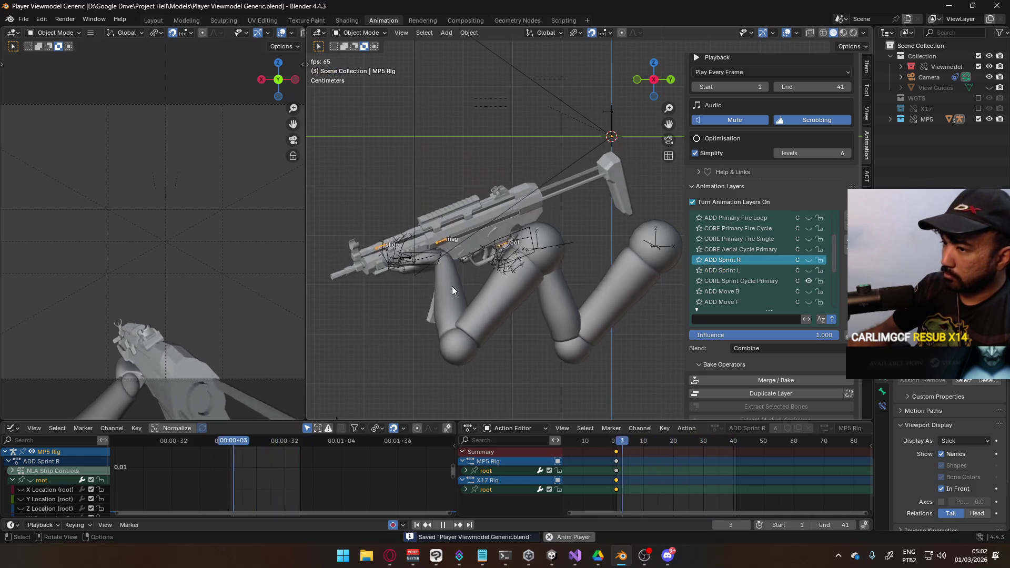
left_click(495, 288)
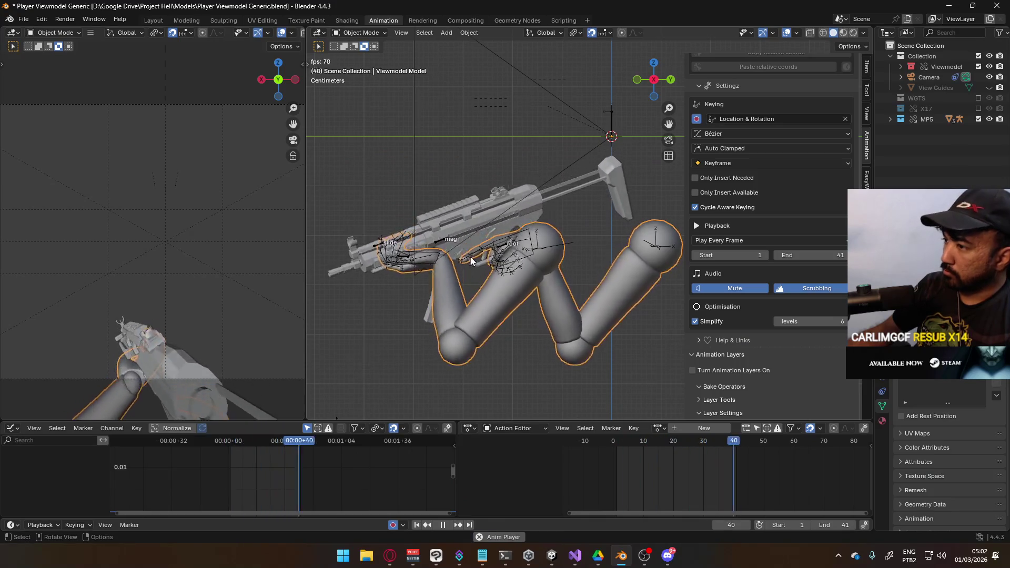
left_click(576, 254, "shift")
key("ctrl+s")
Step: Export to FBX as Viewmodel@Sprint Primary.fbx, replacing Sidearm with Primary in the name
left_click(23, 19)
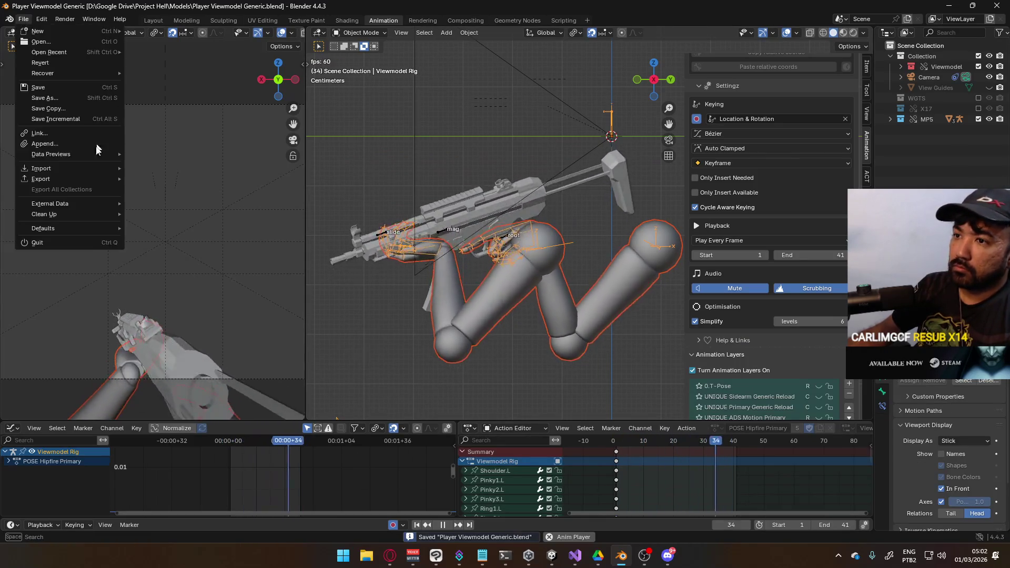
mouse_move(40, 179)
left_click(203, 274)
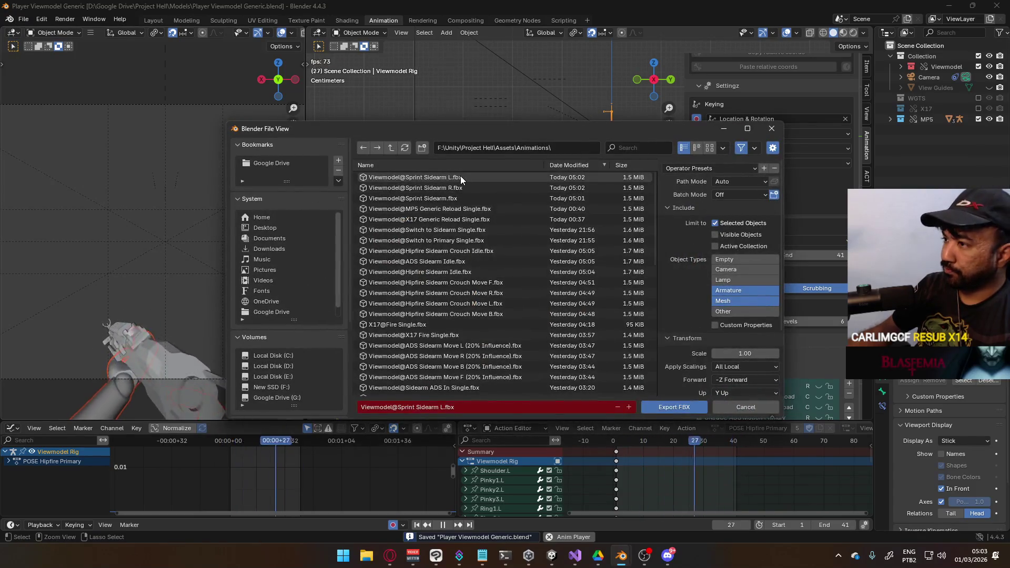
left_click(442, 199)
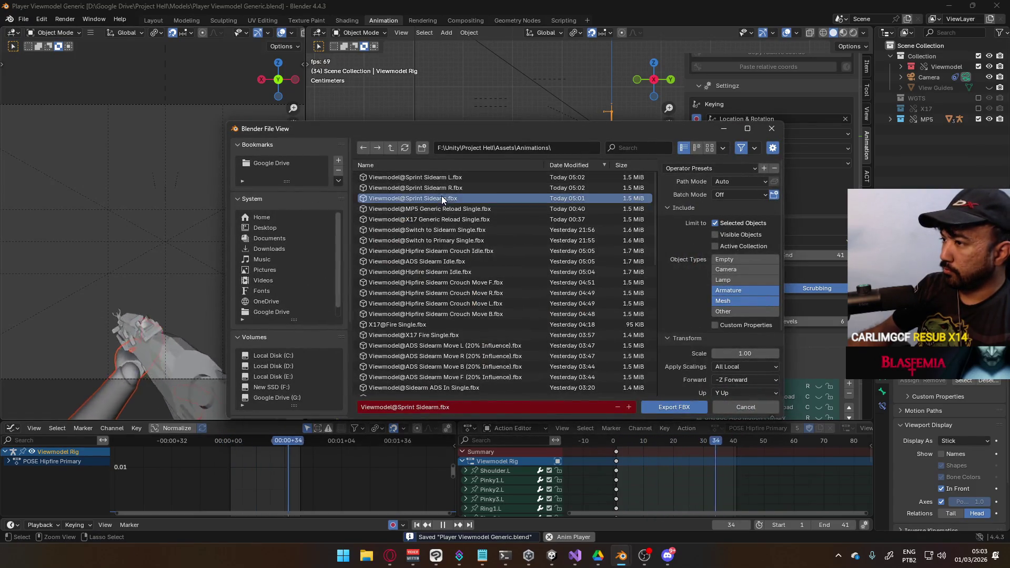
double_click(428, 407)
type("Primary")
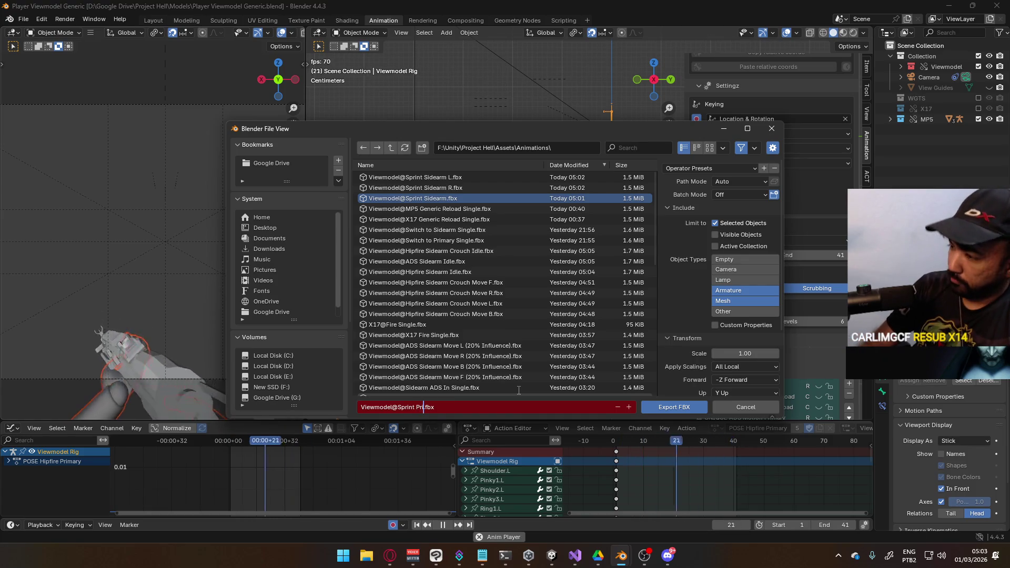
key("Return")
left_click(673, 408)
scroll(806, 309, "down", 3)
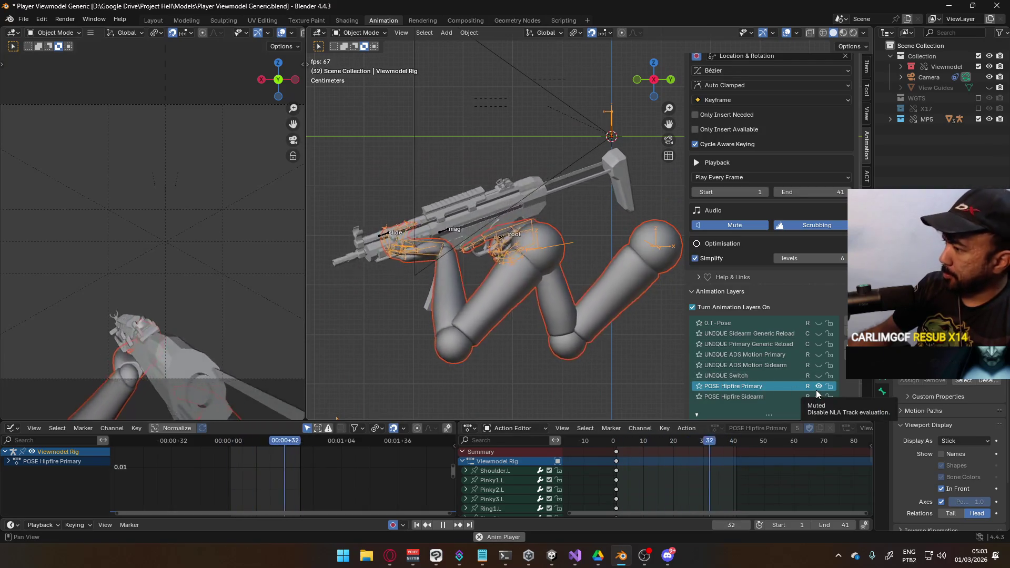
Step: Stop playback and rewind to the first frame with the MP5 rig selected
scroll(807, 372, "down", 1)
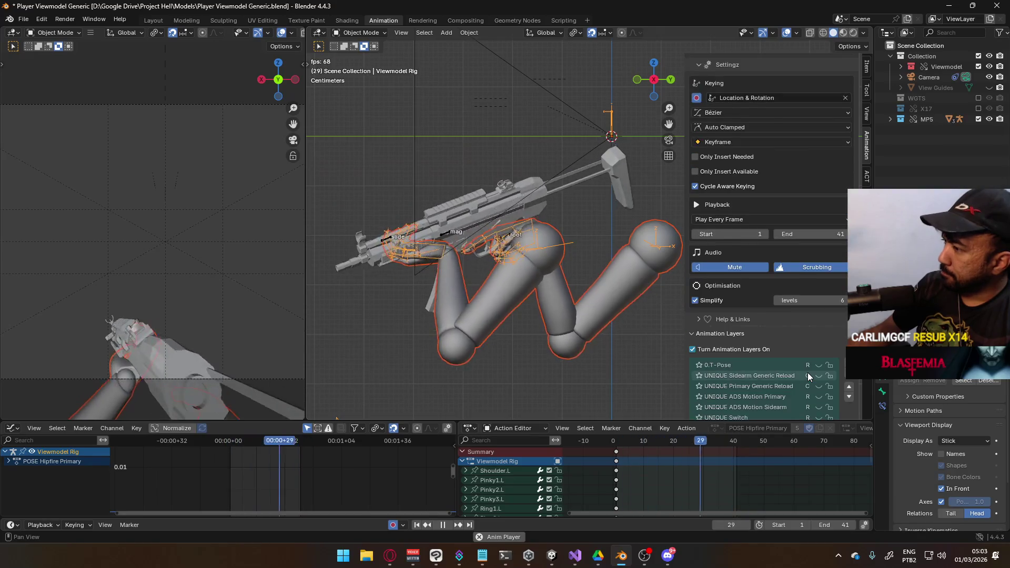
left_click(446, 236)
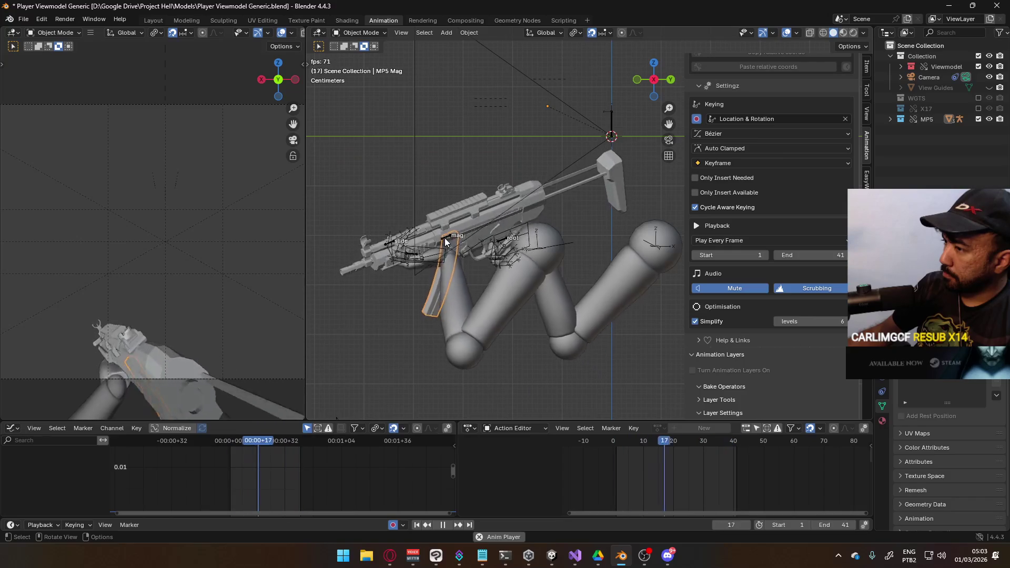
left_click(441, 236)
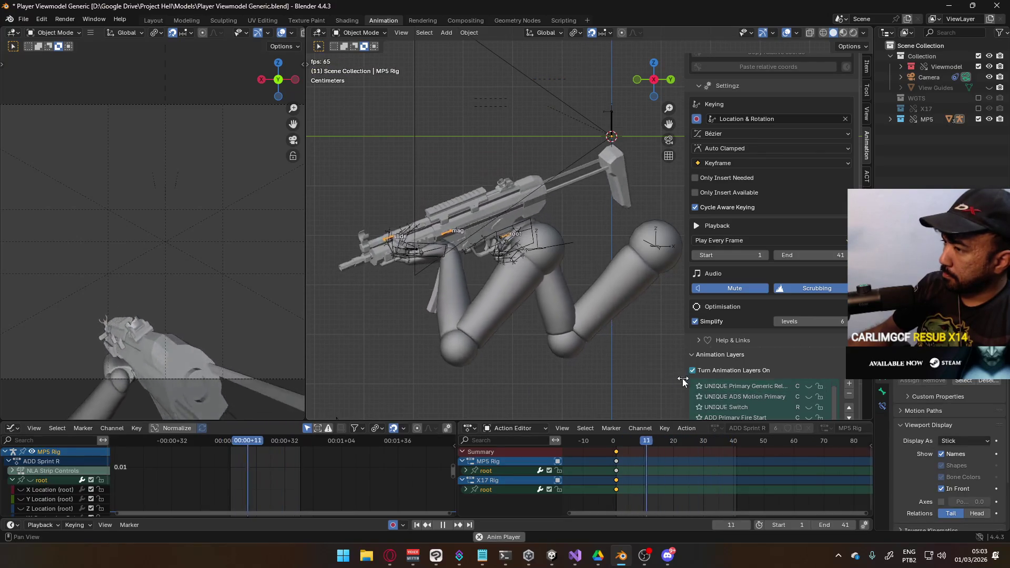
key("space")
key("shift+Left")
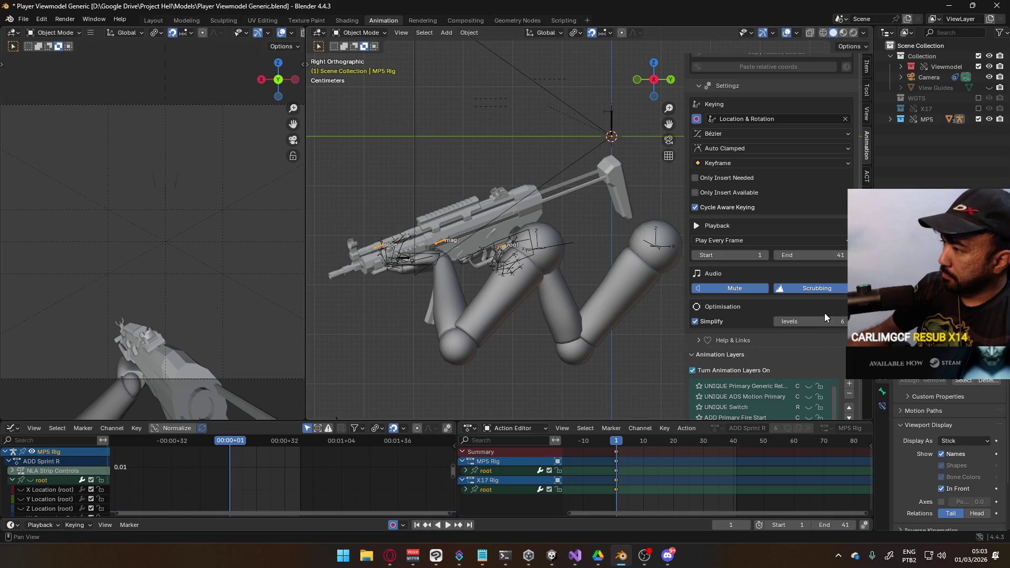
Step: Re-export with the arm mesh selected, overwriting Viewmodel@Sprint Primary.fbx
left_click(454, 298)
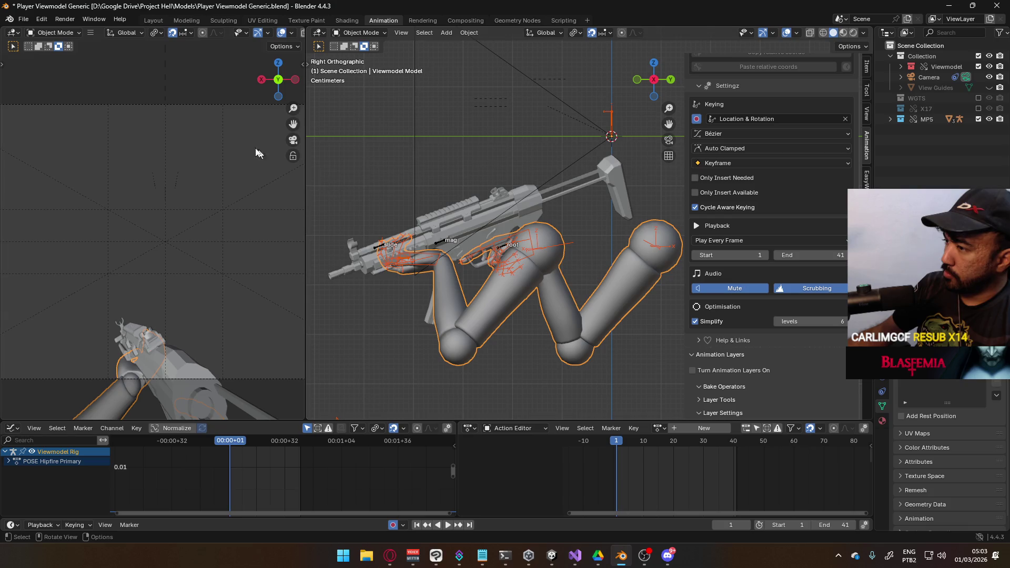
left_click(24, 20)
mouse_move(94, 179)
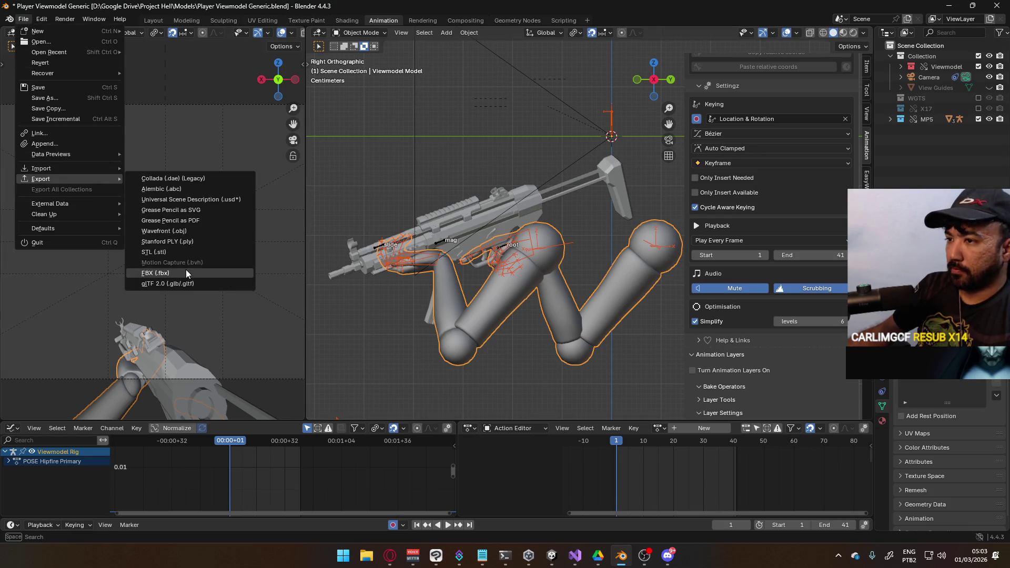
left_click(186, 272)
double_click(466, 181)
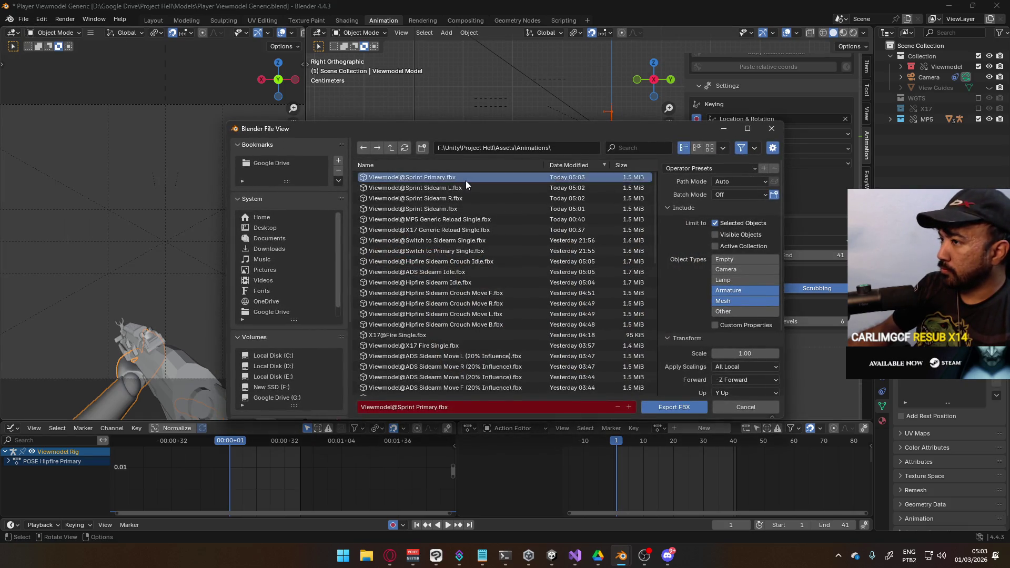
Step: Select the Viewmodel Rig and export the animation as Viewmodel@Sprint Primary R.fbx
left_click(441, 241)
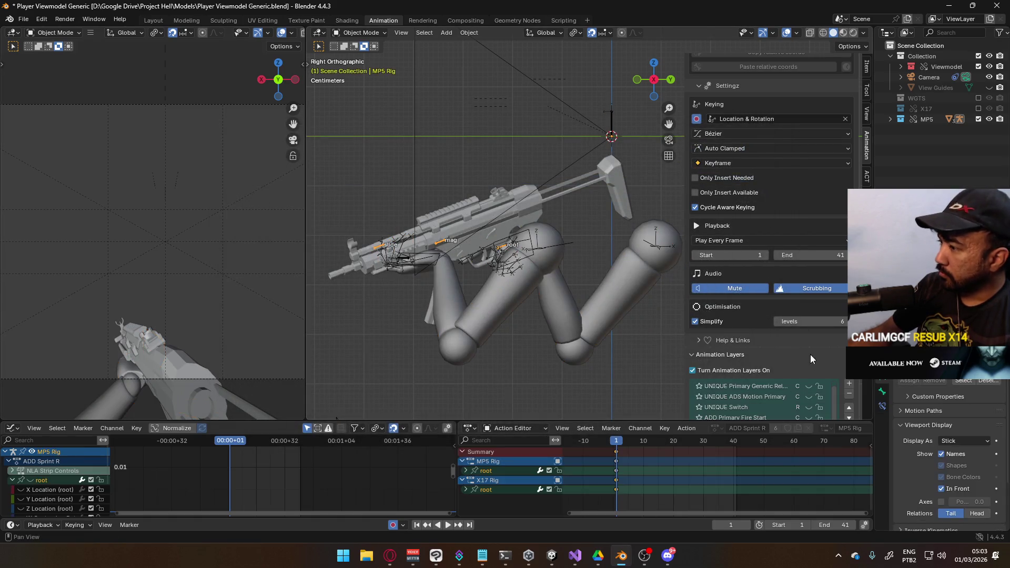
scroll(803, 330, "down", 2)
scroll(815, 347, "down", 2)
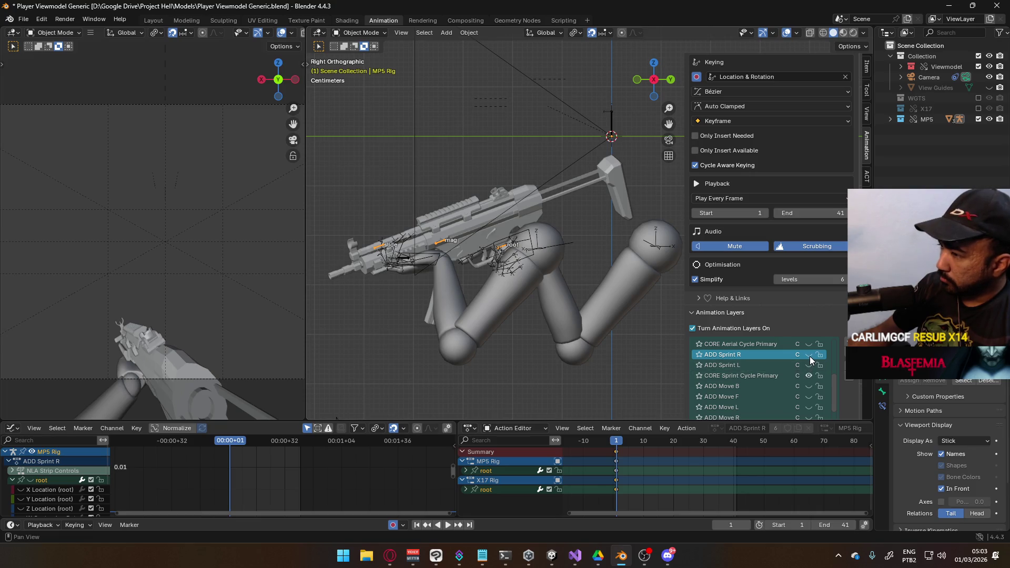
left_click(525, 258)
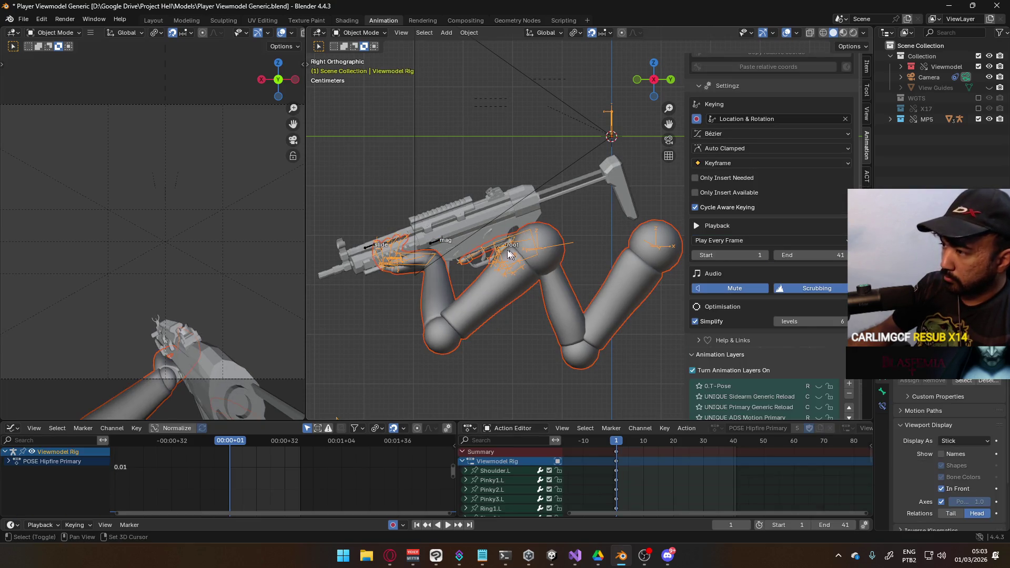
left_click(23, 19)
mouse_move(65, 178)
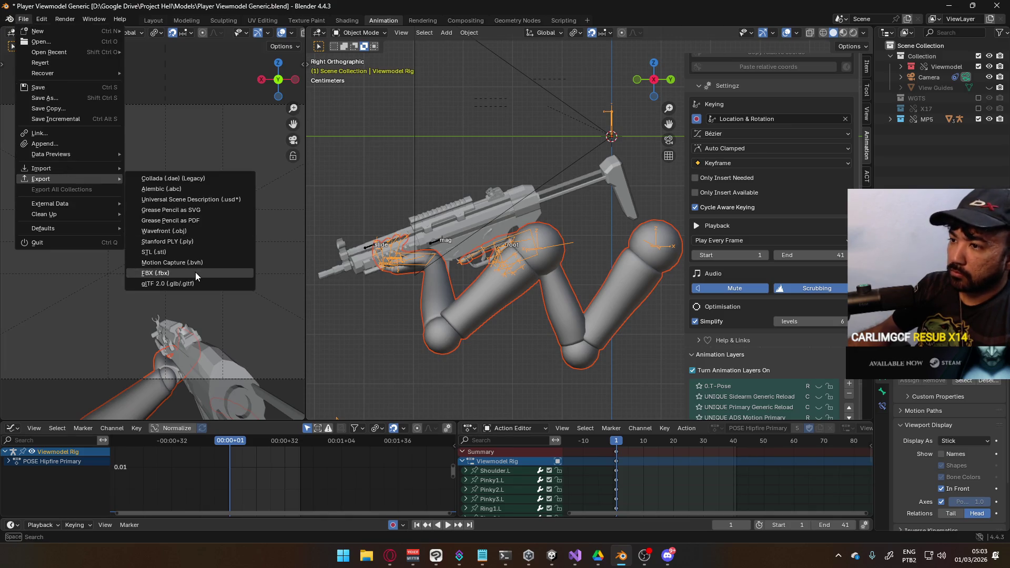
left_click(195, 272)
left_click(439, 408)
left_click(671, 407)
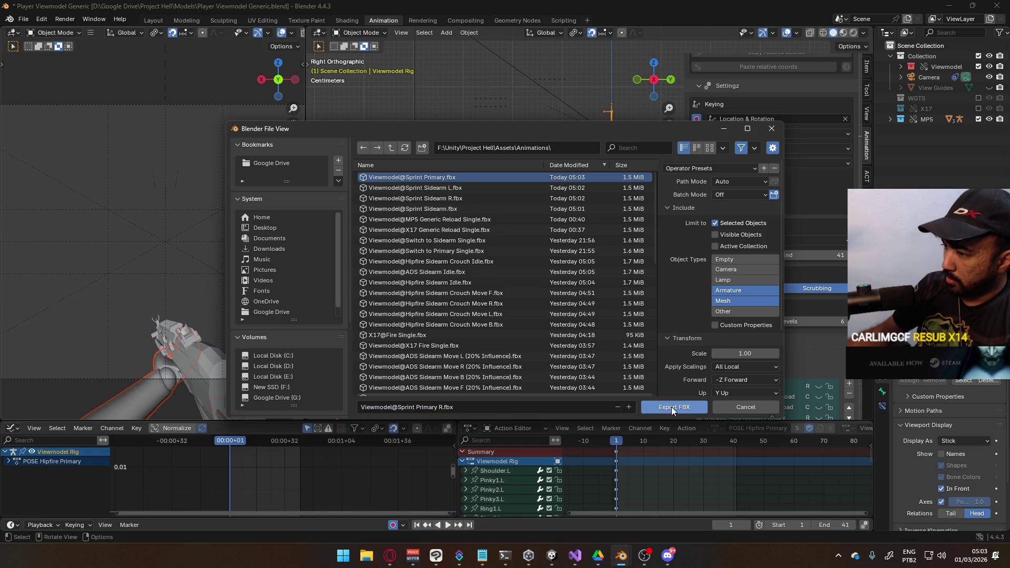
Step: Toggle the MP5 rig's sprint layer and reselect the Viewmodel Rig
scroll(808, 343, "down", 4)
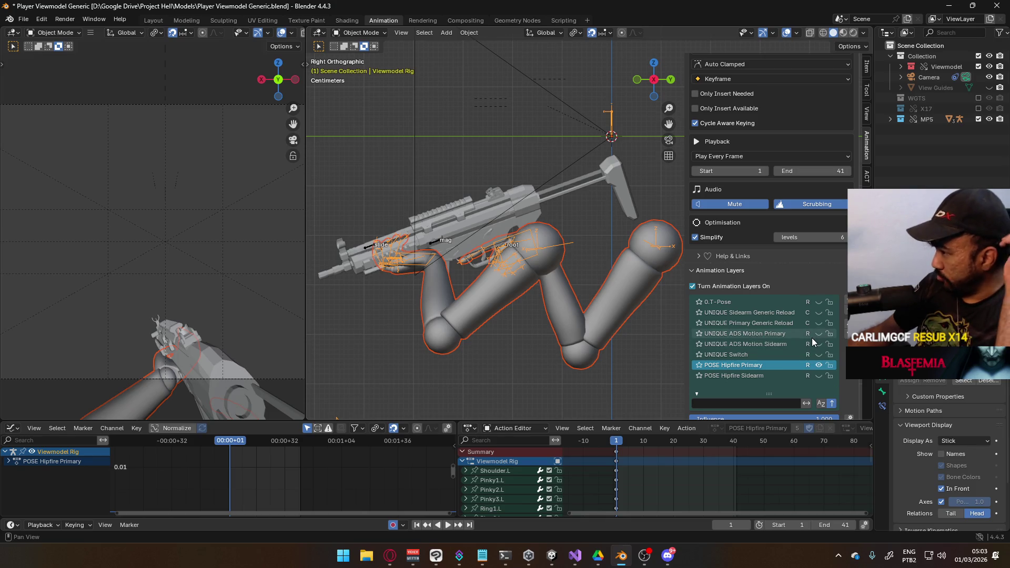
scroll(808, 339, "up", 4)
scroll(807, 340, "down", 4)
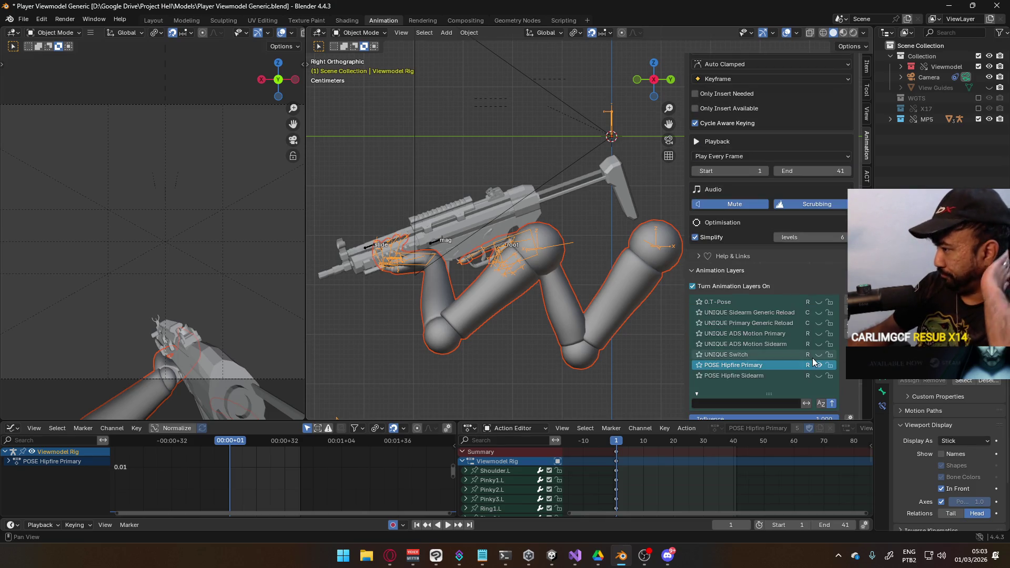
left_click(430, 242)
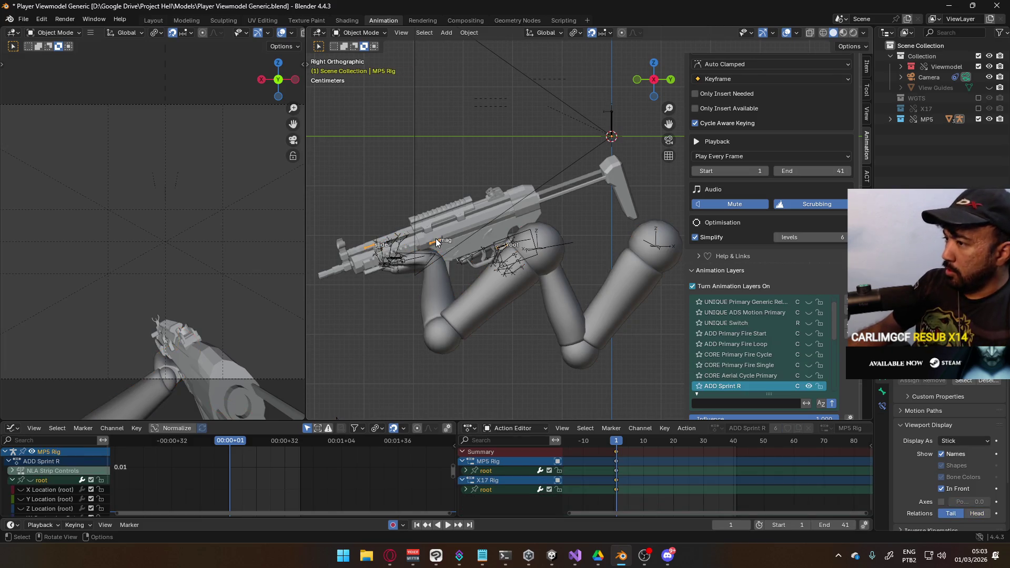
left_click(808, 365)
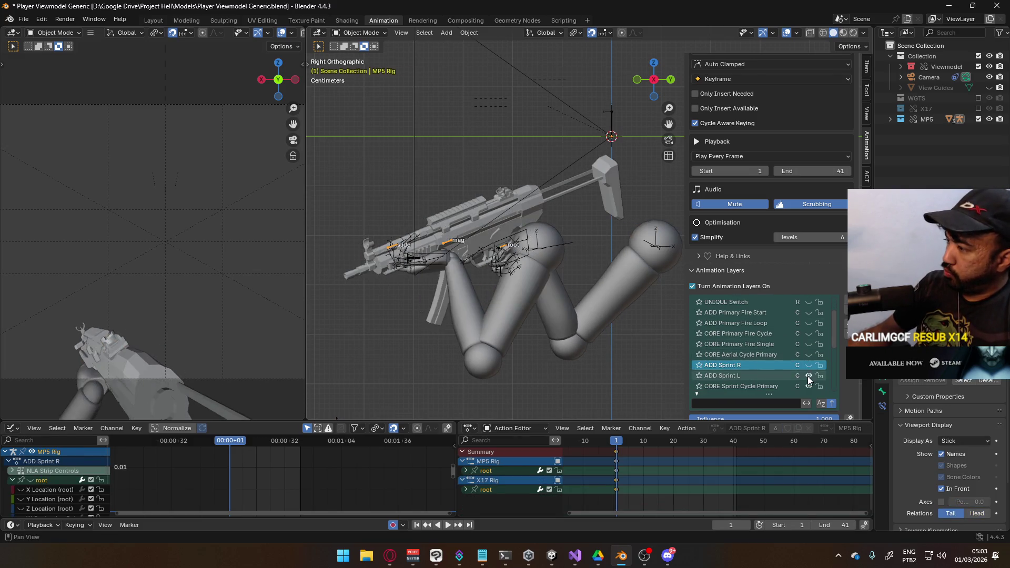
left_click(447, 270)
left_click(434, 261)
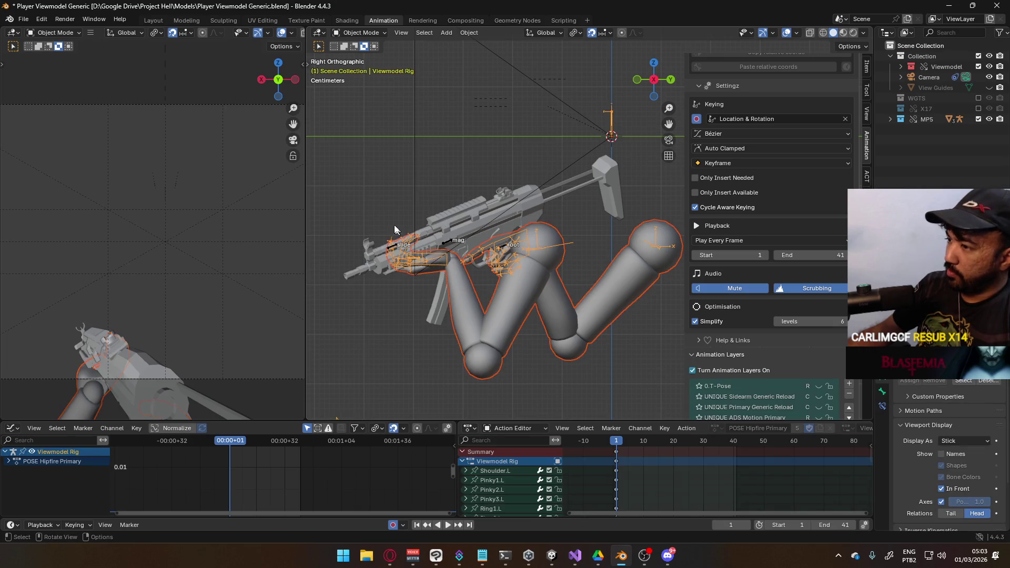
Step: Export the next Sprint Primary variant to FBX with an edited name, then return to Unity
left_click(23, 19)
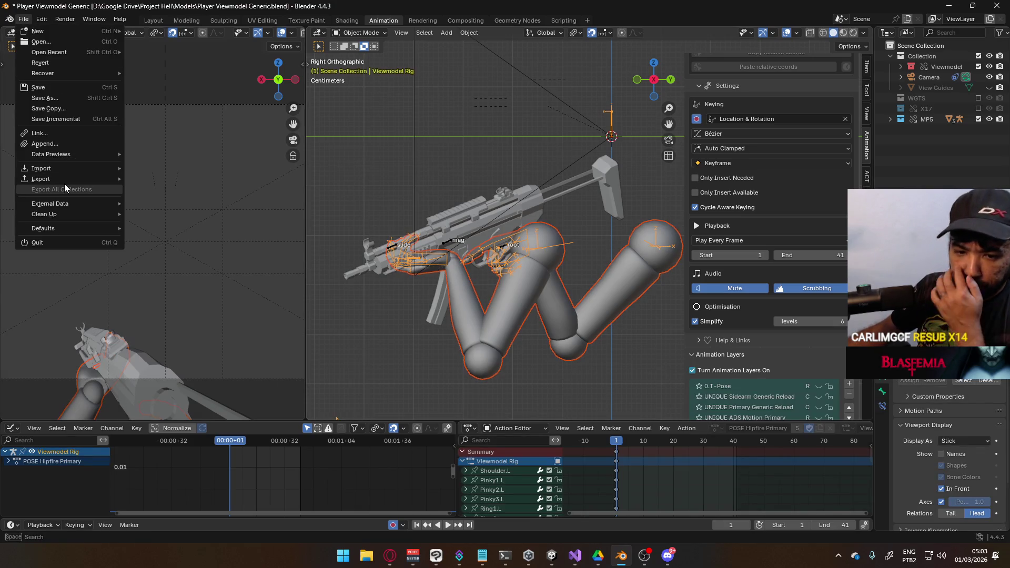
mouse_move(79, 179)
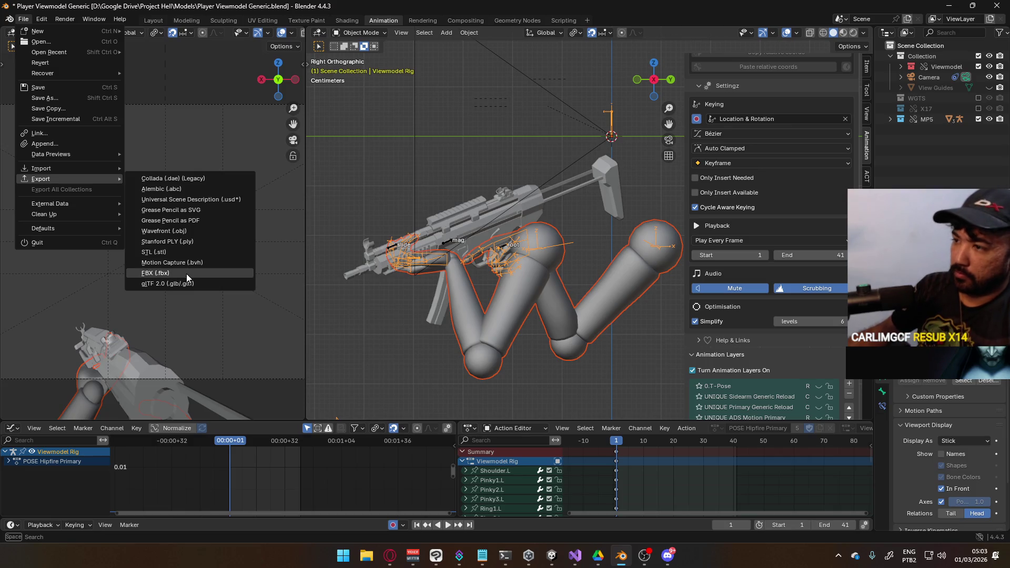
left_click(186, 273)
left_click(443, 409)
left_click(443, 408)
key("Return")
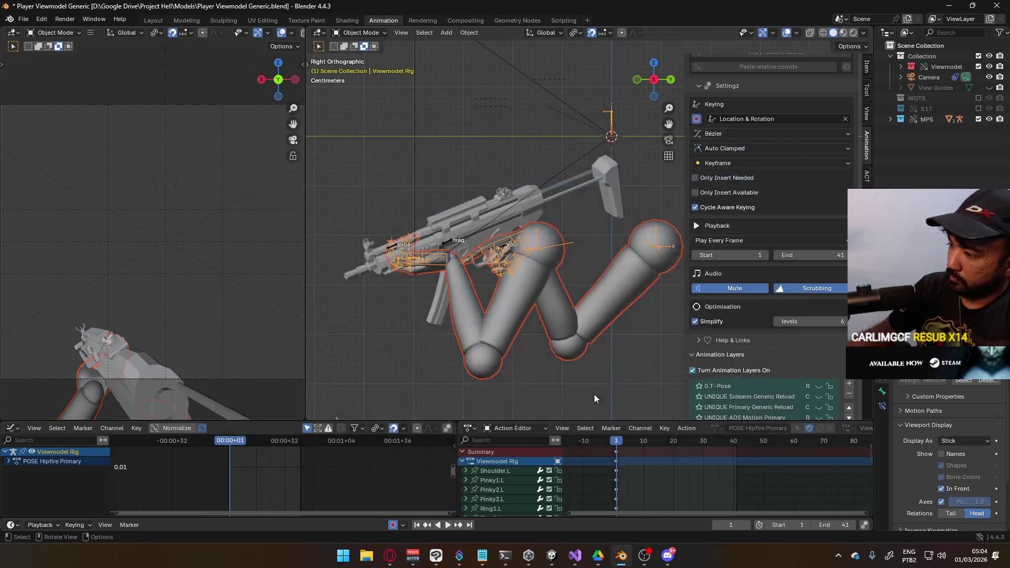
left_click(551, 555)
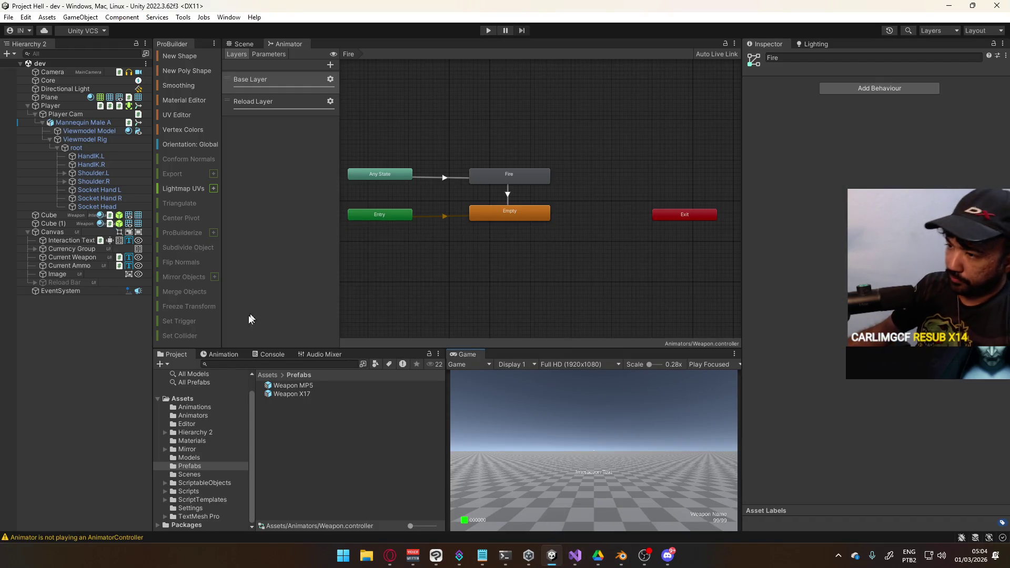
Step: Name the Sprint Primary clip Viewmodel@Sprint Primary, copied from its file name
left_click(191, 407)
scroll(336, 436, "down", 10)
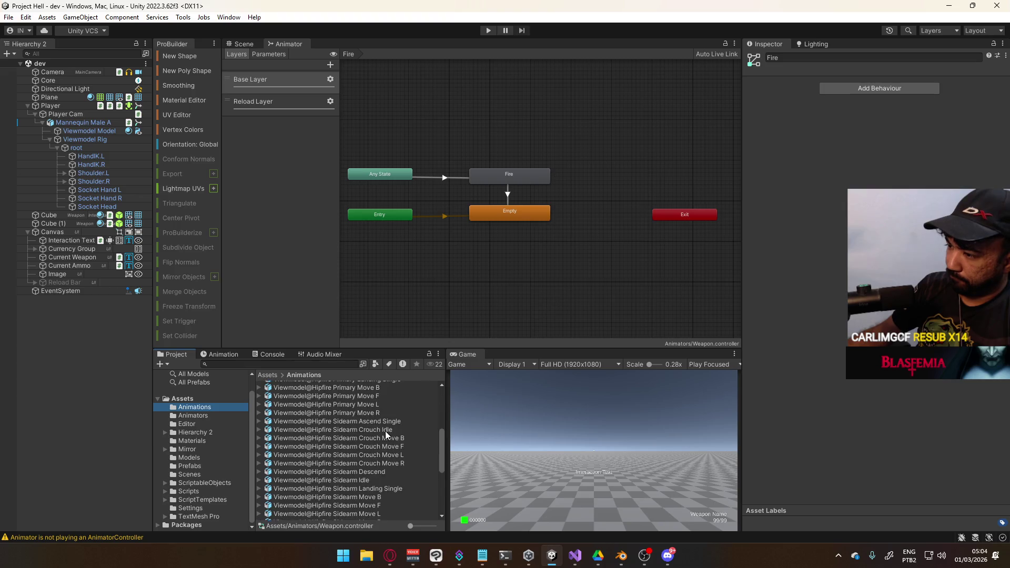
scroll(305, 444, "down", 4)
left_click(313, 433)
left_click(315, 475, "shift")
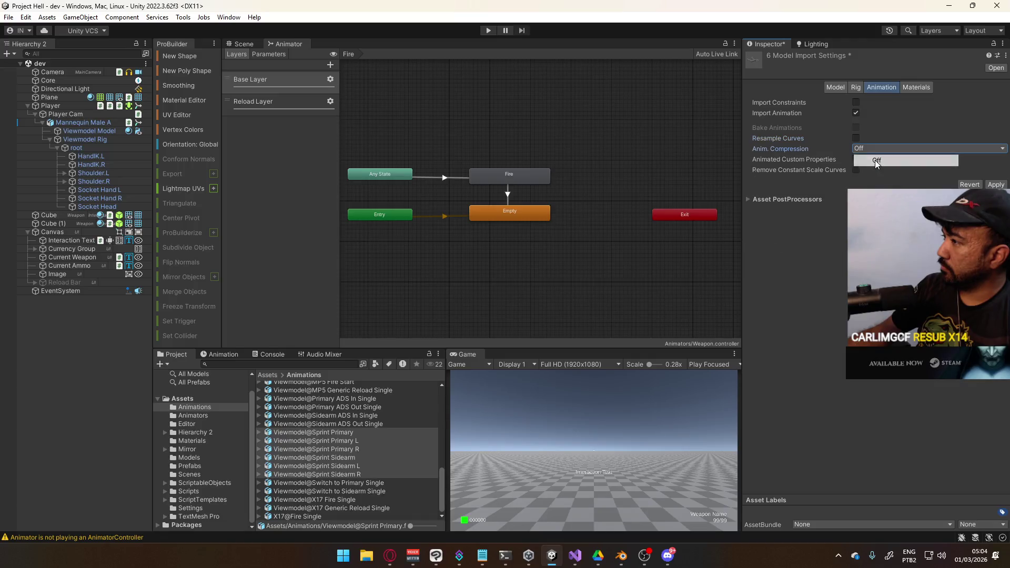
double_click(312, 431)
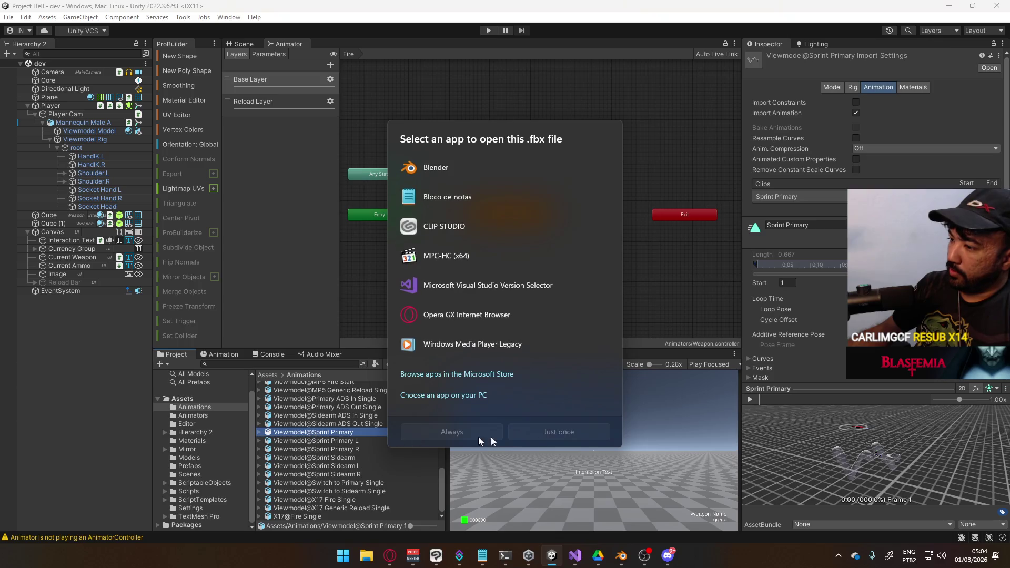
key("Escape")
left_click(325, 435)
left_click(805, 225)
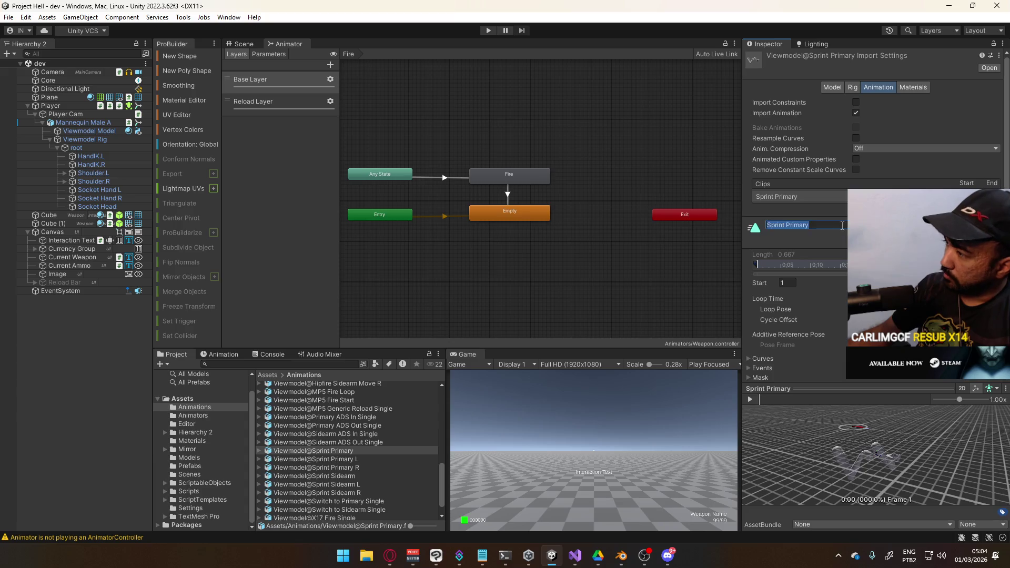
key("ctrl+v")
scroll(800, 237, "down", 2)
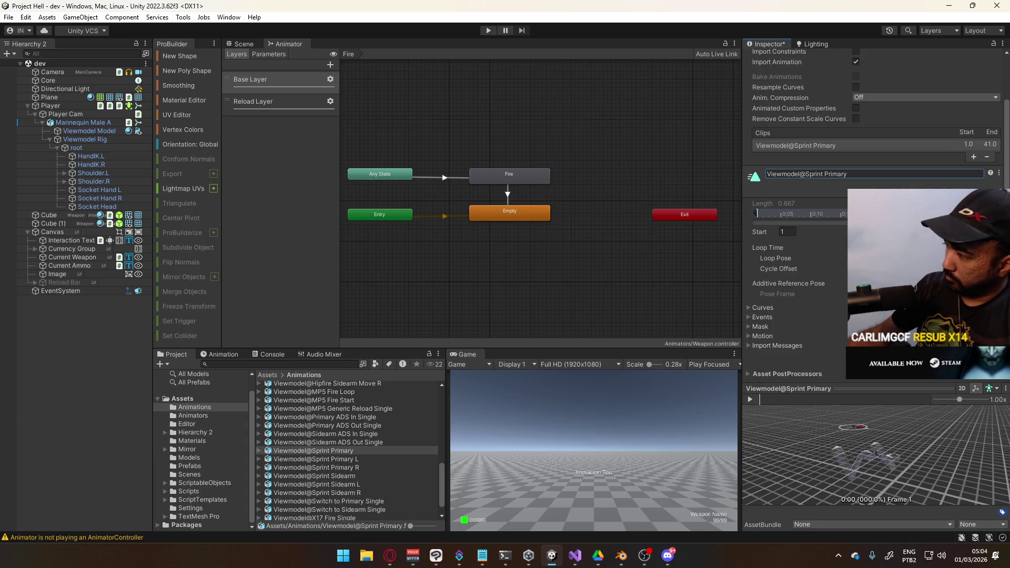
Step: Add the Viewmodel@ prefix to the Sprint Primary L and Sprint Primary R clip names
left_click(341, 462)
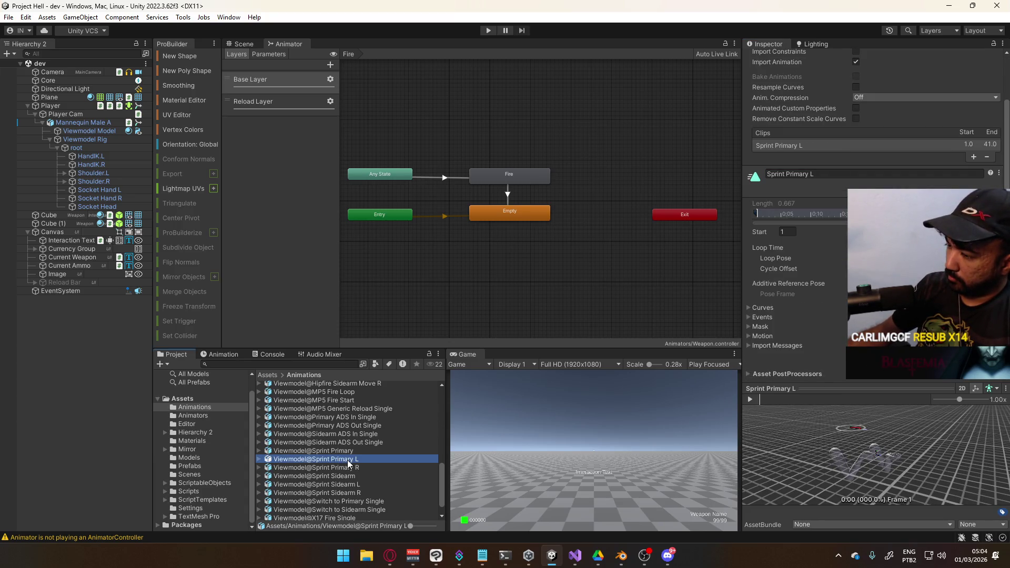
scroll(349, 459, "down", 1)
left_click(348, 451)
left_click(844, 173)
type("Viewmodel@")
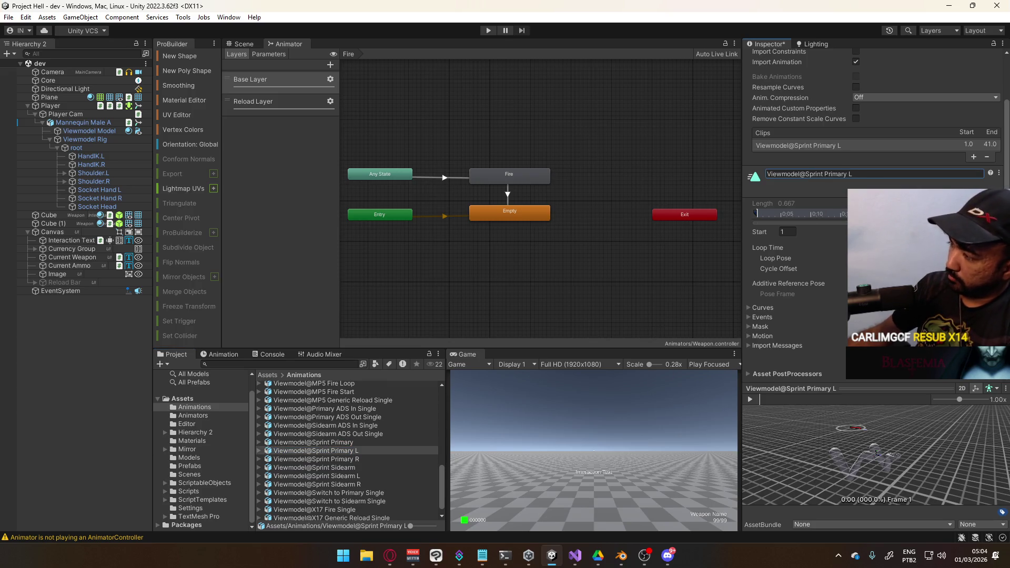
left_click(356, 460)
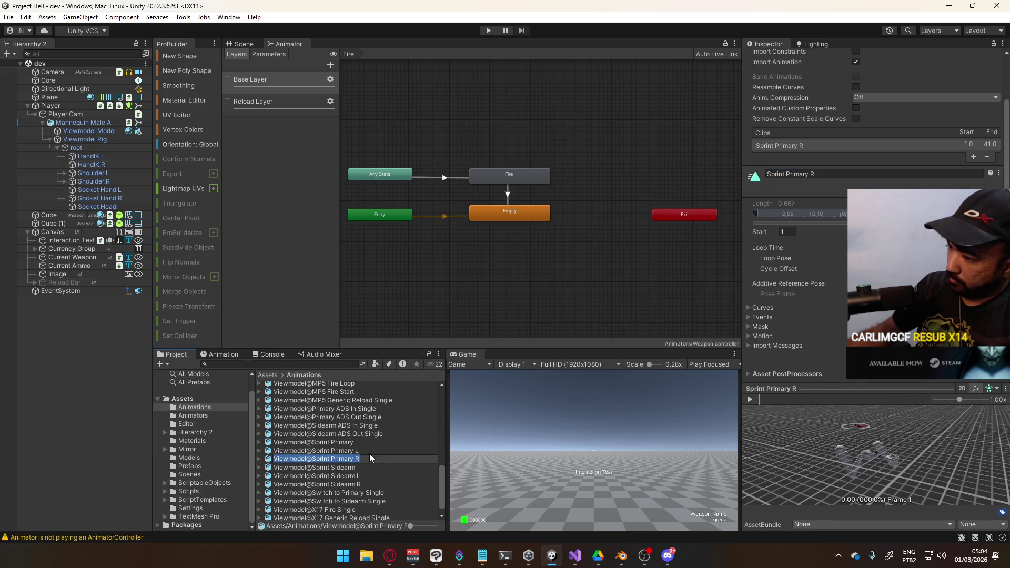
scroll(364, 462, "down", 1)
left_click(357, 452)
left_click(868, 174)
type("Viewmodel@Sprint Primary R")
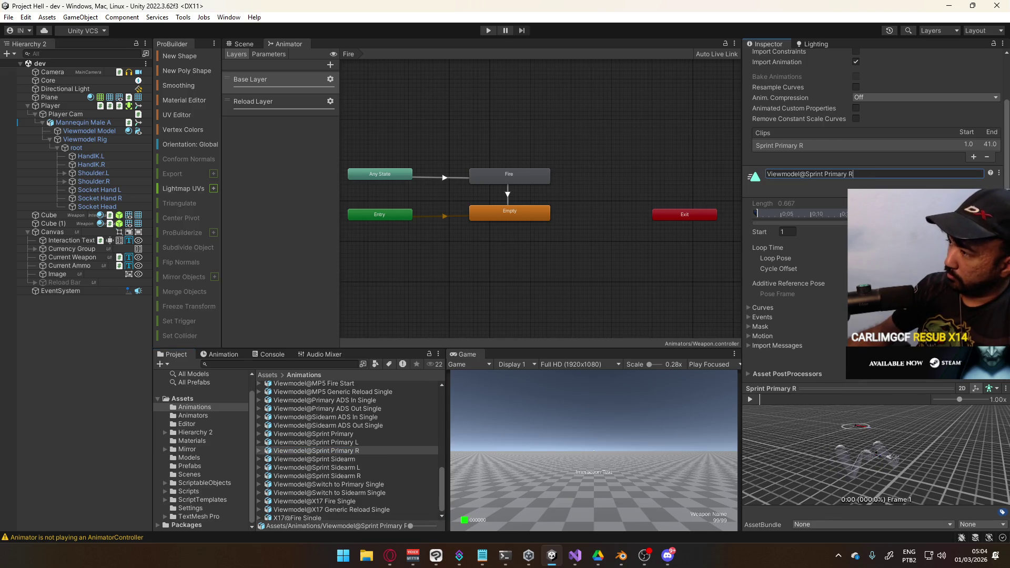
key("Return")
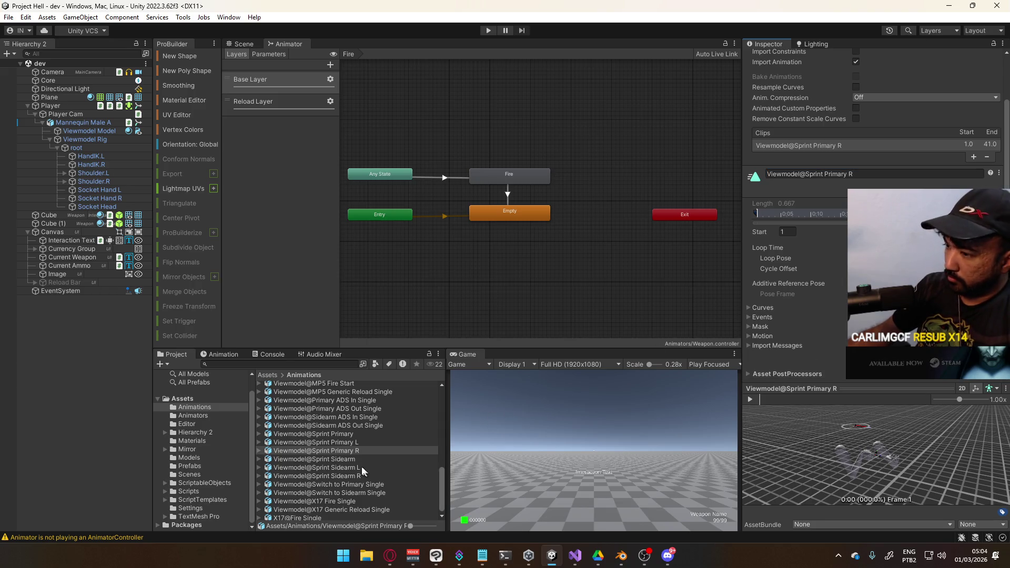
Step: Add the Viewmodel@ prefix to the Sprint Sidearm and Sprint Sidearm L clip names
left_click(332, 459)
scroll(345, 468, "down", 1)
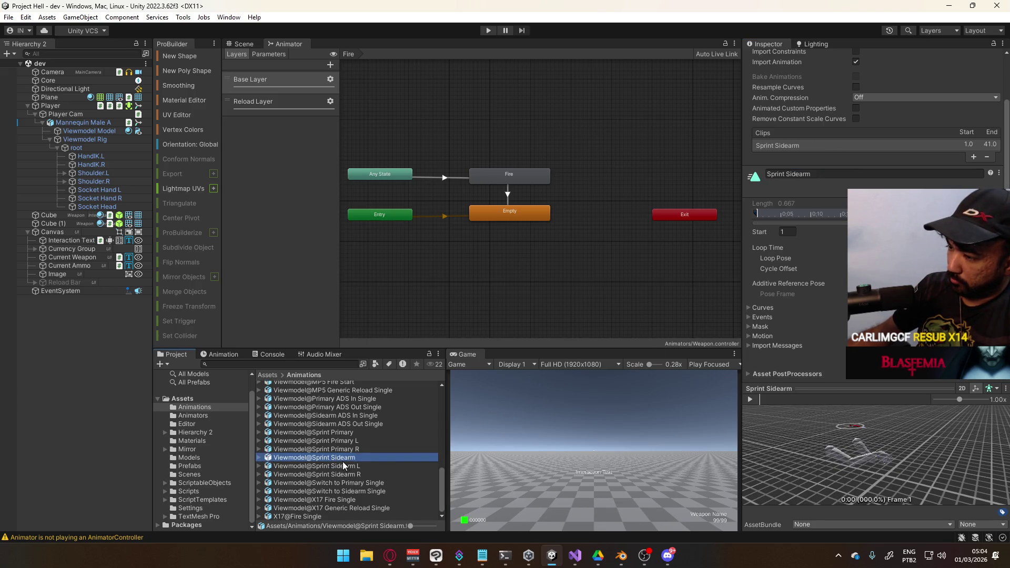
left_click(823, 176)
type("Viewmodel@Sprint Sidearm")
key("Return")
left_click(573, 445)
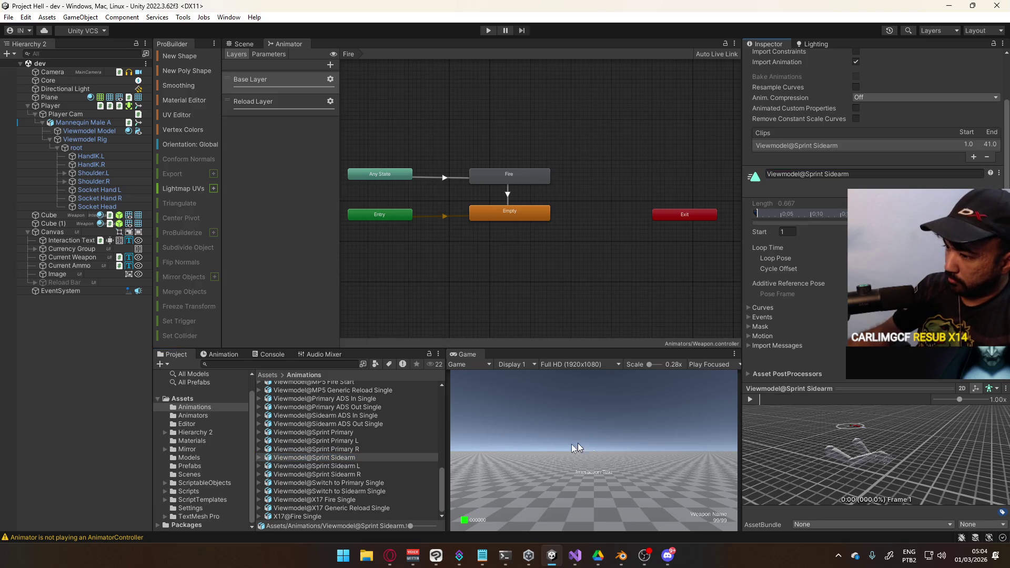
left_click(350, 466)
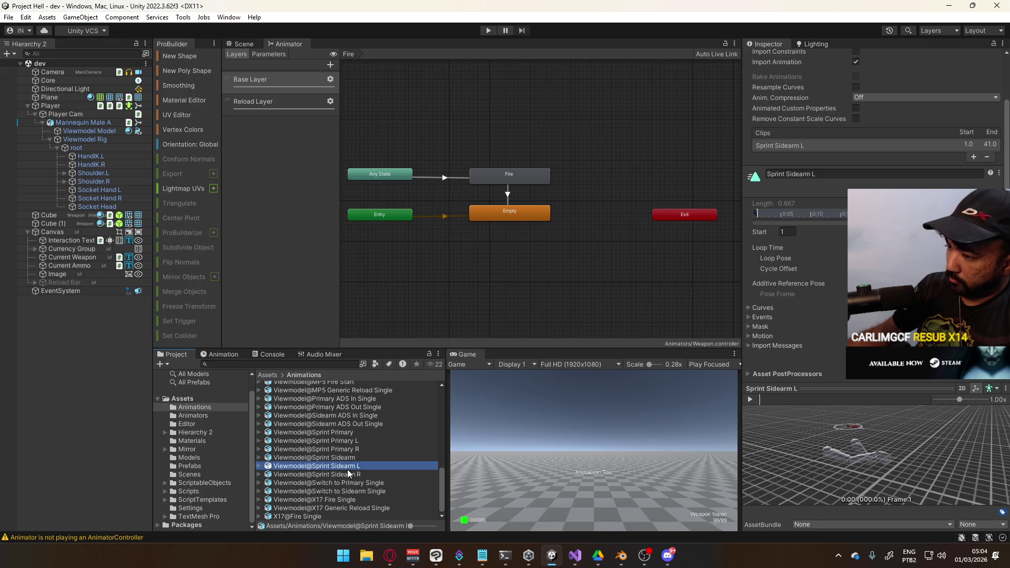
left_click(855, 174)
type("Viewmodel@Sprint Sidearm L")
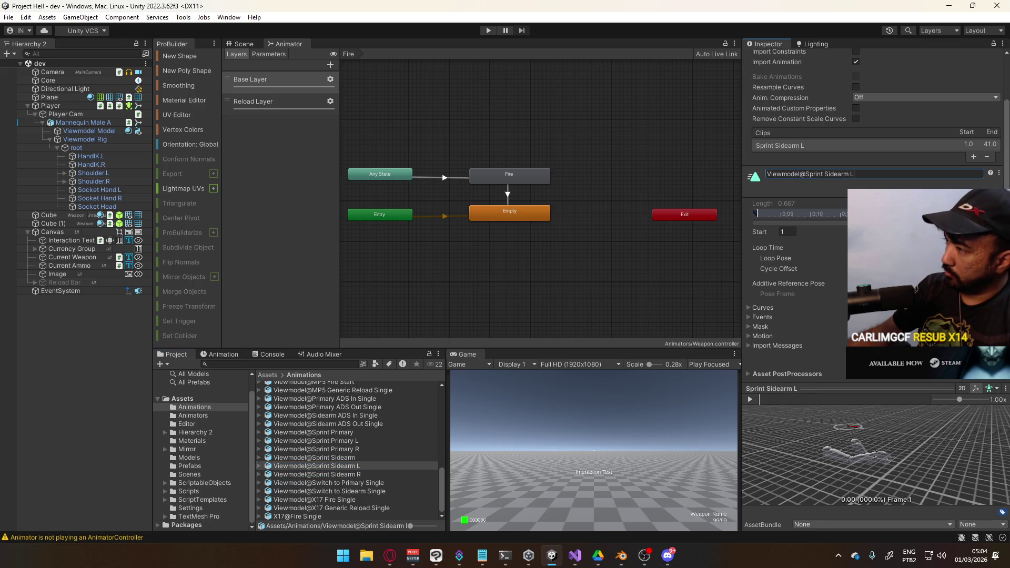
key("Return")
left_click(538, 449)
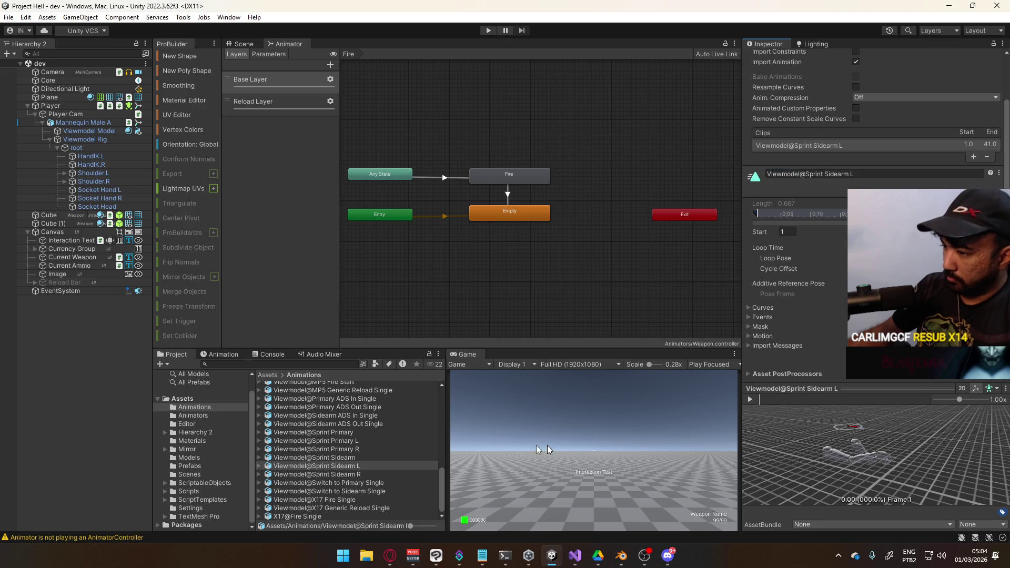
Step: Rename the Sprint Sidearm R clip with the Viewmodel@ prefix
left_click(338, 475)
left_click(358, 466)
left_click(358, 475)
left_click(840, 174)
key("Return")
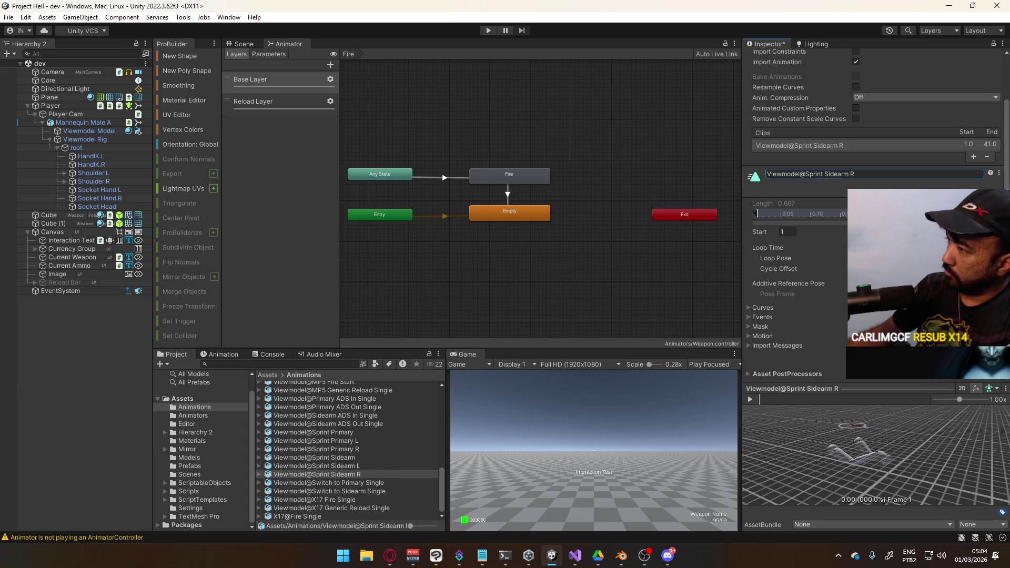
left_click(548, 380)
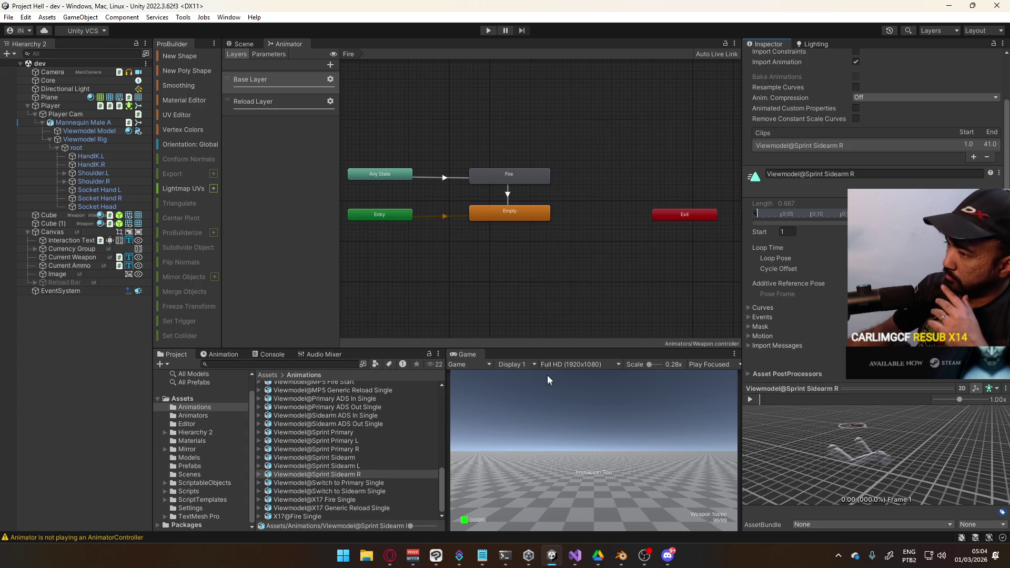
Step: Review the renamed Sprint clips and show Mannequin Male A's Viewmodel controller
left_click(345, 466)
left_click(346, 458)
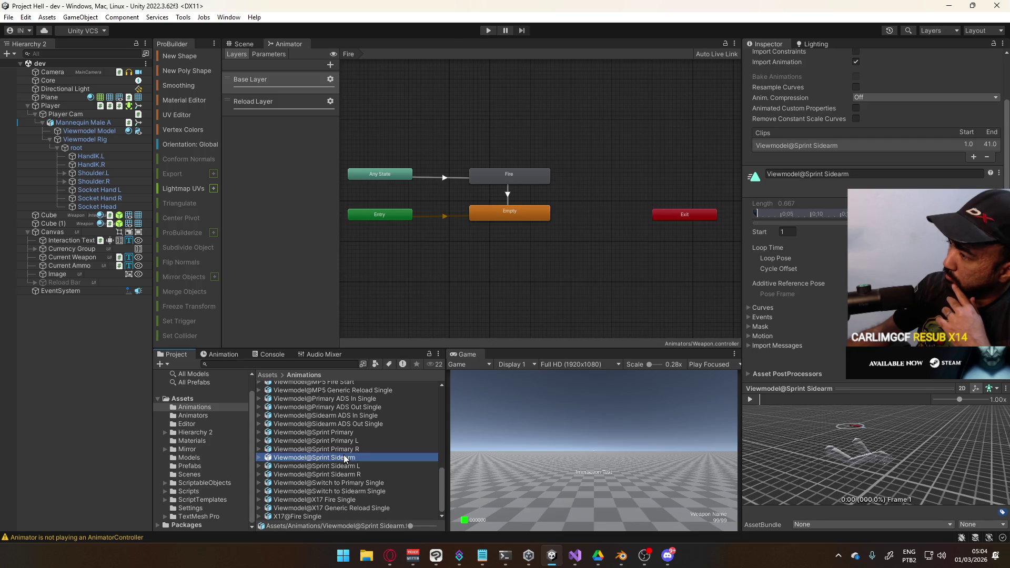
left_click(347, 449)
left_click(348, 440)
left_click(350, 432)
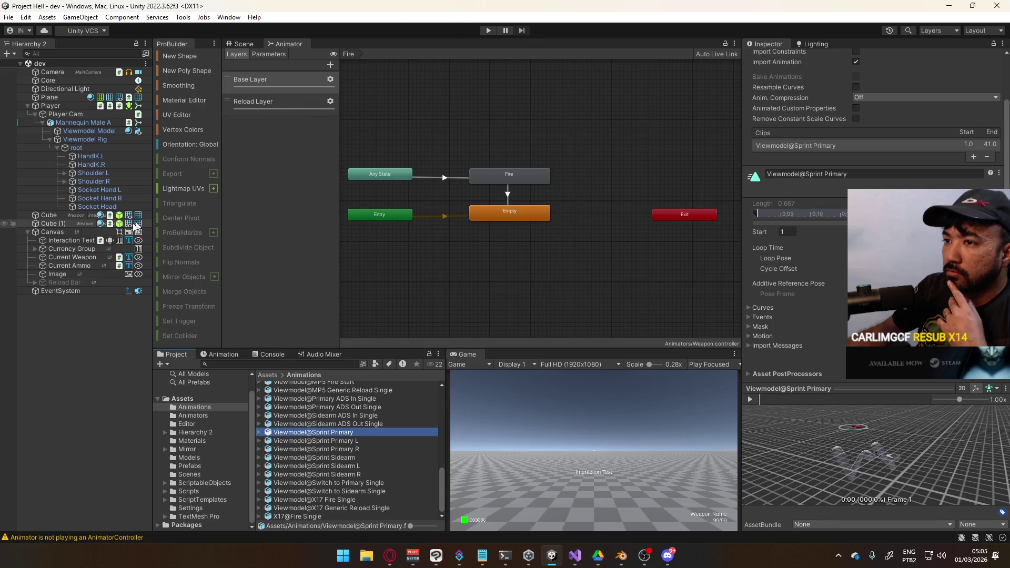
left_click(79, 122)
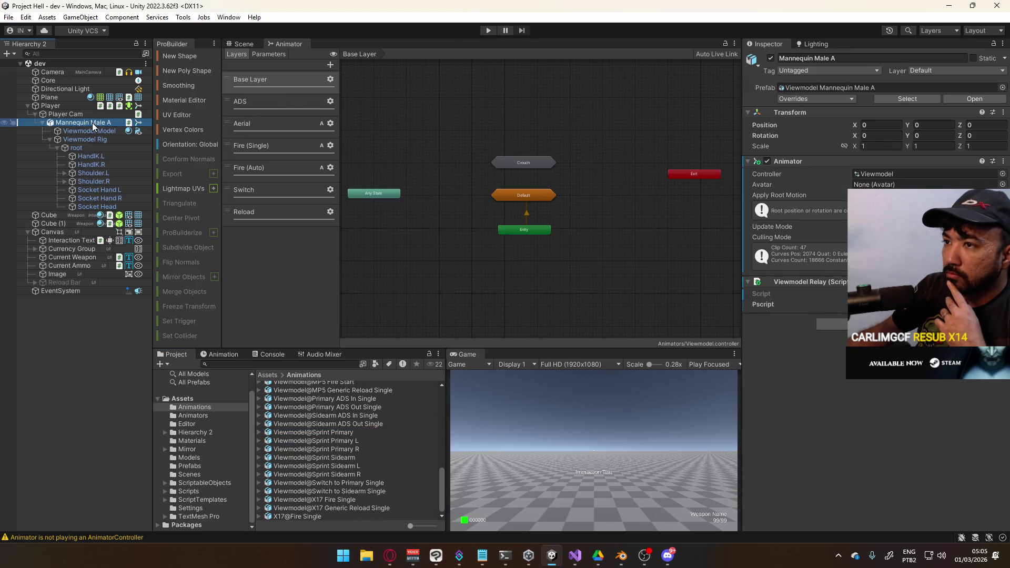
Step: Add a new empty state next to Any State in the Base Layer graph
scroll(533, 142, "up", 3)
mouse_move(541, 132)
middle_mouse_down()
mouse_move(540, 165)
mouse_move(647, 167)
mouse_move(562, 192)
middle_mouse_up()
left_click_drag(376, 269, 424, 168)
right_click(573, 144)
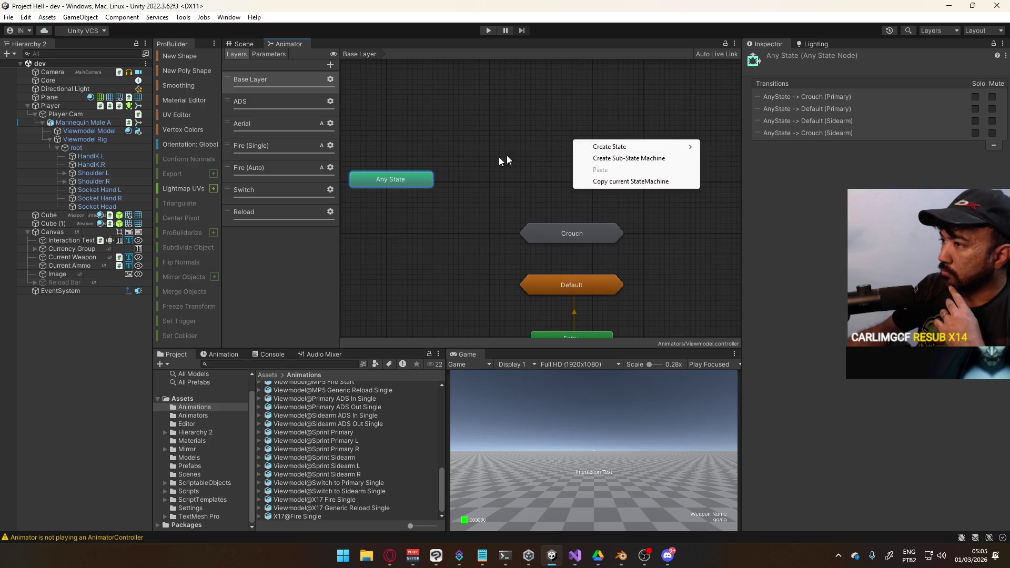
left_click(417, 185)
right_click(590, 159)
mouse_move(644, 164)
left_click(731, 164)
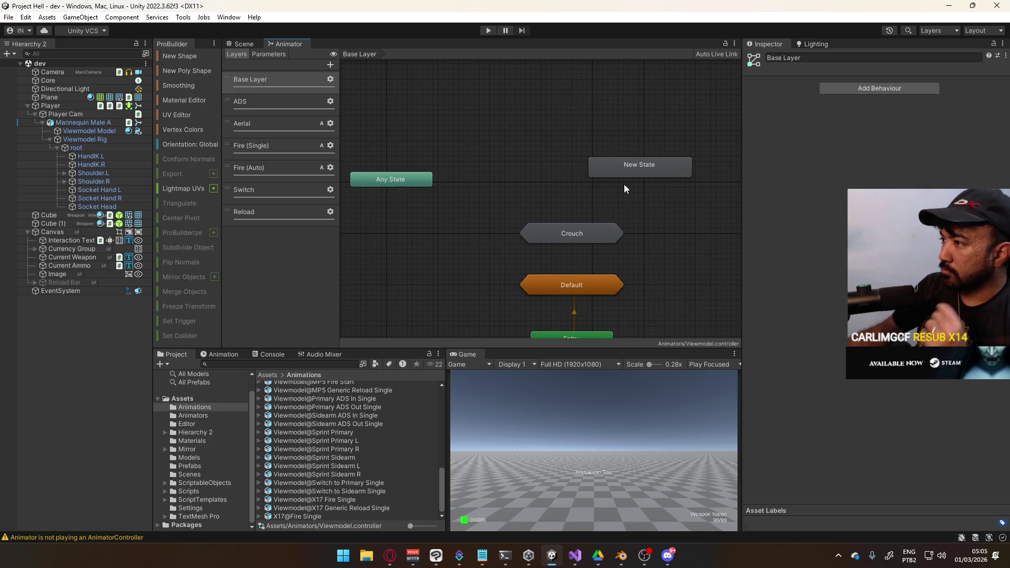
left_click_drag(611, 165, 543, 164)
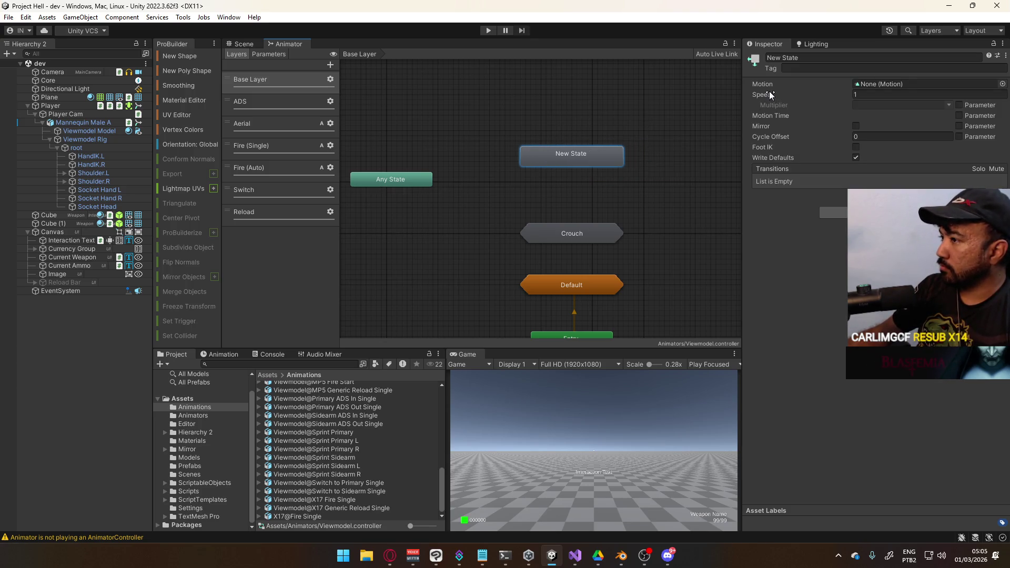
Step: Rename the new state to Sprint (Sidearm)
left_click(837, 58)
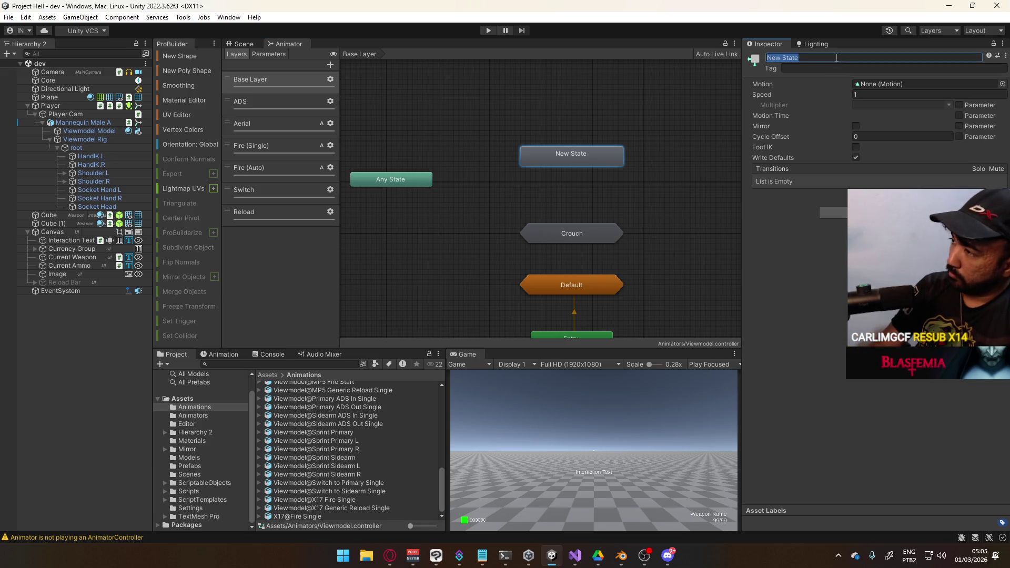
double_click(587, 233)
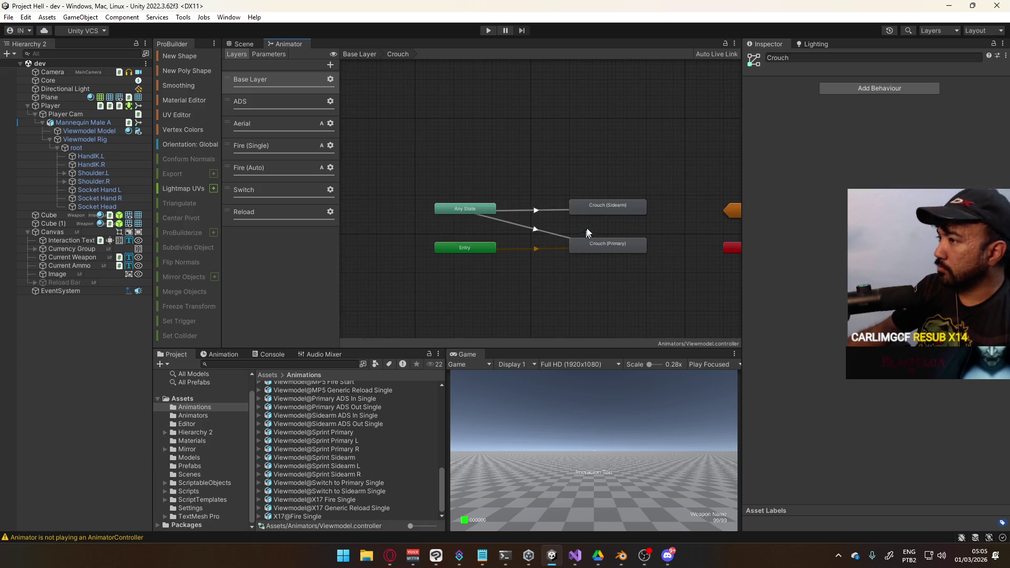
key("ctrl+z")
left_click(871, 57)
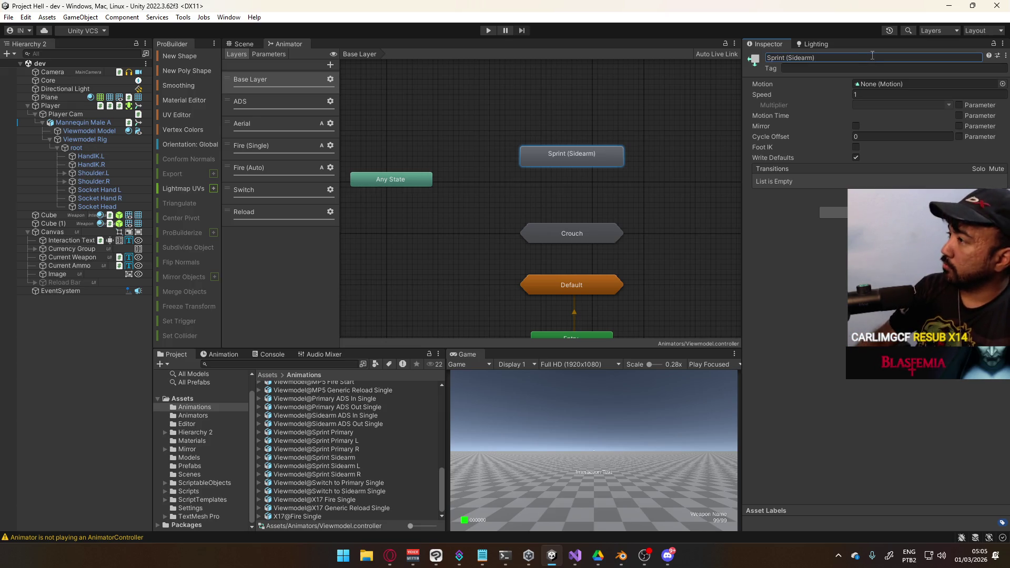
key("Return")
Step: Create a transition from Any State to Sprint (Sidearm)
right_click(433, 179)
left_click(448, 183)
left_click(532, 159)
left_click(490, 172)
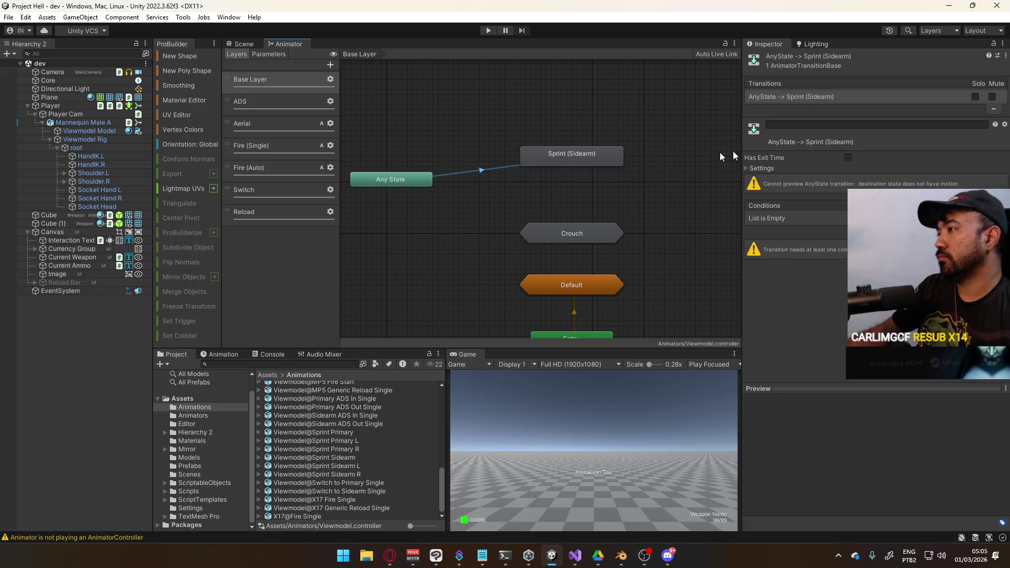
left_click(771, 170)
Step: Paste the Default (Sidearm) transition's conditions onto it and disable Can Transition To Self
double_click(604, 287)
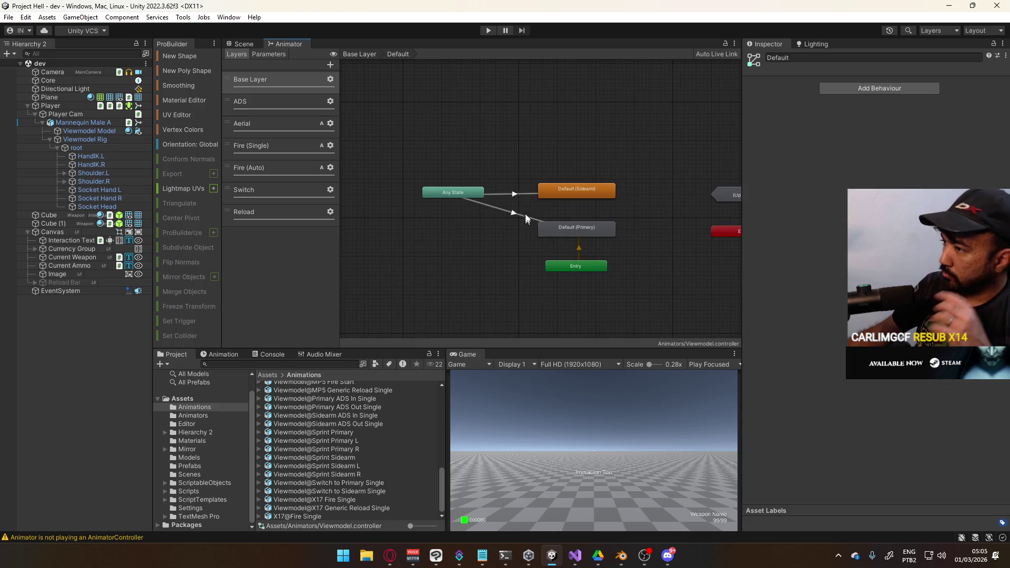
left_click(529, 198)
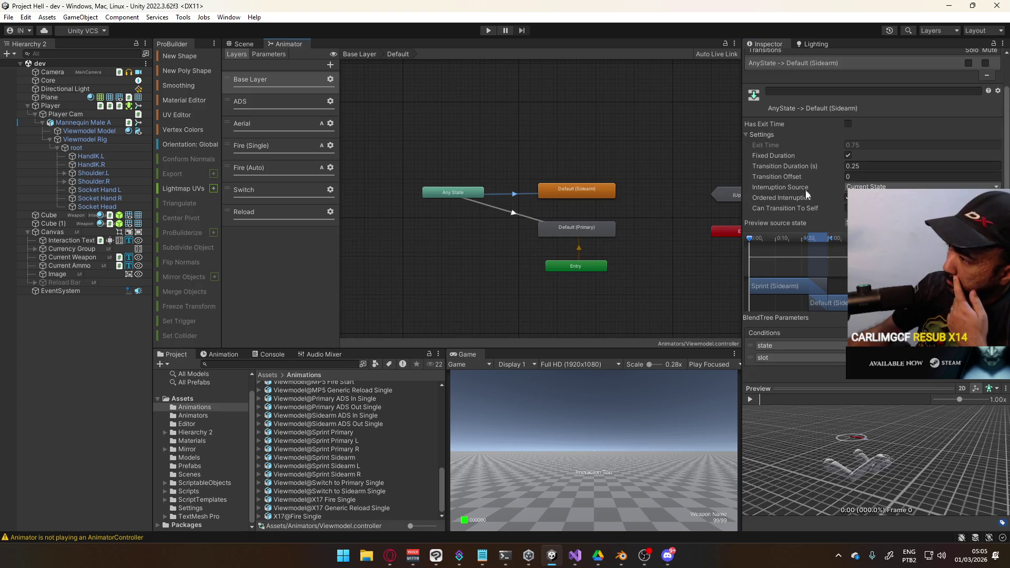
right_click(795, 102)
left_click(863, 104)
left_click(360, 54)
left_click(480, 175)
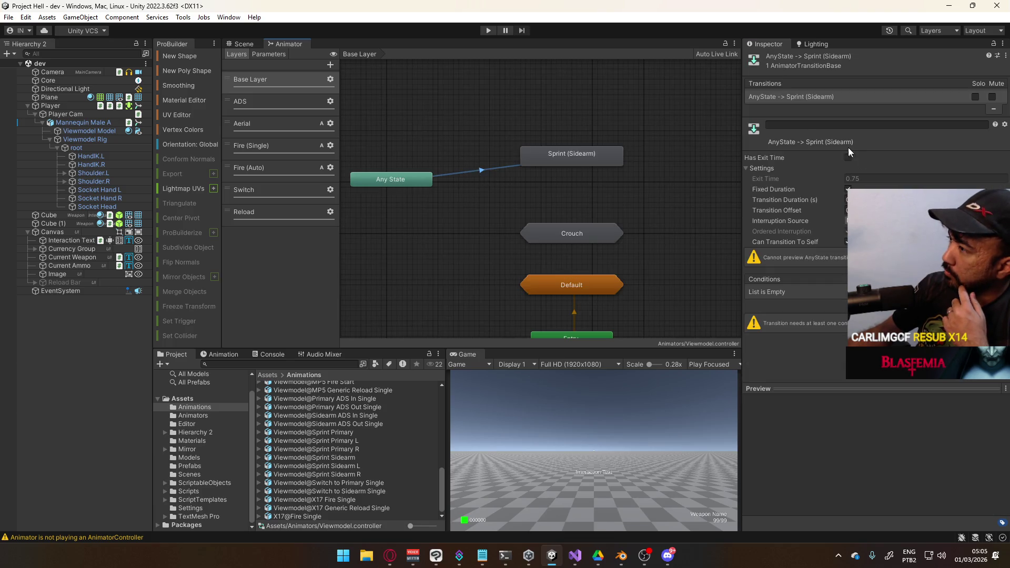
right_click(784, 97)
left_click(831, 135)
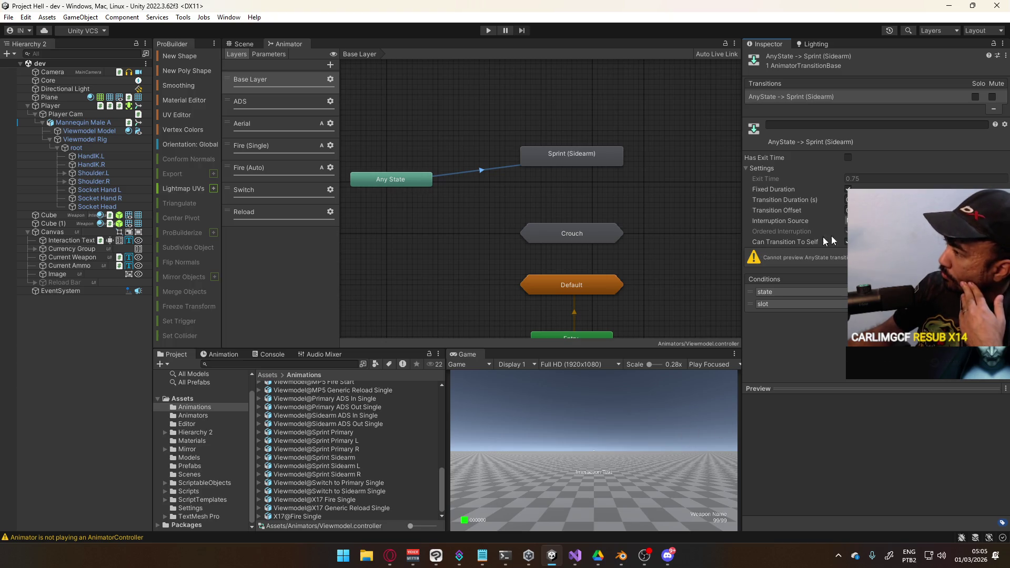
left_click(847, 241)
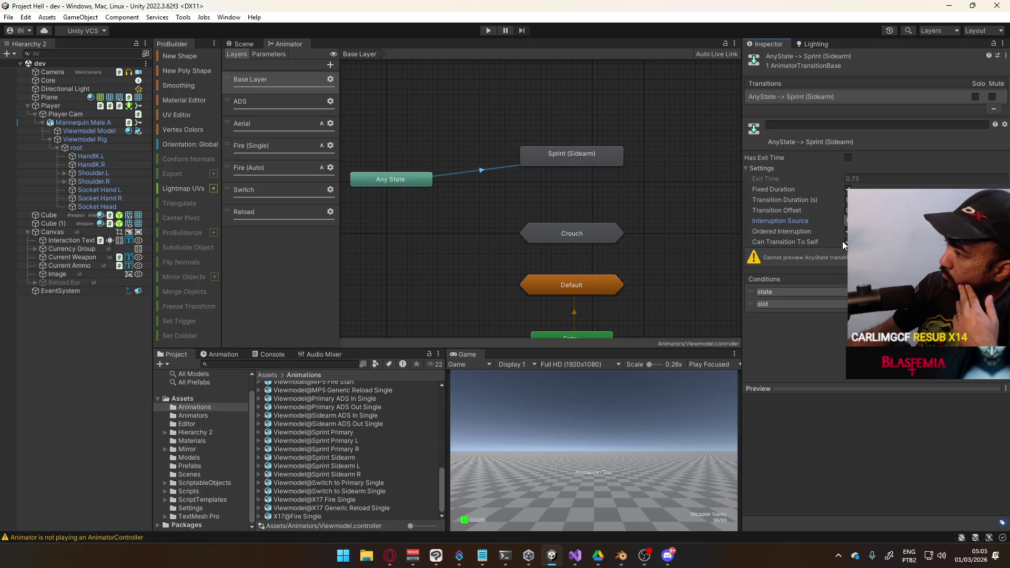
left_click(575, 555)
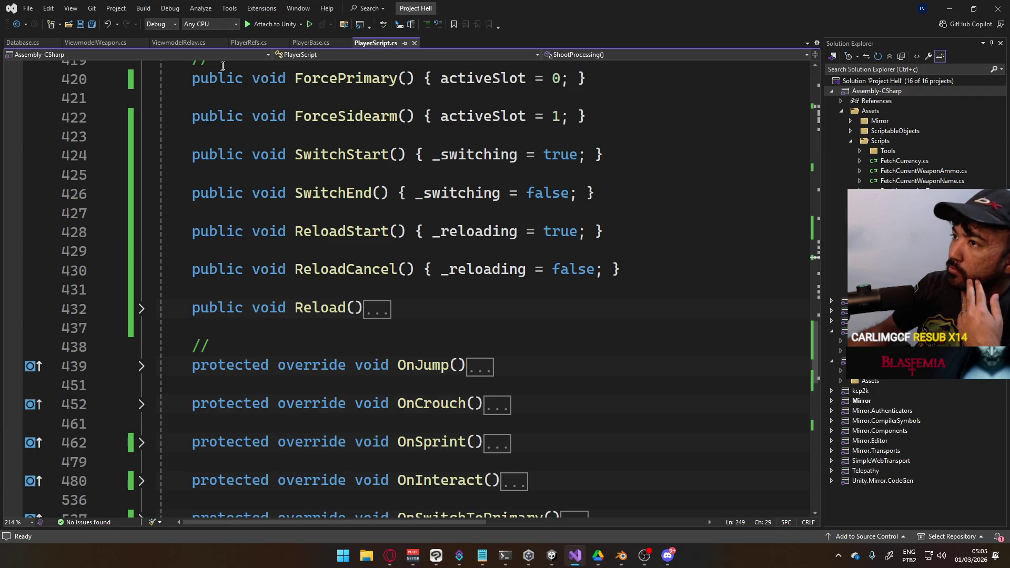
Step: Check the PlayerState enum at the top of PlayerBase.cs, then return to Unity
left_click(310, 42)
scroll(436, 242, "up", 20)
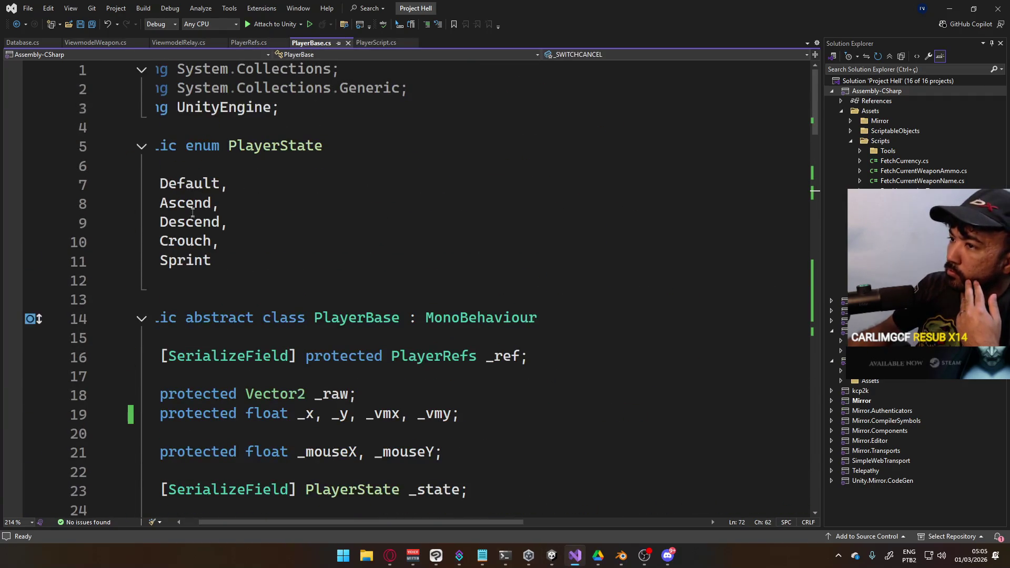
key("alt+Tab")
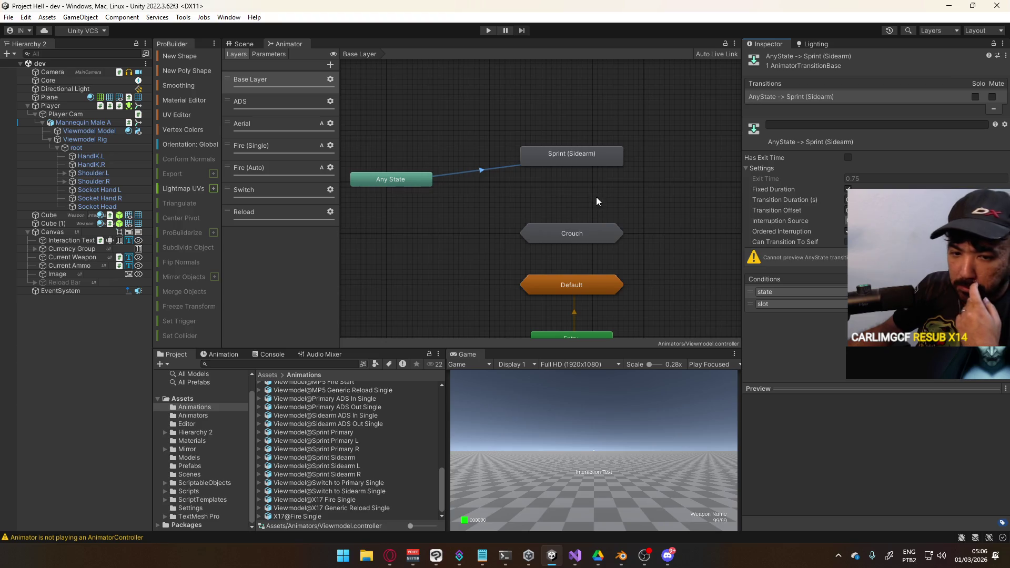
Step: Line up the Any State and Sprint (Sidearm) nodes in the state graph
left_click_drag(588, 159, 584, 186)
left_click(489, 174)
left_click_drag(432, 179, 432, 180)
left_click(463, 164)
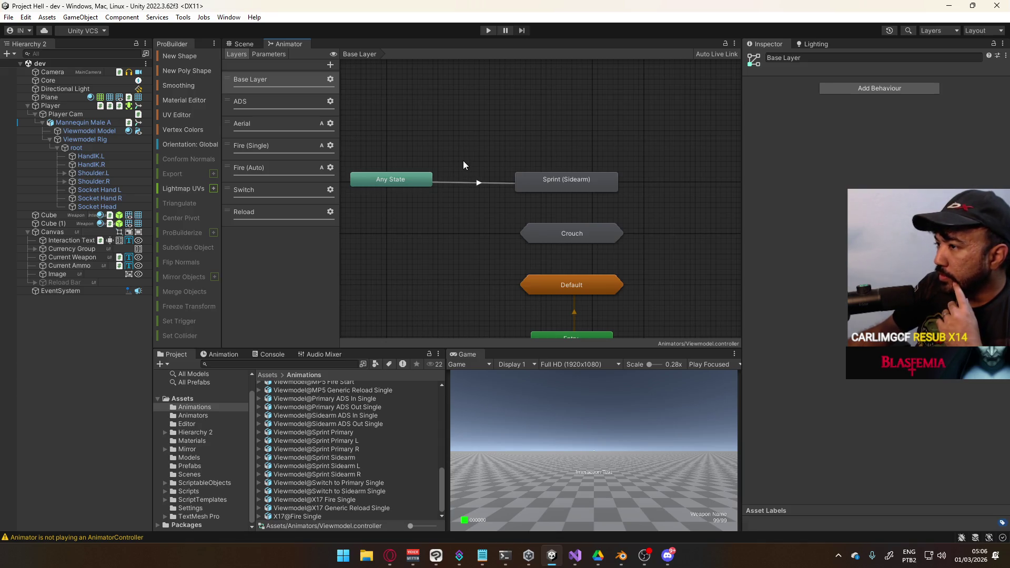
mouse_move(464, 162)
middle_mouse_down()
mouse_move(516, 159)
mouse_move(497, 164)
middle_mouse_up()
Step: Compare the Sprint (Sidearm) state settings with its Any State transition settings
left_click(453, 186)
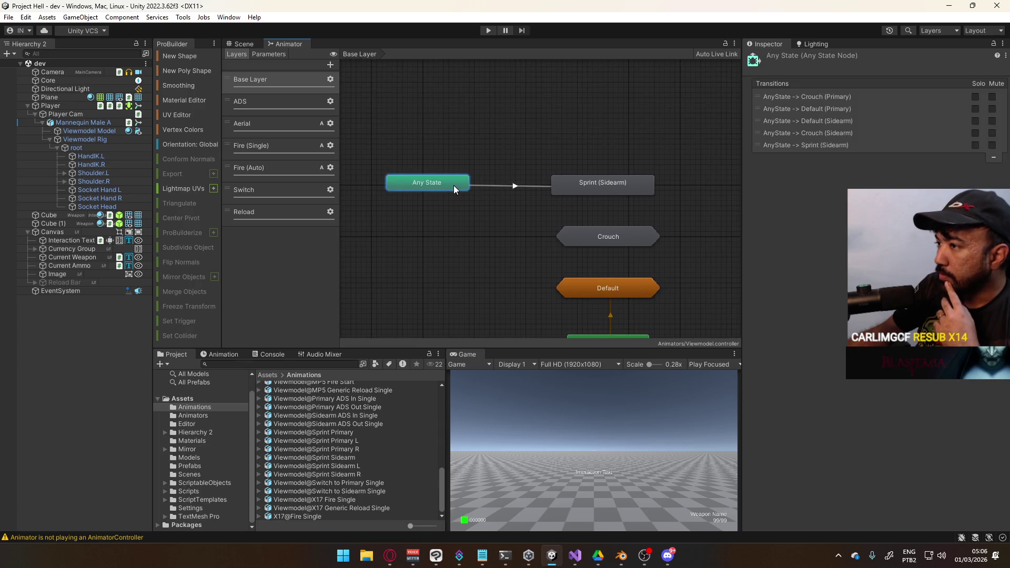
left_click(610, 187)
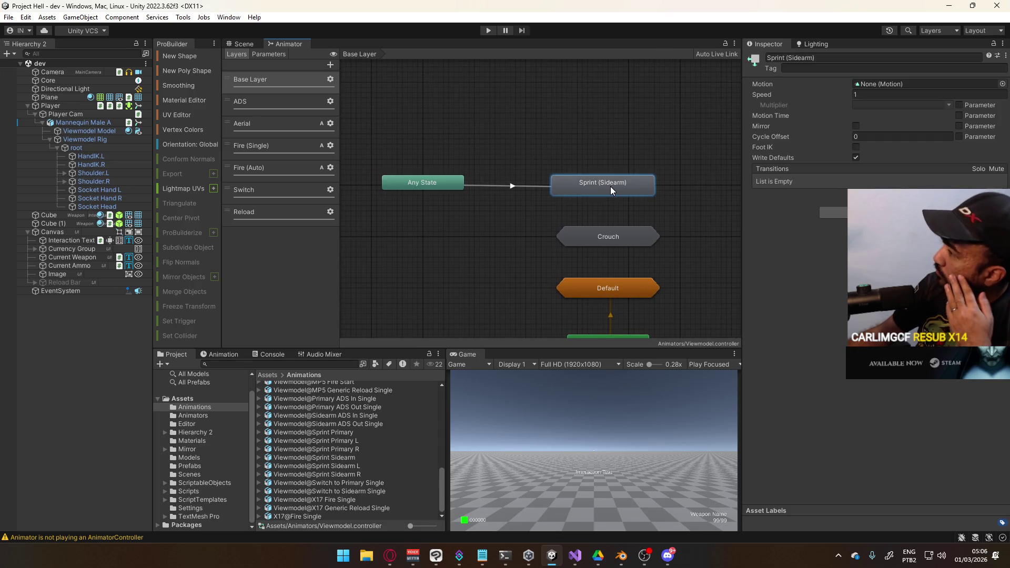
left_click(539, 190)
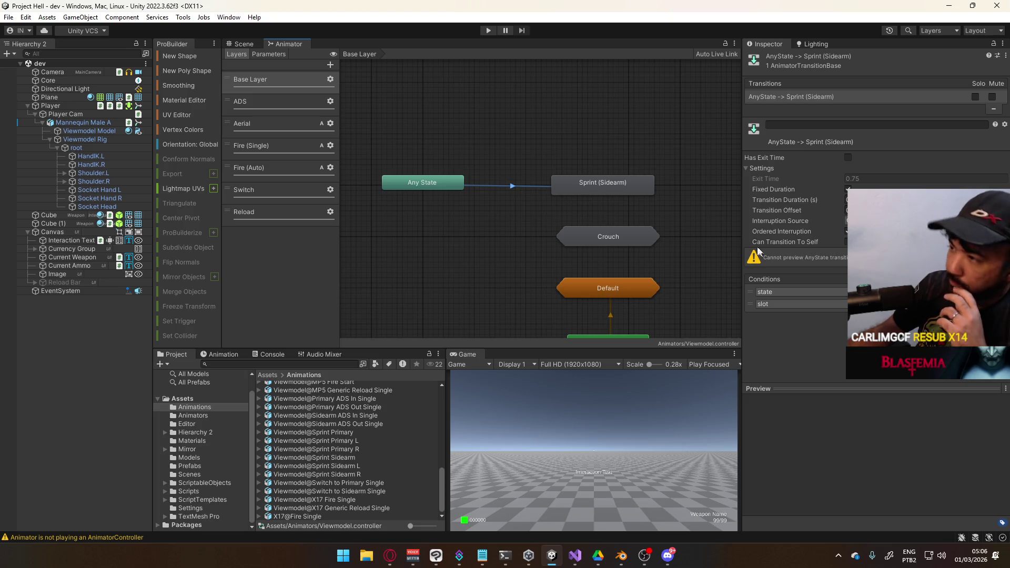
left_click_drag(620, 194, 627, 194)
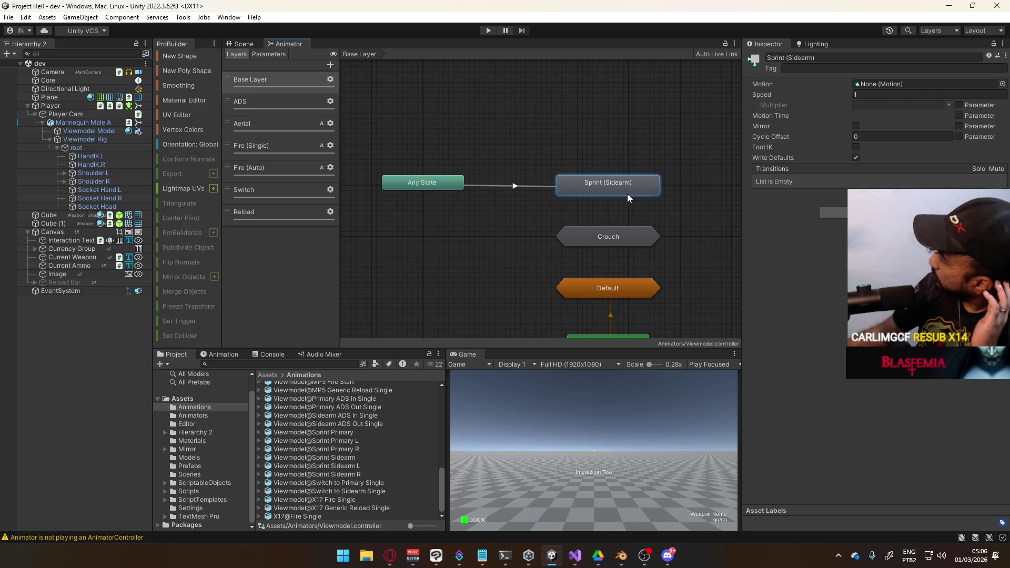
left_click(520, 169)
left_click(512, 187)
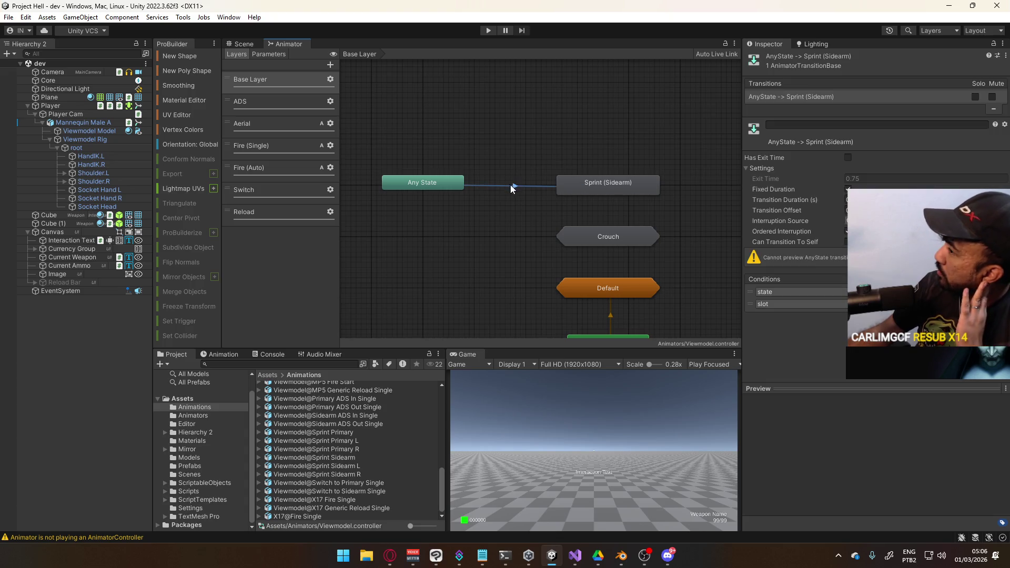
left_click(613, 188)
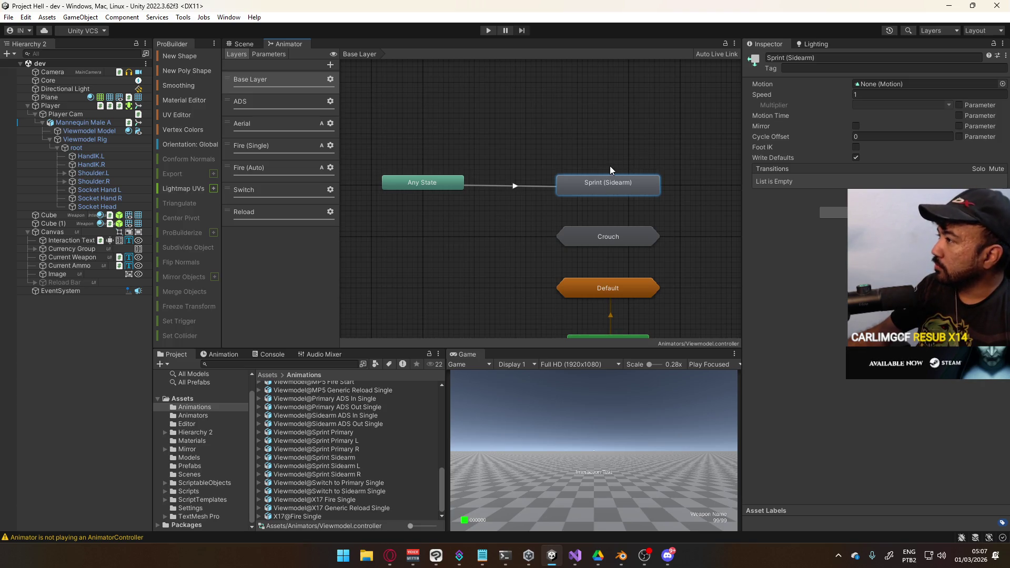
left_click(522, 186)
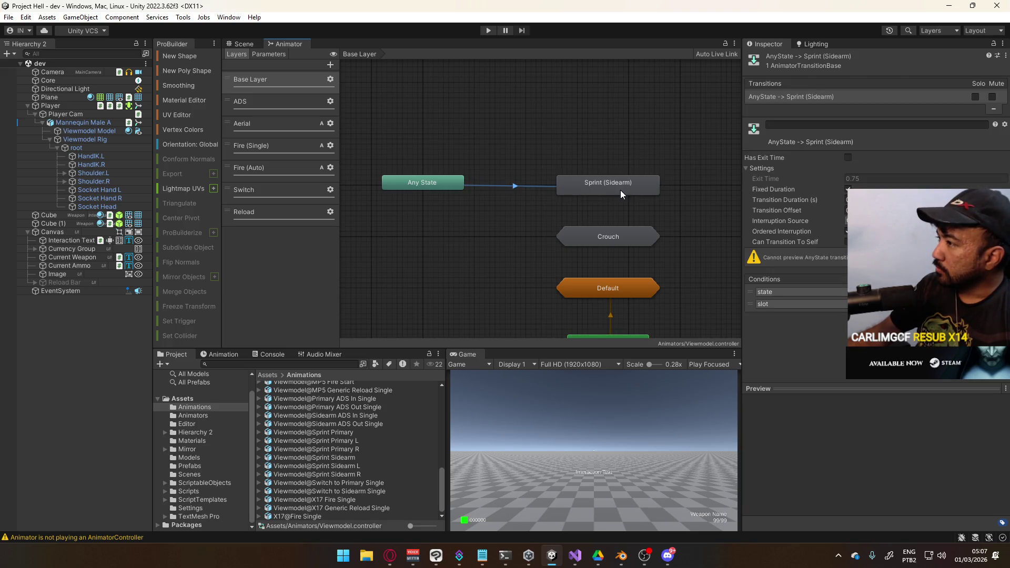
left_click(625, 186)
left_click(542, 187)
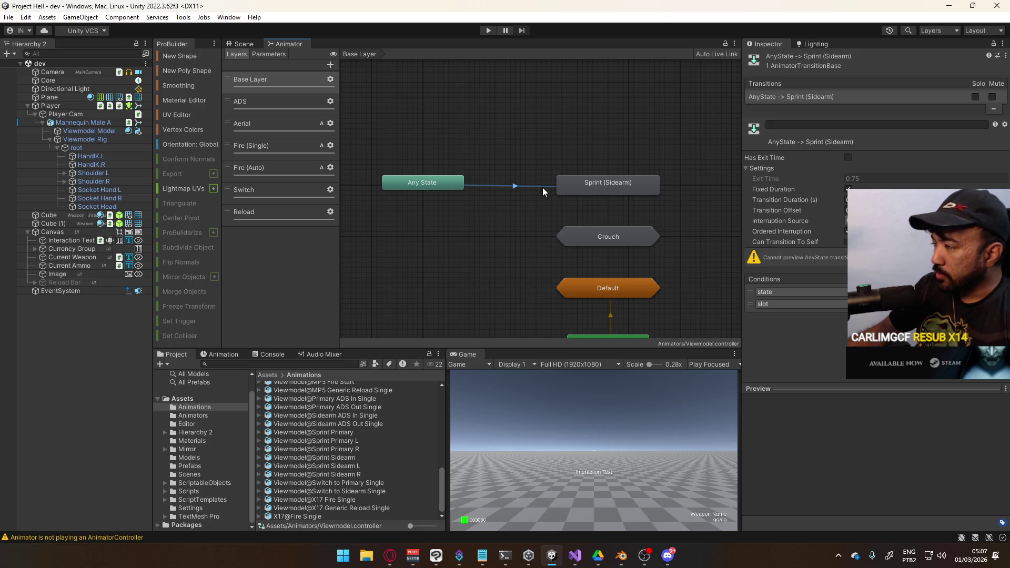
left_click(599, 188)
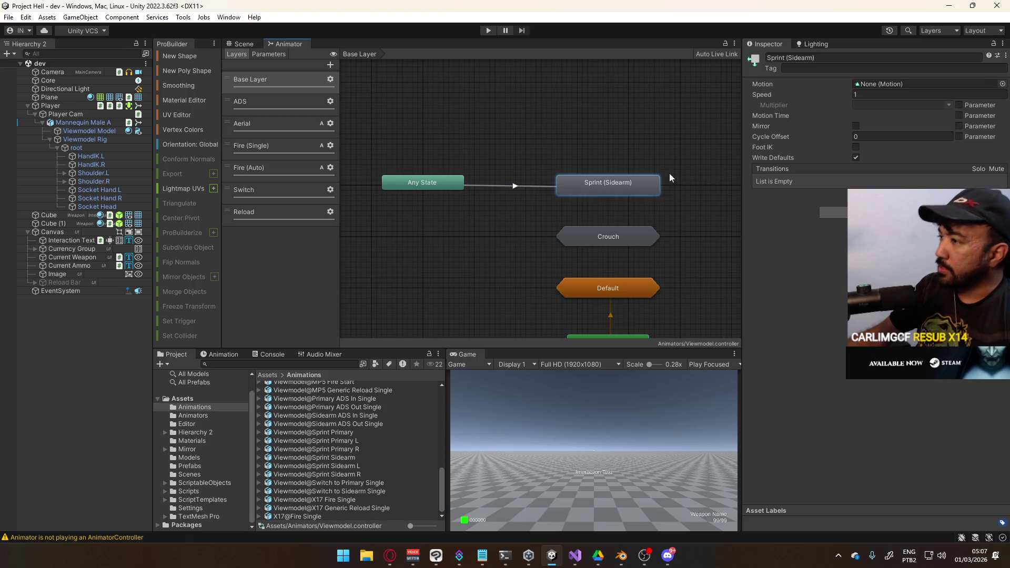
left_click(620, 157)
left_click(592, 181)
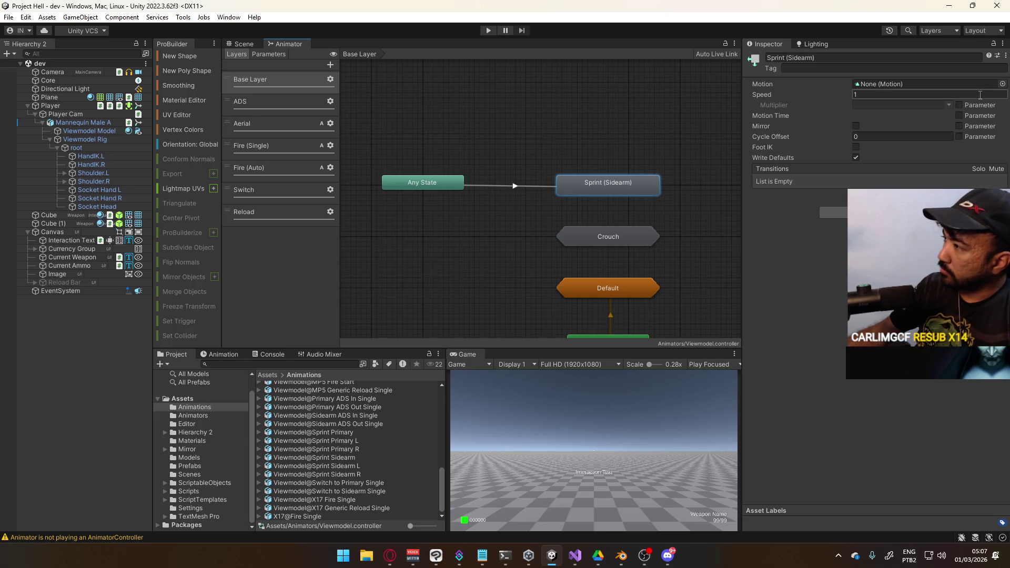
Step: Browse the motion clips for Sprint (Sidearm) without assigning one, then bring up its actions
left_click(1003, 83)
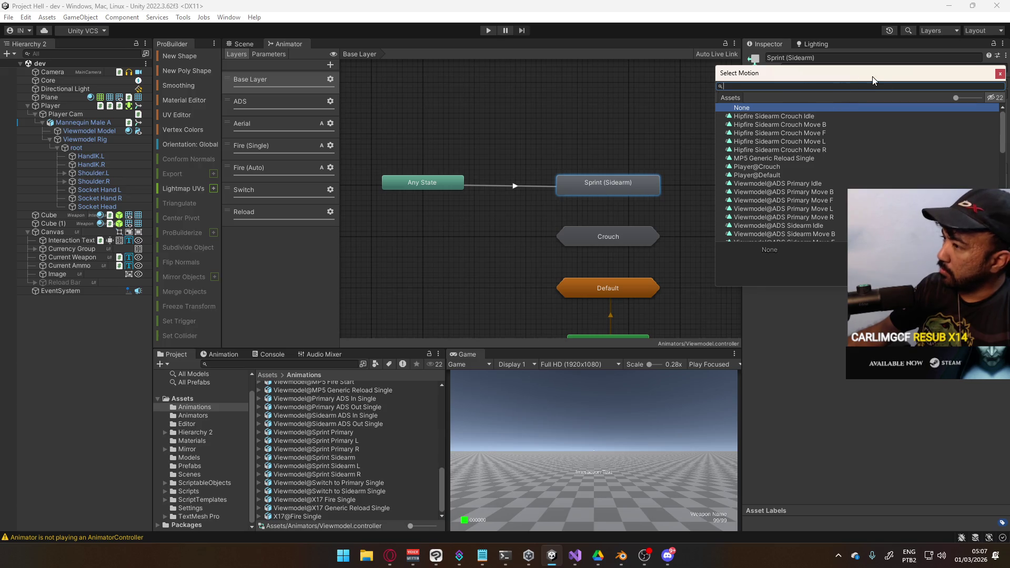
left_click(626, 187)
right_click(626, 187)
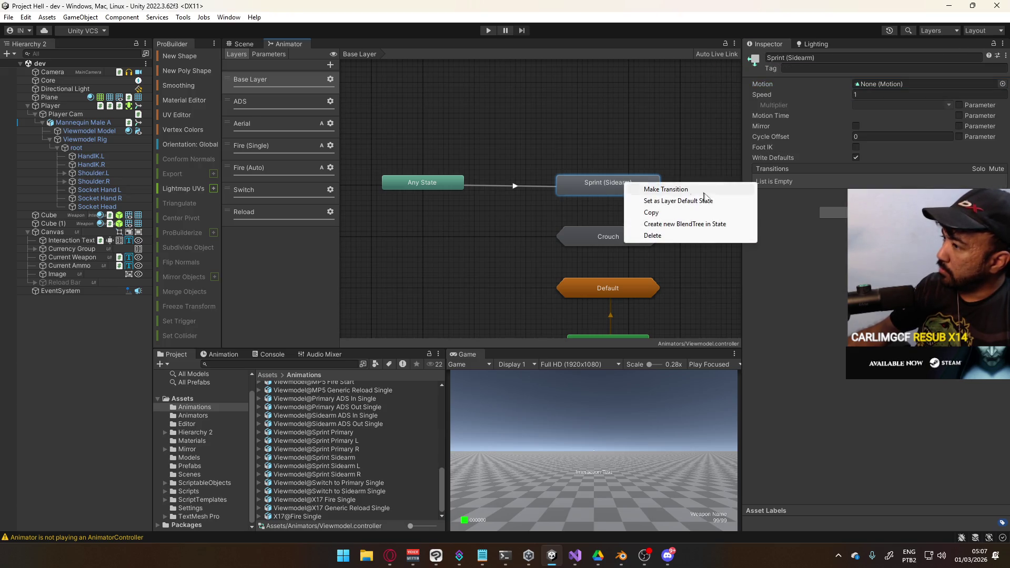
Step: Create a new 1D blend tree inside the Sprint (Sidearm) state
left_click(710, 223)
double_click(599, 179)
left_click(548, 190)
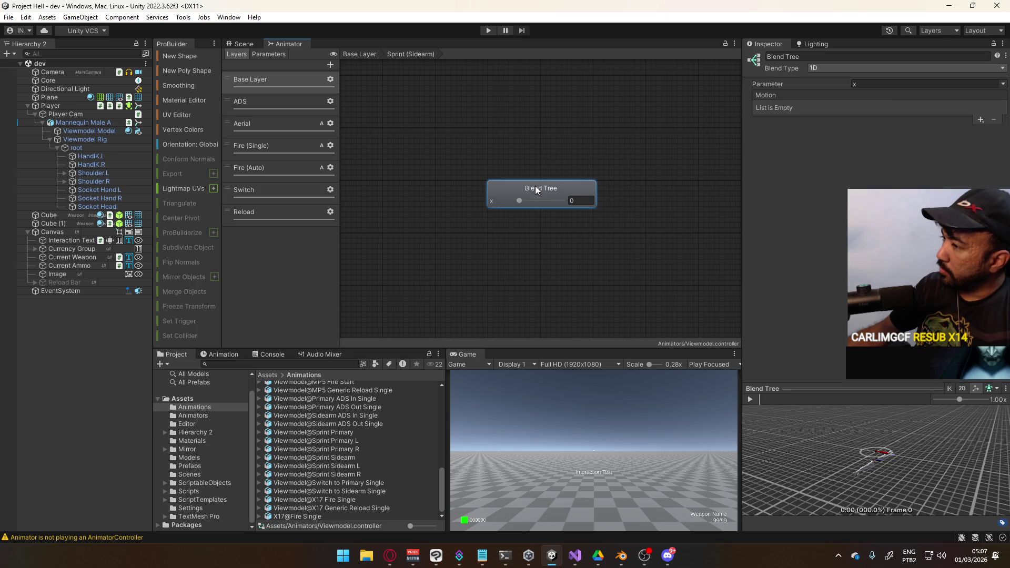
left_click(902, 69)
left_click(902, 68)
left_click(902, 68)
Step: Add three motion slots to the blend tree
left_click(901, 68)
left_click(981, 120)
left_click(955, 130)
left_click(981, 120)
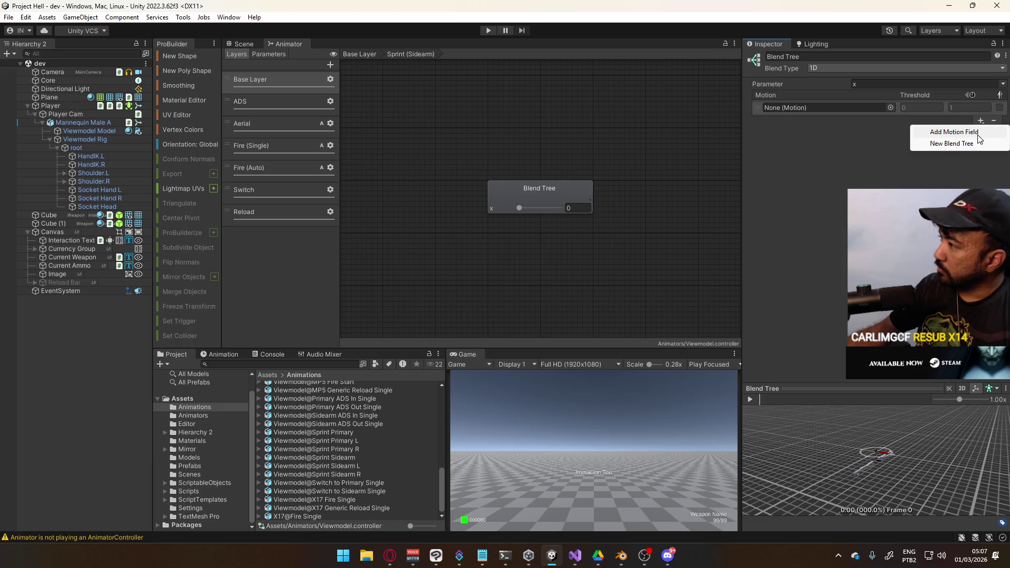
left_click(954, 131)
left_click(981, 168)
left_click(984, 179)
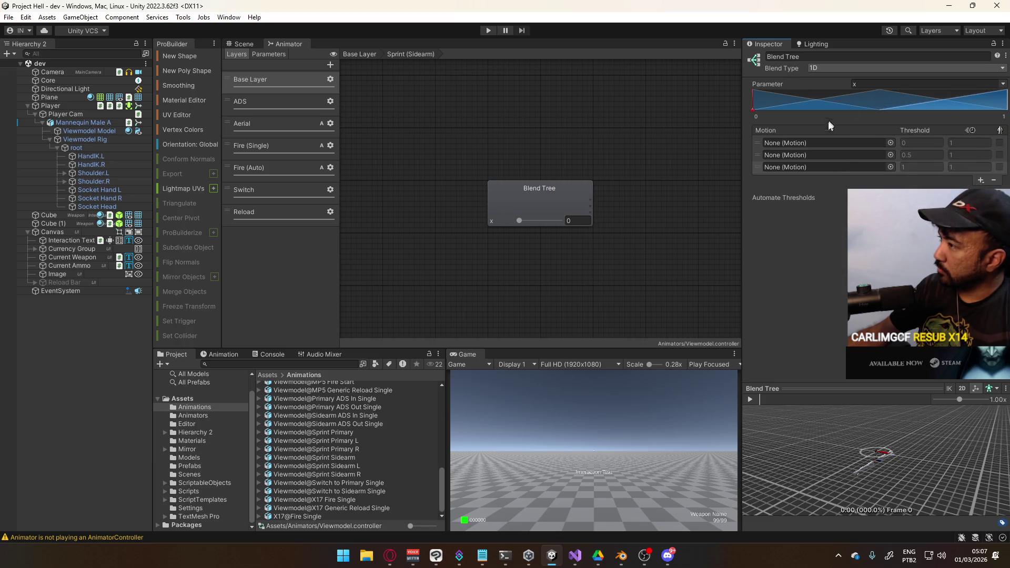
Step: Turn off Automate Thresholds and set the first two thresholds to -1 and 0
left_click(851, 198)
left_click(921, 143)
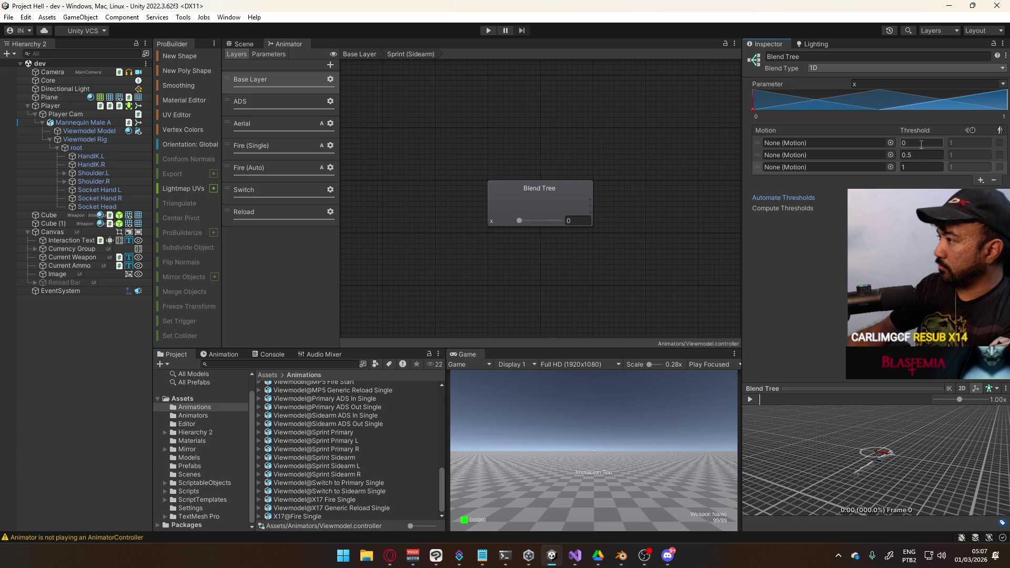
type("-1")
key("Tab")
type("0")
Step: Assign Sprint Sidearm to the middle slot and Sprint Sidearm L to the first
left_click(890, 154)
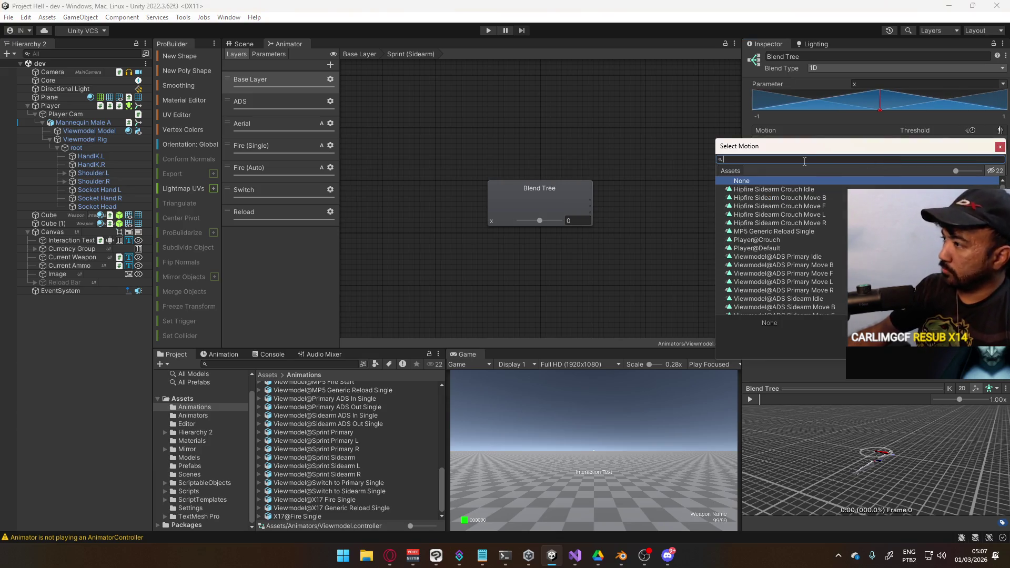
type("sprint side")
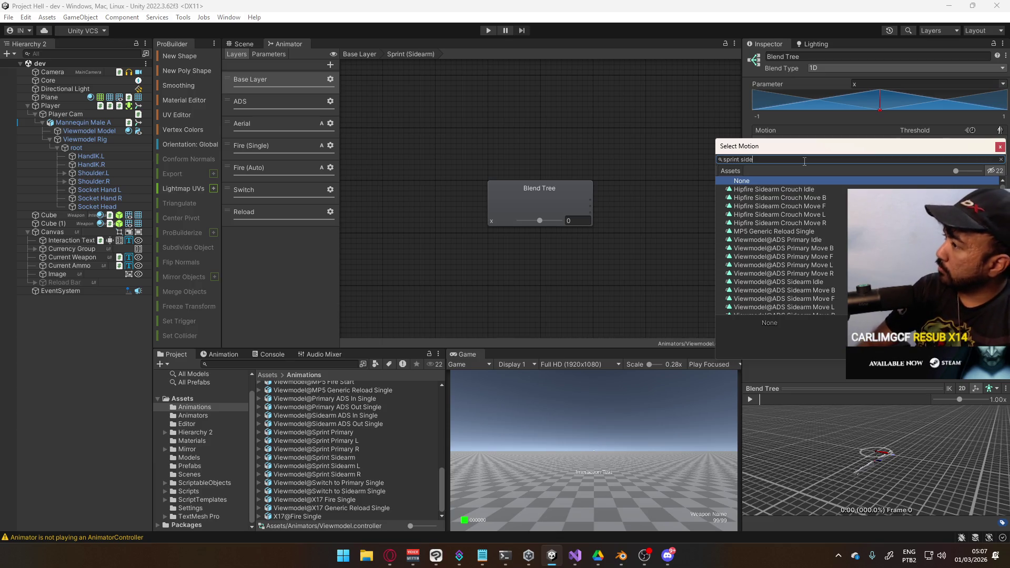
double_click(797, 188)
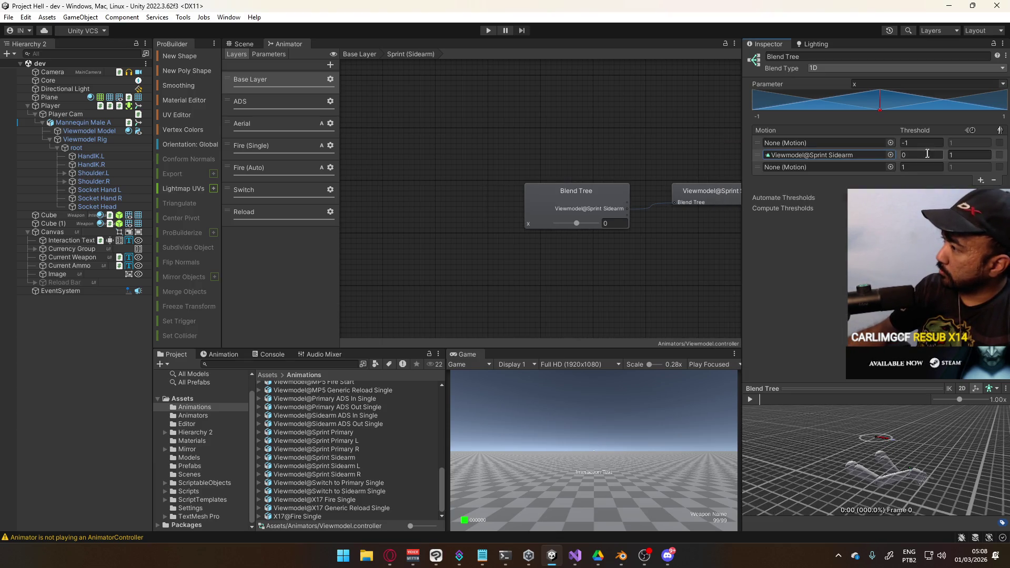
left_click(891, 143)
type("sprint")
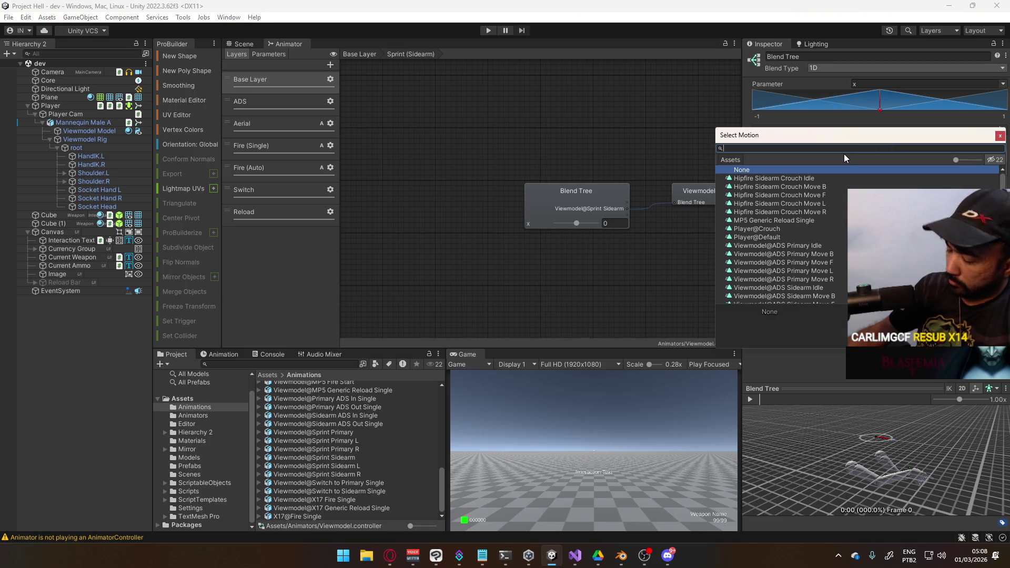
type(" side")
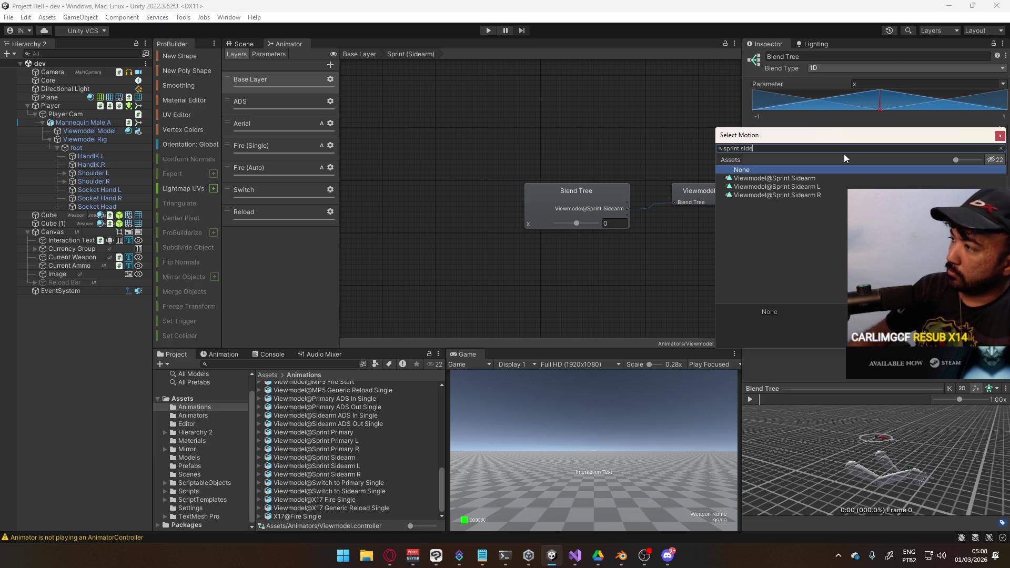
double_click(807, 190)
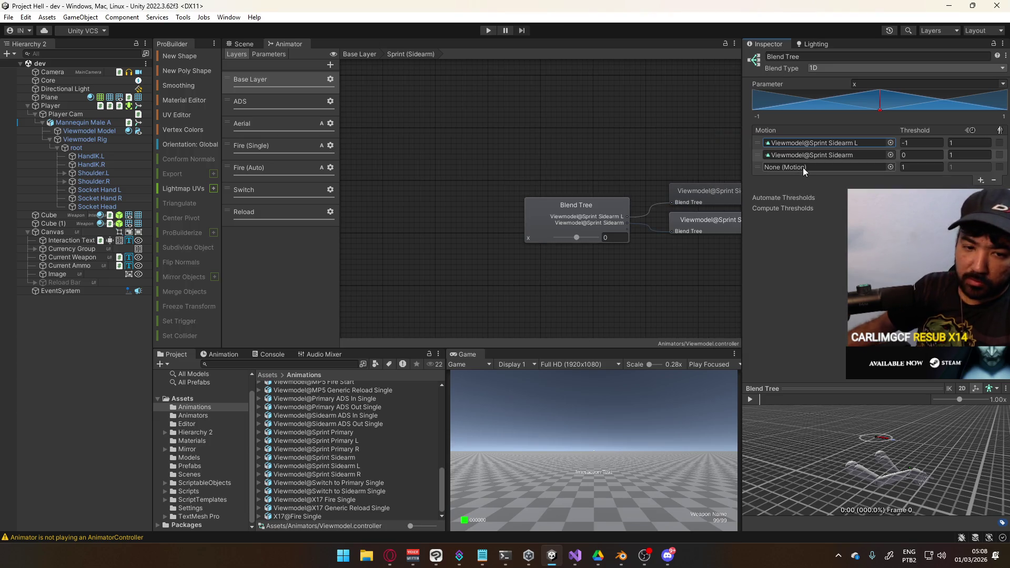
Step: Assign Sprint Sidearm R to the third slot and return to the Base Layer
left_click(891, 168)
type("sidearm")
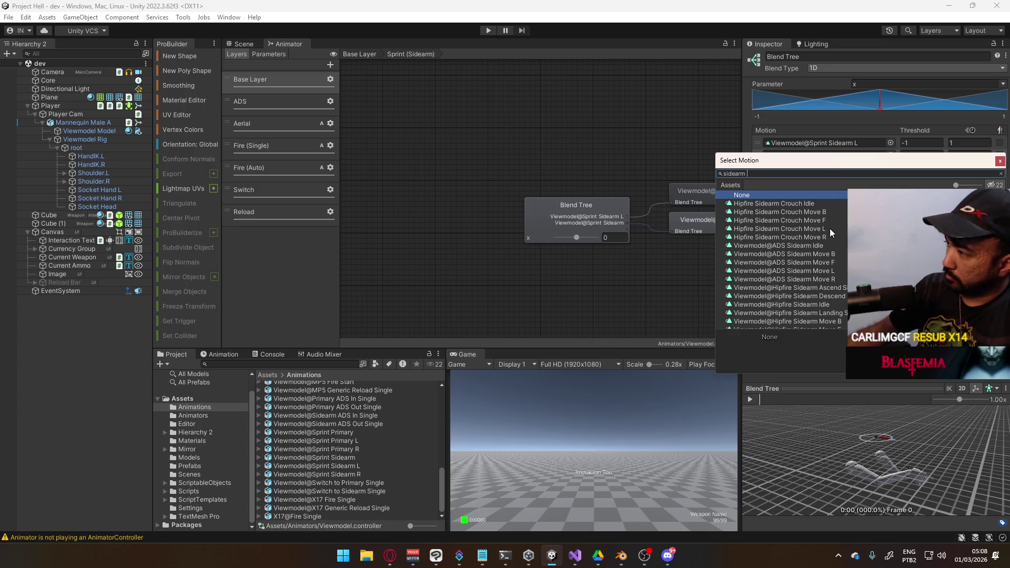
type(" R")
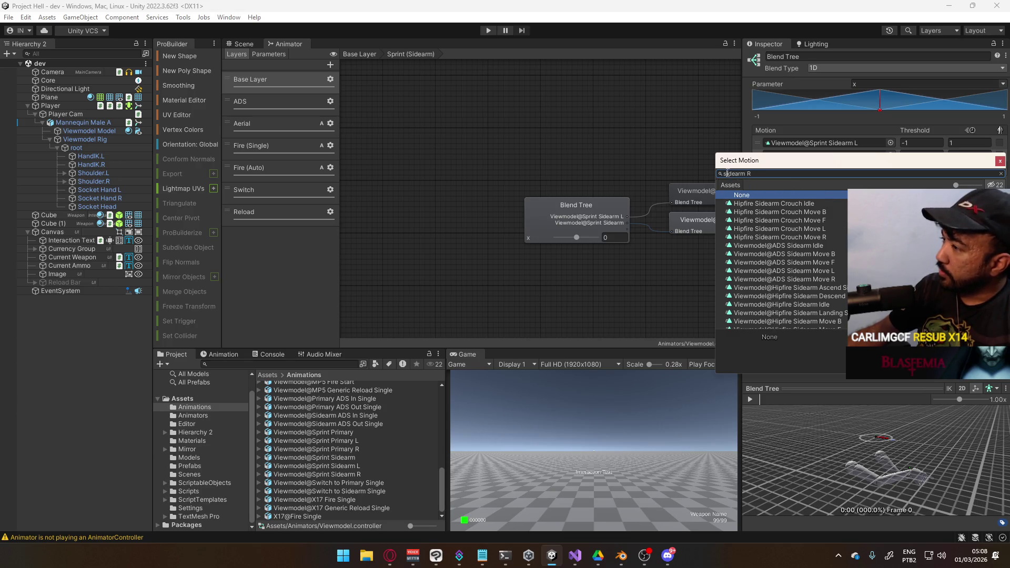
left_click_drag(723, 174, 731, 174)
key("ctrl+a")
type("sprint")
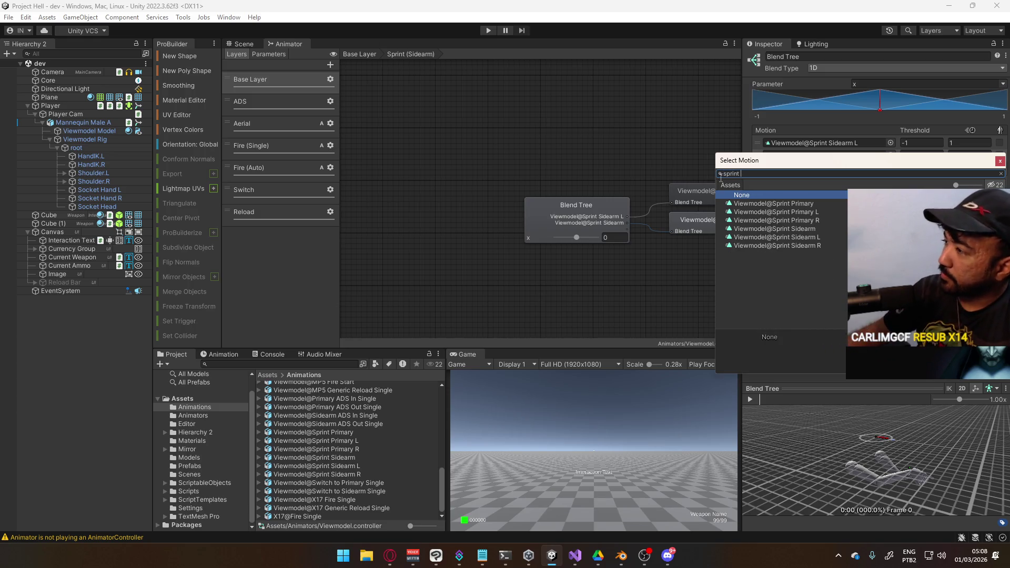
double_click(786, 245)
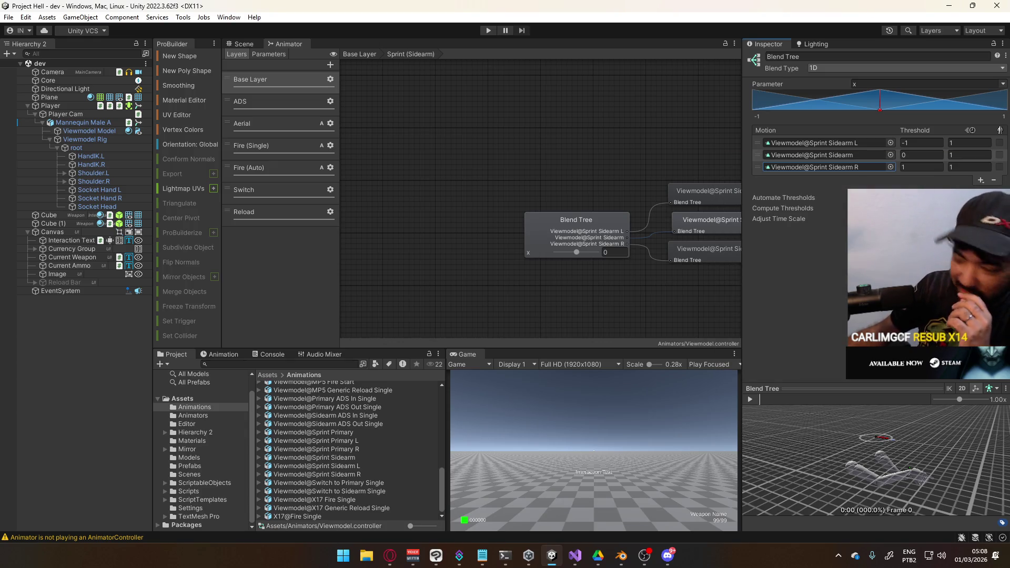
middle_click_drag(661, 195, 614, 197)
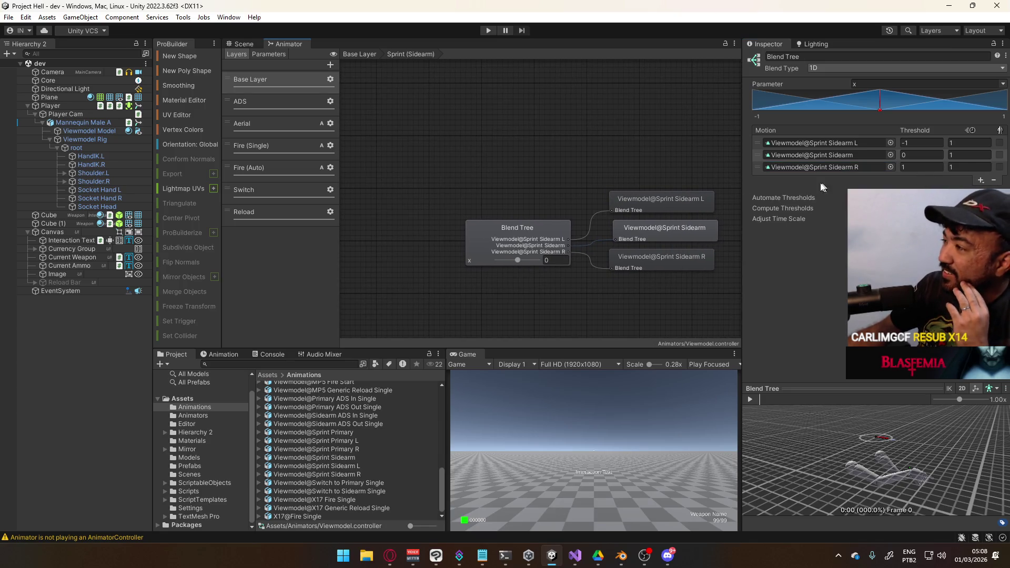
double_click(517, 232)
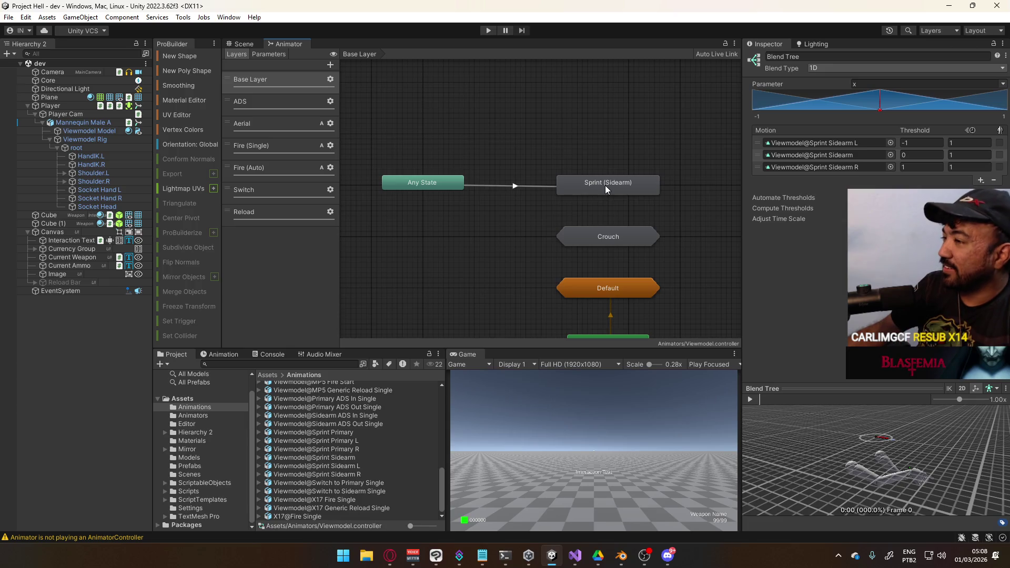
Step: Open the New StateMachine that holds both sprint states
left_click(523, 185)
left_click(613, 193, "ctrl")
key("ctrl+d")
left_click_drag(493, 203, 632, 156)
double_click(627, 152)
left_click_drag(464, 236, 549, 259)
Step: Compare the Sprint (Primary) and Sprint (Sidearm) blend trees, then enter Play mode
left_click(465, 199)
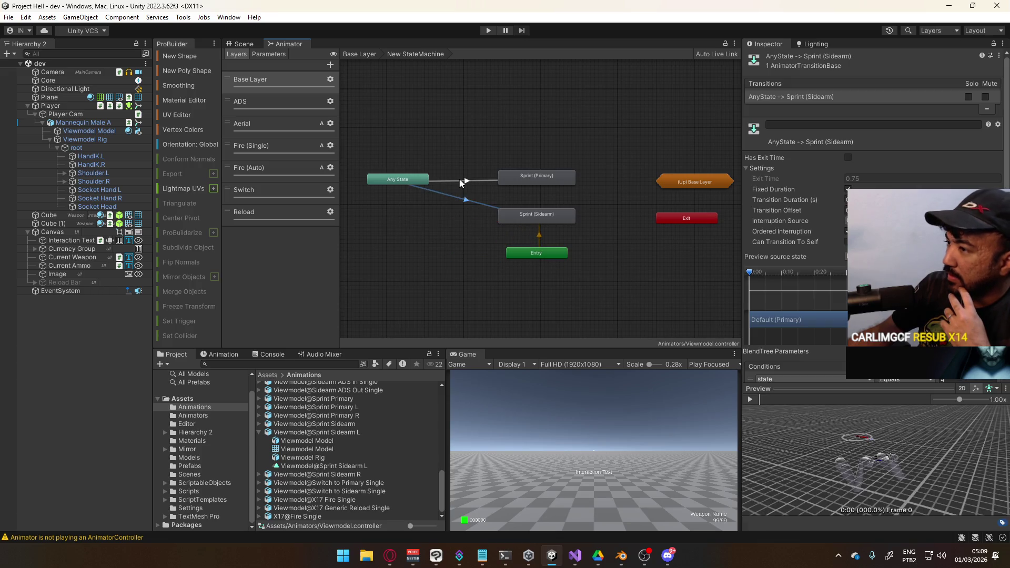
left_click(471, 177)
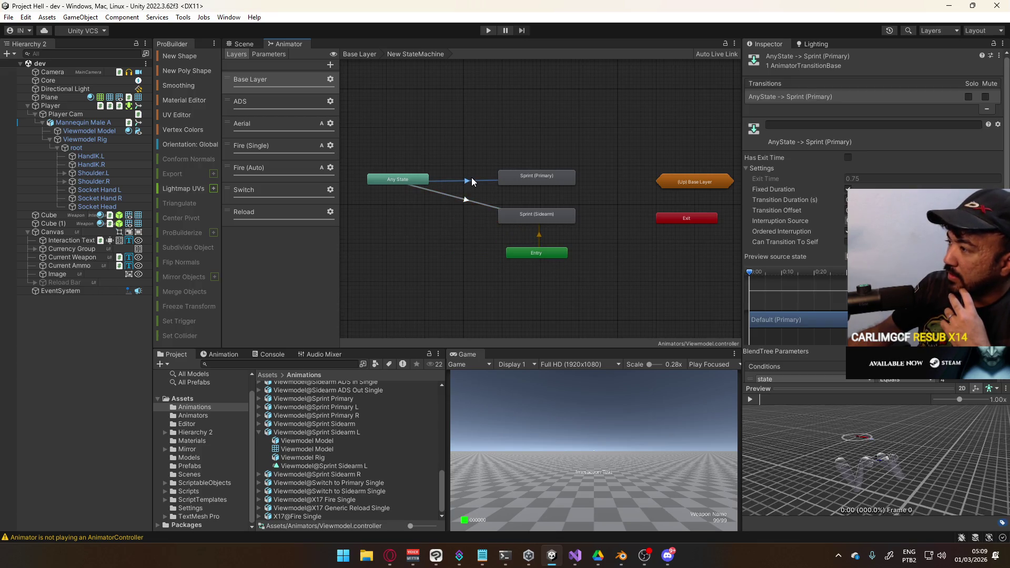
left_click(547, 179)
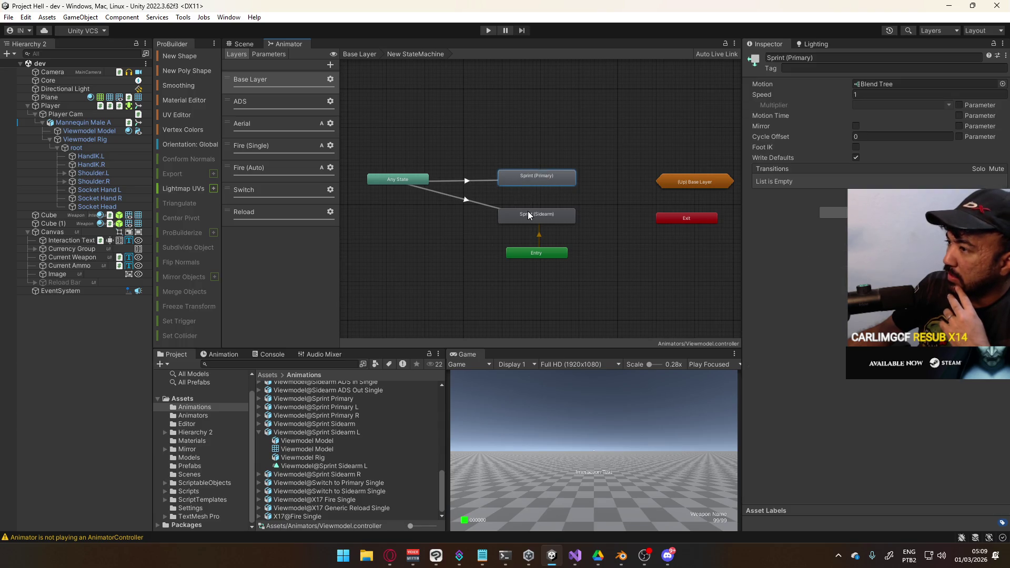
left_click(532, 217)
double_click(538, 179)
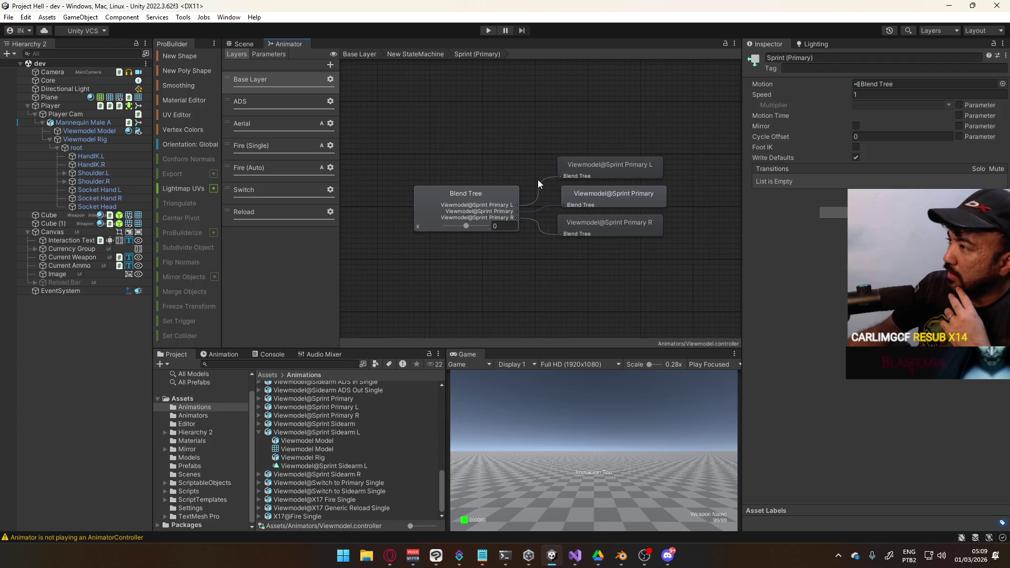
left_click(416, 54)
double_click(523, 220)
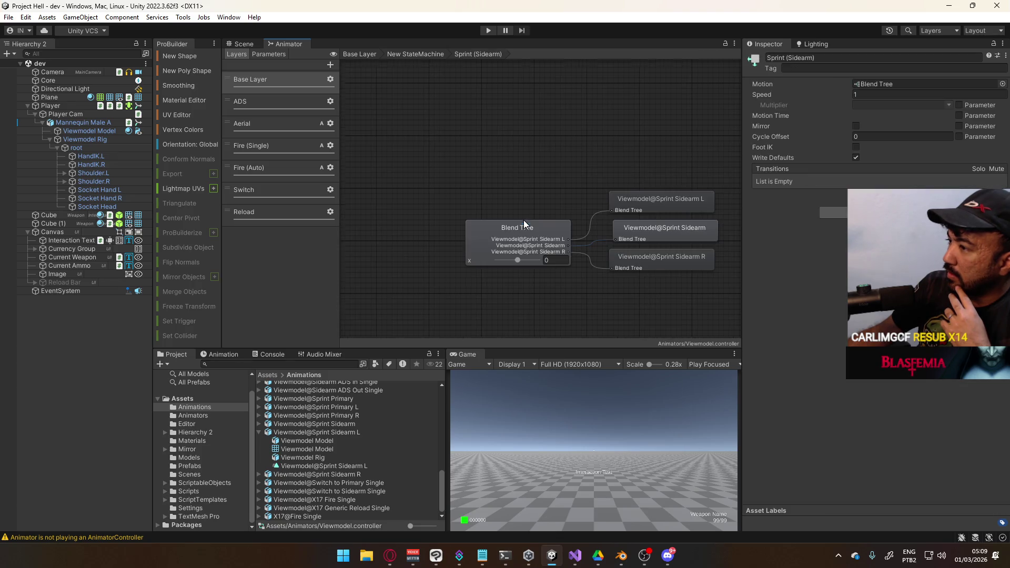
left_click(416, 54)
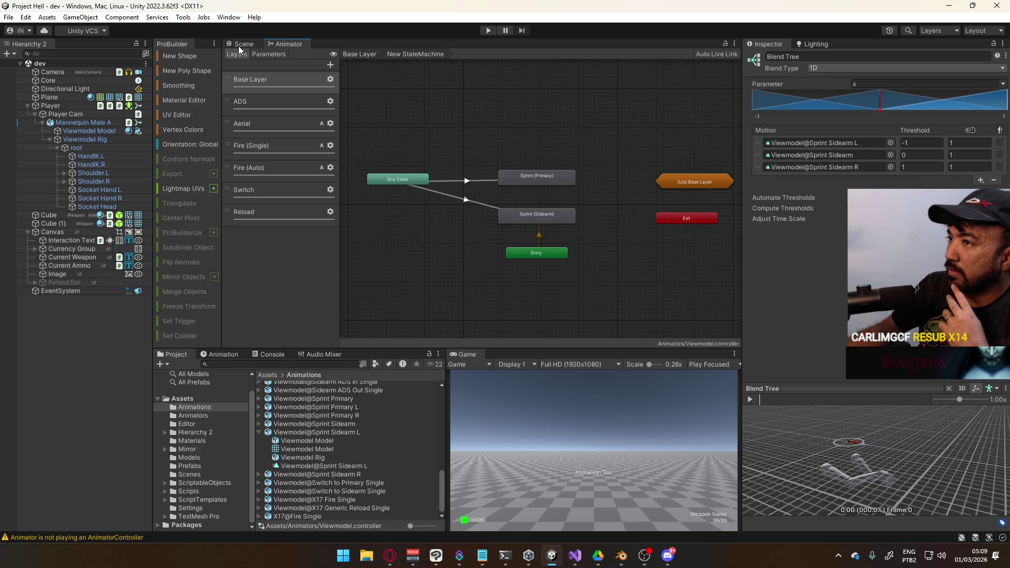
left_click(242, 44)
left_click(488, 31)
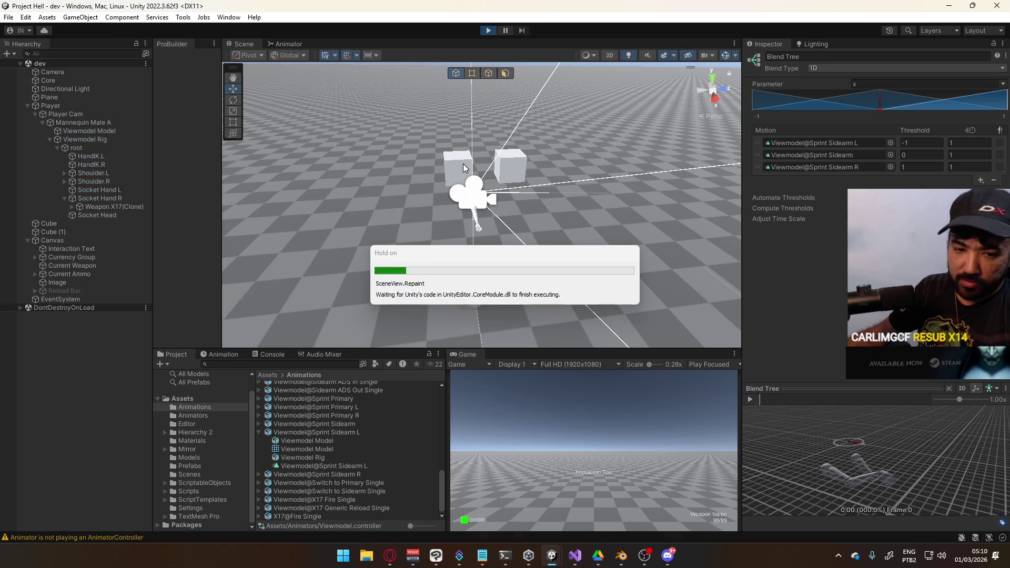
Step: Maximize the Game view, sprint to the box and buy the SMG
key("shift+w")
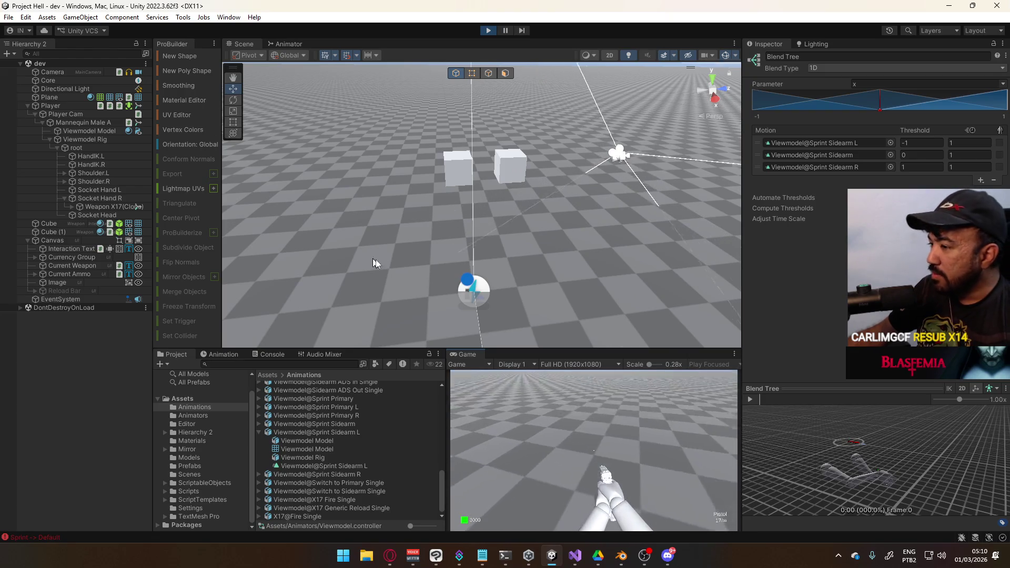
right_click(473, 354)
left_click(529, 390)
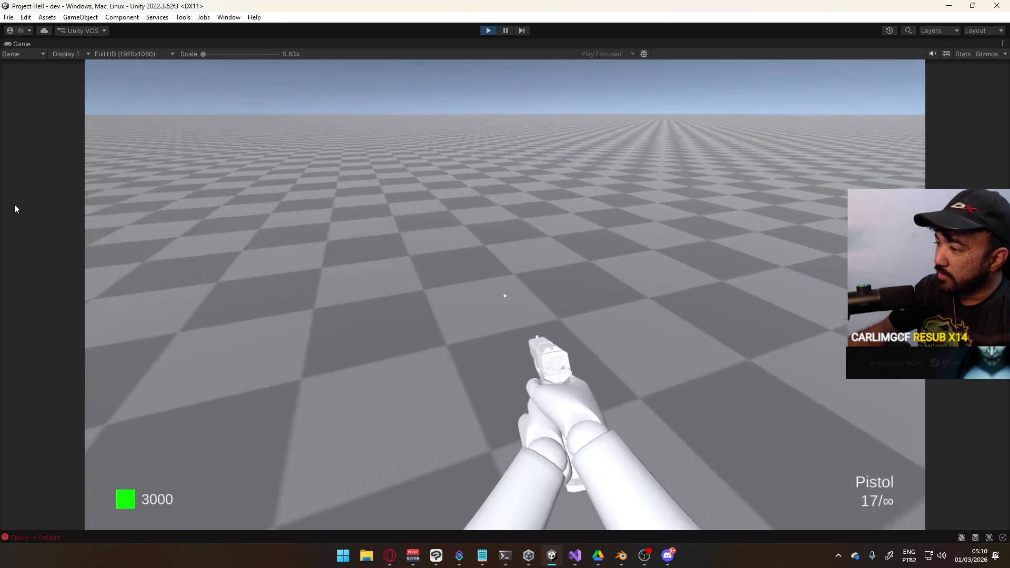
key("shift+w")
key("w")
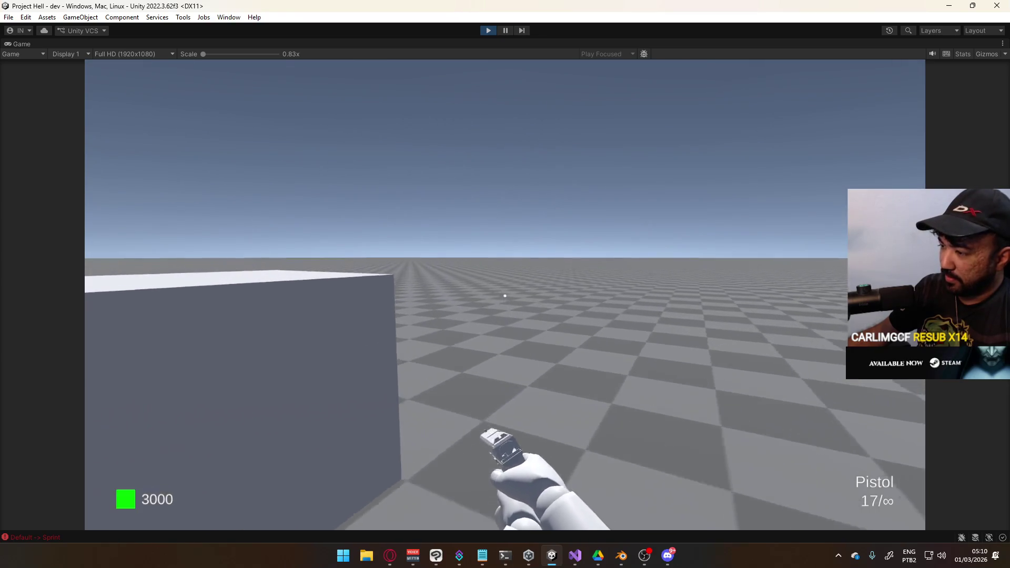
key("w")
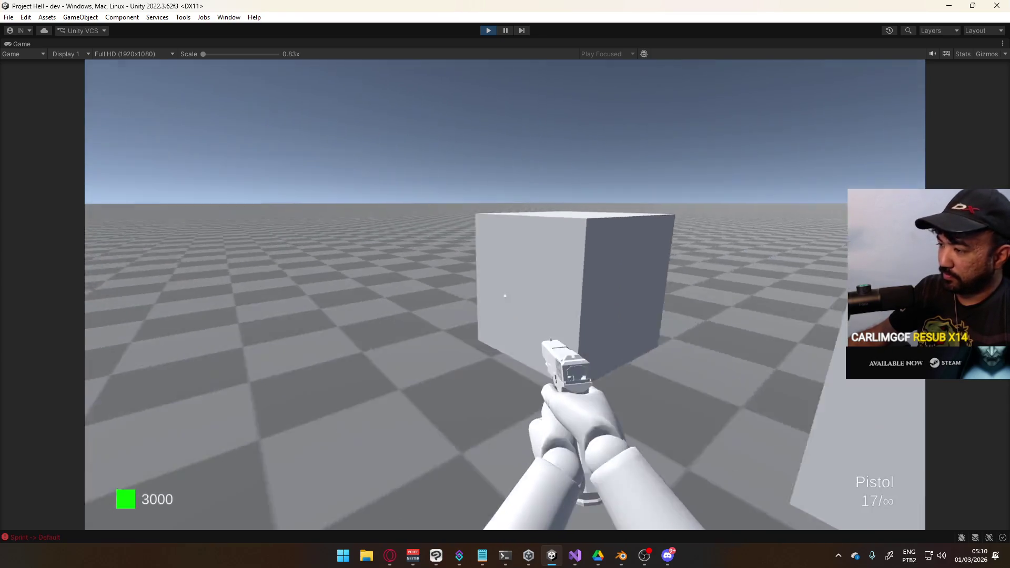
key("e")
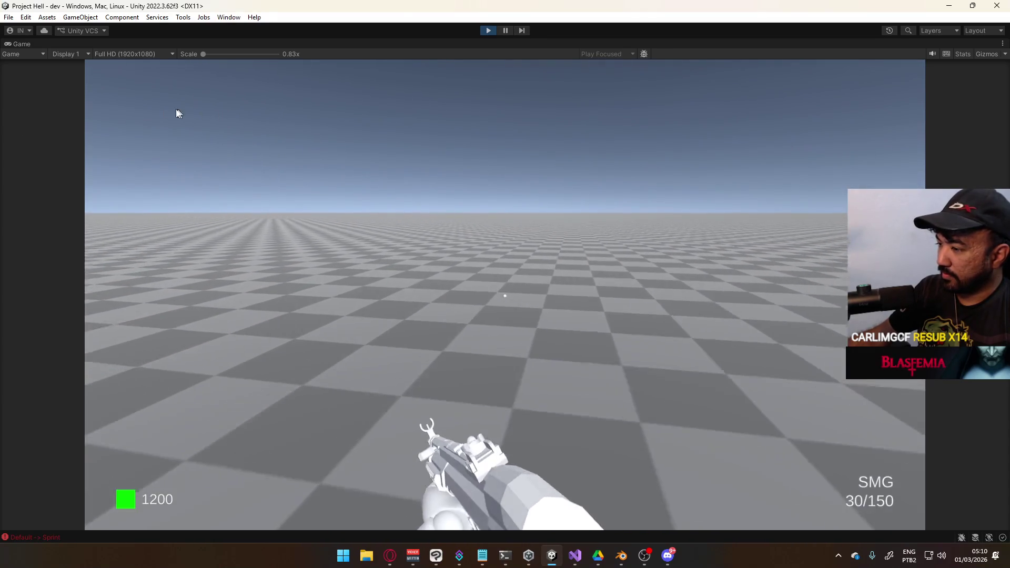
Step: Sprint with the SMG and switch repeatedly between pistol and SMG
left_click(178, 110)
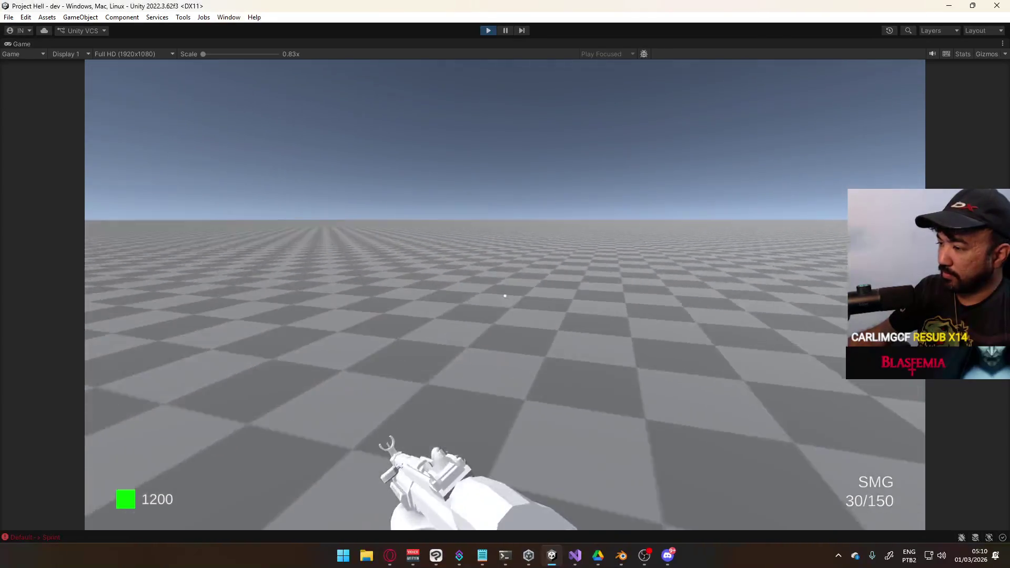
key("shift")
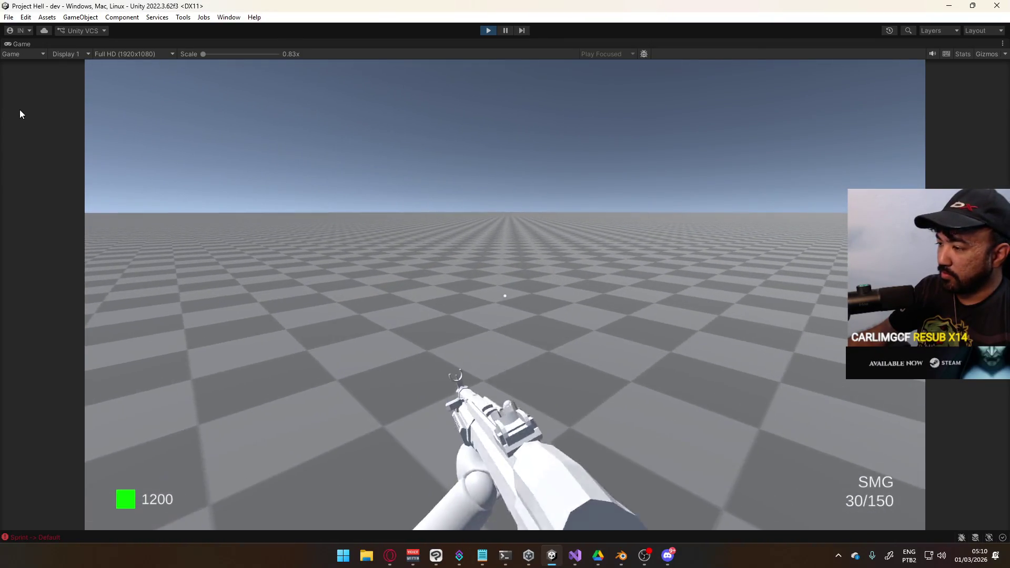
key("2")
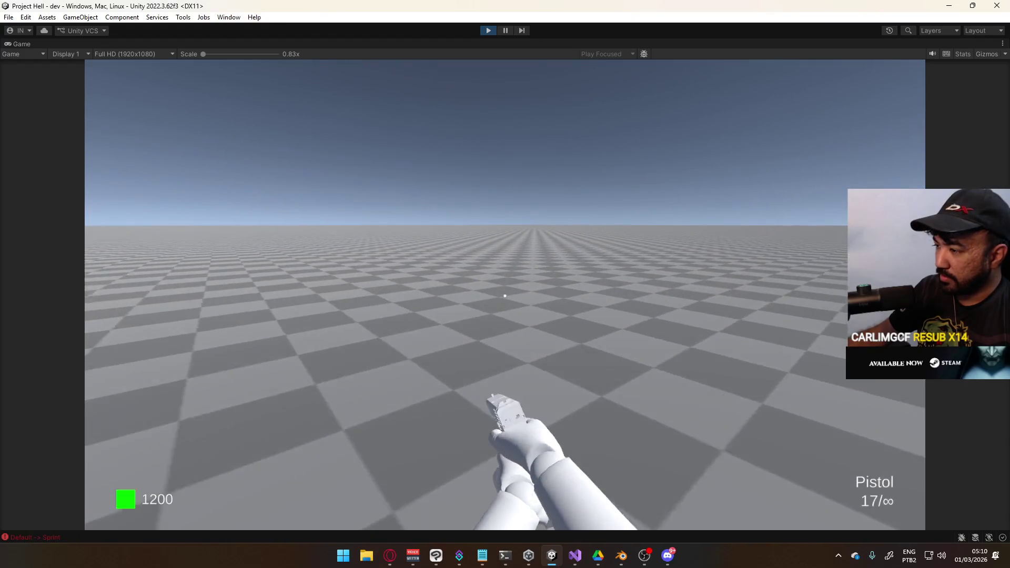
key("w")
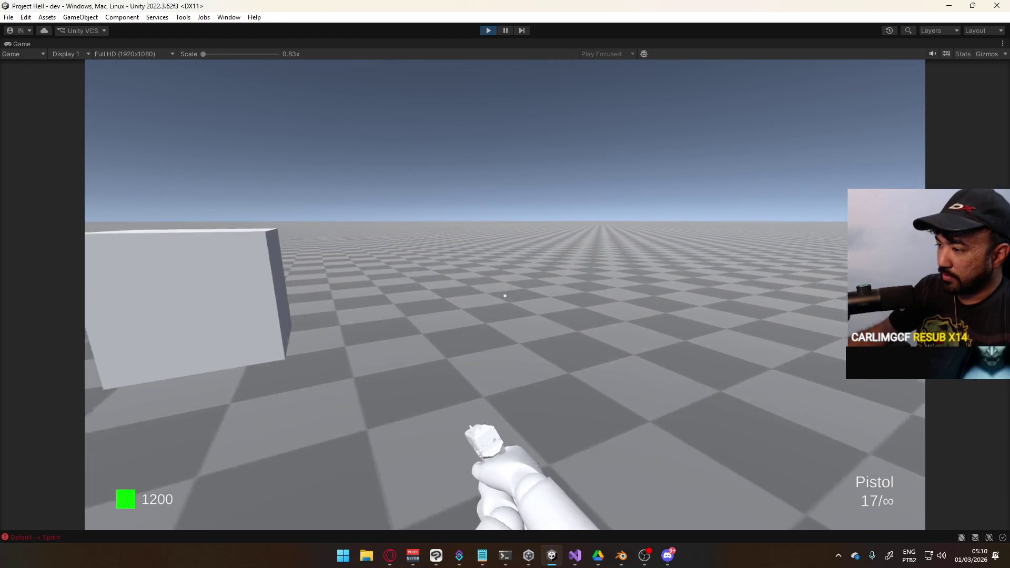
key("1")
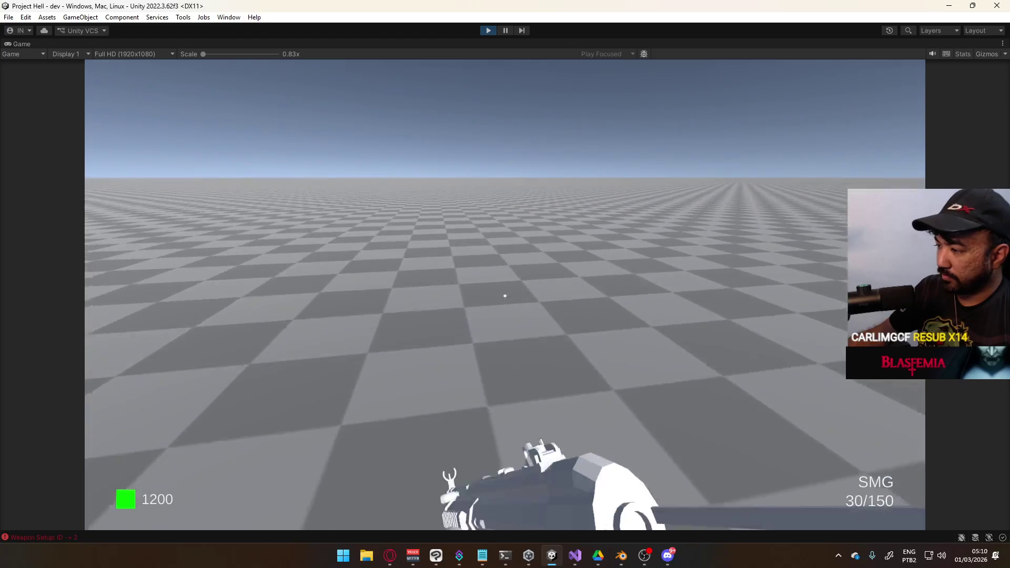
key("2")
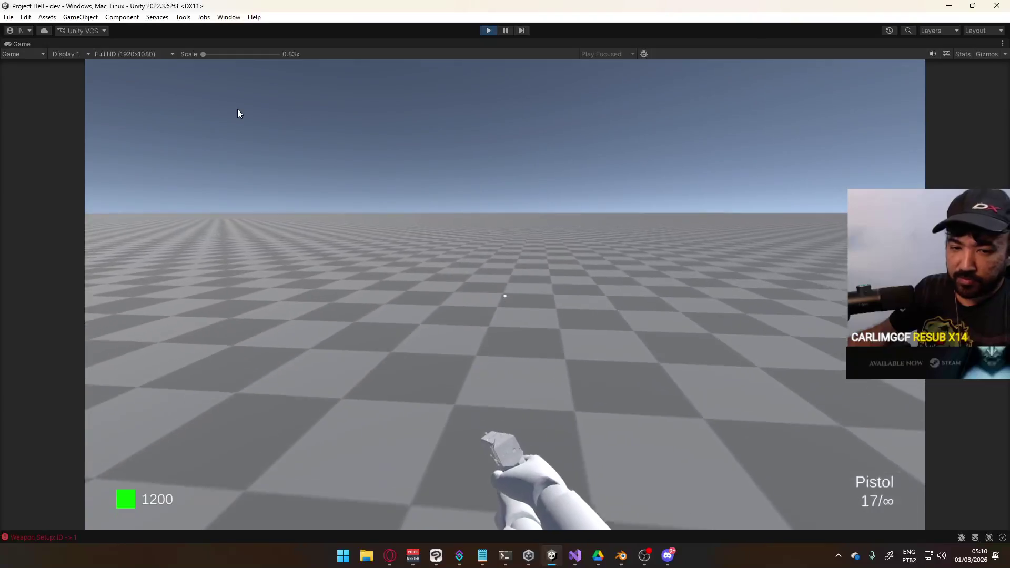
key("2")
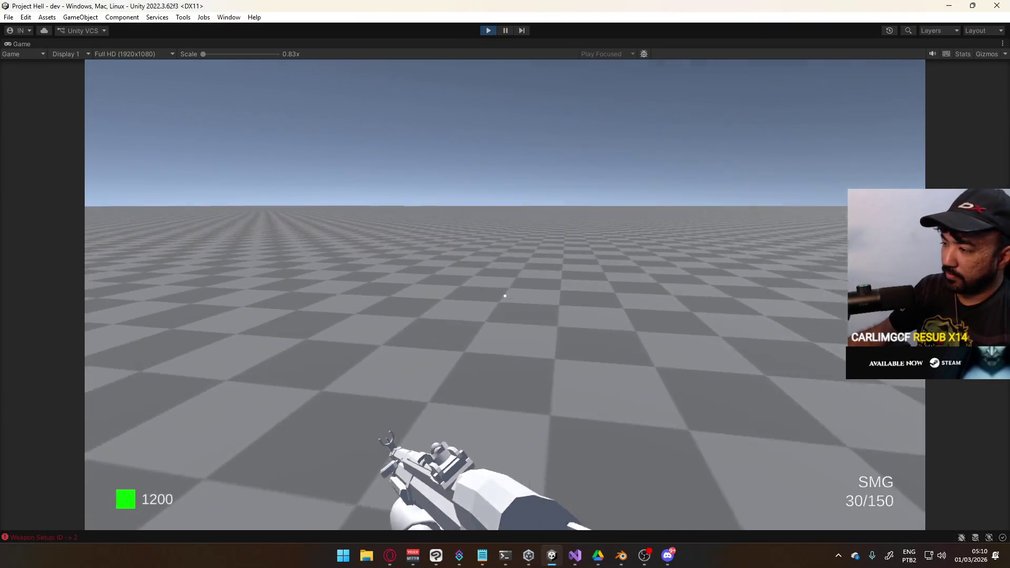
key("1")
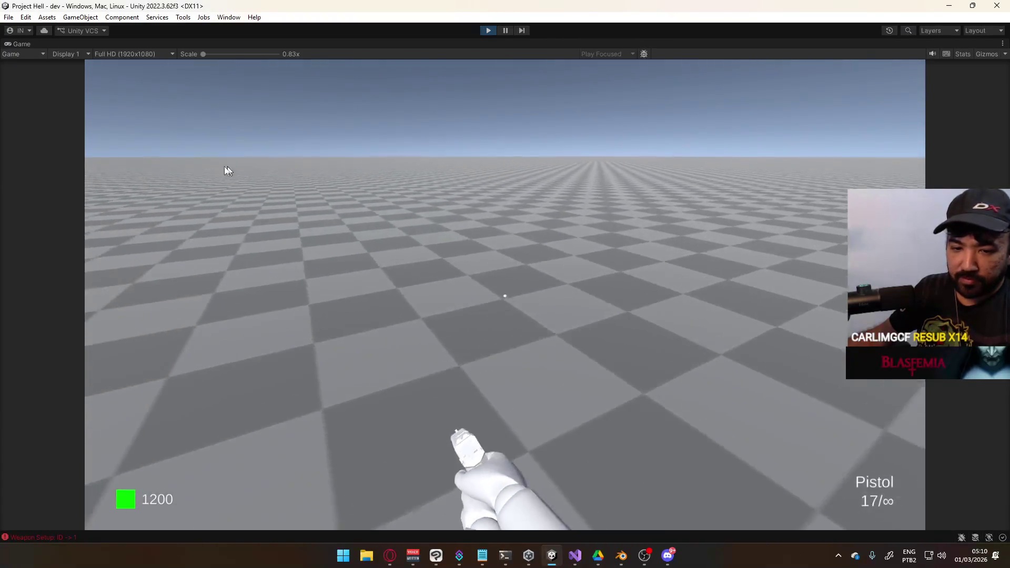
Step: Jump and sprint with the pistol, then restore the Game view to normal size
key("space")
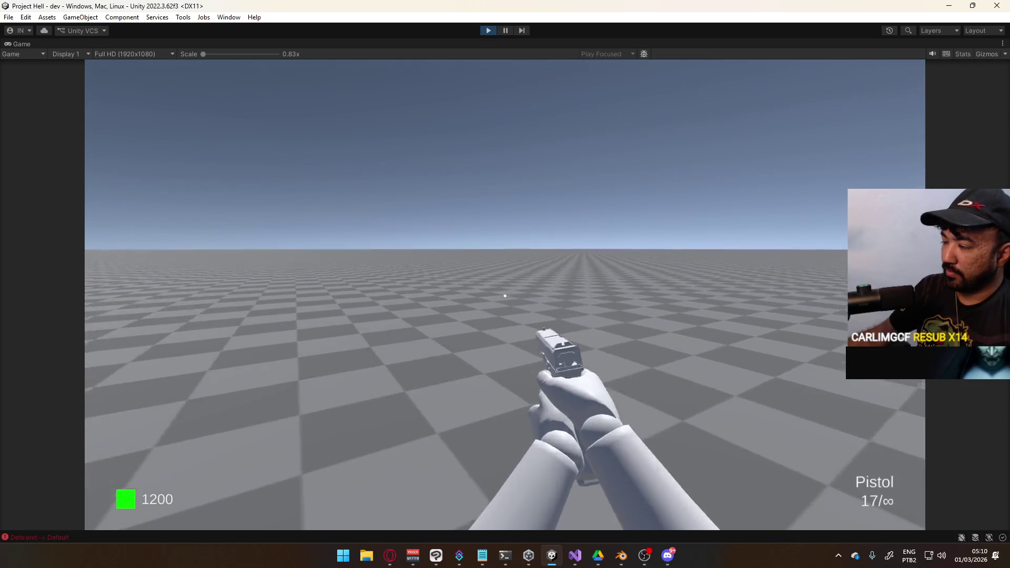
key("shift")
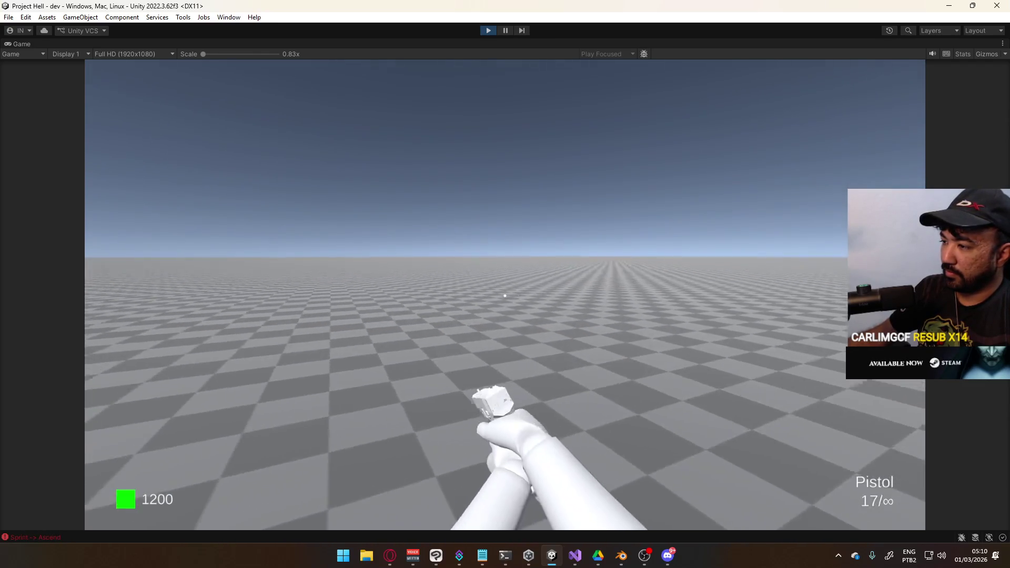
key("shift")
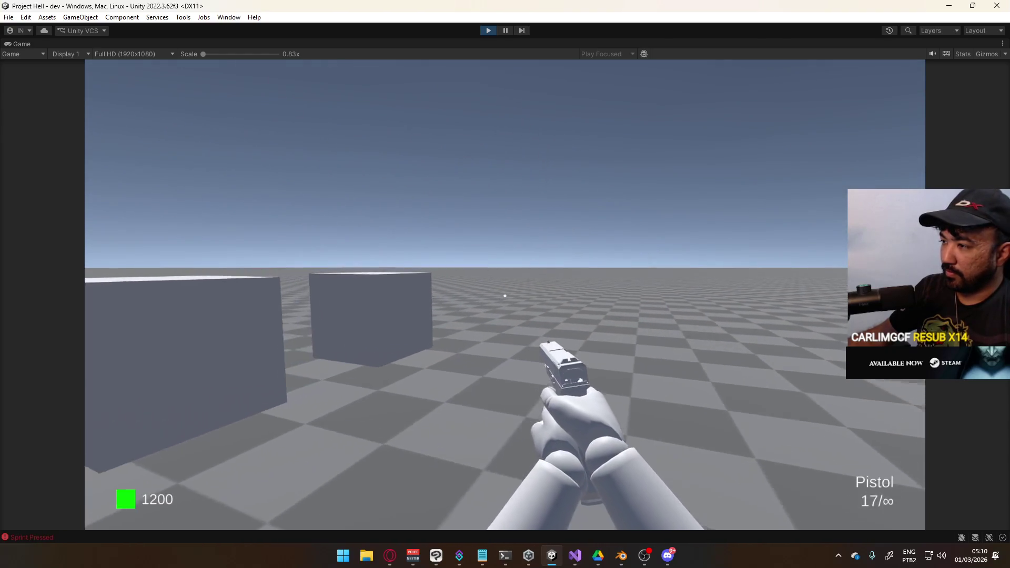
key("shift")
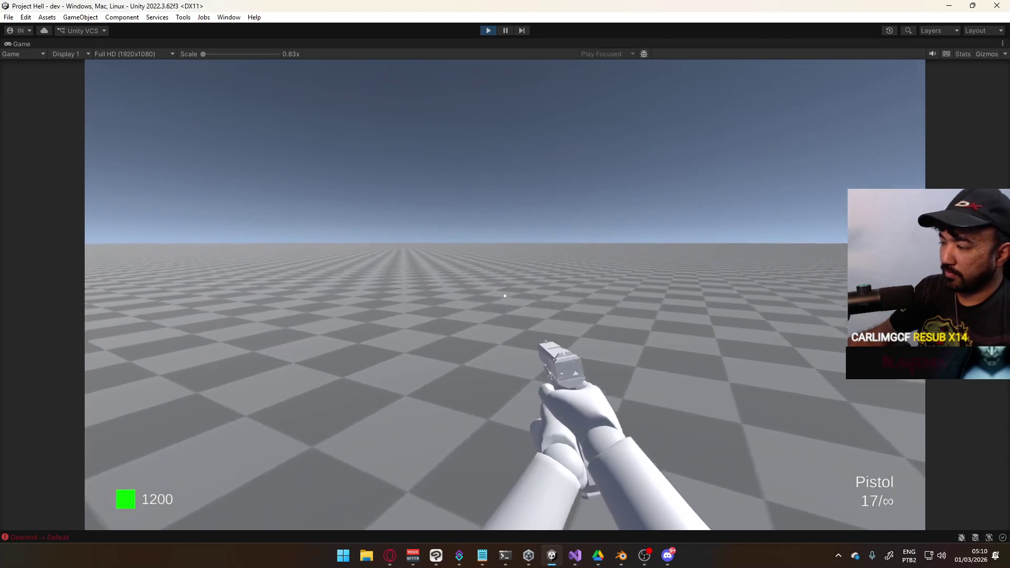
key("shift")
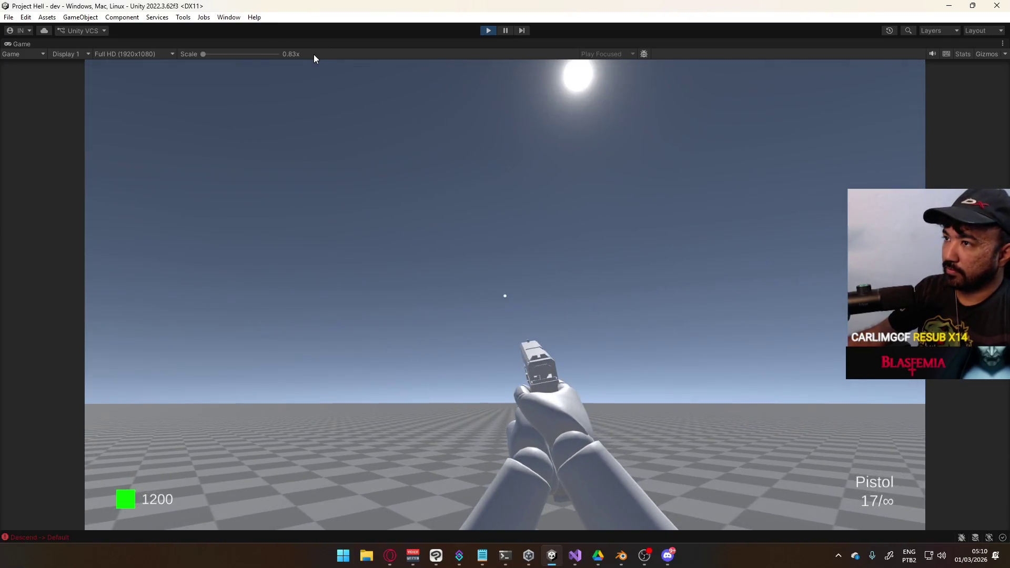
right_click(334, 47)
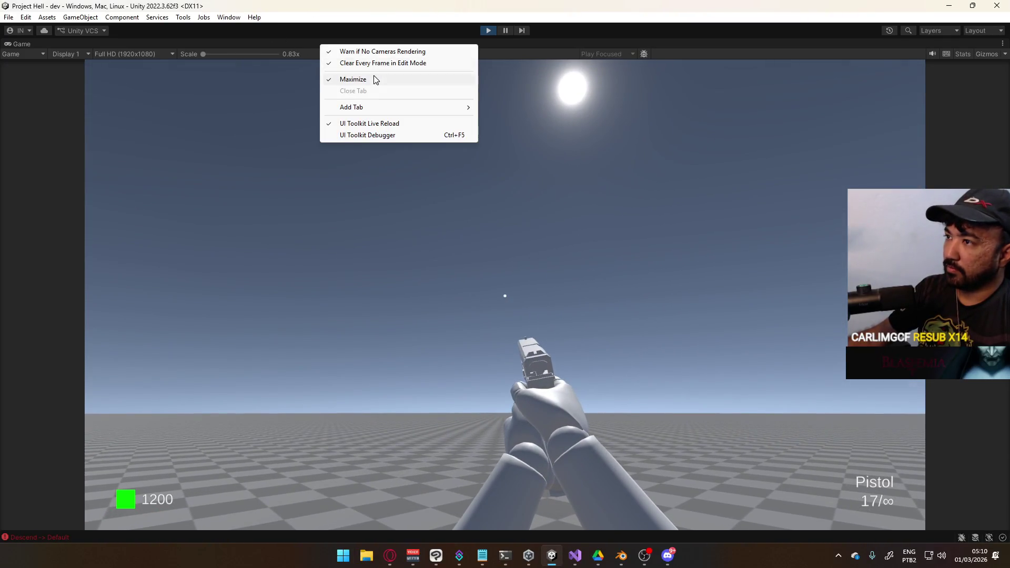
left_click(375, 79)
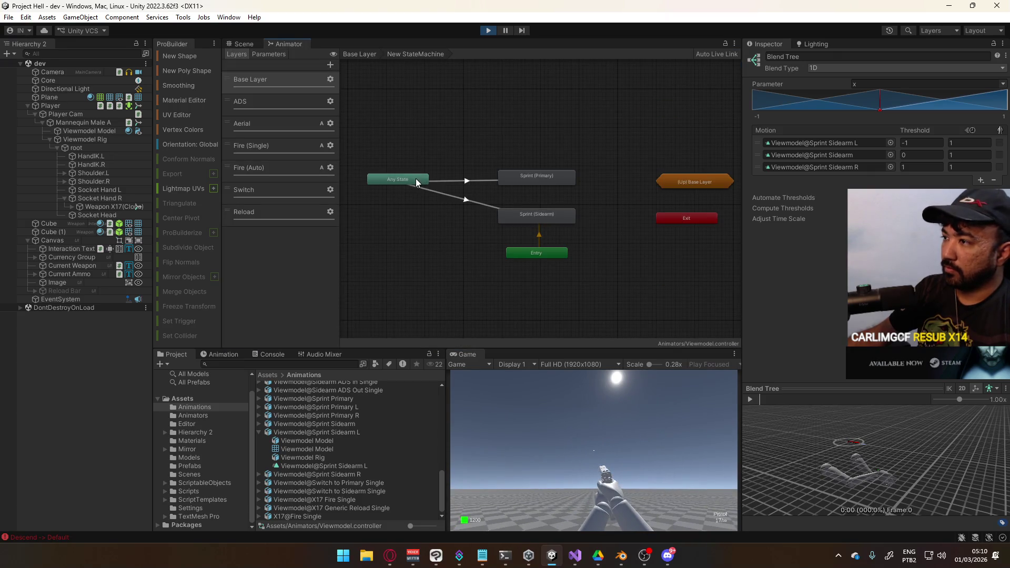
Step: Reorder Any State's transitions: Sprint first, then Crouch, with Default (Primary) last
left_click(399, 180)
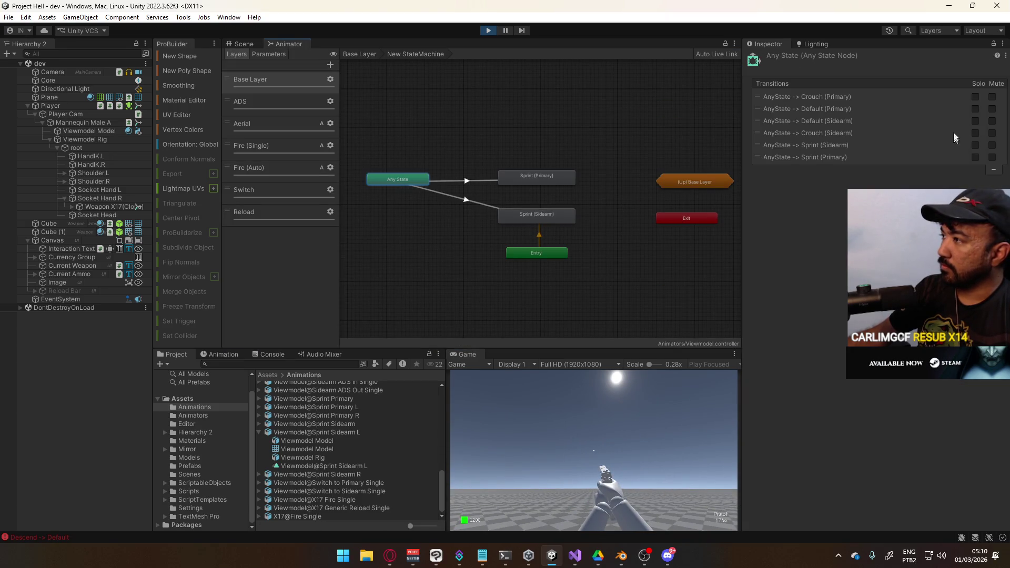
left_click(359, 54)
left_click(457, 182)
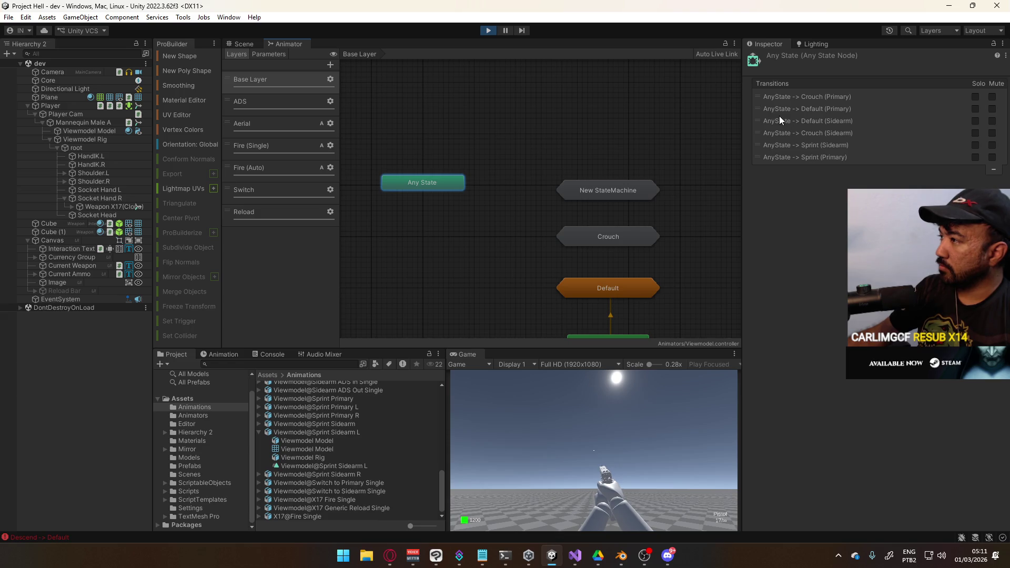
mouse_move(773, 96)
left_mouse_down()
mouse_move(766, 121)
mouse_move(763, 100)
left_mouse_up()
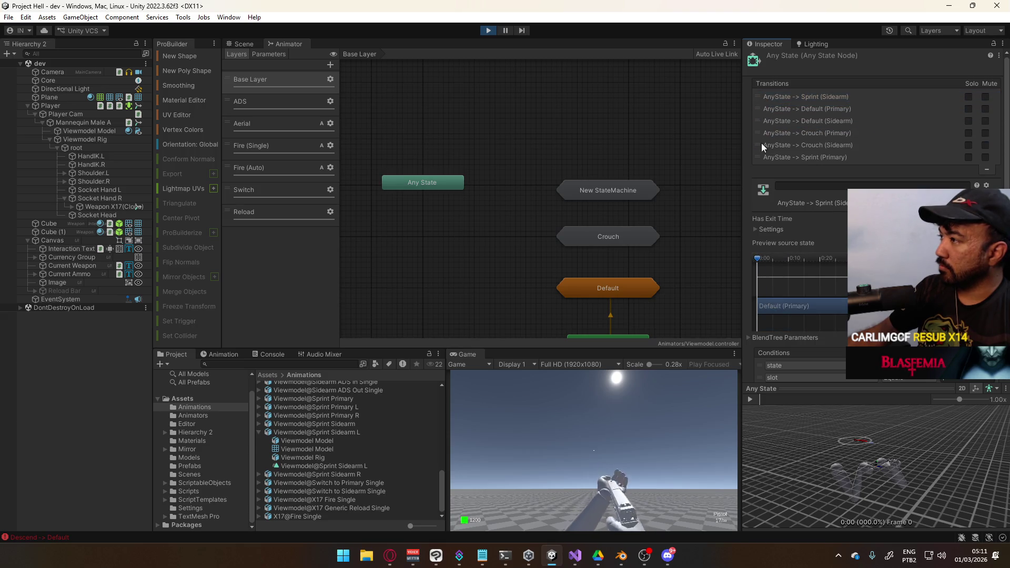
mouse_move(760, 155)
left_mouse_down()
mouse_move(766, 107)
mouse_move(764, 156)
left_mouse_up()
left_click_drag(763, 120, 766, 143)
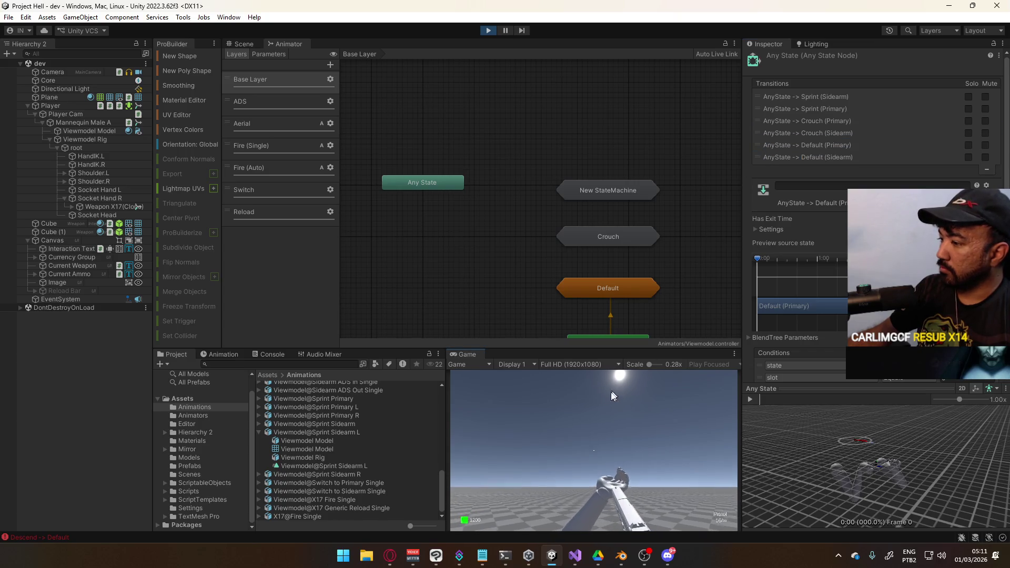
Step: Test sprinting with the SMG, then open the Aerial layer's state graph
key("1")
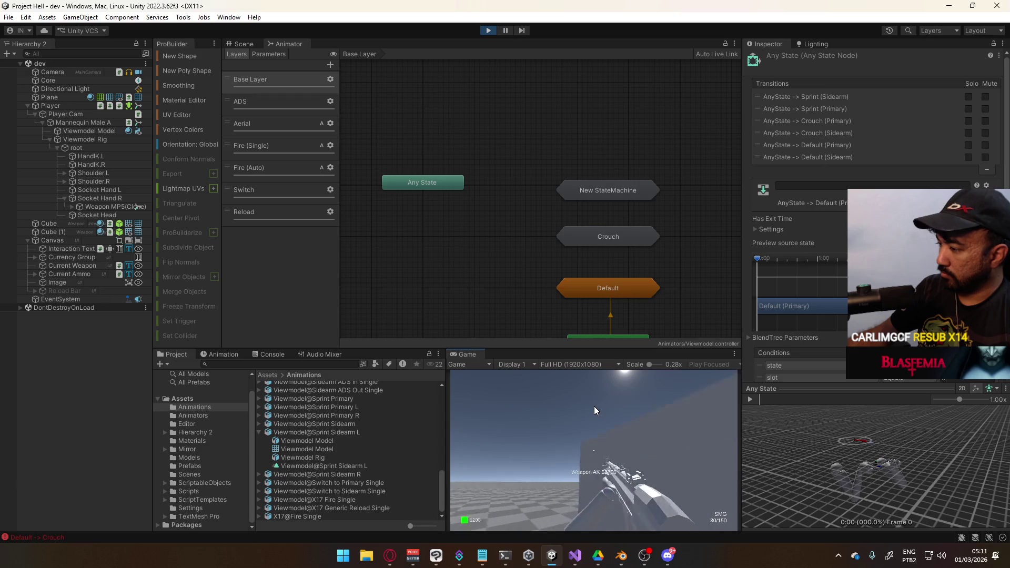
key("shift")
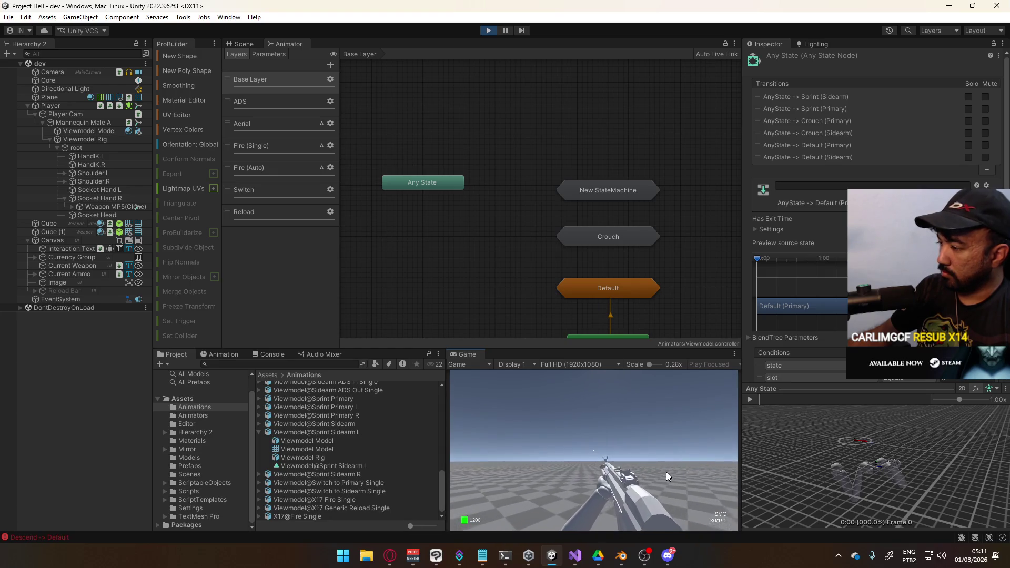
key("super")
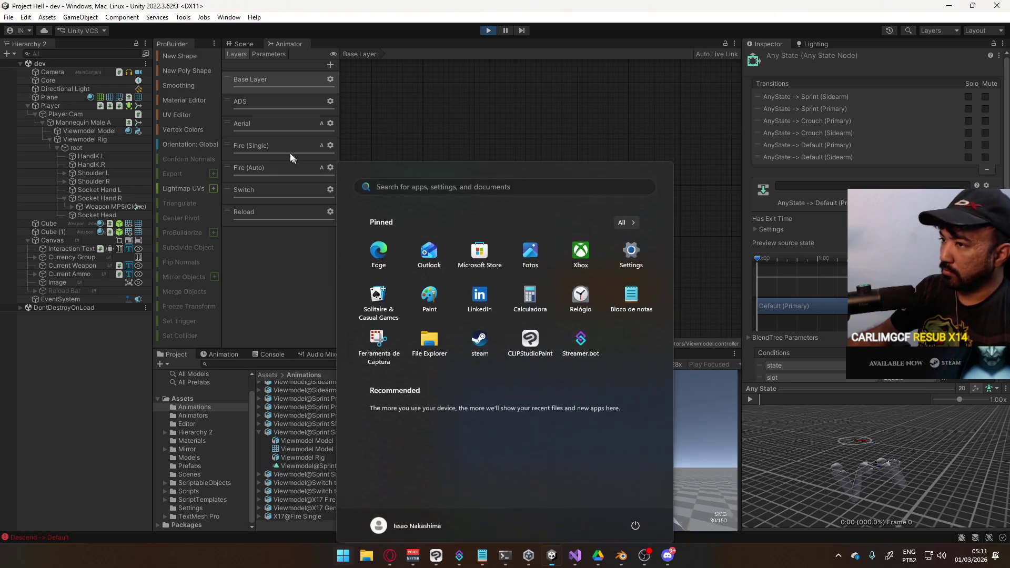
key("super")
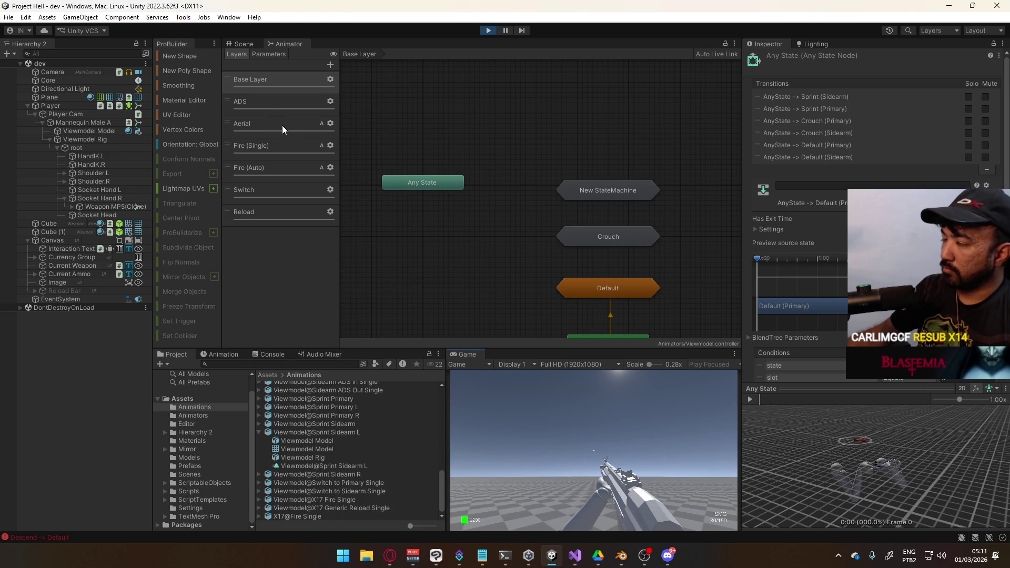
left_click(283, 125)
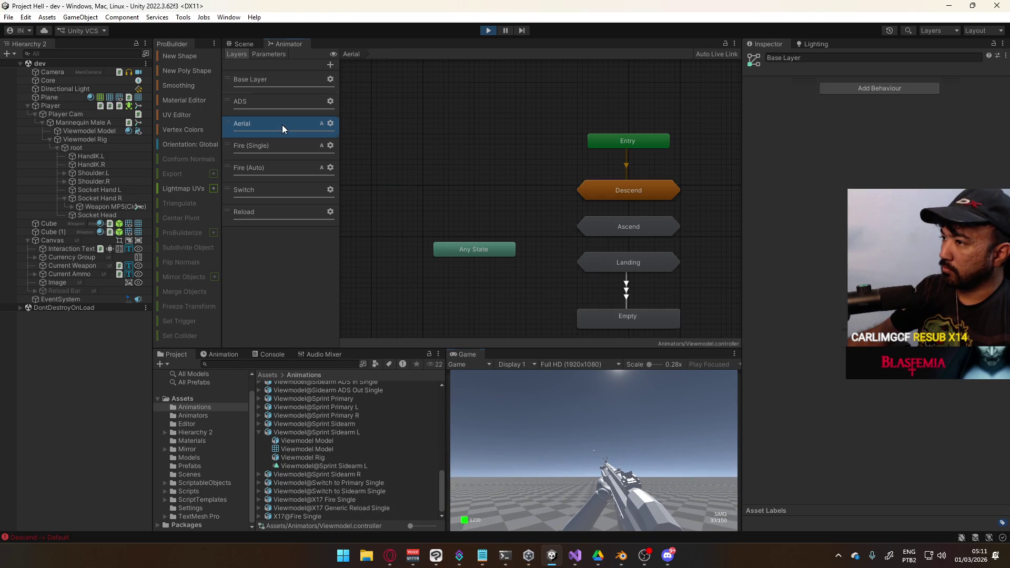
Step: Fire and sprint with the SMG in Play mode while inspecting Aerial transitions and Animator parameters
left_click(492, 250)
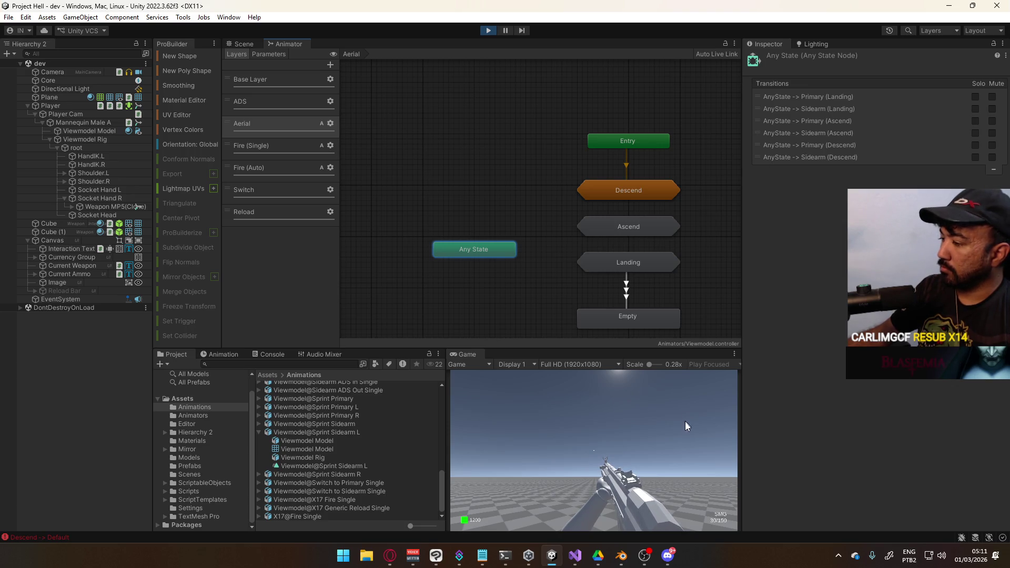
left_click(626, 453)
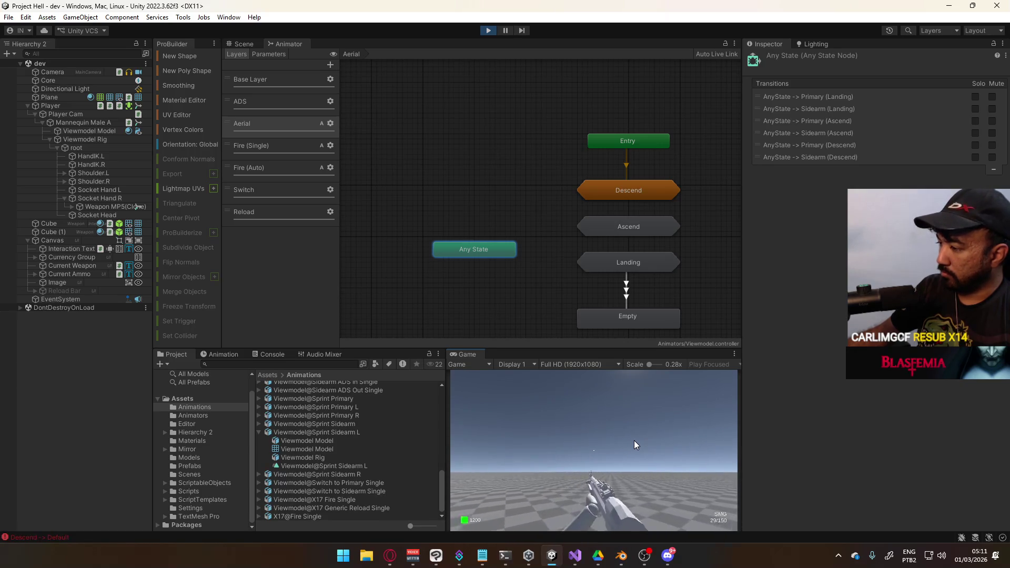
key("shift+w")
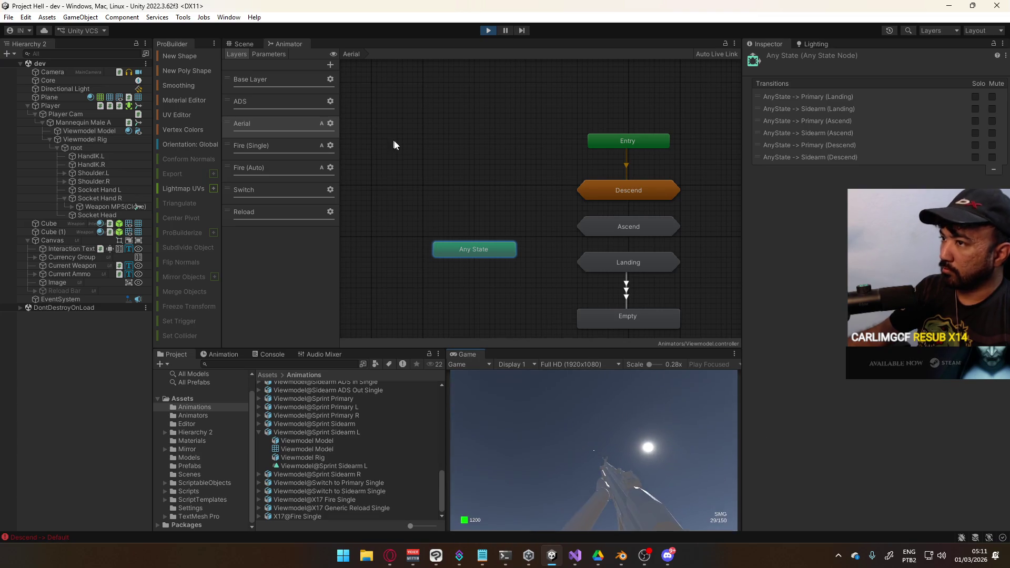
left_click(267, 55)
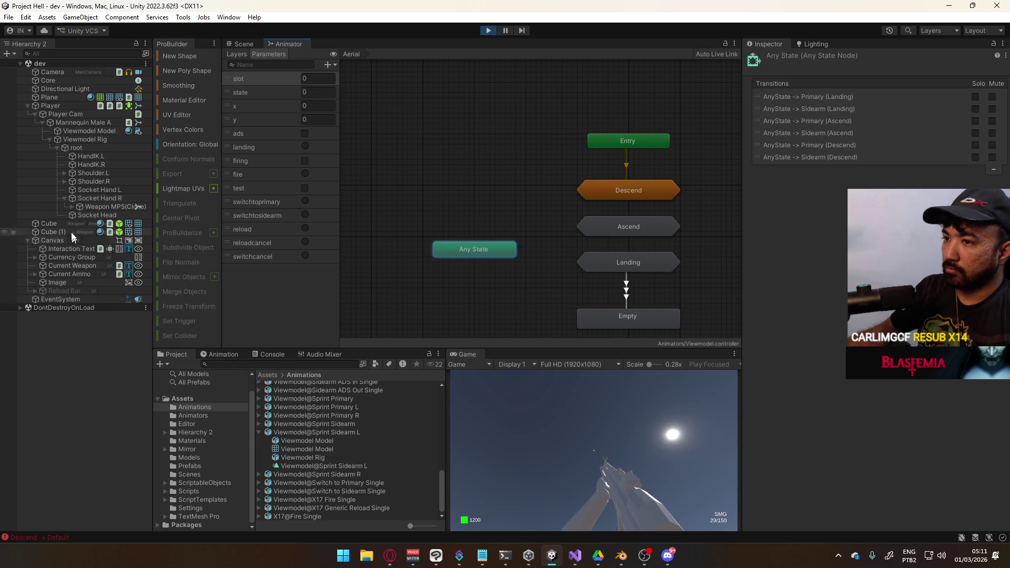
left_click(82, 132)
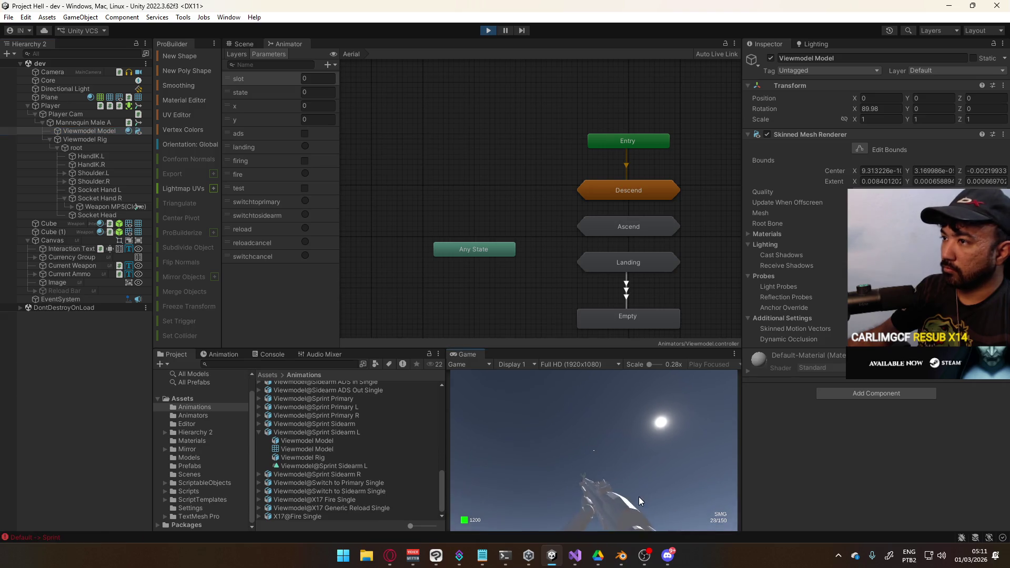
left_click(611, 461)
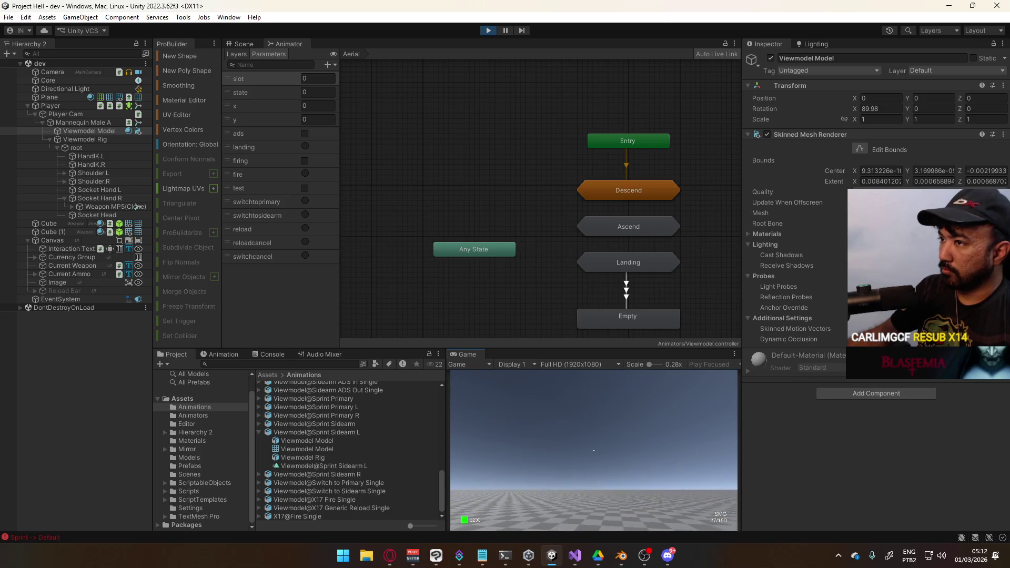
key("super")
key("super")
Step: Select Mannequin Male A, jump twice to watch its Ascend states, then list the controller's layers
left_click(98, 132)
left_click(98, 124)
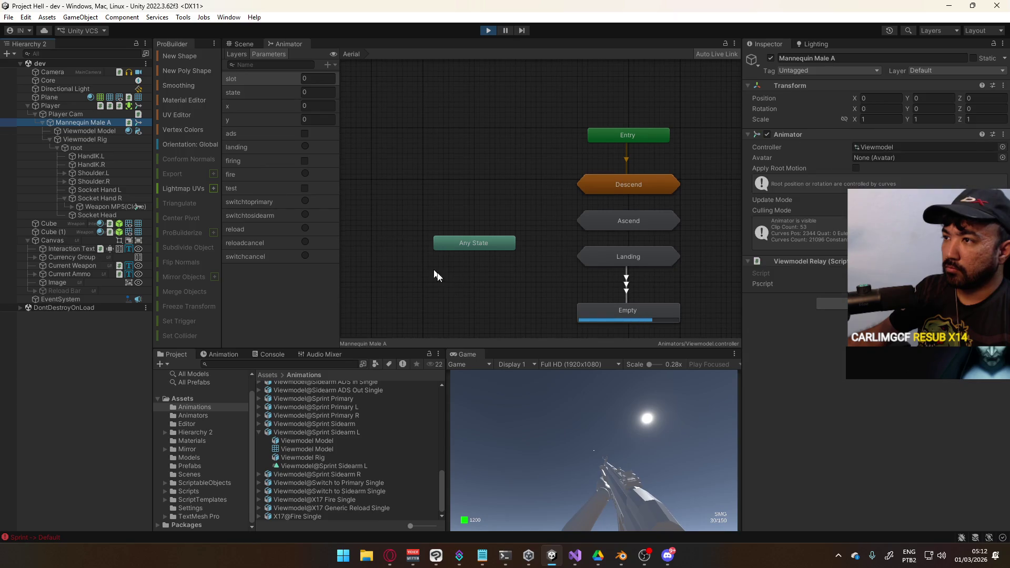
left_click(612, 445)
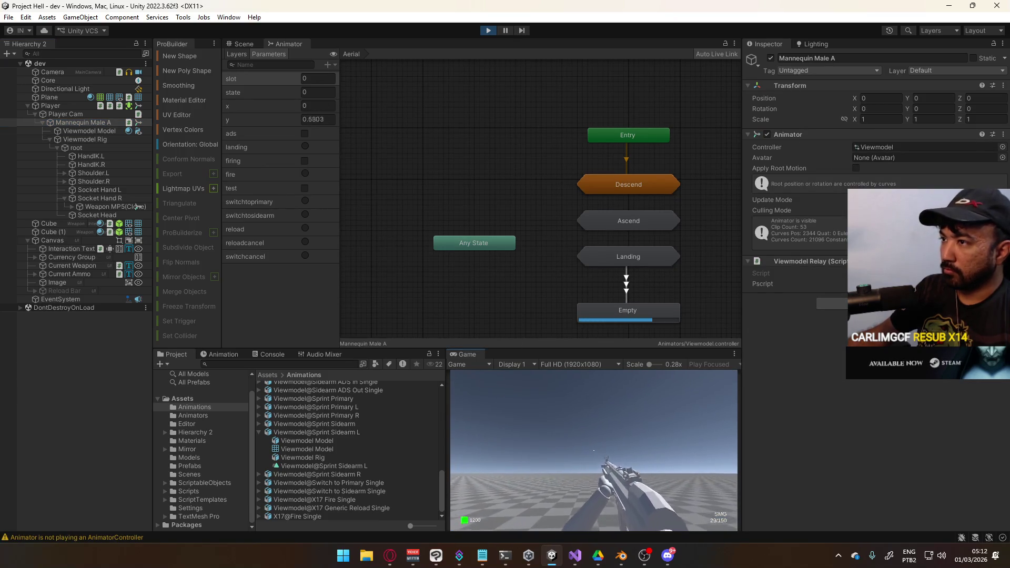
key("space")
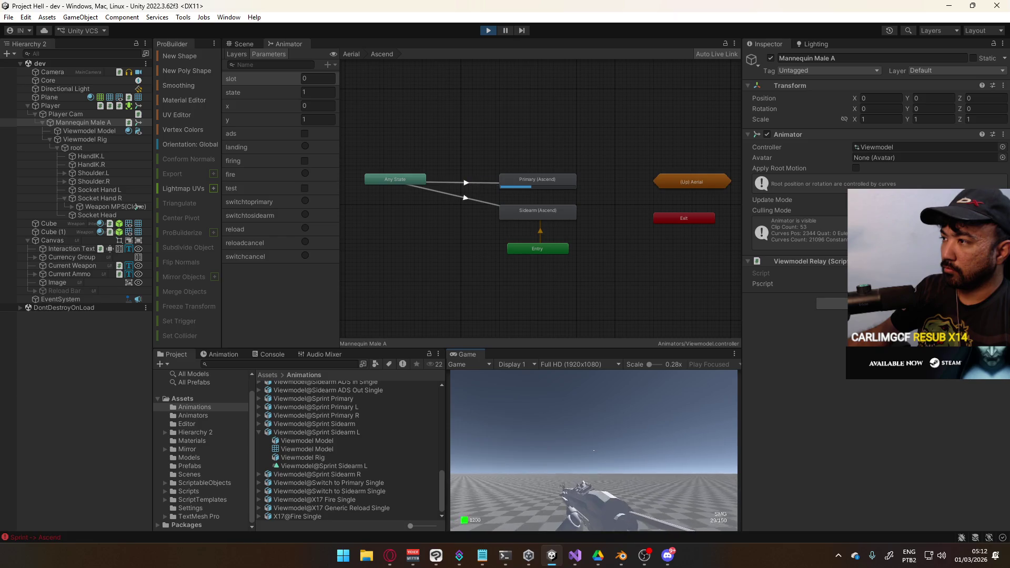
key("space")
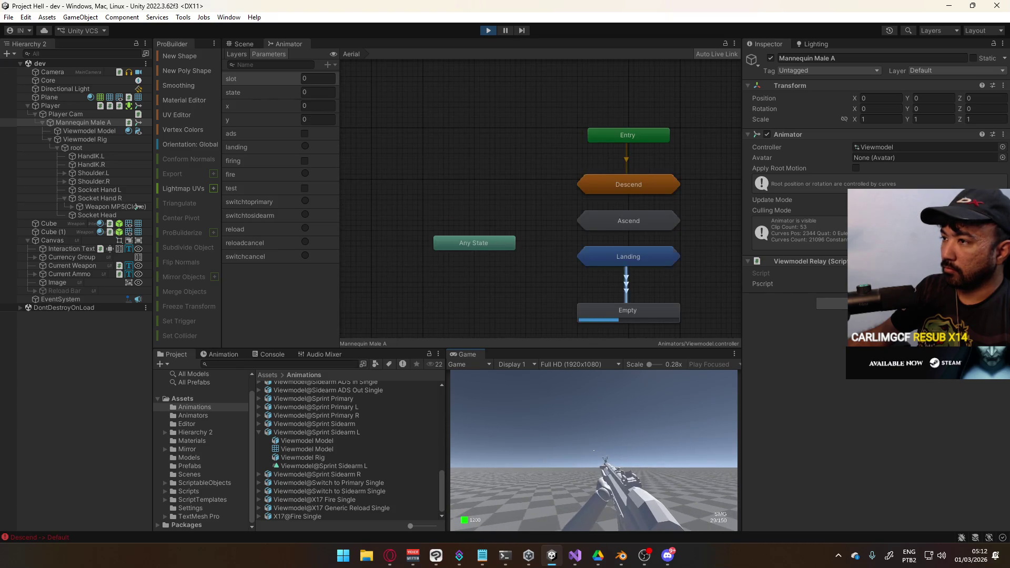
left_click(242, 51)
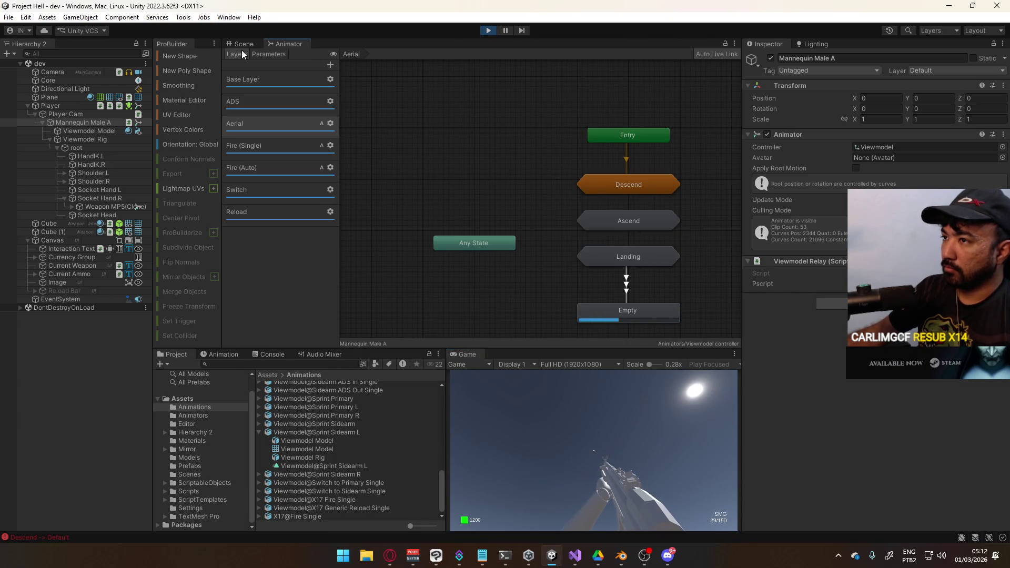
Step: Return to the Base Layer root, enter the Default sub-state machine and select its AnyState to Default (Sidearm) transition
left_click(288, 81)
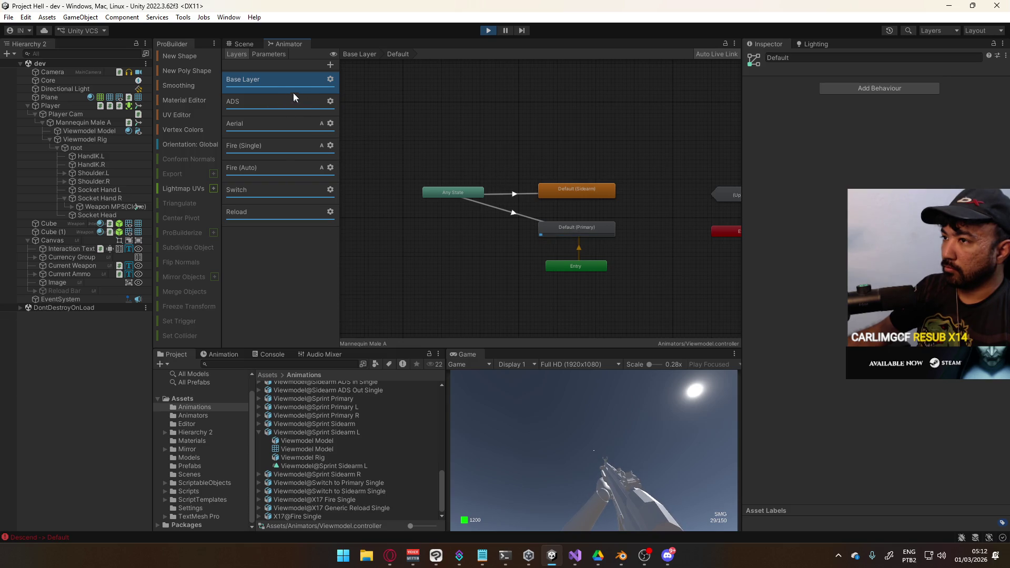
mouse_move(529, 176)
middle_mouse_down()
mouse_move(498, 167)
mouse_move(498, 192)
middle_mouse_up()
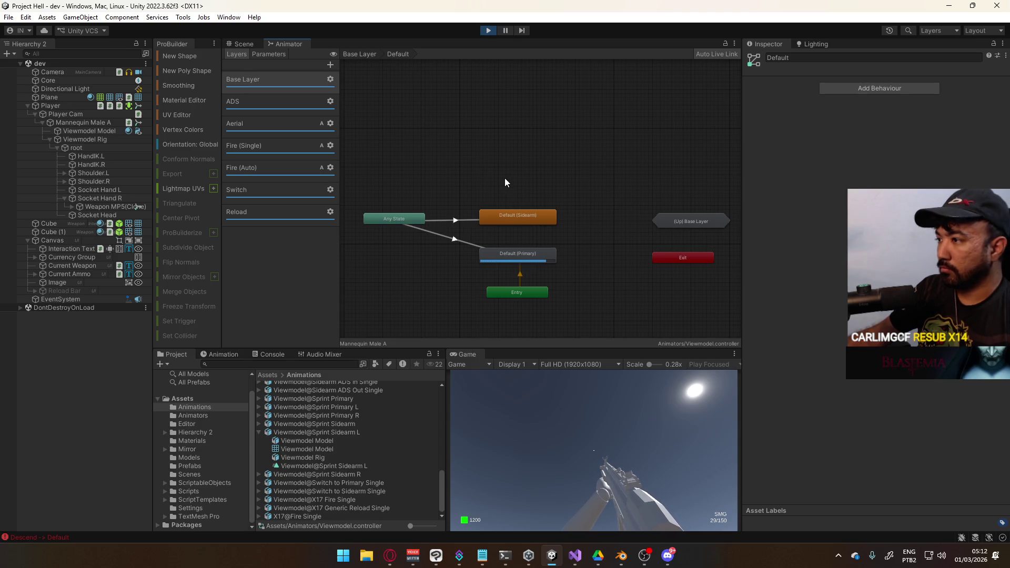
left_click(674, 220)
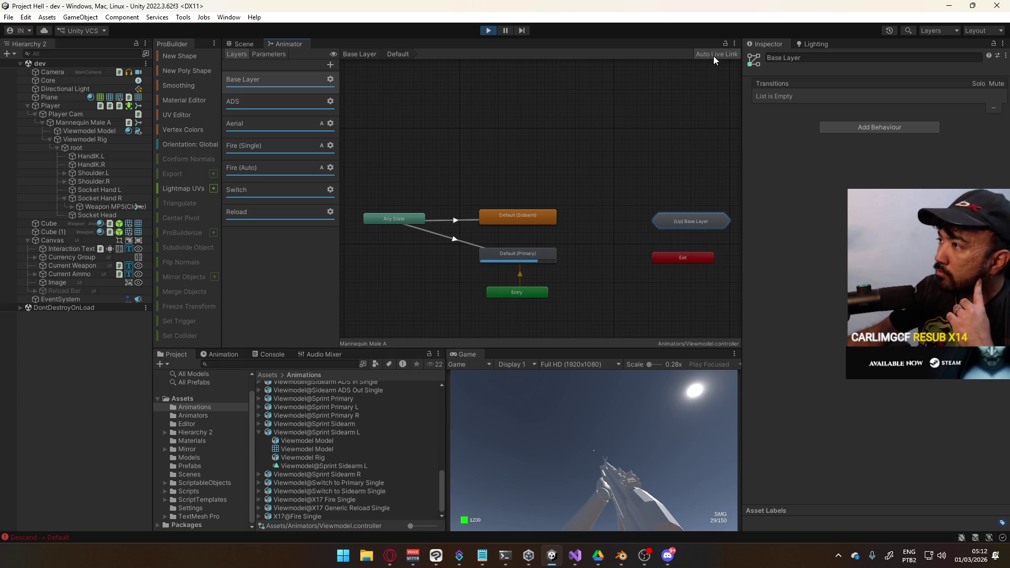
double_click(701, 219)
type("Sprint")
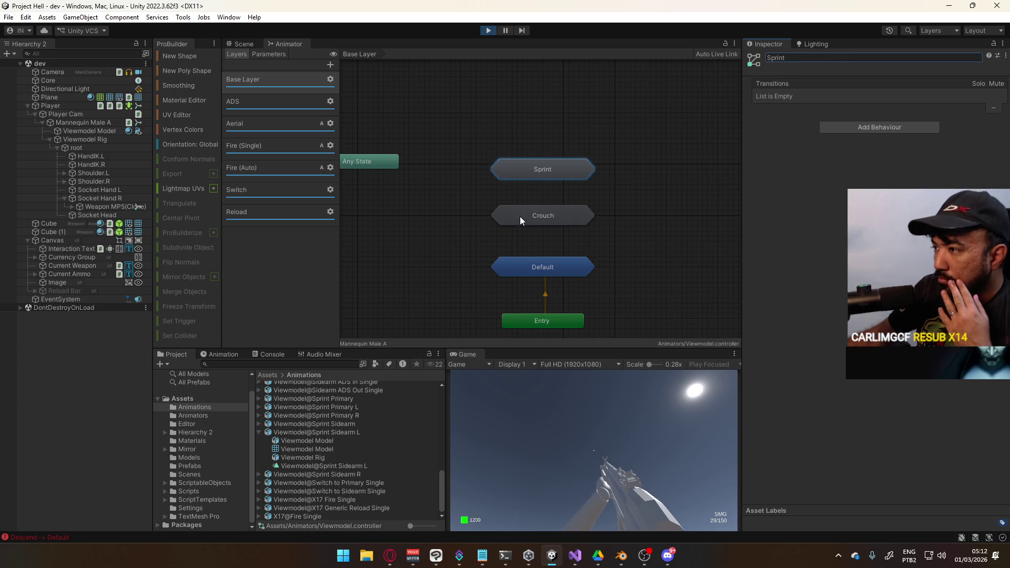
left_click(535, 271)
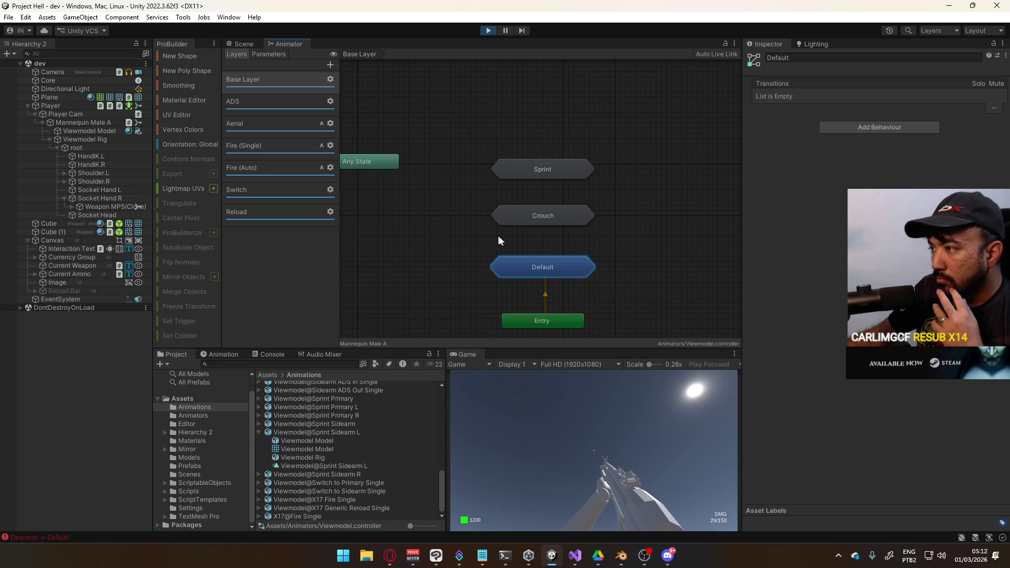
double_click(535, 270)
left_click(462, 221)
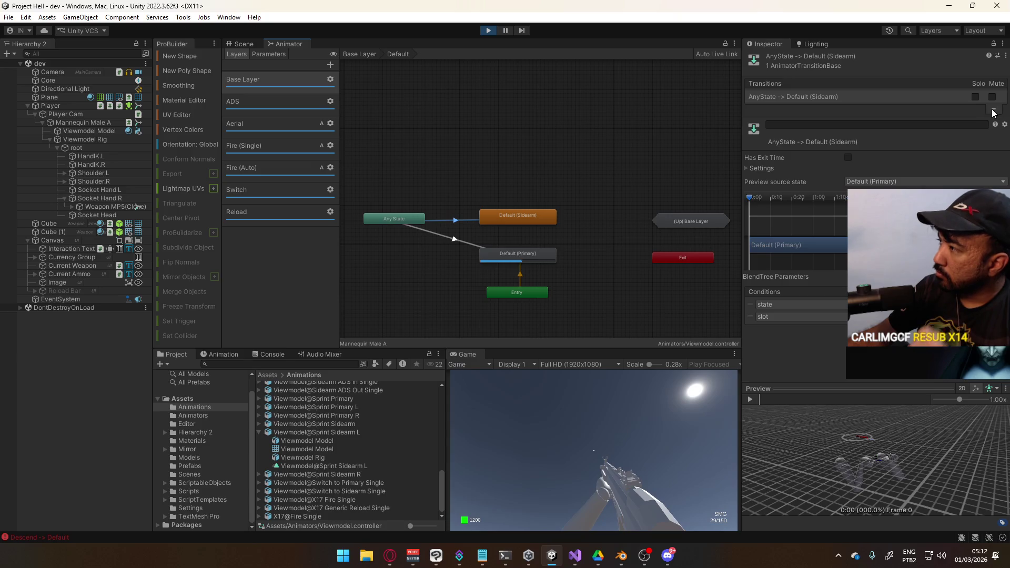
Step: Create a second Any State transition to Default (Sidearm)
left_click(403, 219)
right_click(403, 219)
left_click(418, 225)
left_click(514, 217)
left_click(456, 221)
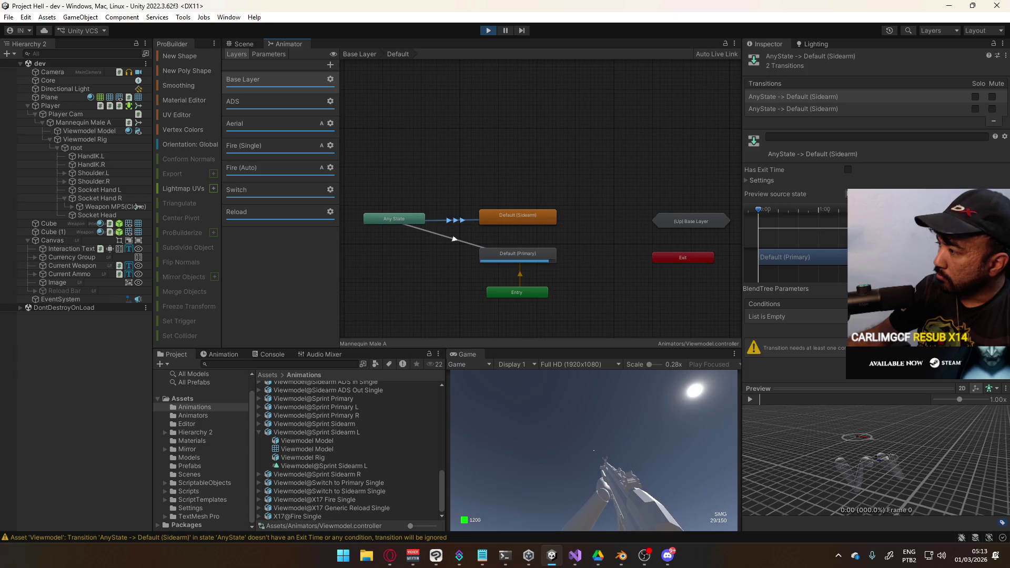
Step: Copy Both parameters from one Sidearm transition, paste them onto the other, and rename it
left_click(818, 108)
right_click(818, 108)
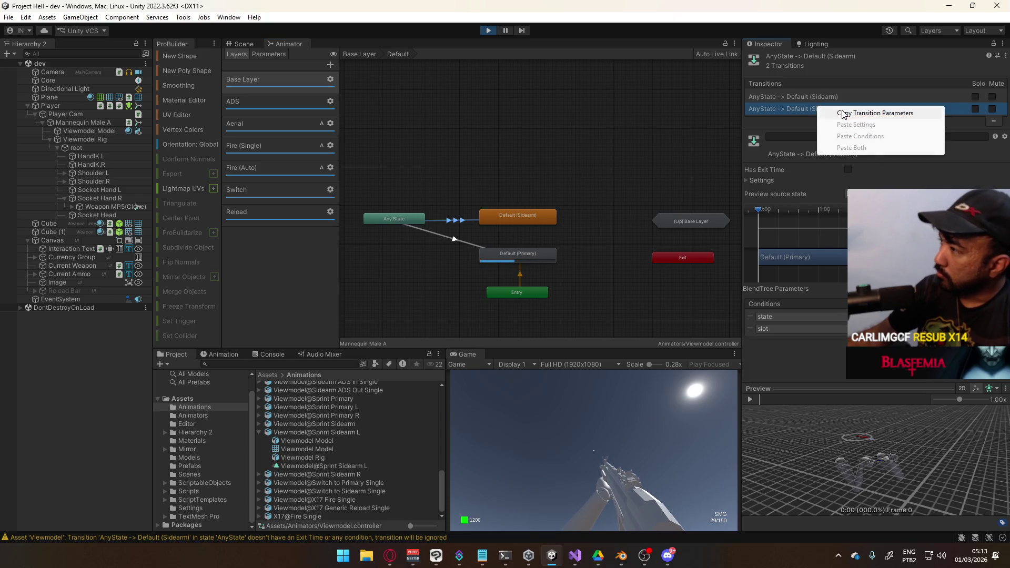
left_click(843, 114)
left_click(816, 97)
right_click(815, 97)
left_click(852, 138)
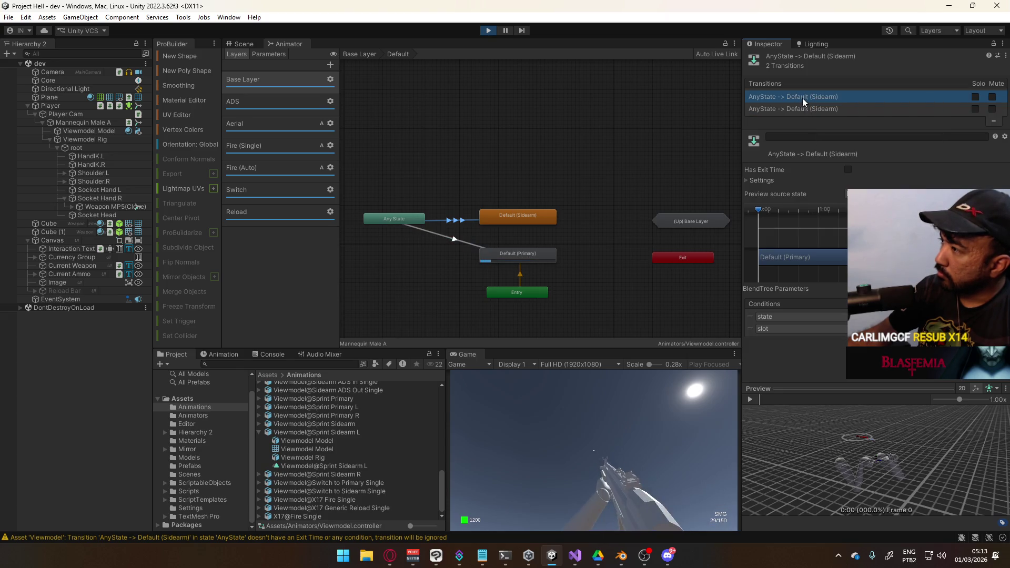
left_click(801, 109)
left_click(806, 99)
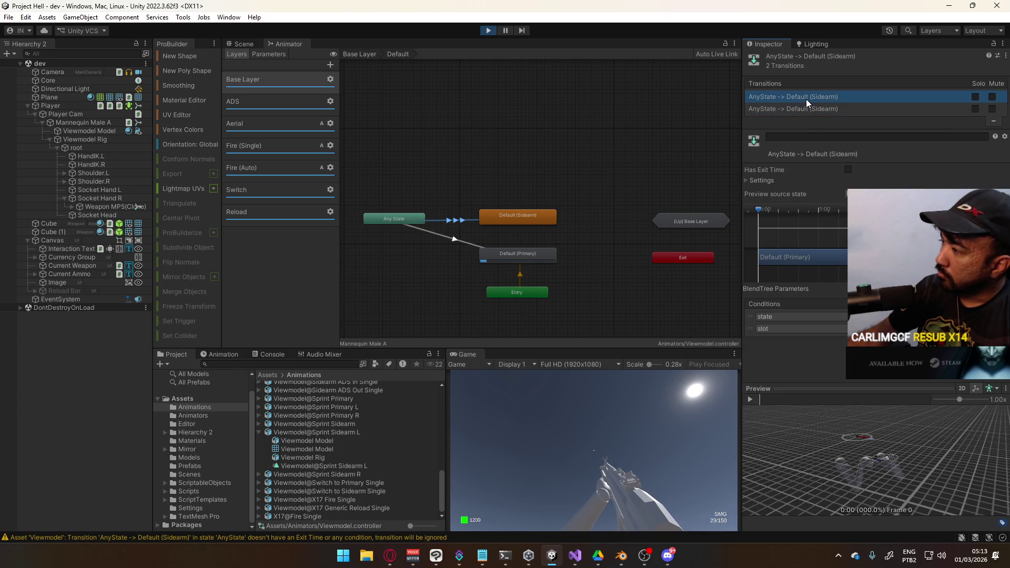
left_click(822, 137)
type("A")
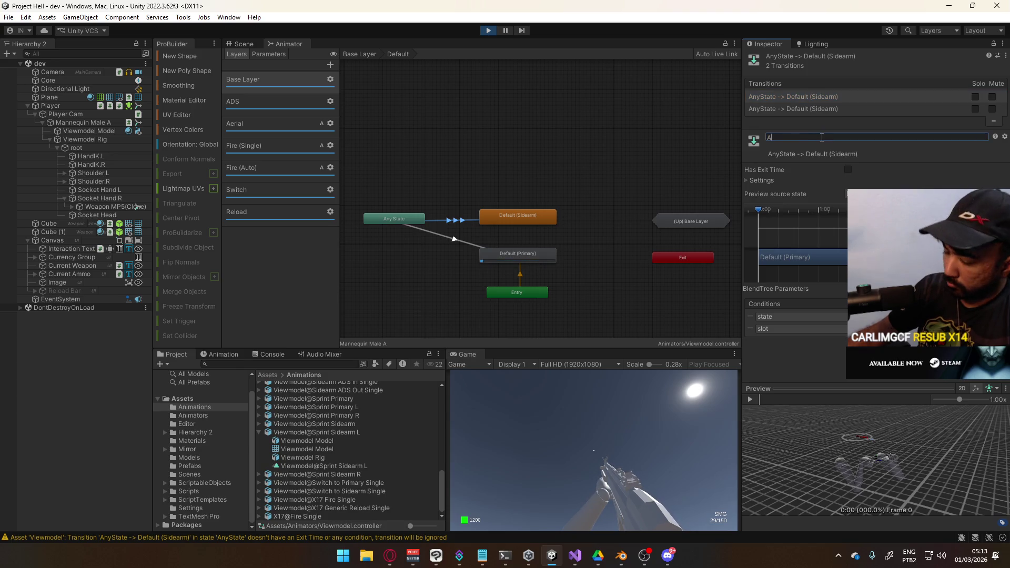
type("nsition")
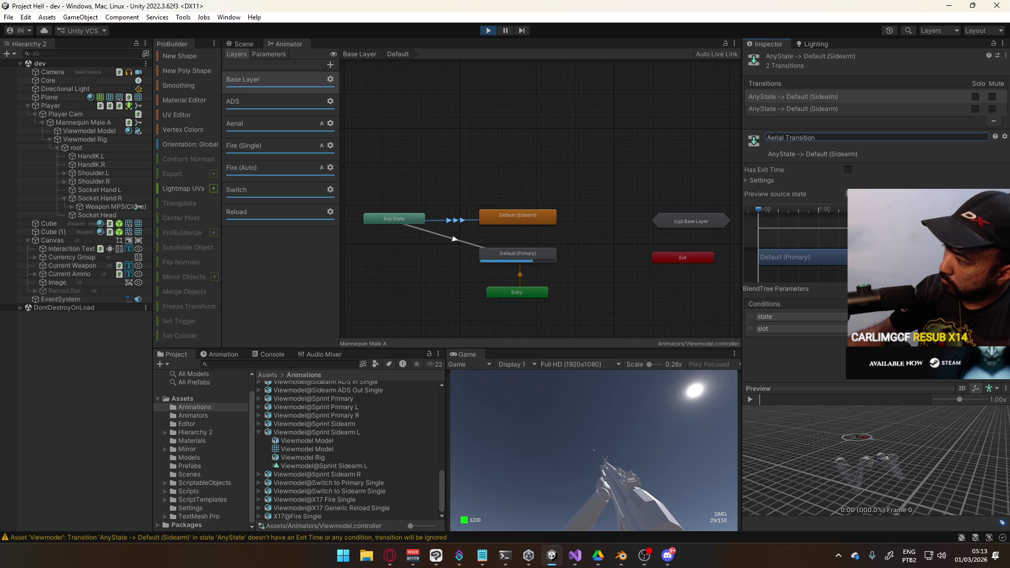
key("Return")
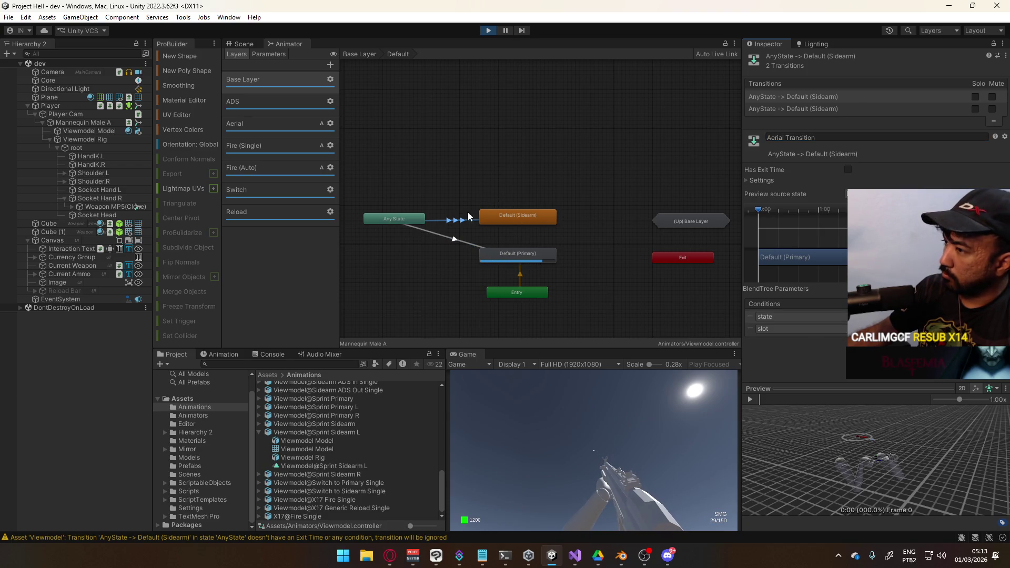
Step: Switch to the sidearm with key 2 in the running game to test the transition
left_click(586, 497)
key("2")
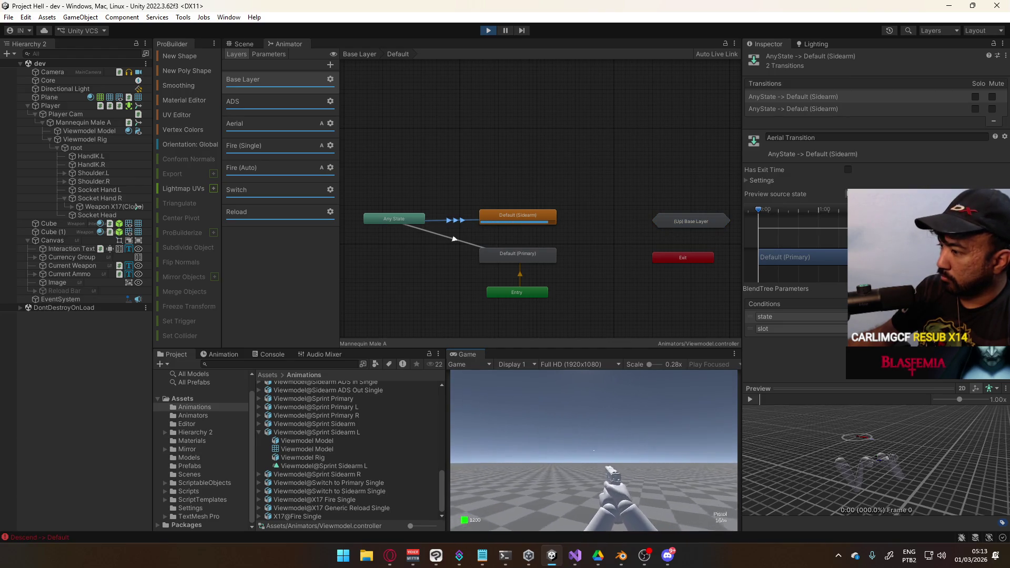
key("super")
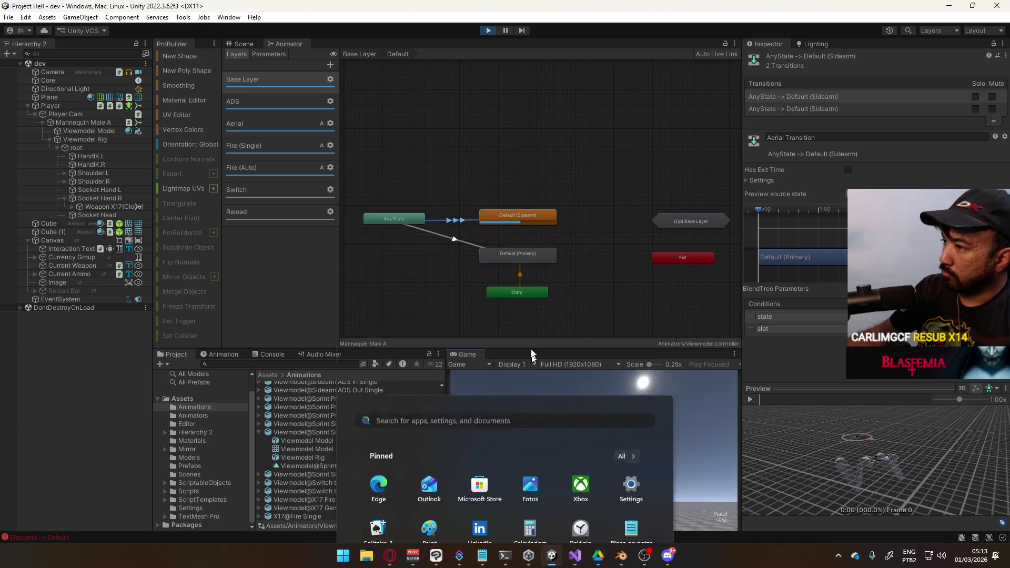
key("super")
Step: Undo an accidental deletion, rename the duplicate Sidearm transition Ascend Transition, and return to Base Layer
left_click(462, 222)
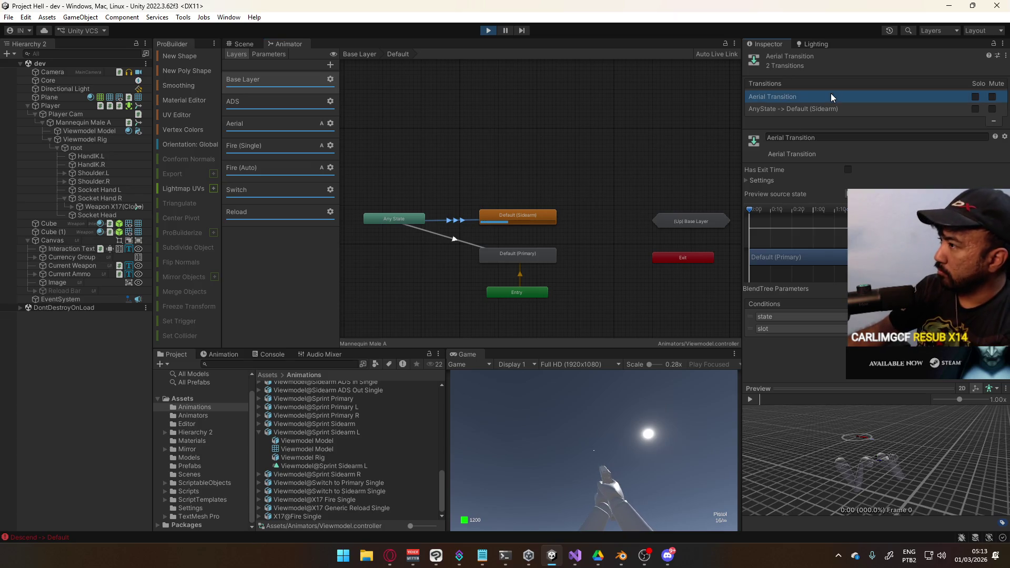
key("Delete")
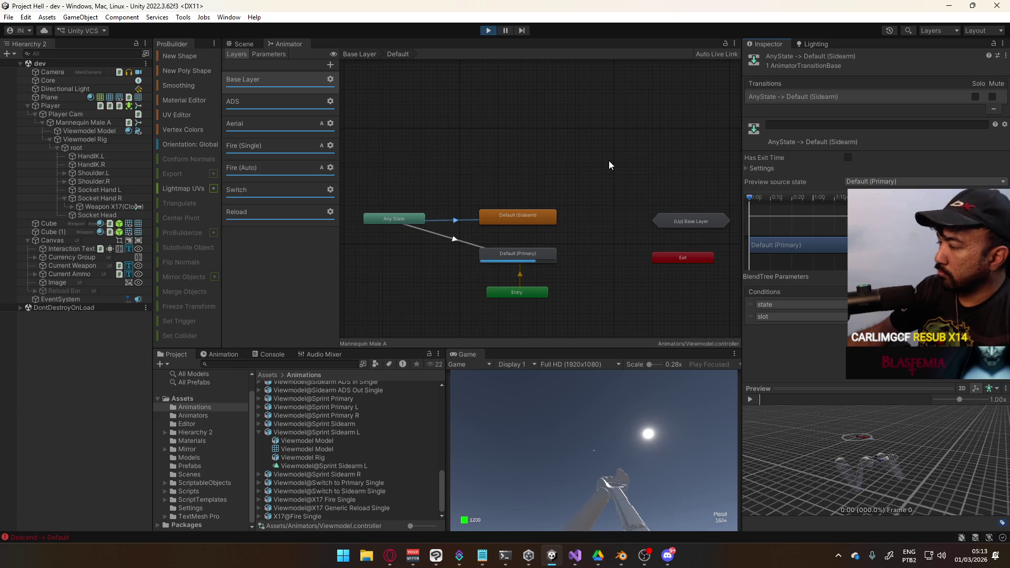
key("ctrl+z")
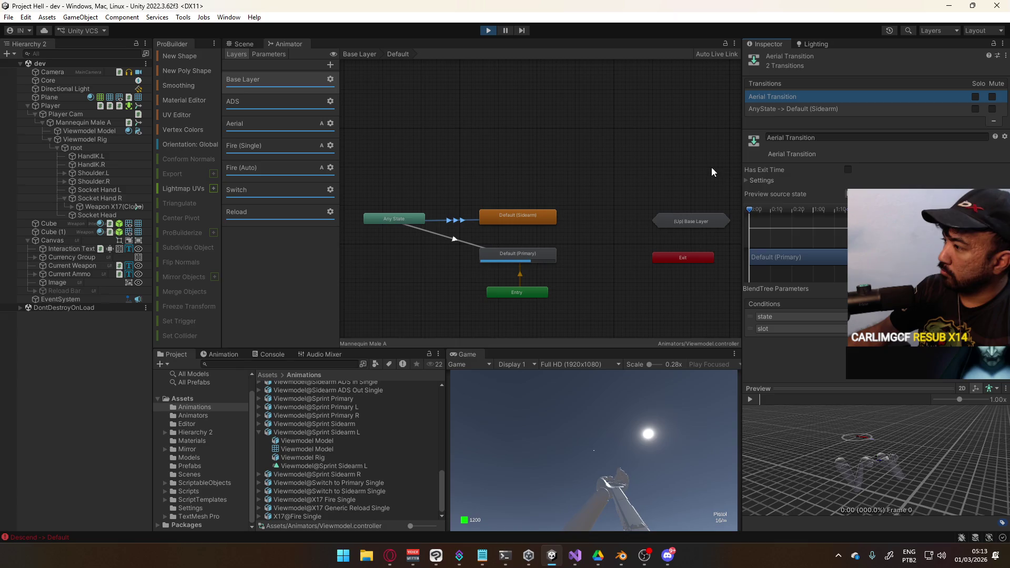
left_click(806, 138)
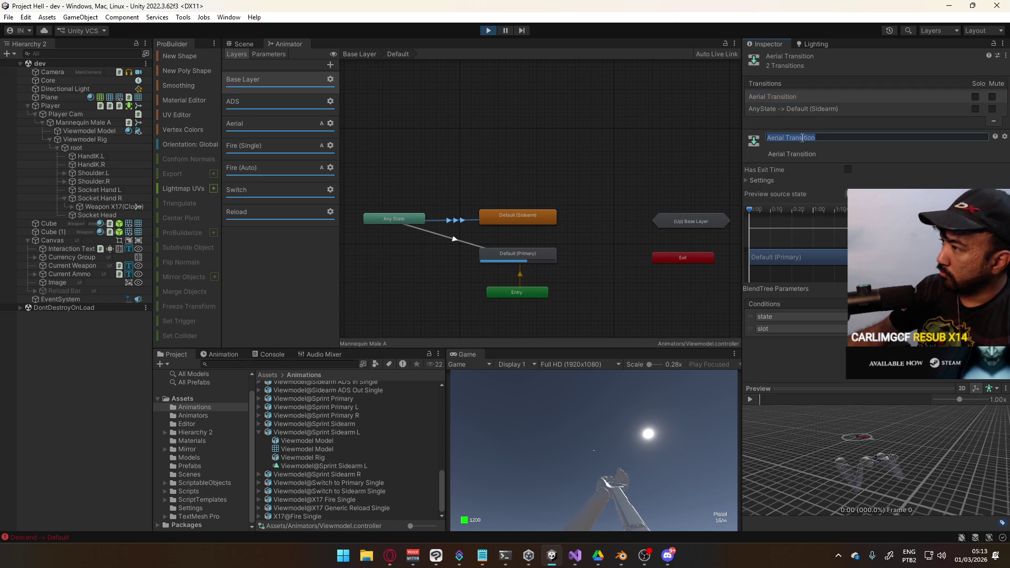
type("Ascend")
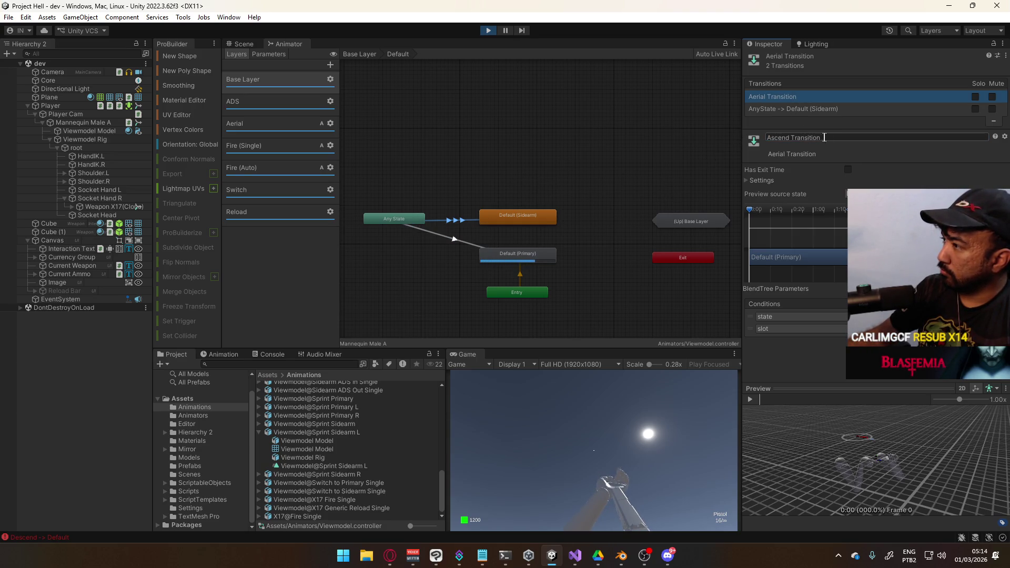
left_click(481, 165)
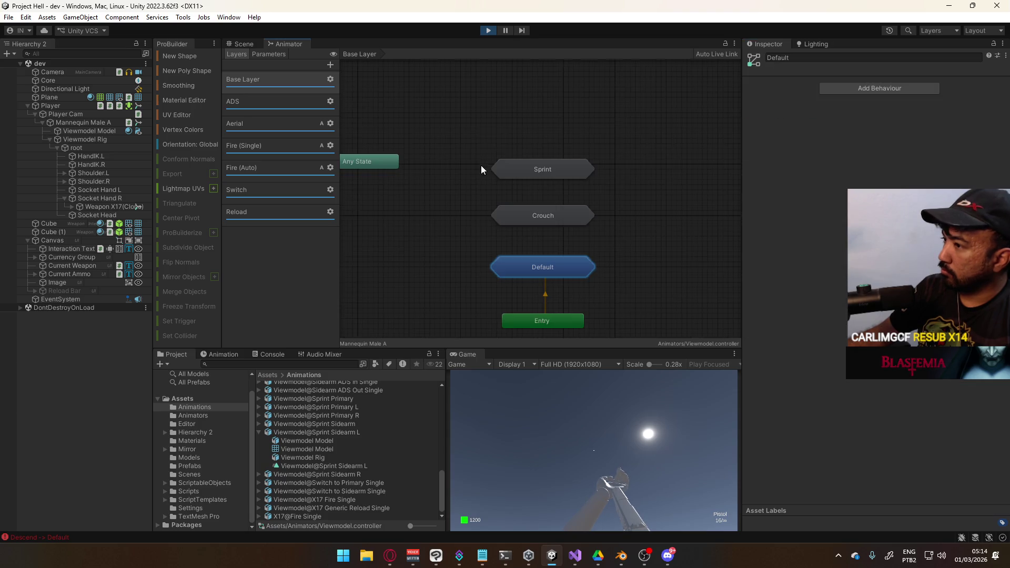
Step: Stop Play mode, enter Default, and add a new Any State transition to Default (Primary)
left_click(489, 30)
double_click(541, 267)
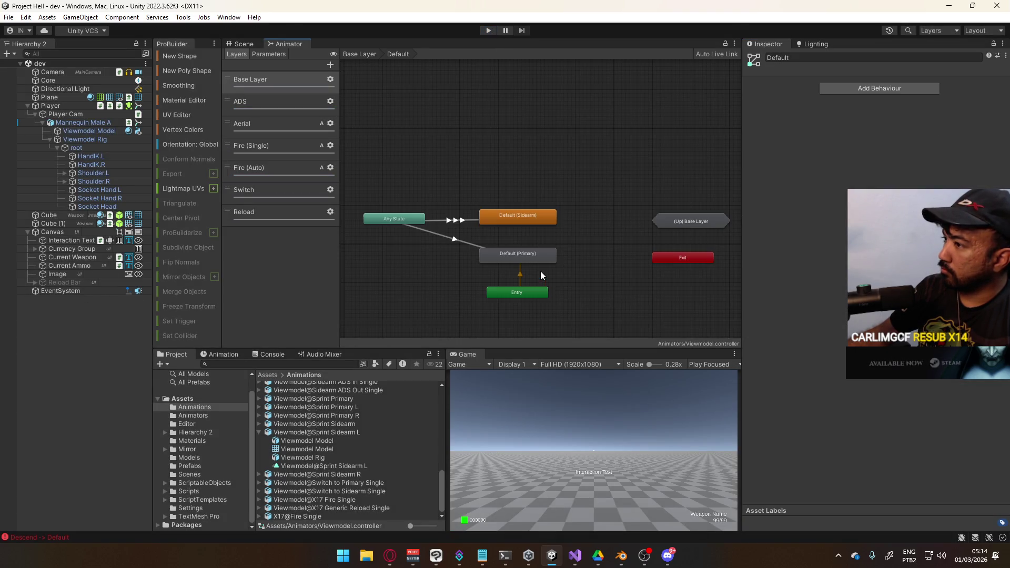
left_click(473, 221)
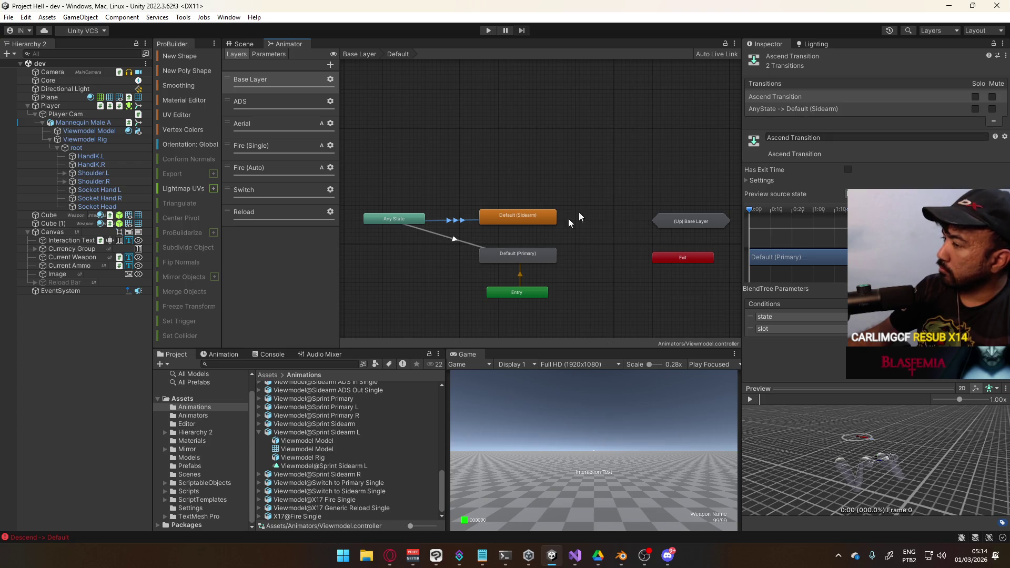
left_click(468, 247)
right_click(405, 220)
left_click(432, 226)
left_click(497, 255)
Step: Copy Both parameters from the existing Primary transition and paste them onto the new one
left_click(817, 97)
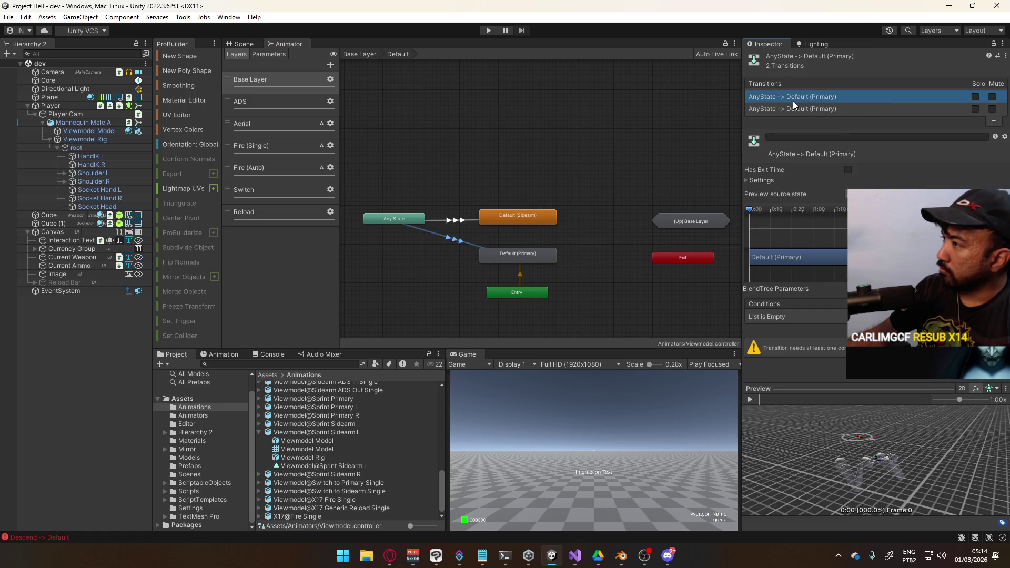
left_click(798, 109)
left_click(804, 99)
right_click(804, 99)
left_click(768, 109)
right_click(806, 108)
left_click(803, 97)
left_click(803, 97)
right_click(803, 98)
left_click(838, 138)
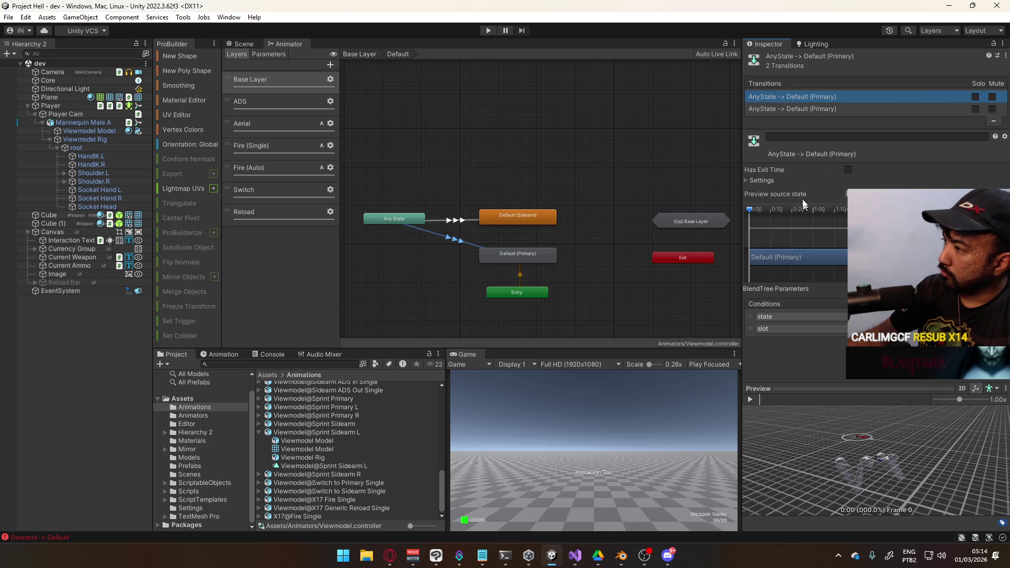
Step: Expand the transition's Settings, name it Ascend Transition, and leave the Default sub-state machine
left_click(801, 109)
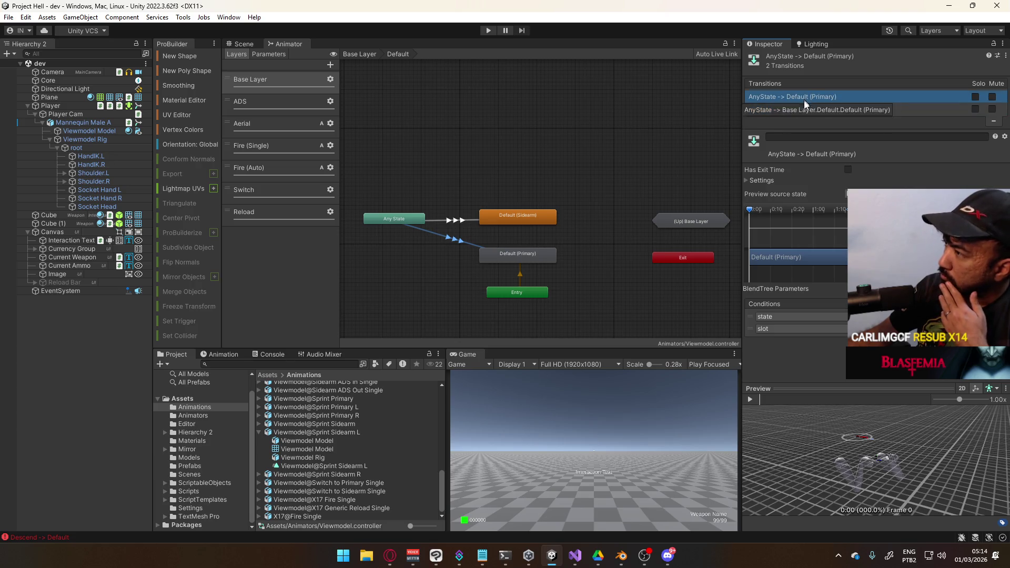
left_click(762, 181)
left_click(798, 99)
left_click(802, 109)
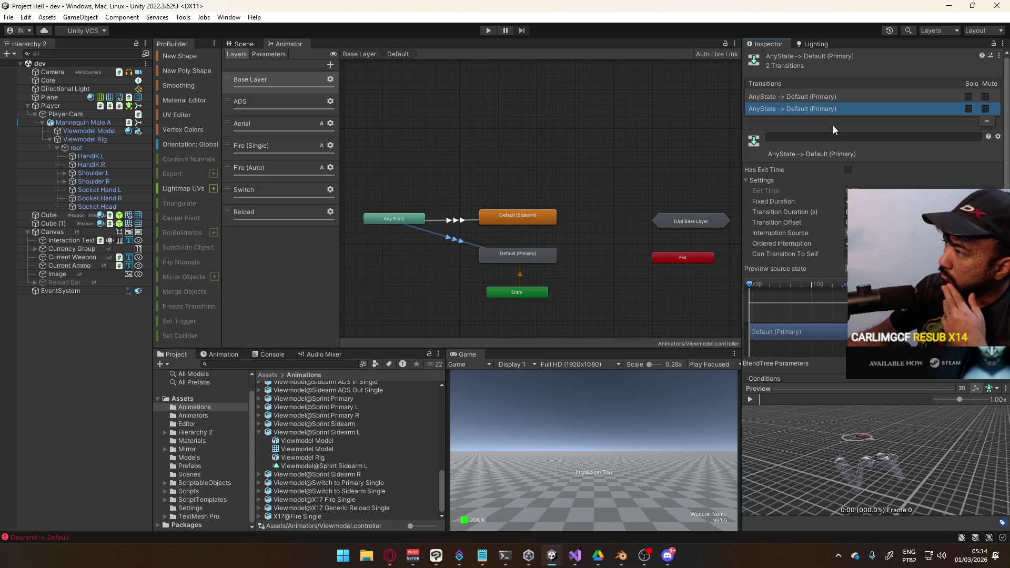
key("Up")
left_click(846, 254)
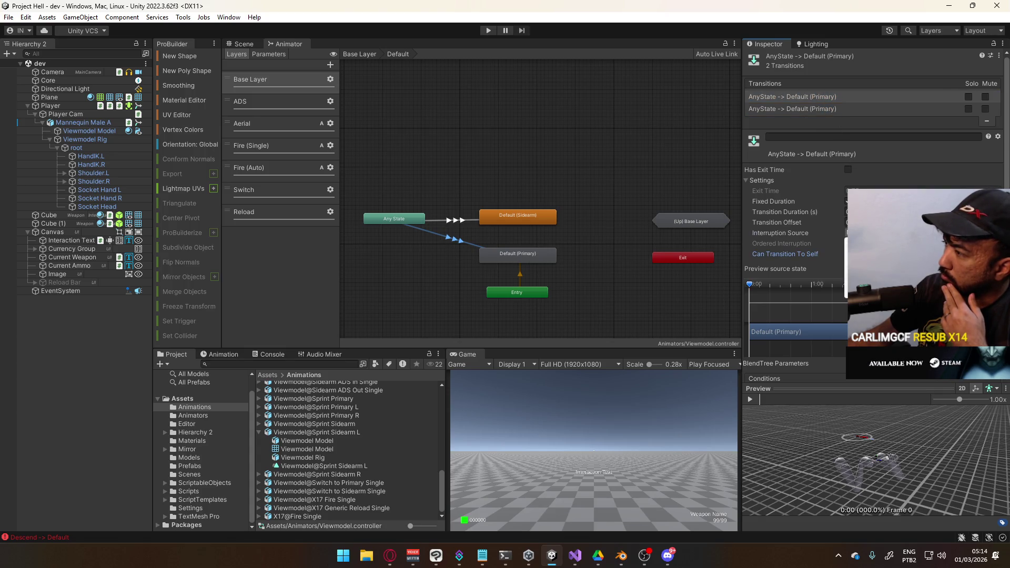
left_click(800, 98)
left_click(813, 138)
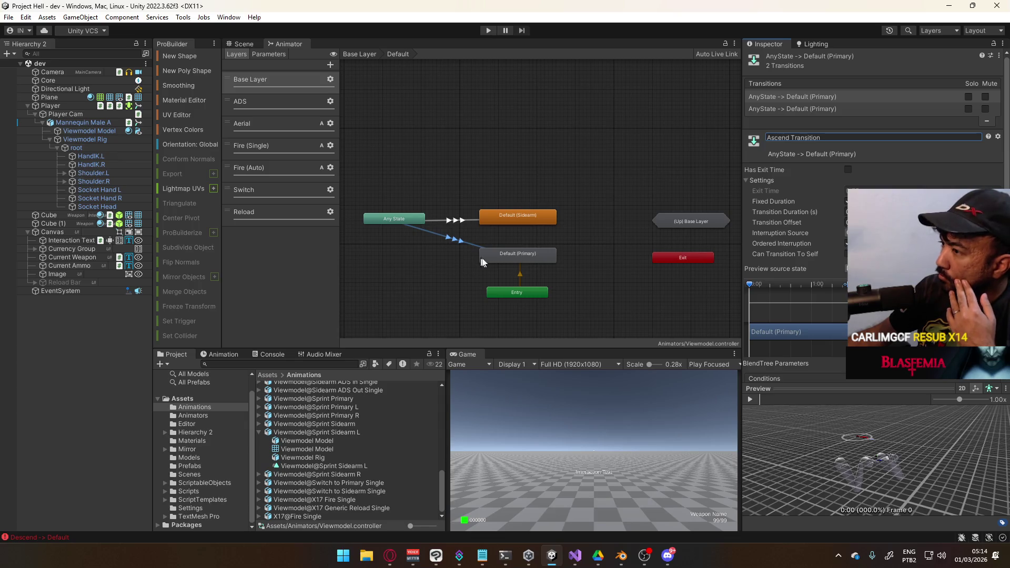
double_click(677, 217)
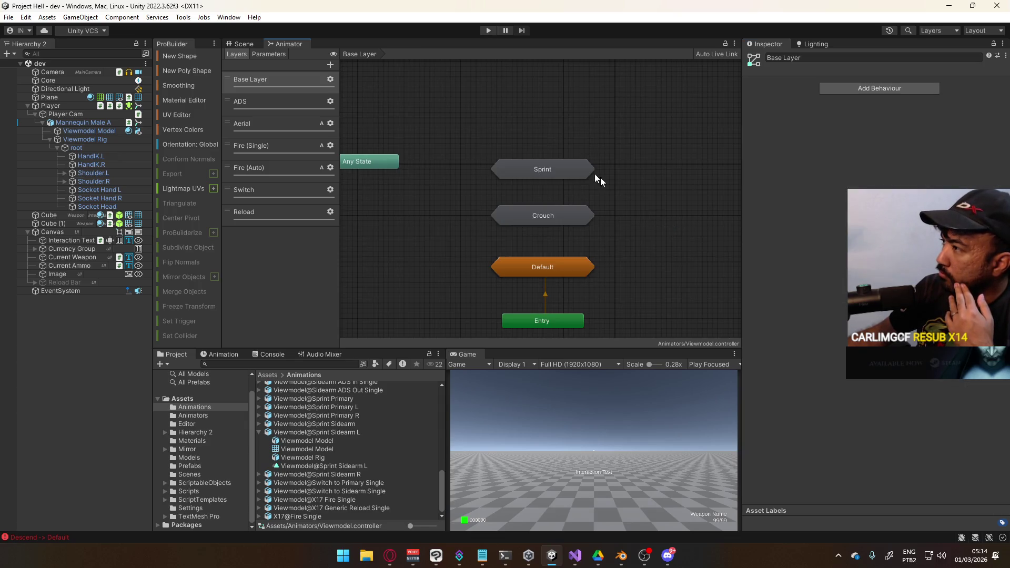
Step: Re-enter Default and check the overlapping AnyState to Default (Primary) transitions' settings
left_click(548, 169)
left_click(640, 211)
key("ctrl+z")
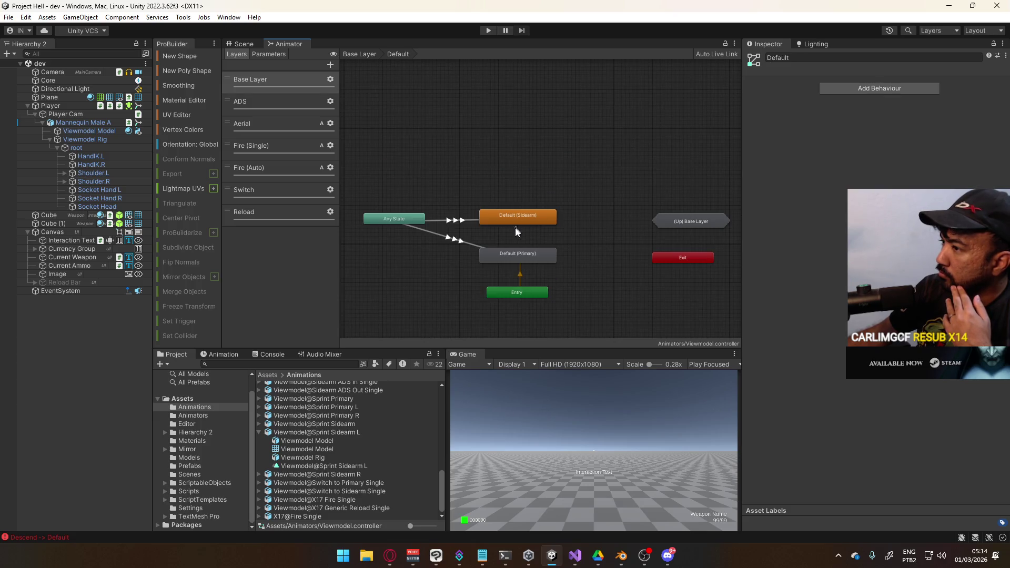
left_click(457, 242)
left_click(833, 109)
left_click(827, 98)
left_click(824, 110)
scroll(919, 185, "down", 3)
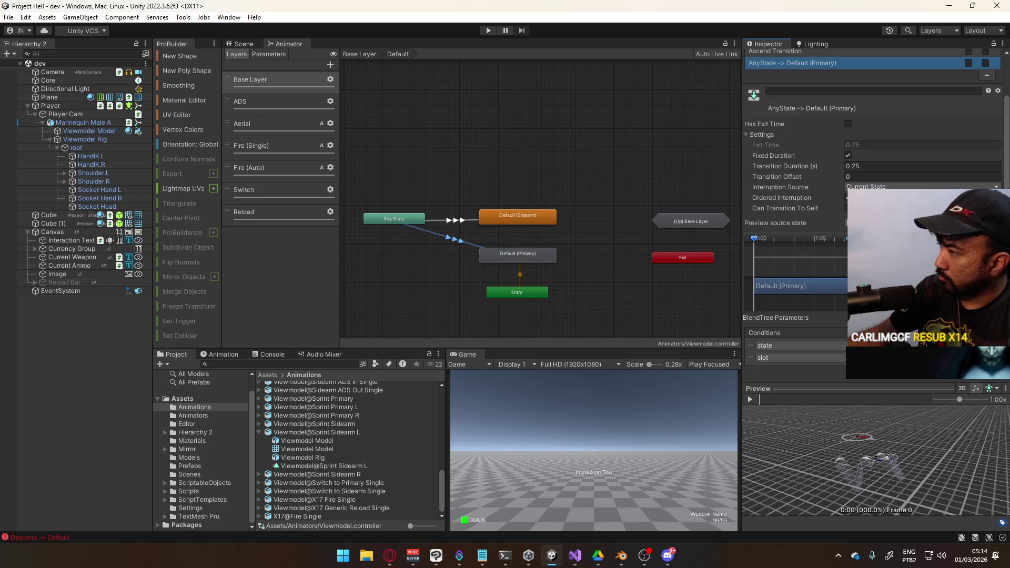
Step: Back in Base Layer, drag the two Ascend Transition rows into first and second place under Any State
double_click(653, 228)
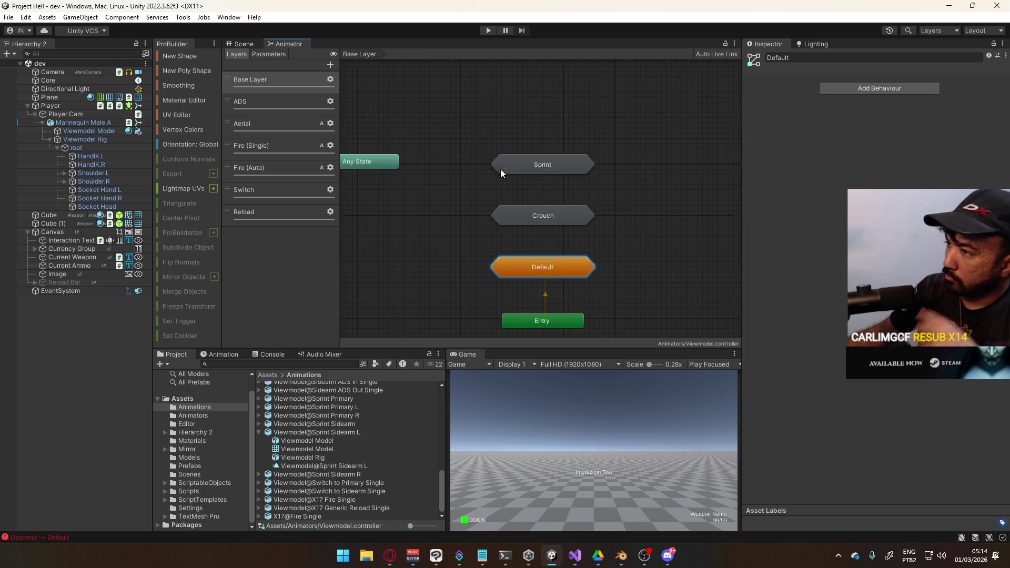
left_click(411, 164)
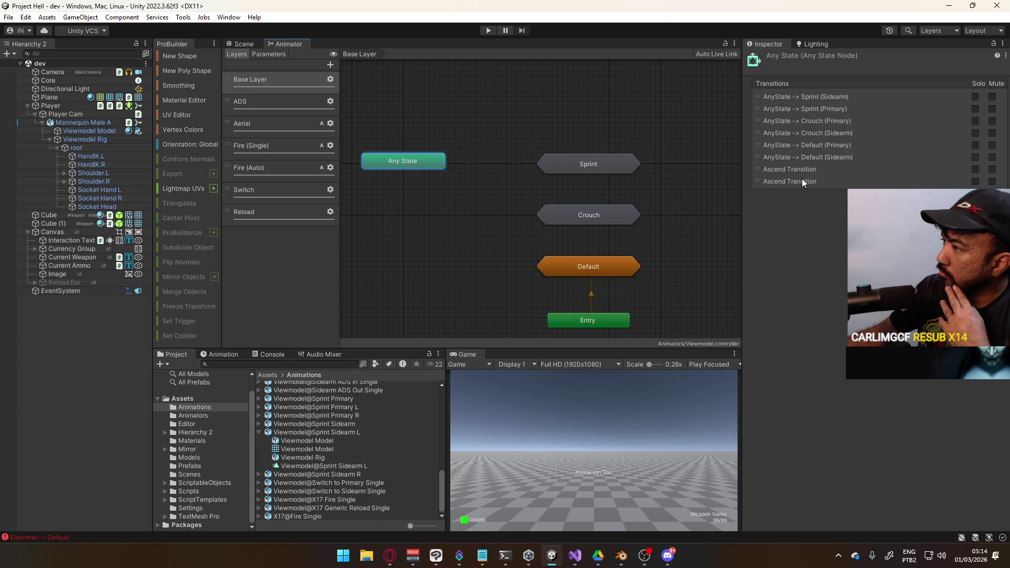
left_click_drag(760, 171, 759, 97)
left_click_drag(763, 184, 761, 110)
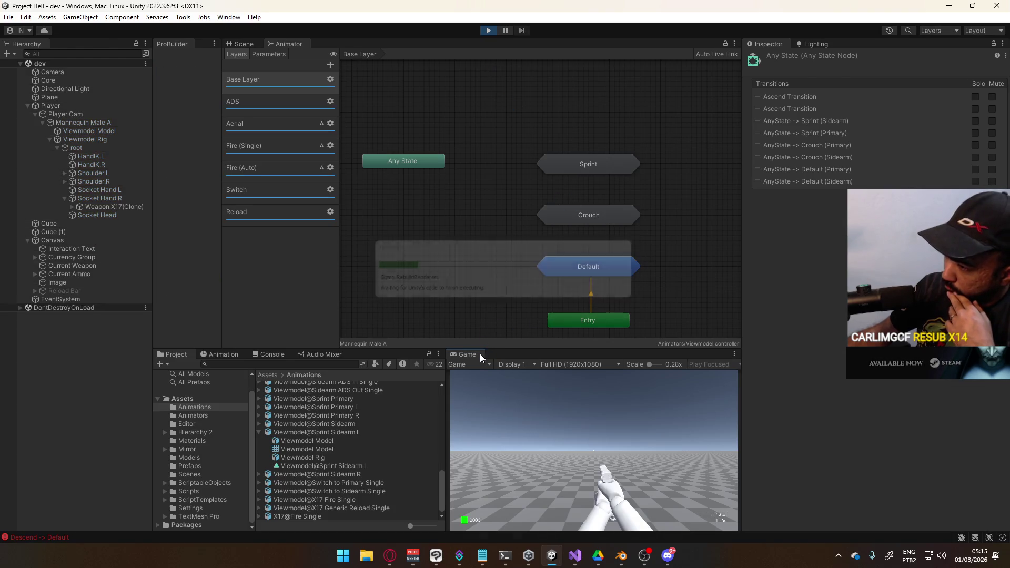
Step: Maximize the Game view, then move, sprint and jump with the SMG to test aerial animations
right_click(480, 354)
left_click(504, 388)
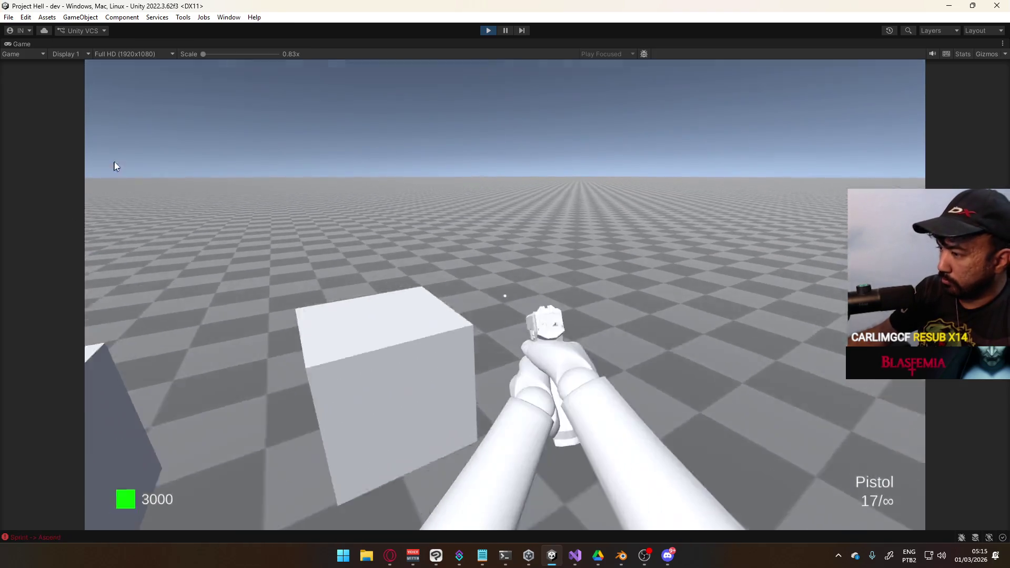
left_click(116, 167)
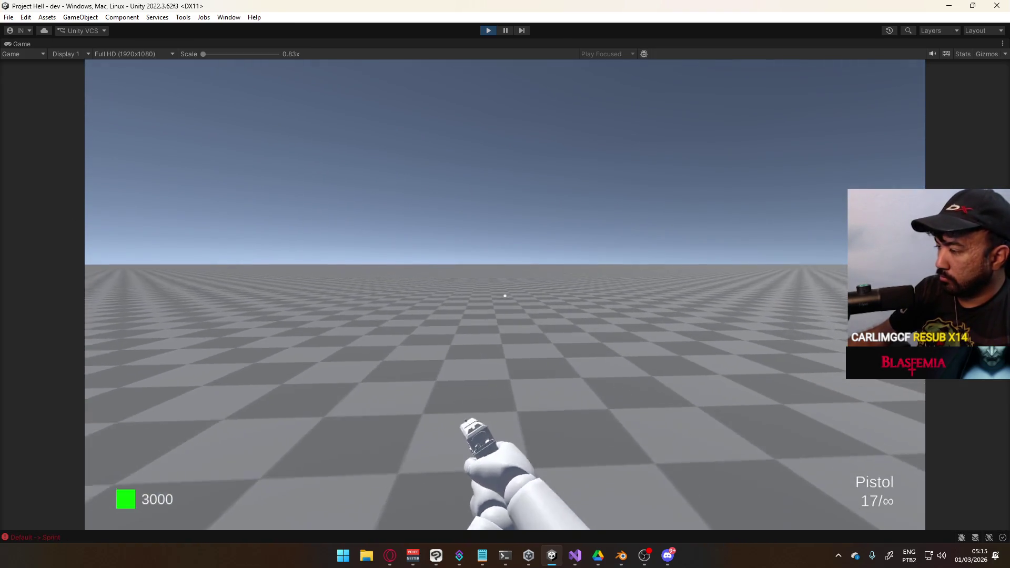
key("w")
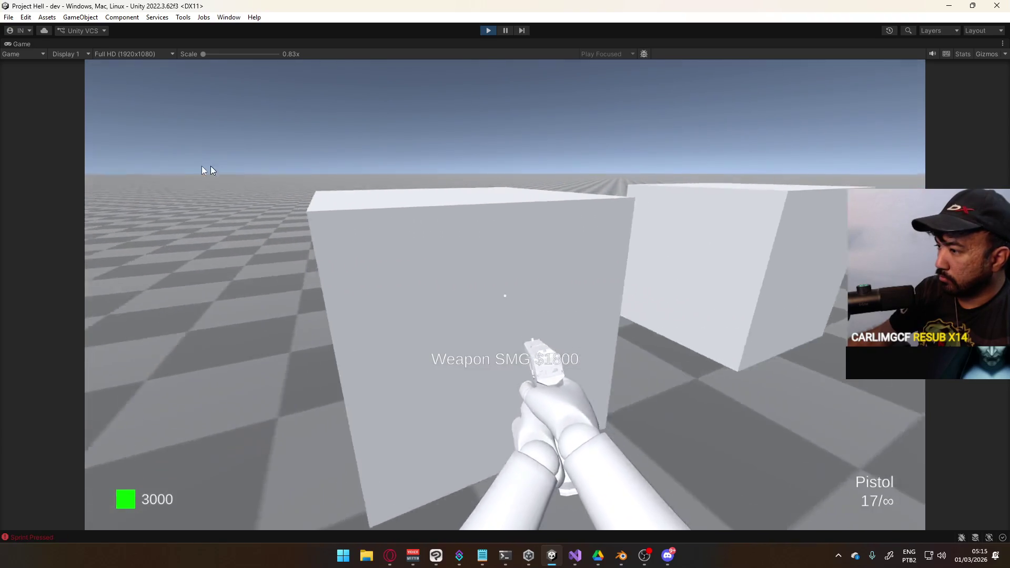
key("e")
key("w")
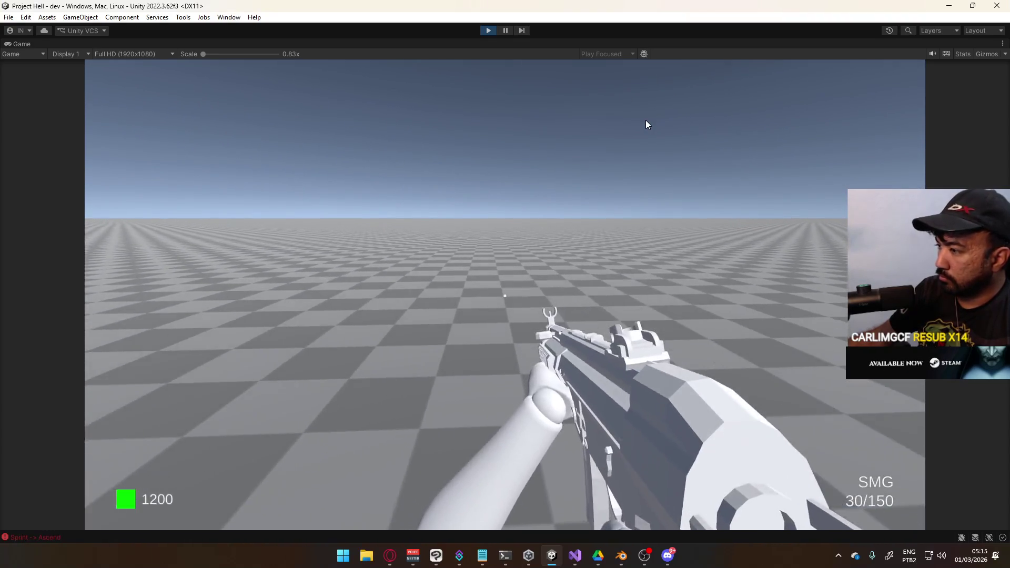
key("shift")
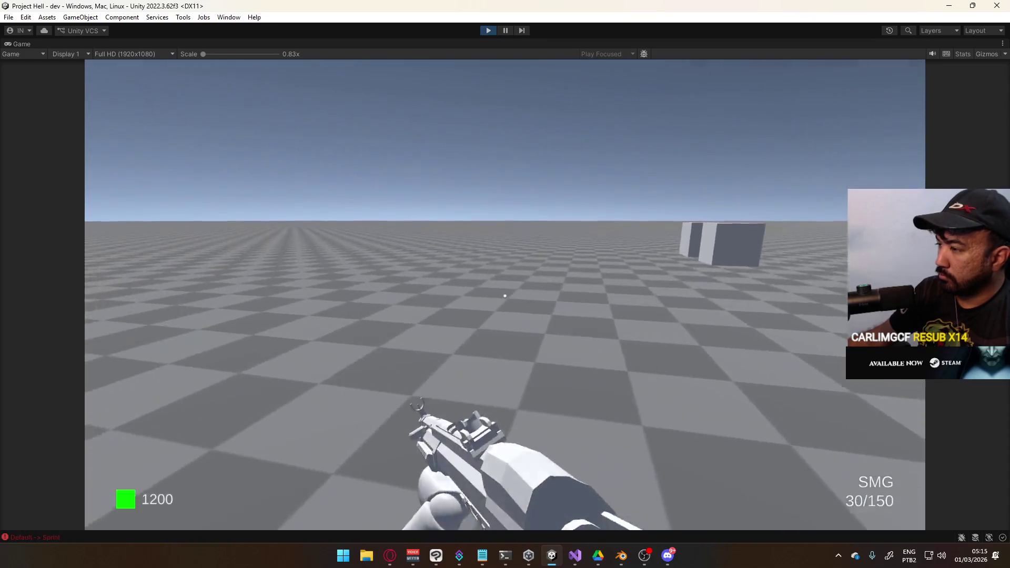
key("space")
key("w")
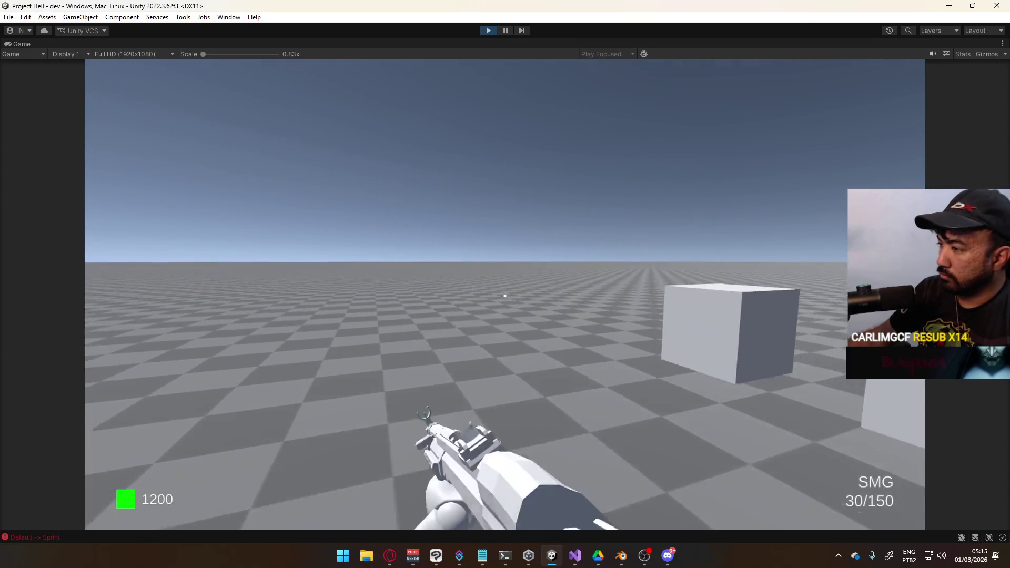
key("shift")
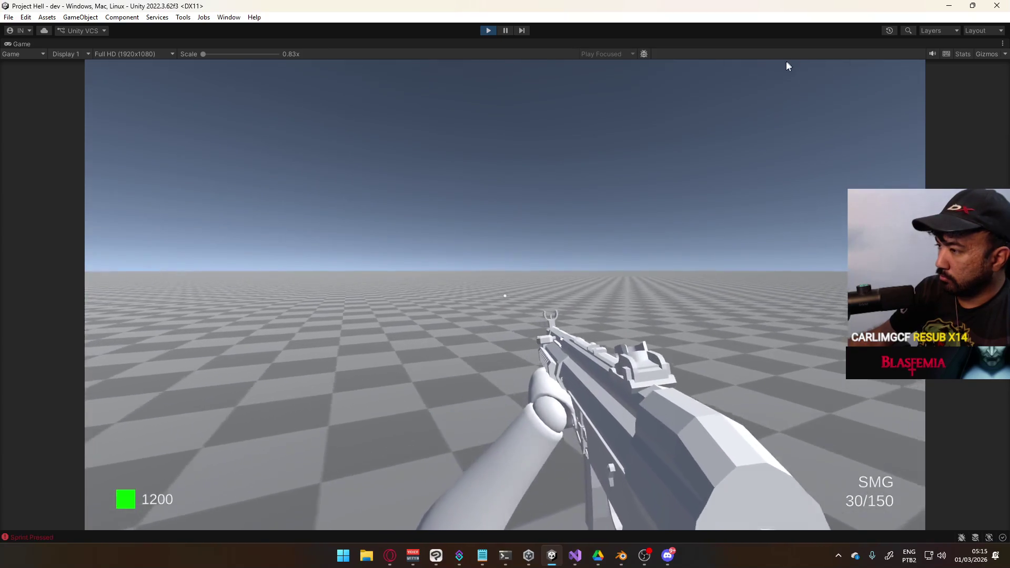
key("ctrl")
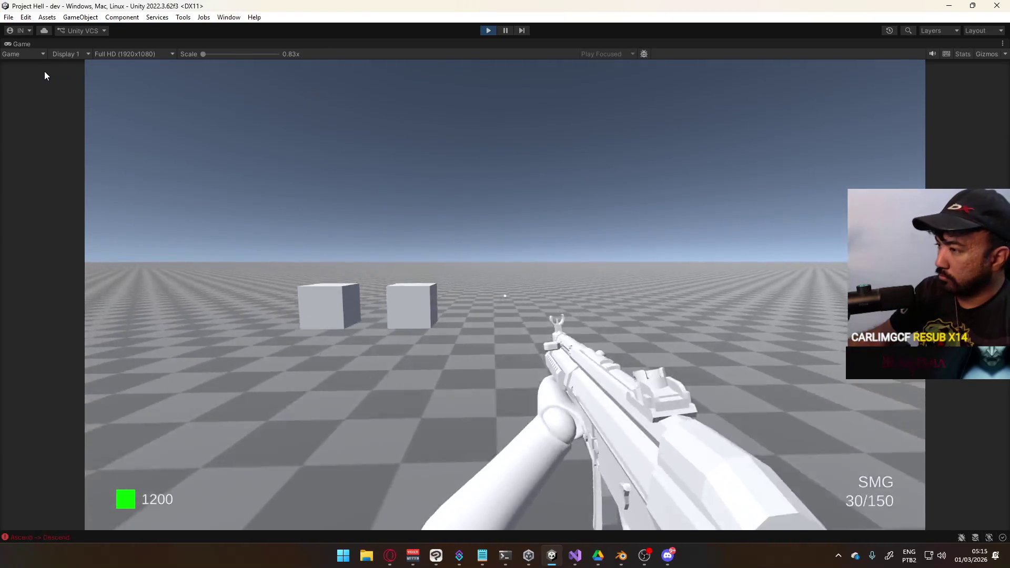
key("super")
Step: Fire, sprint, reload and jump with the SMG while aiming toward the cubes
mouse_move(566, 280)
left_mouse_down()
mouse_move(524, 336)
mouse_move(405, 350)
left_mouse_up()
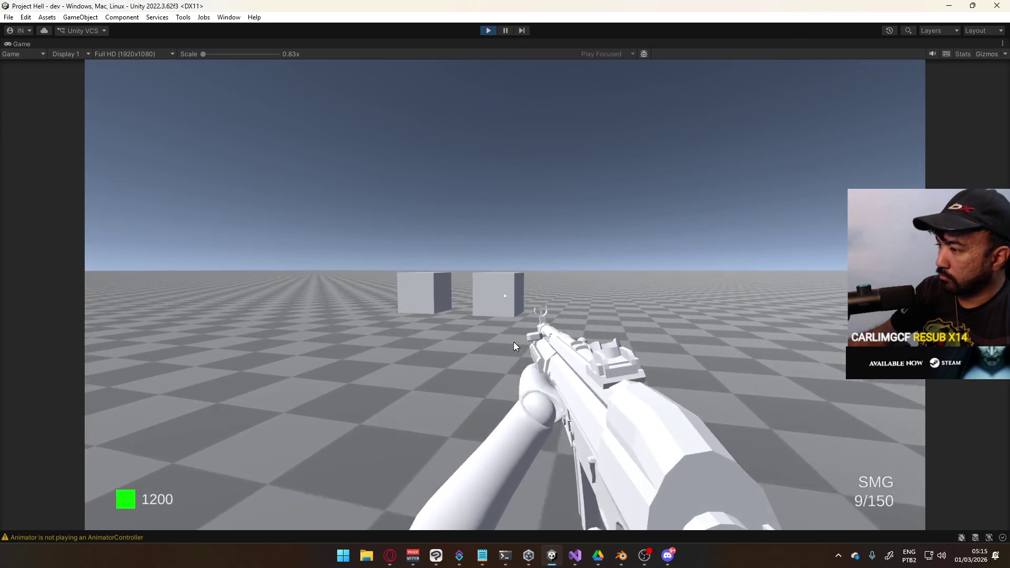
key("shift")
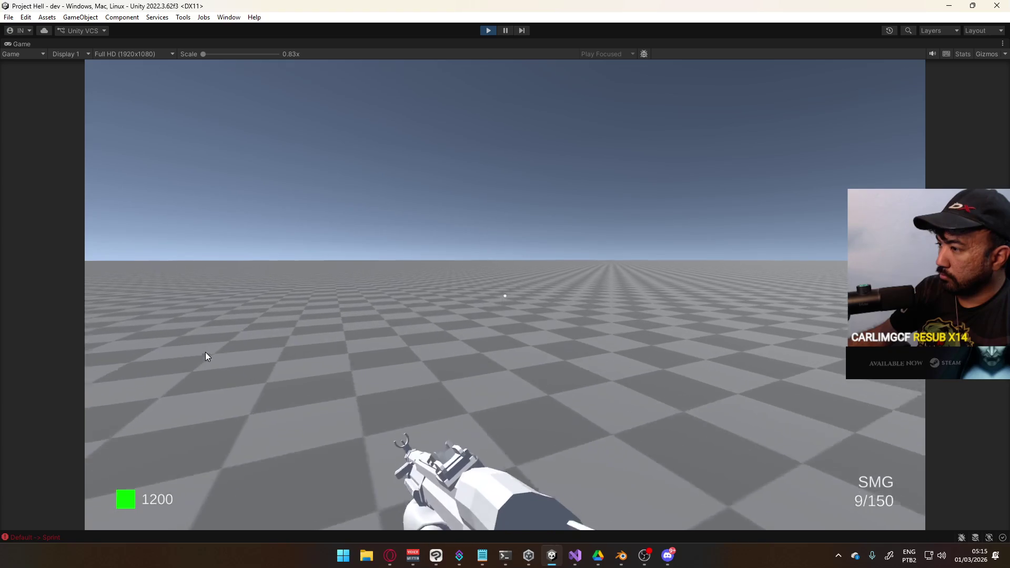
key("r")
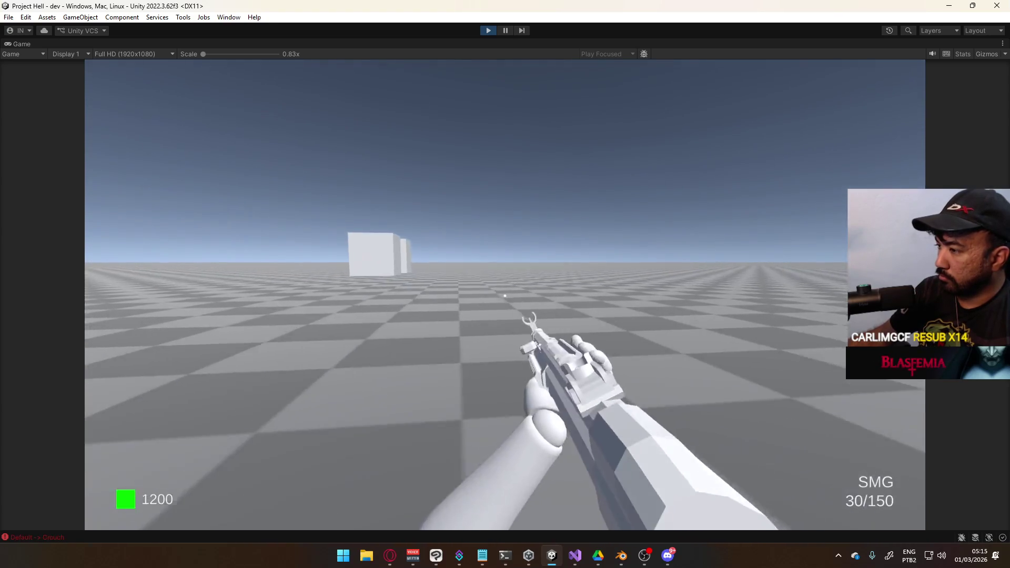
key("space")
left_click(505, 296)
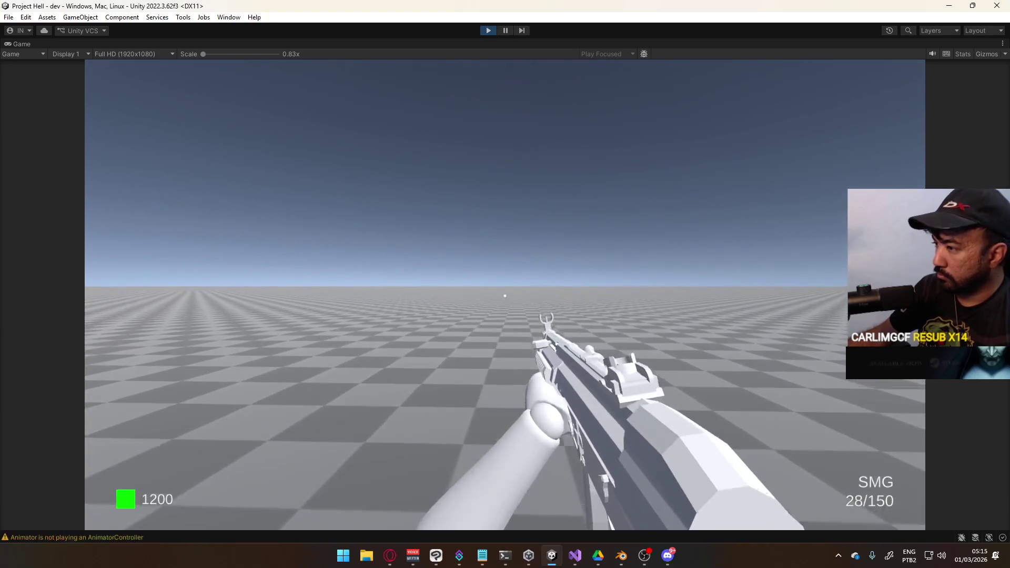
left_click(504, 296)
key("super")
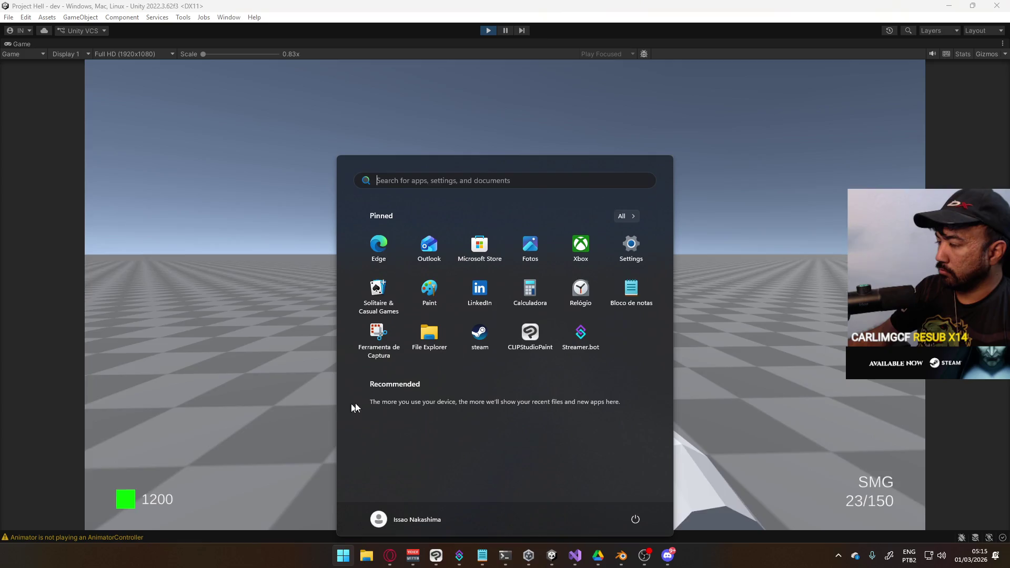
key("super")
left_click_drag(423, 309, 429, 322)
key("w")
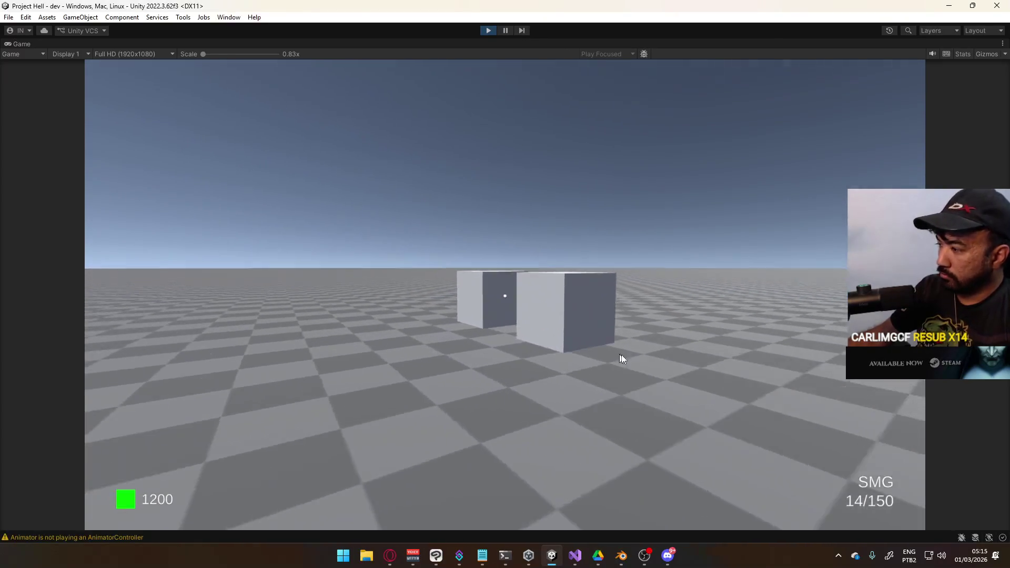
Step: Switch to the pistol and fire, switch back to the SMG and reload, then stop Play mode
key("1")
left_click(649, 341)
left_click(649, 341)
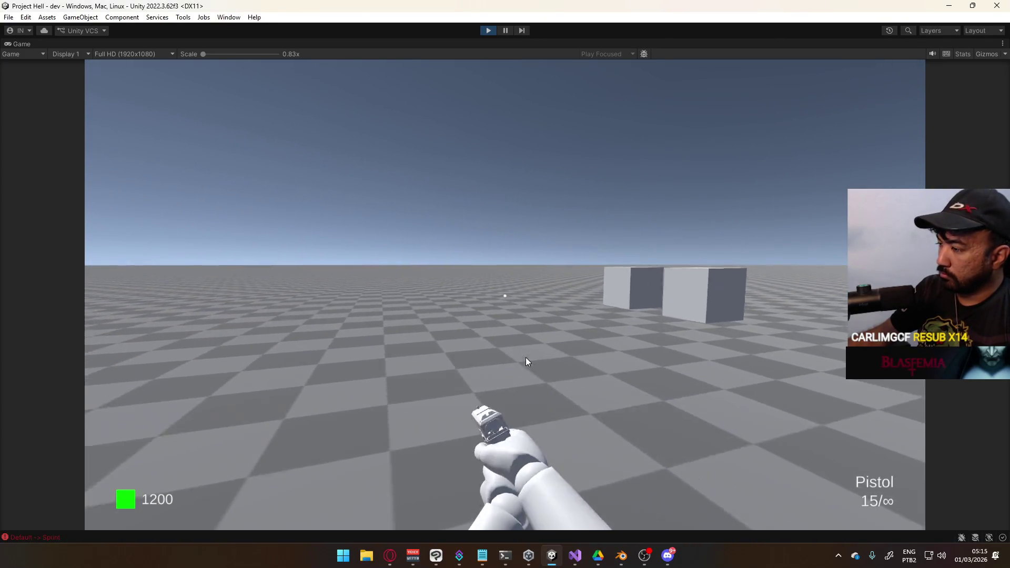
left_click(545, 345)
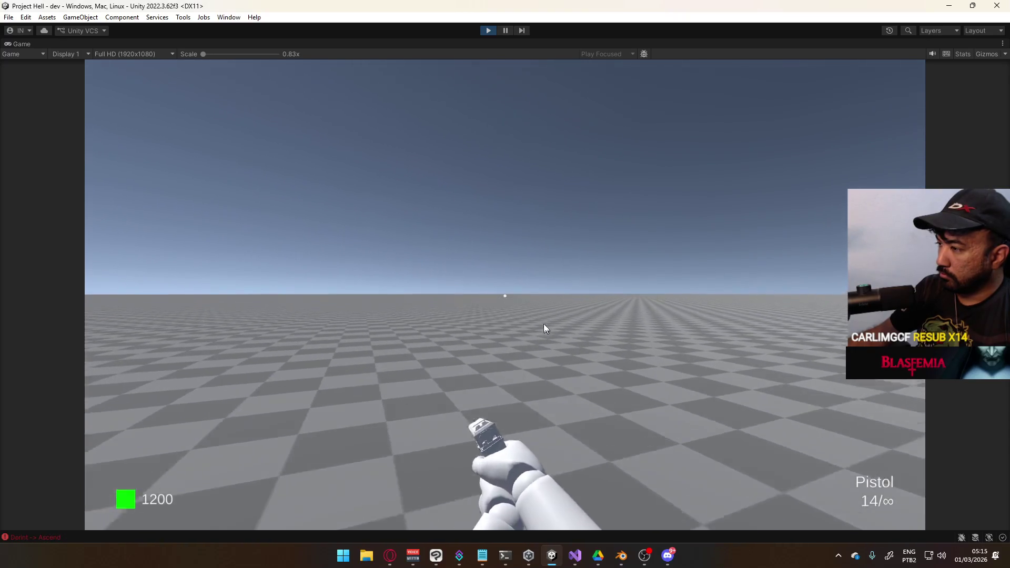
left_click(544, 324)
left_click(544, 322)
left_click(543, 317)
left_click(543, 318)
left_click(543, 317)
left_click(544, 318)
left_click(543, 318)
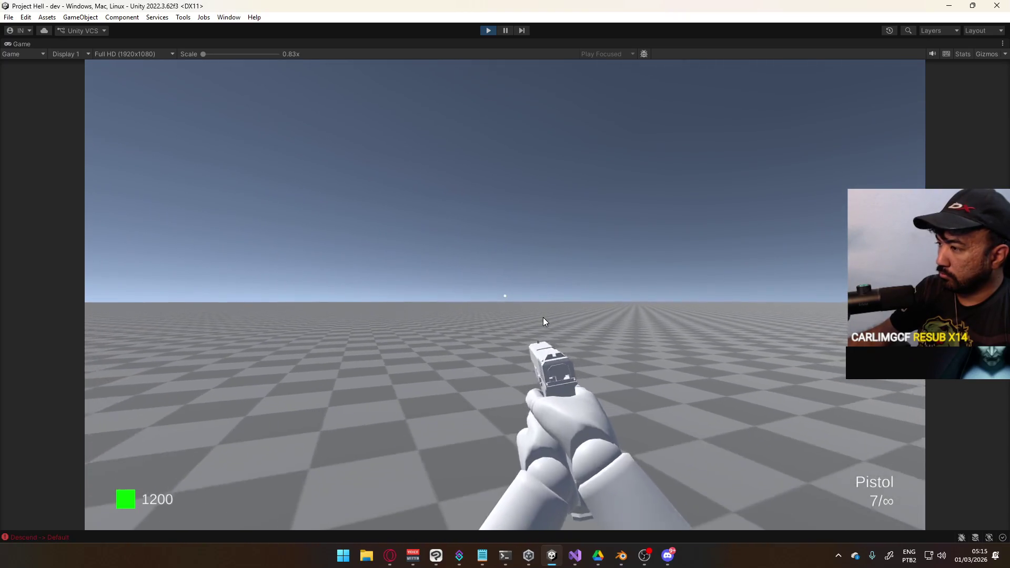
key("2")
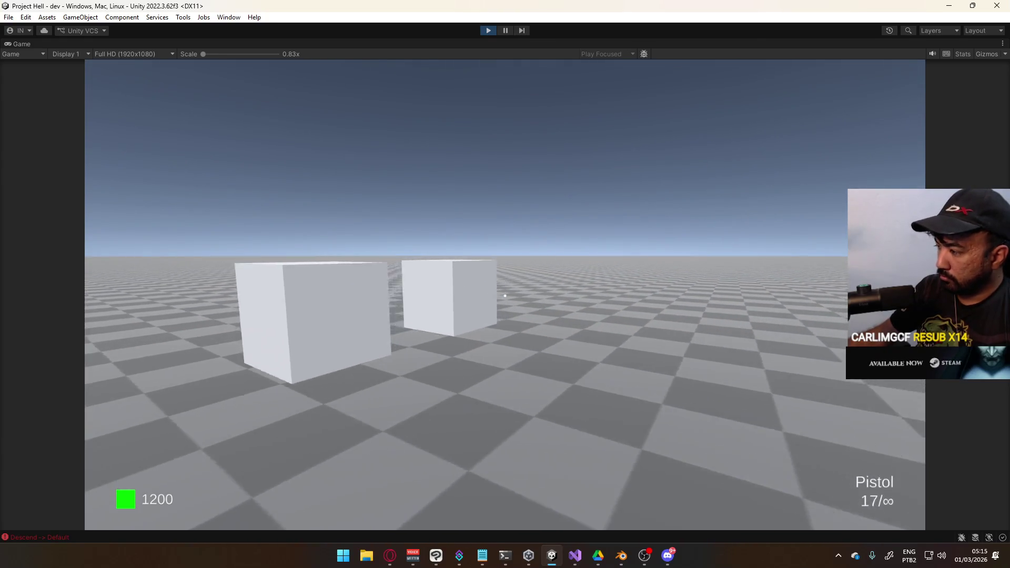
key("r")
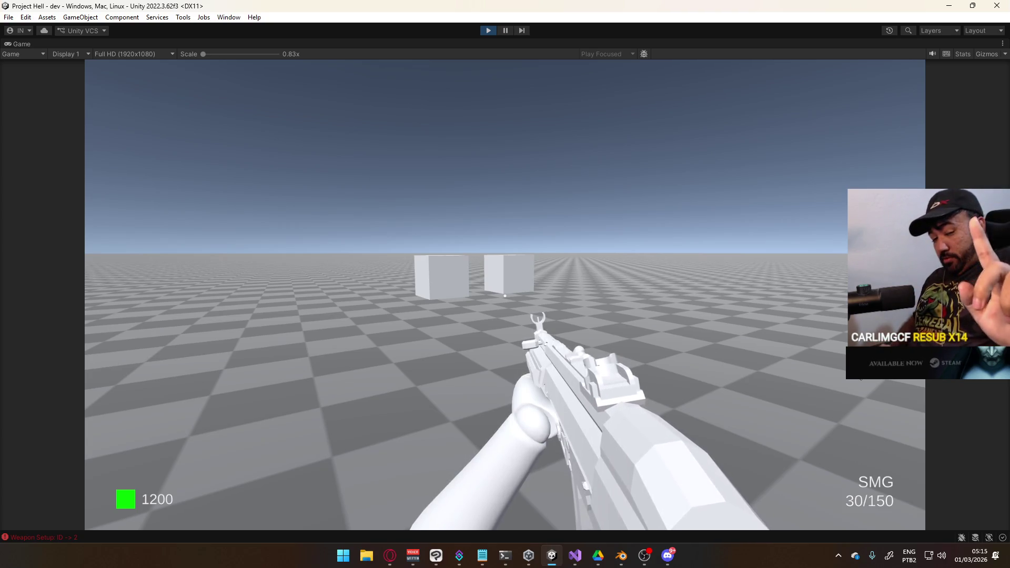
mouse_move(505, 296)
key("super")
left_click(489, 30)
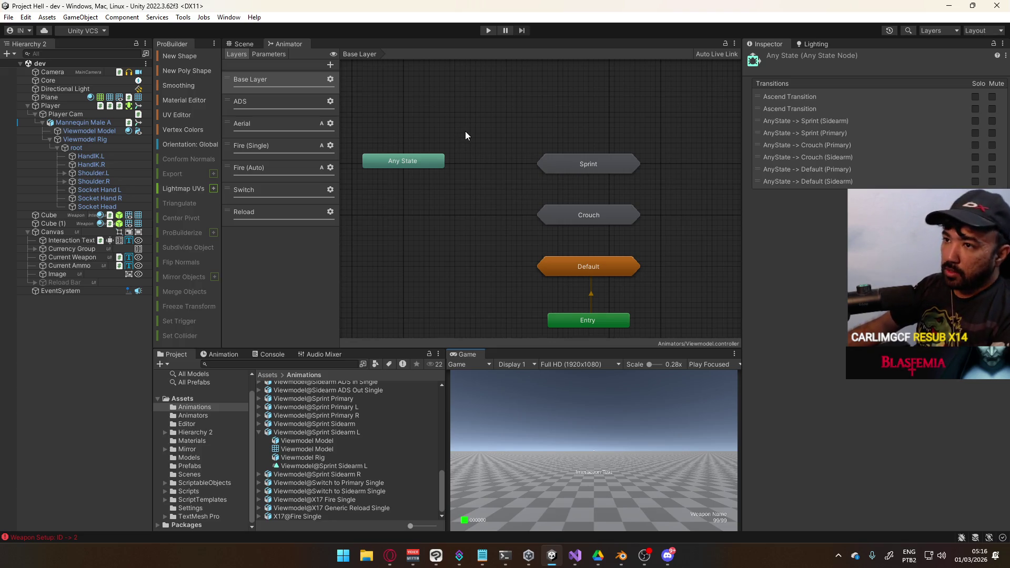
Step: Start and stop Play mode once more, then switch to the Blender window via the taskbar
left_click(488, 30)
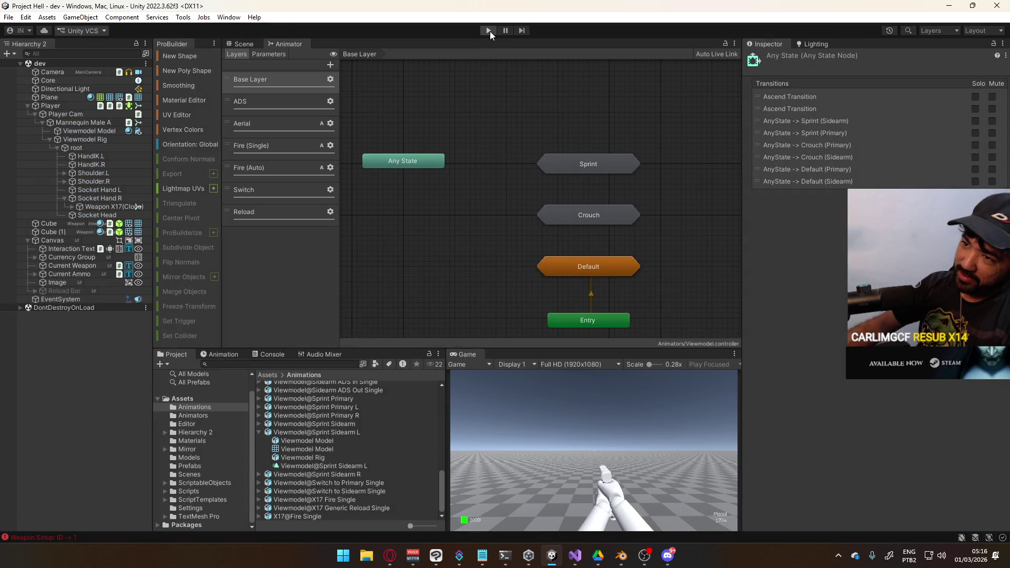
left_click(489, 30)
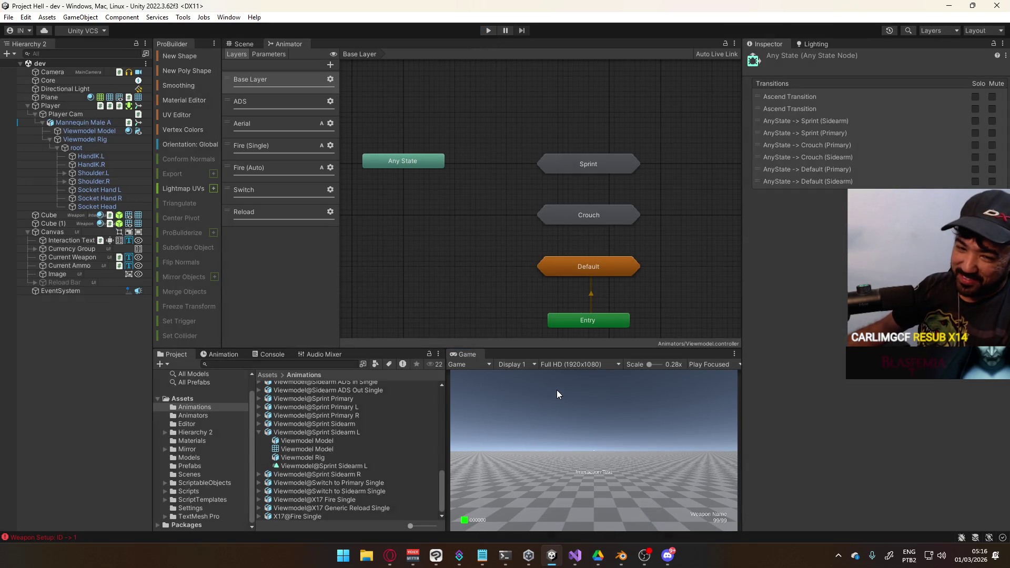
left_click(621, 556)
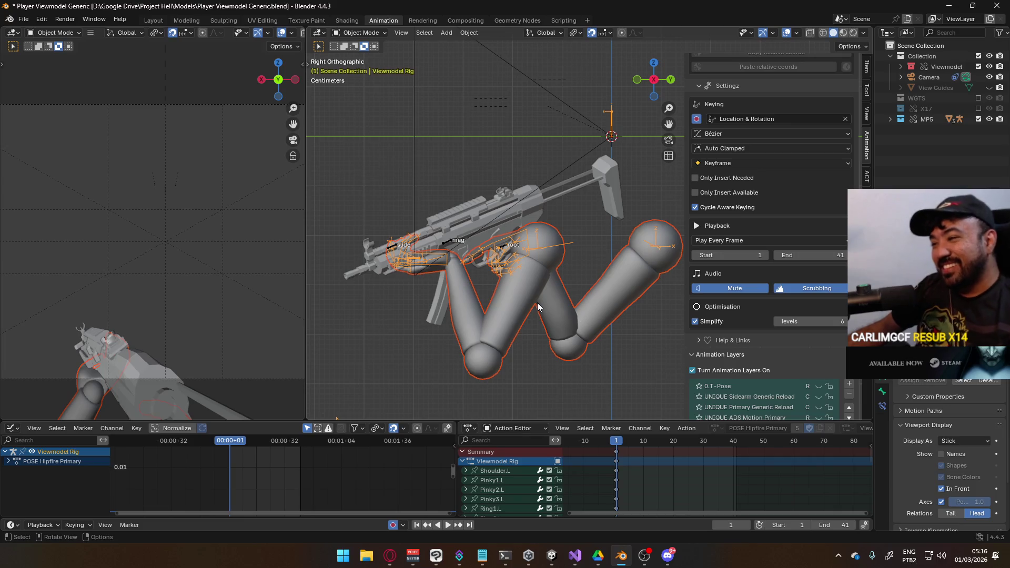
Step: Save Player Viewmodel Generic.blend
key("ctrl+s")
scroll(802, 343, "down", 5)
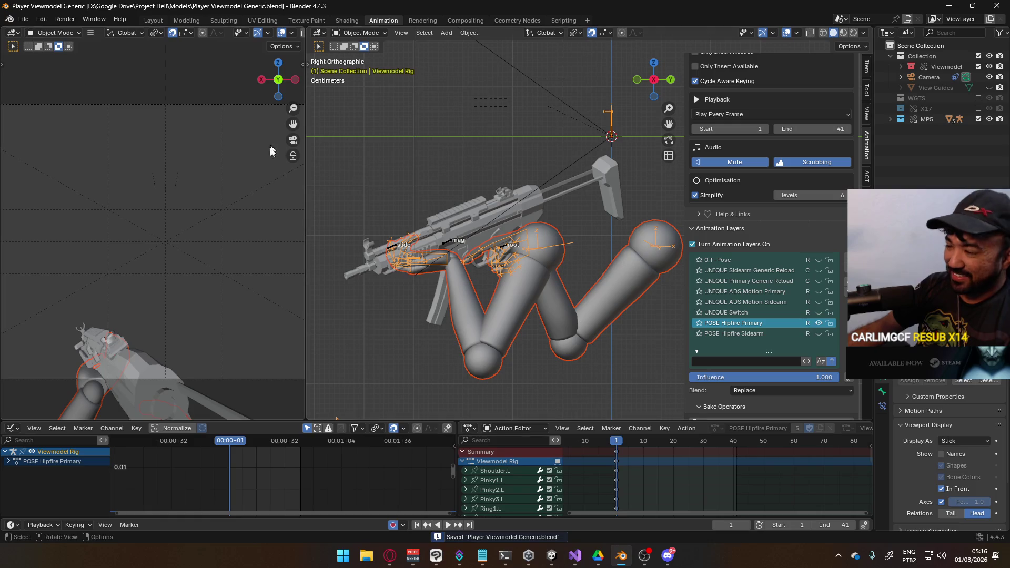
scroll(800, 302, "up", 2)
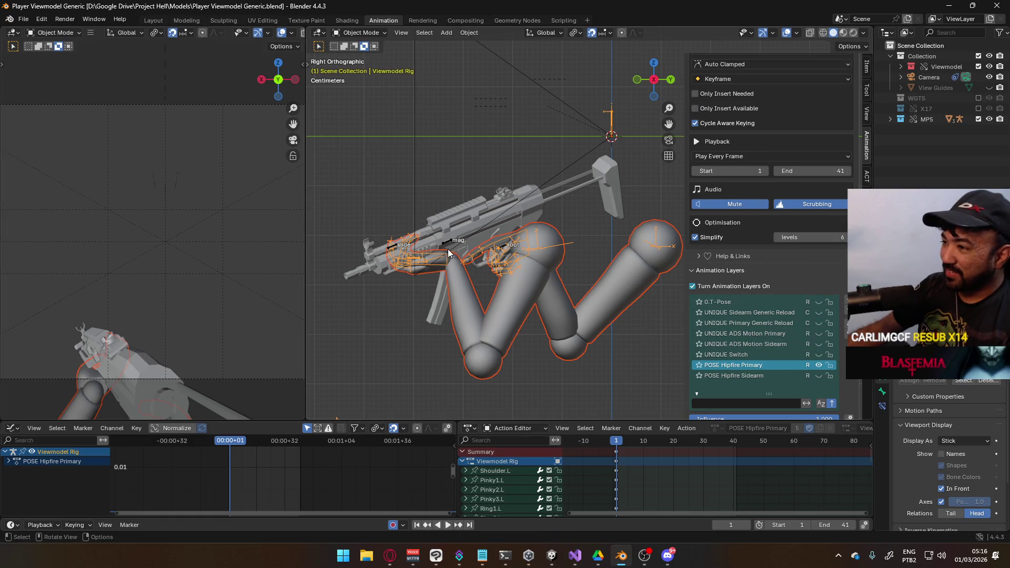
Step: Switch MP5 Rig's animation layer from CORE Sprint Cycle Primary to POSE Hipfire Primary, then save
left_click(463, 246)
scroll(794, 350, "down", 6)
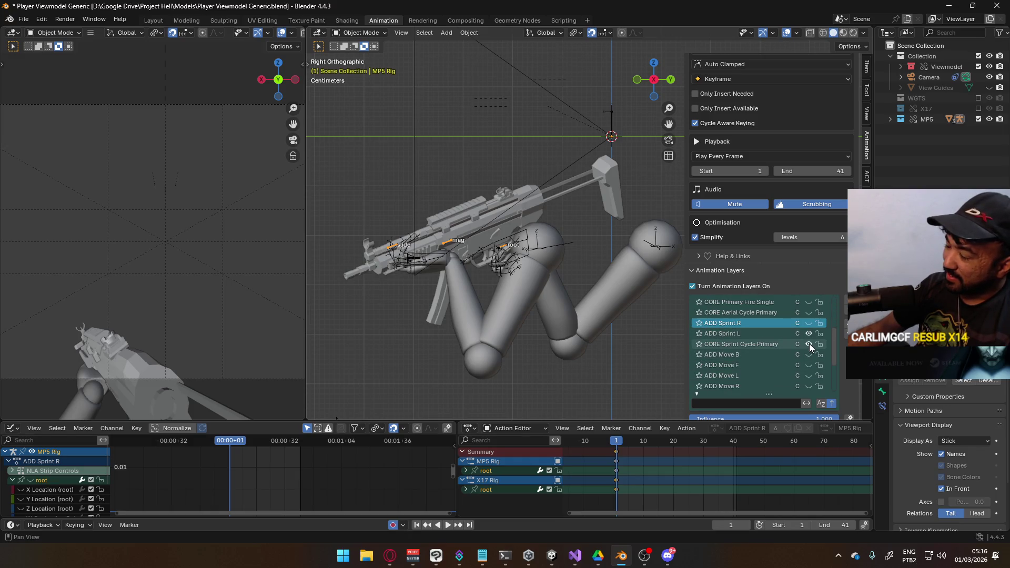
left_click(810, 344)
scroll(805, 342, "down", 3)
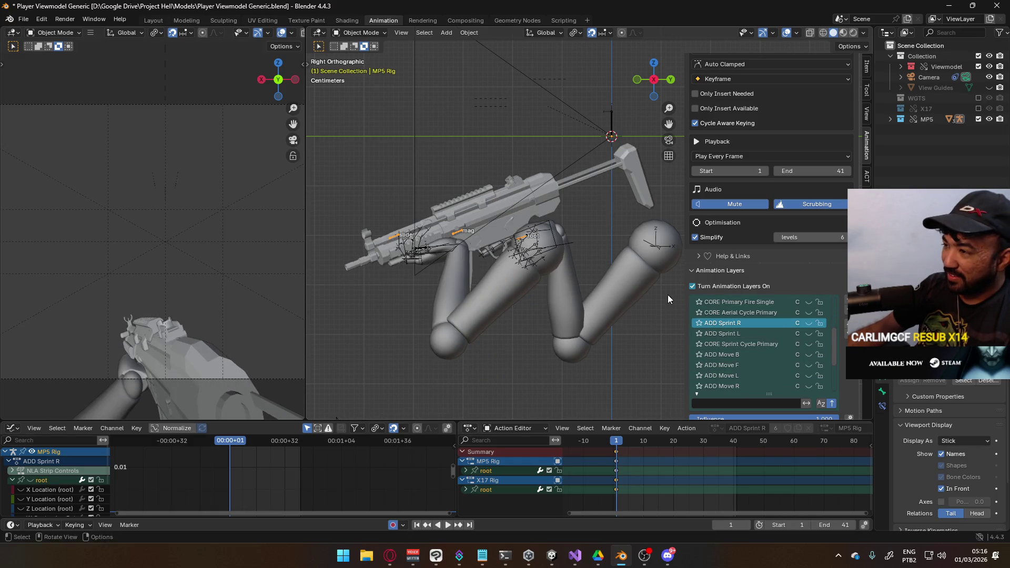
scroll(800, 347, "down", 2)
left_click(809, 376)
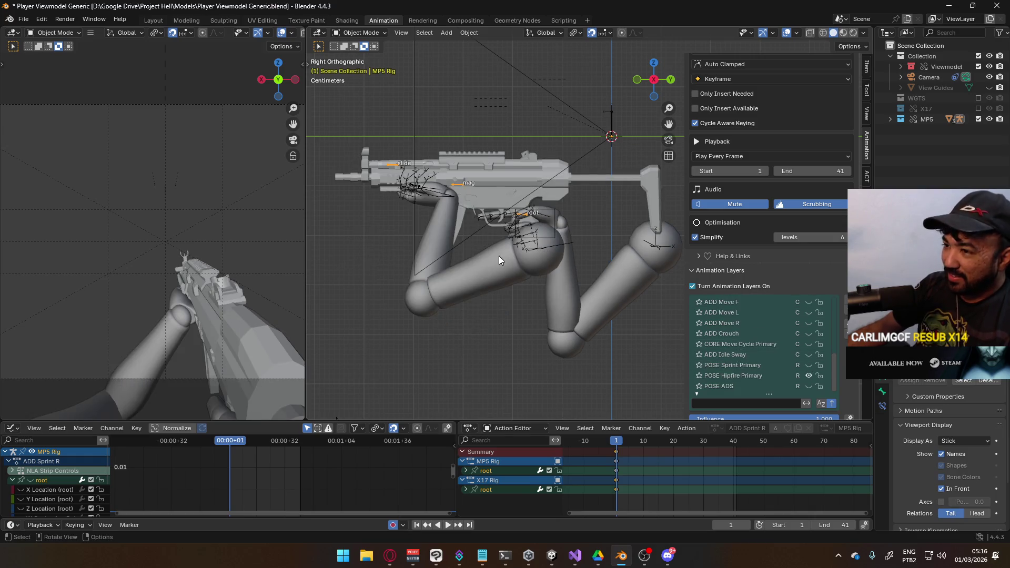
scroll(473, 257, "down", 2)
scroll(120, 271, "down", 2)
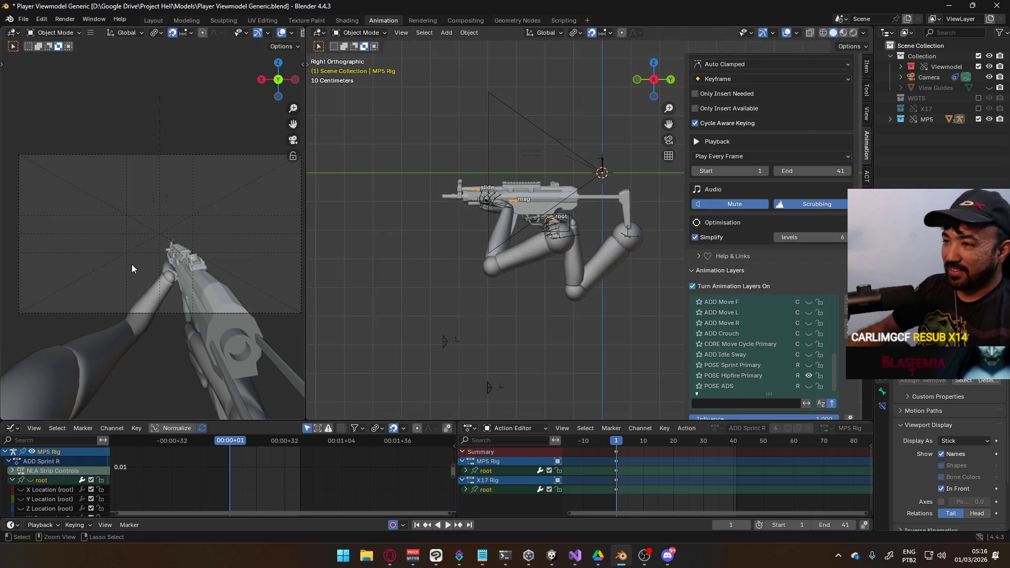
key("ctrl+s")
Step: Exclude the X17 collection and start a new General file
left_click(979, 108)
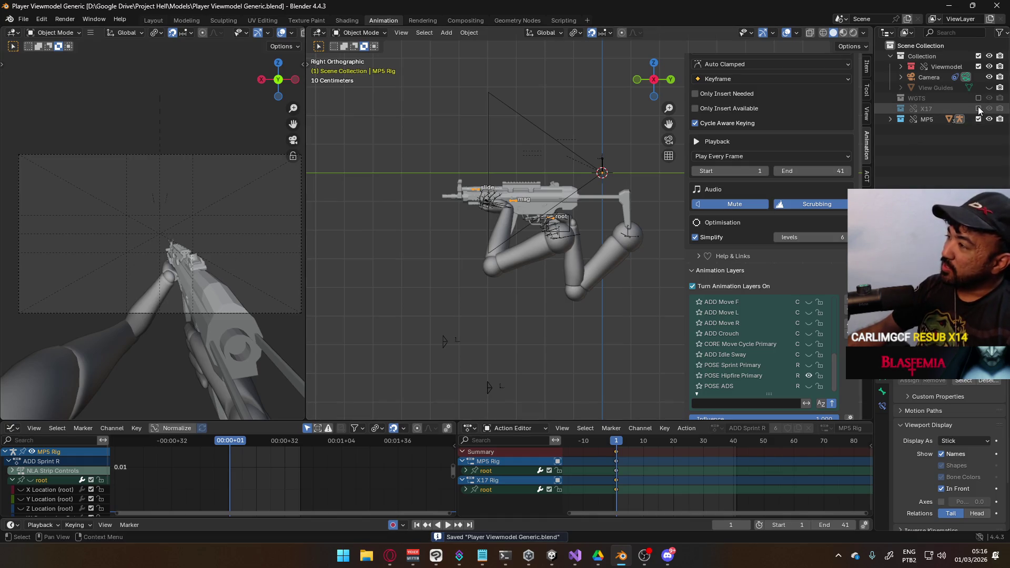
left_click(20, 21)
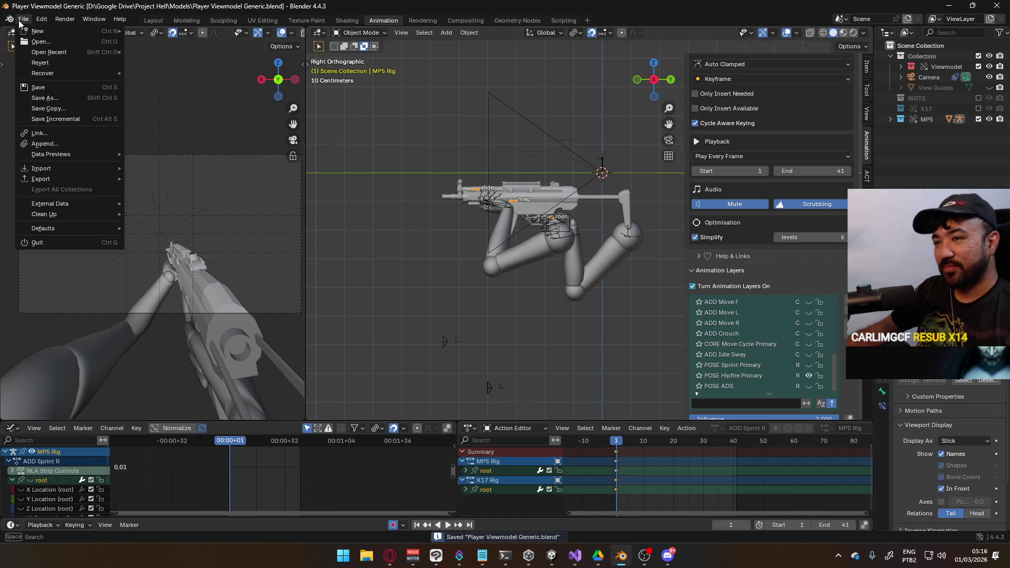
mouse_move(38, 51)
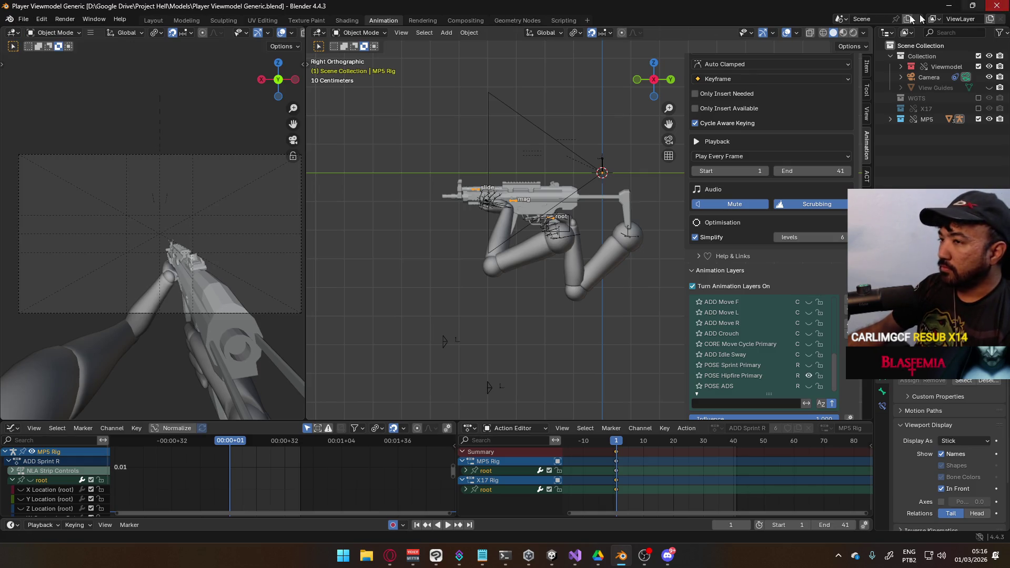
left_click(22, 19)
key("Escape")
left_click(24, 19)
mouse_move(28, 30)
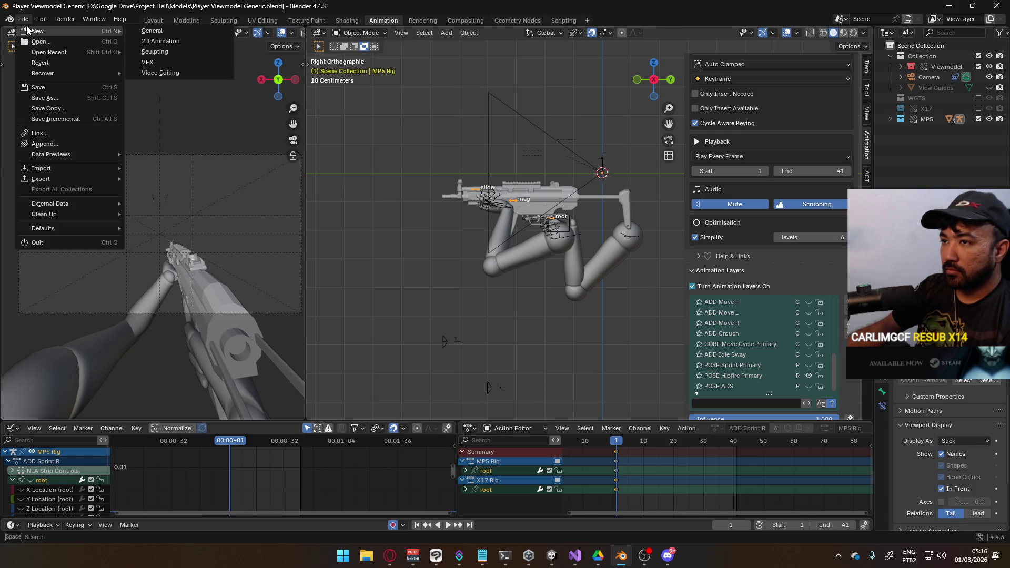
left_click(153, 31)
Step: Delete the default Cube, Camera and Light, and begin linking by browsing up to Google Drive
key("a")
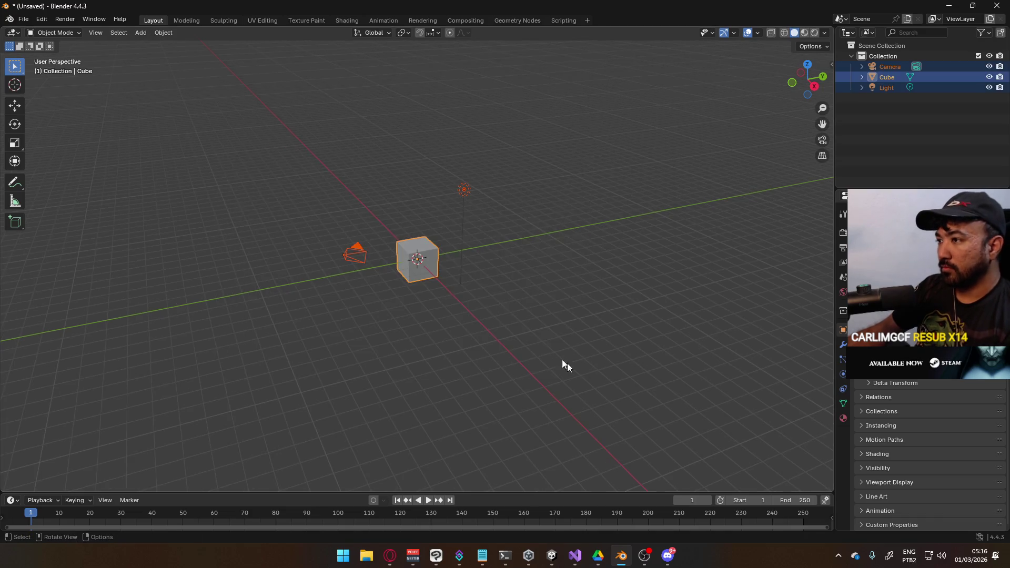
key("Delete")
left_click(29, 20)
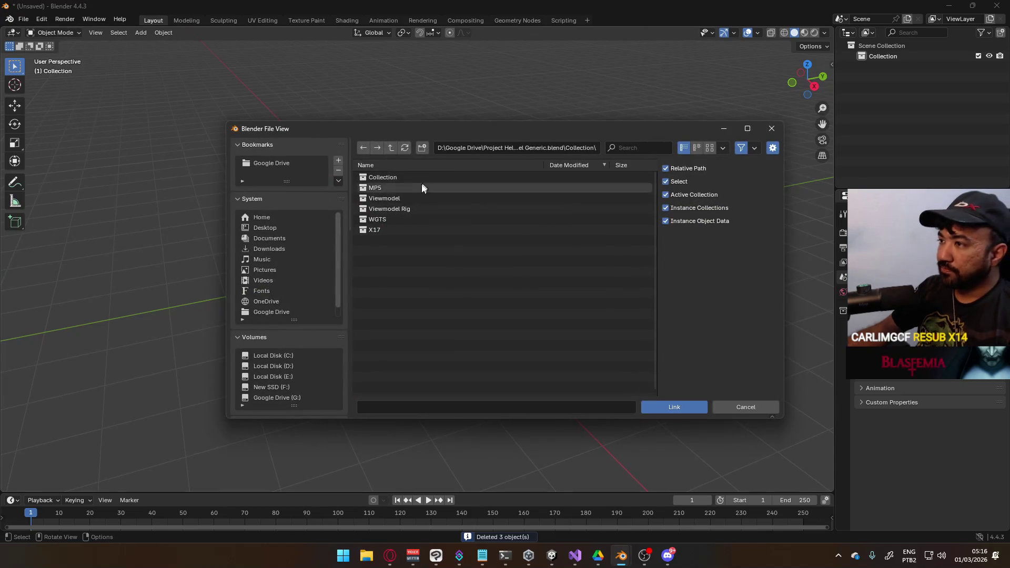
left_click(393, 150)
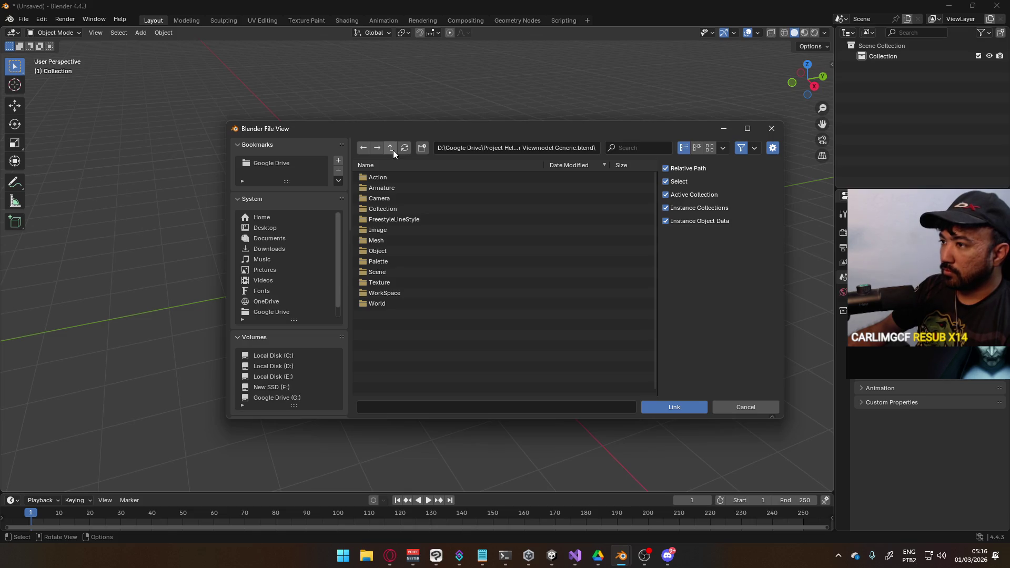
left_click(393, 150)
left_click(393, 150)
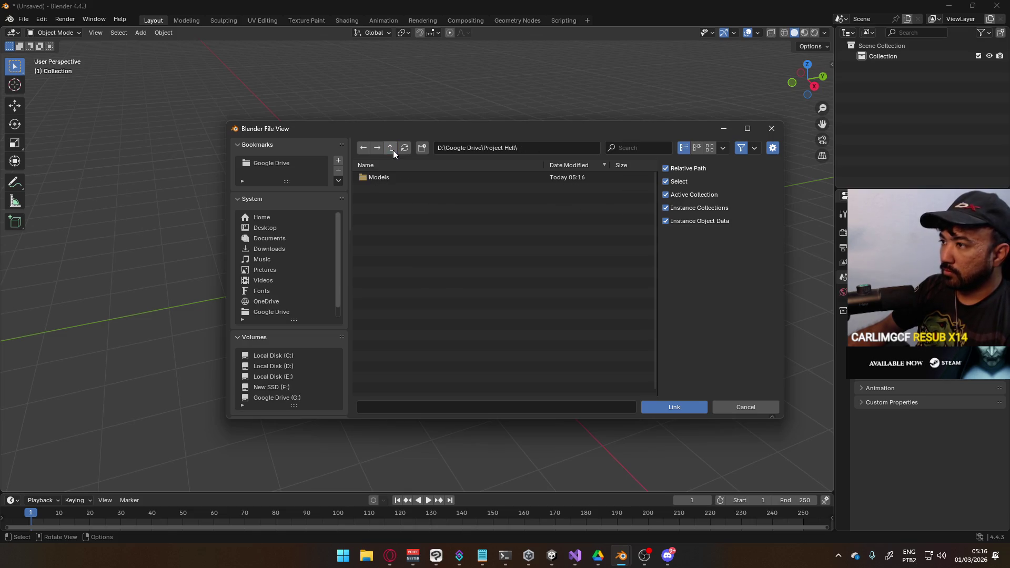
left_click(393, 150)
Step: Link the Mannequin A collection from Nakashima Studios/Models/Mannequin Male A.blend
left_click(401, 209)
left_click(402, 178)
left_click(402, 191)
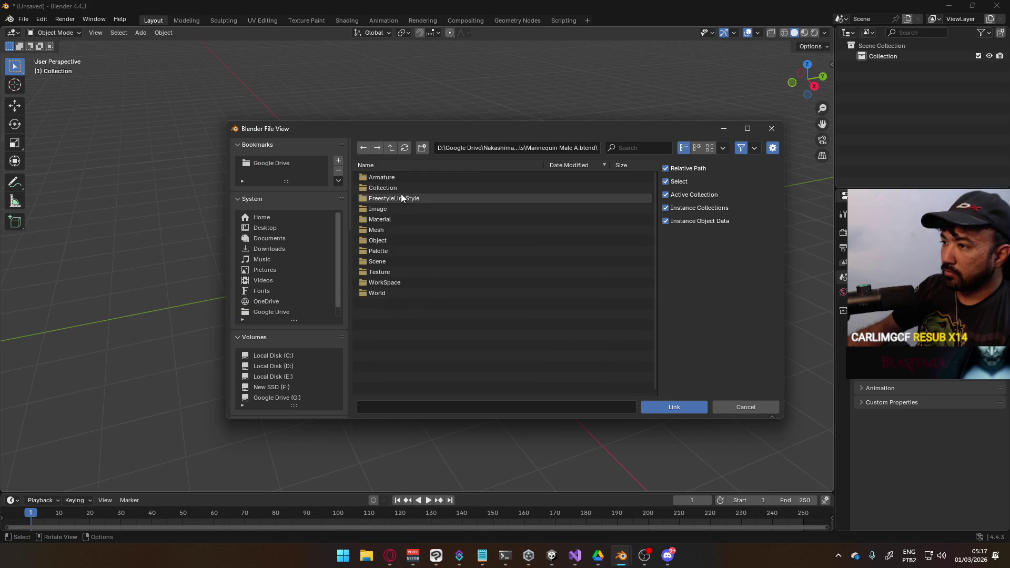
left_click(397, 185)
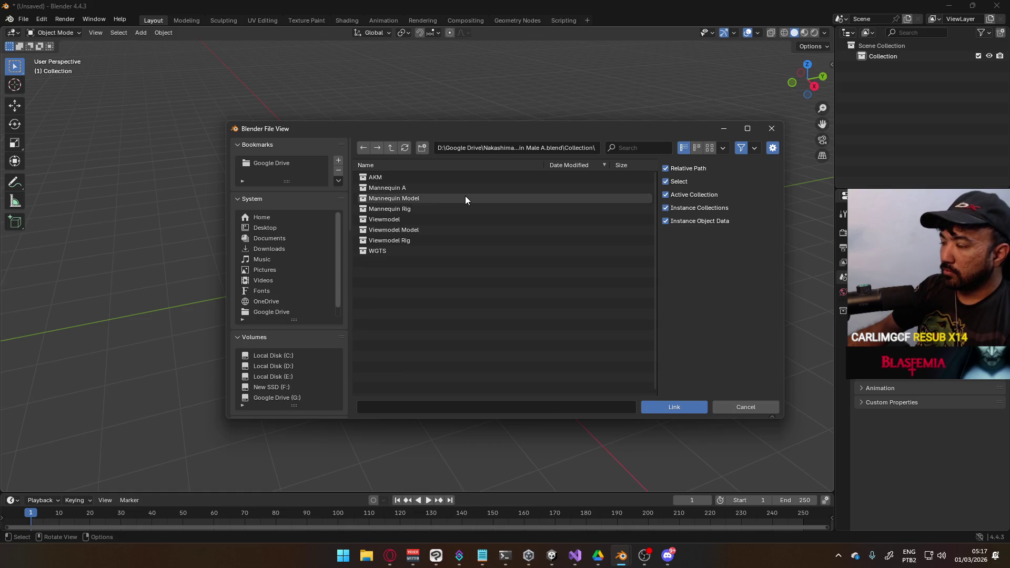
left_click(412, 187)
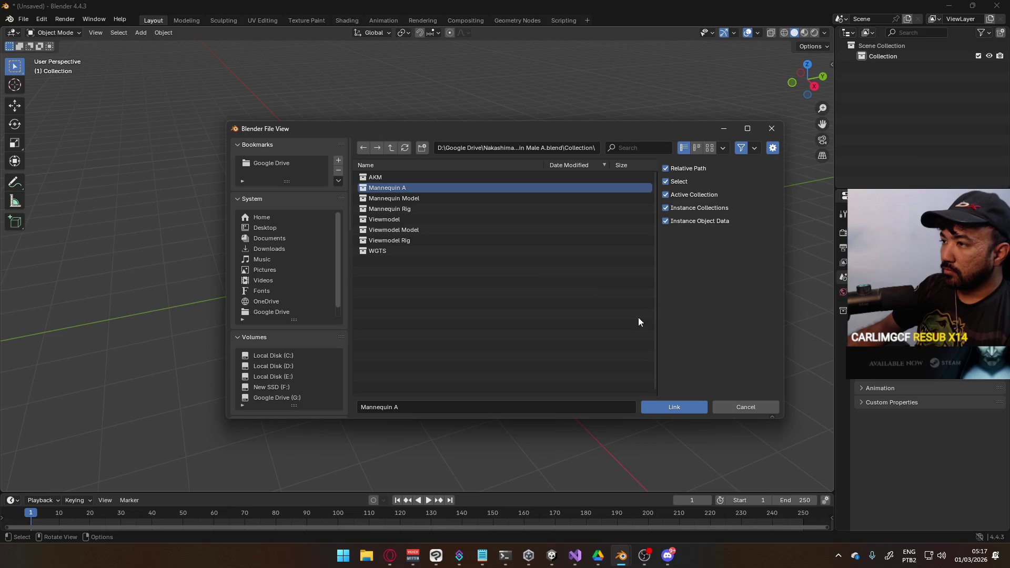
left_click(681, 407)
mouse_move(507, 289)
middle_mouse_down()
mouse_move(498, 245)
mouse_move(526, 239)
mouse_move(482, 248)
middle_mouse_up()
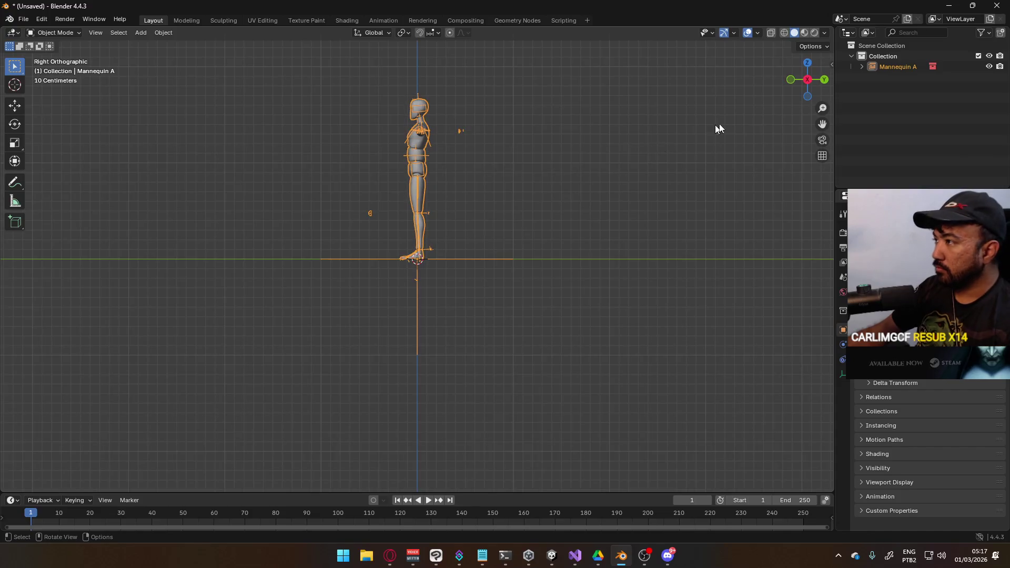
scroll(485, 121, "up", 3)
Step: Save the untitled scene as Player Model Generic.blend in the Models folder
middle_click_drag(451, 106, 411, 179, "shift")
left_click(23, 19)
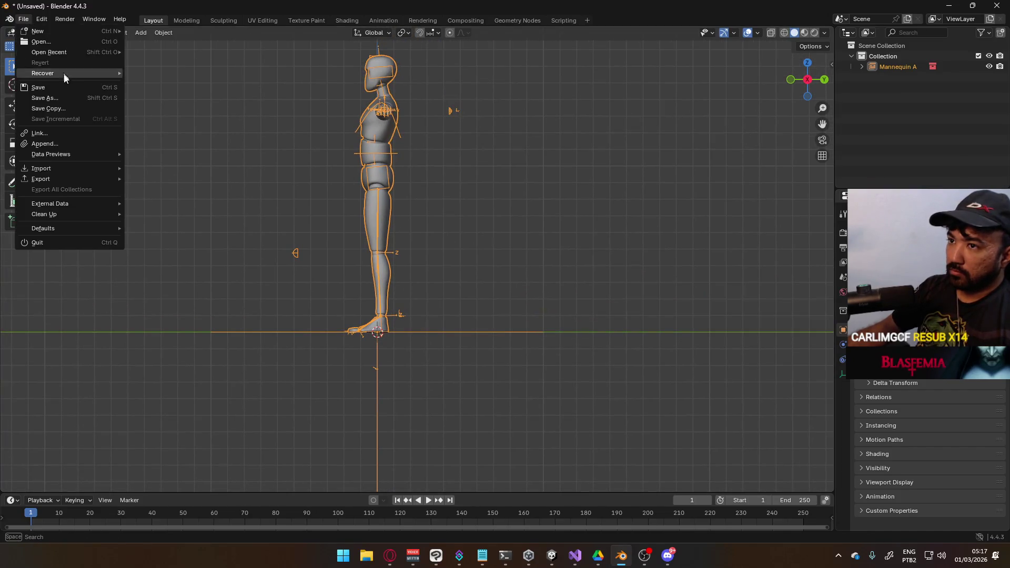
left_click(59, 97)
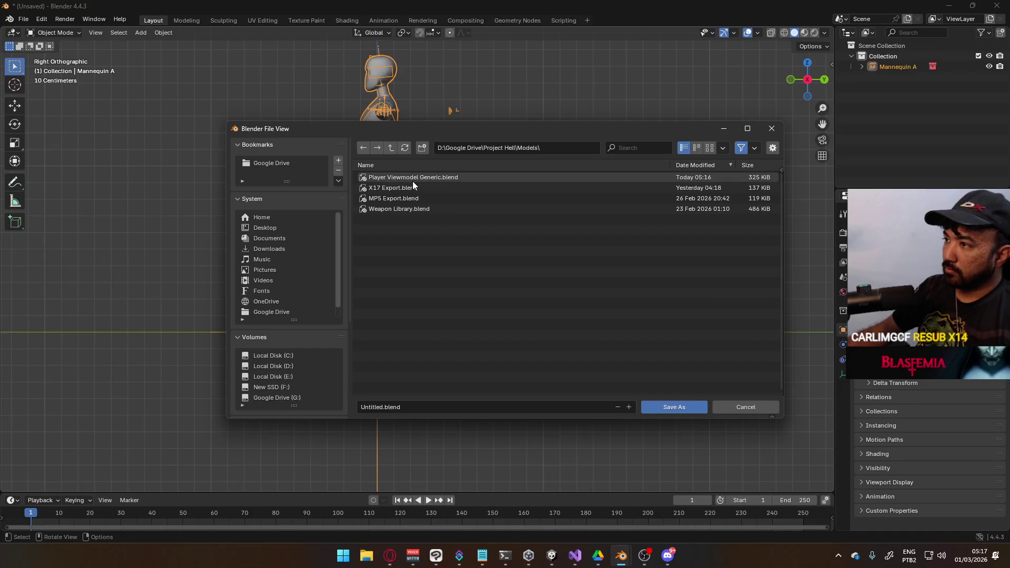
left_click(404, 407)
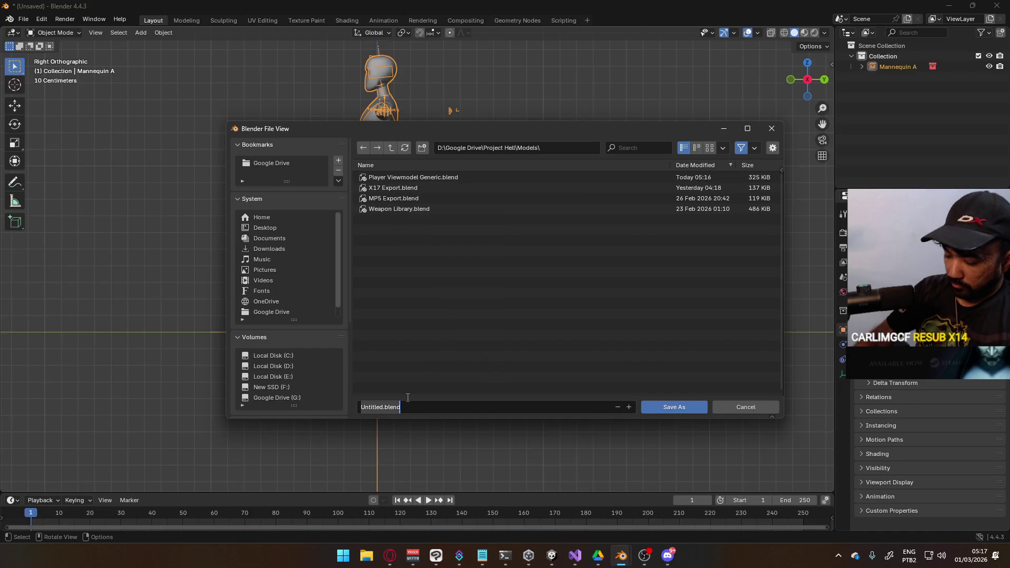
type("Player Model Generic")
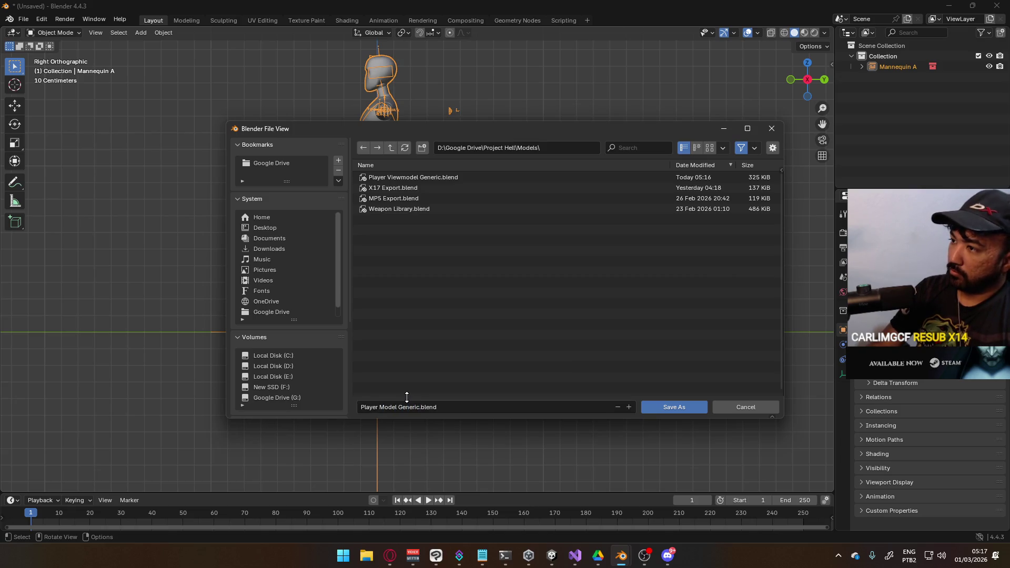
key("Return")
middle_click_drag(357, 227, 367, 274, "shift")
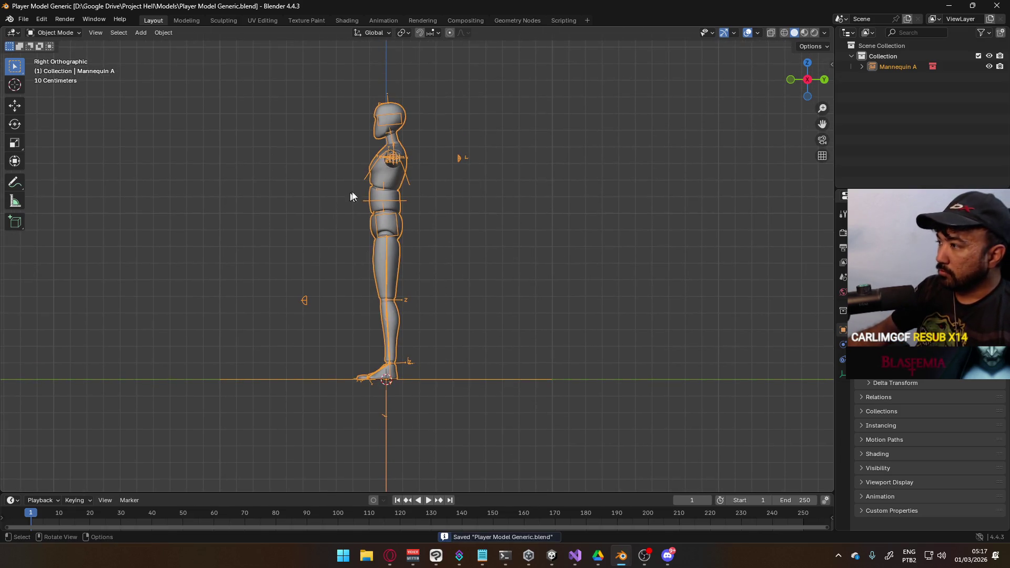
Step: Make Mannequin A an editable library override and save Player Model Generic.blend
right_click(905, 68)
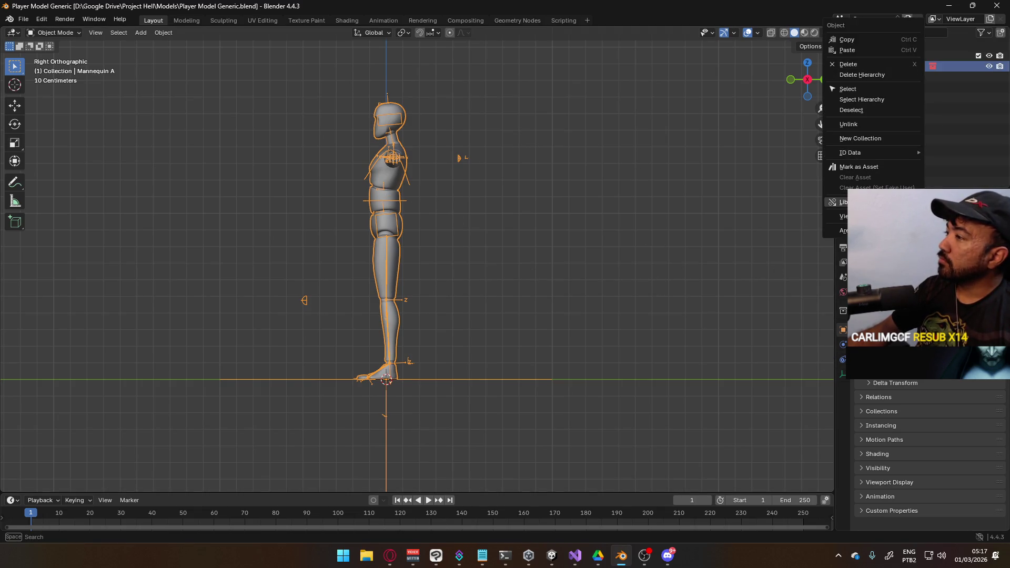
mouse_move(842, 202)
left_click(747, 202)
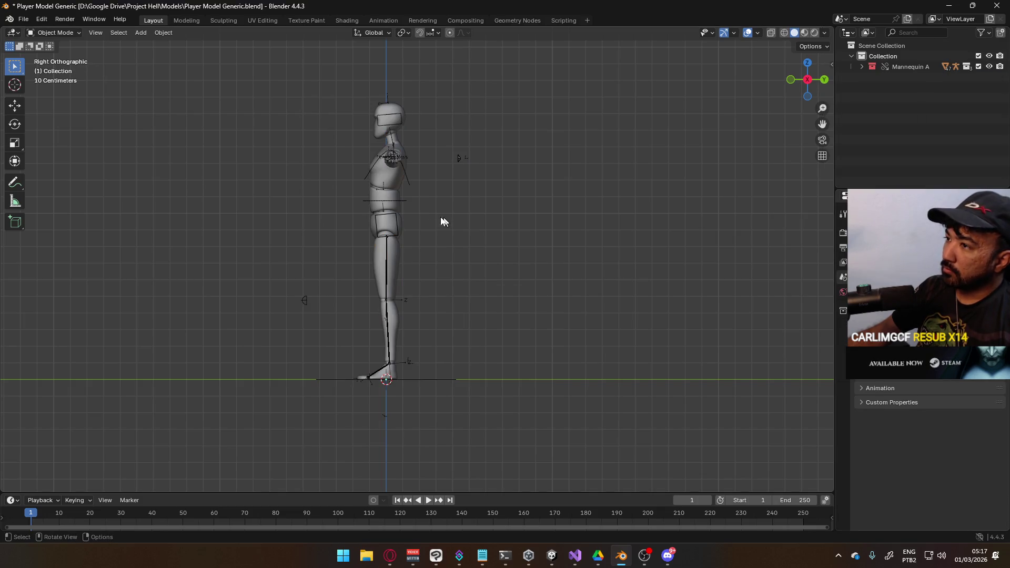
mouse_move(402, 165)
middle_mouse_down()
mouse_move(450, 176)
mouse_move(424, 168)
middle_mouse_up()
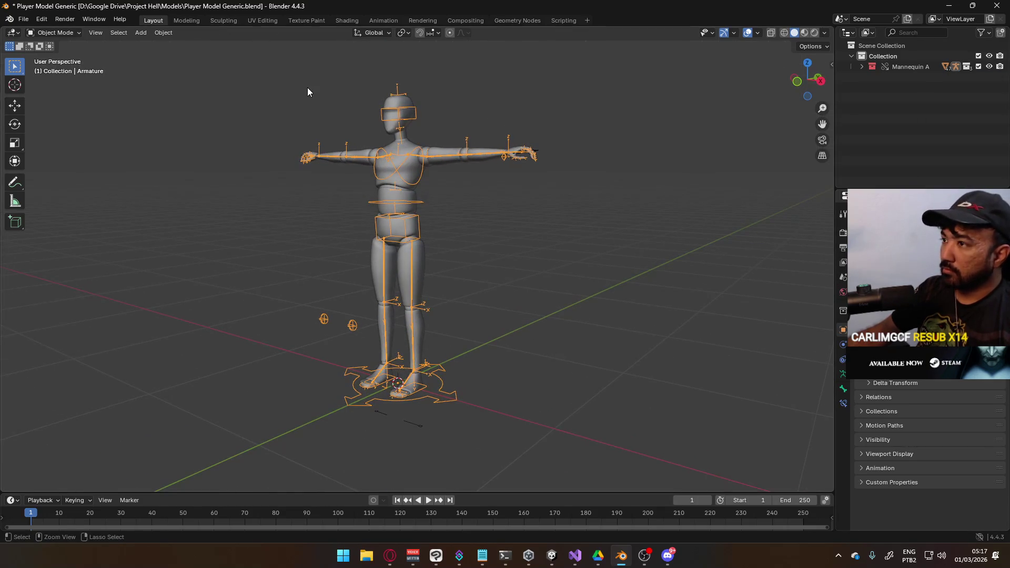
key("ctrl+s")
Step: Put the mannequin rig in Pose Mode, show its armature data, and select the Spine bone
left_click(70, 34)
left_click(62, 68)
mouse_move(368, 194)
middle_mouse_down()
mouse_move(530, 199)
mouse_move(399, 200)
middle_mouse_up()
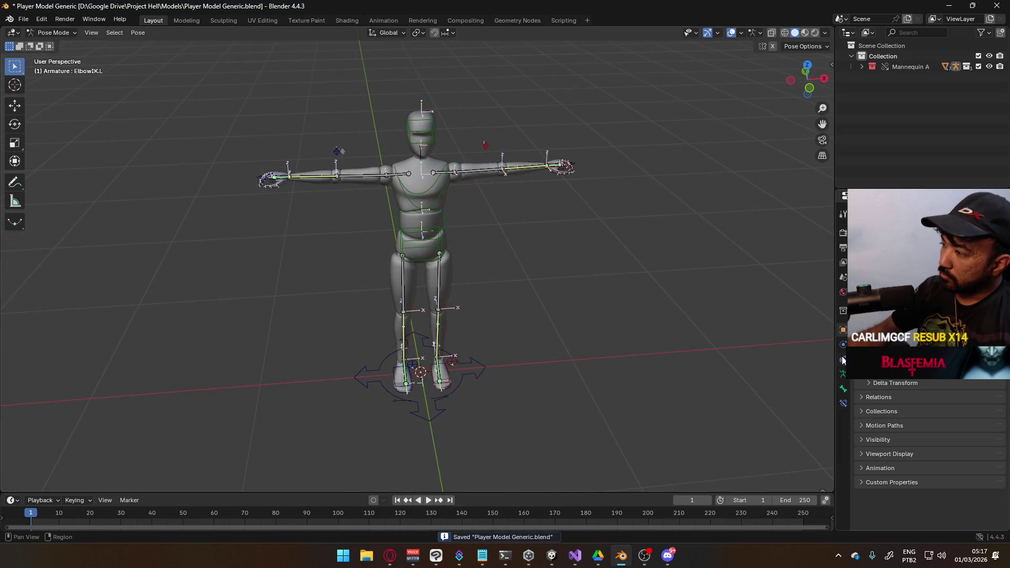
left_click(844, 374)
left_click(422, 229)
middle_click_drag(516, 263, 474, 239)
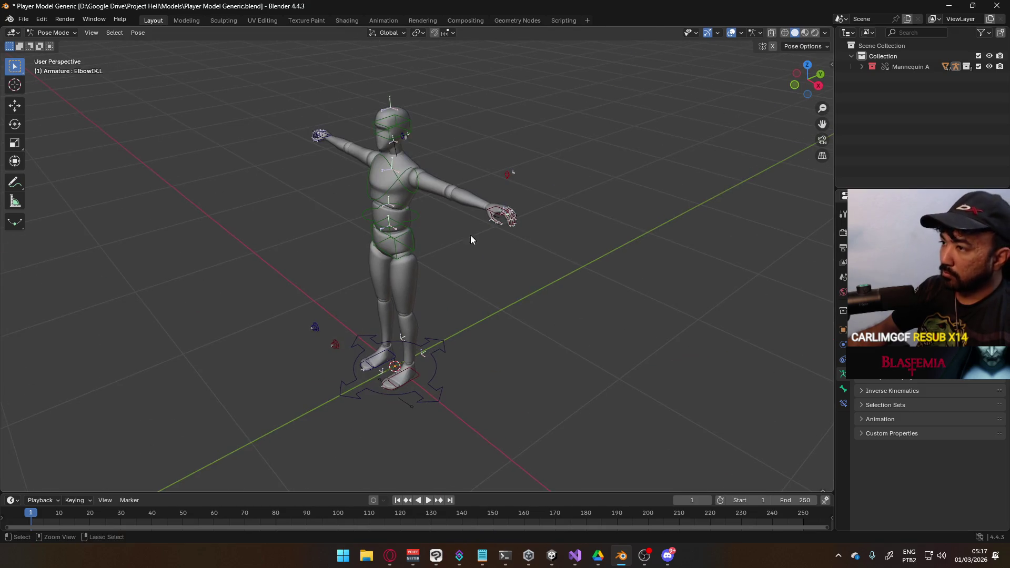
key("KP_1")
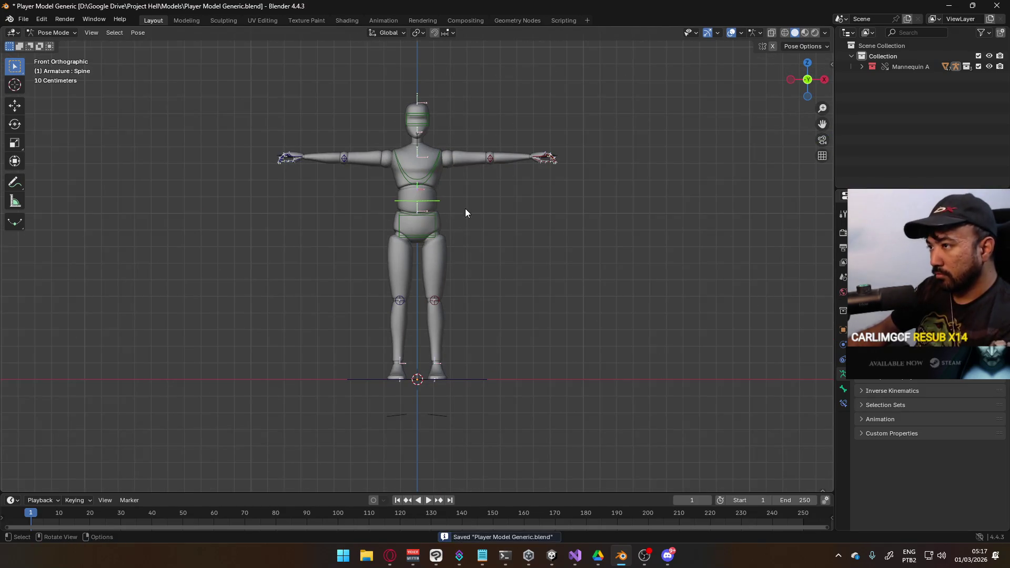
mouse_move(562, 232)
middle_mouse_down()
mouse_move(489, 265)
mouse_move(473, 419)
middle_mouse_up()
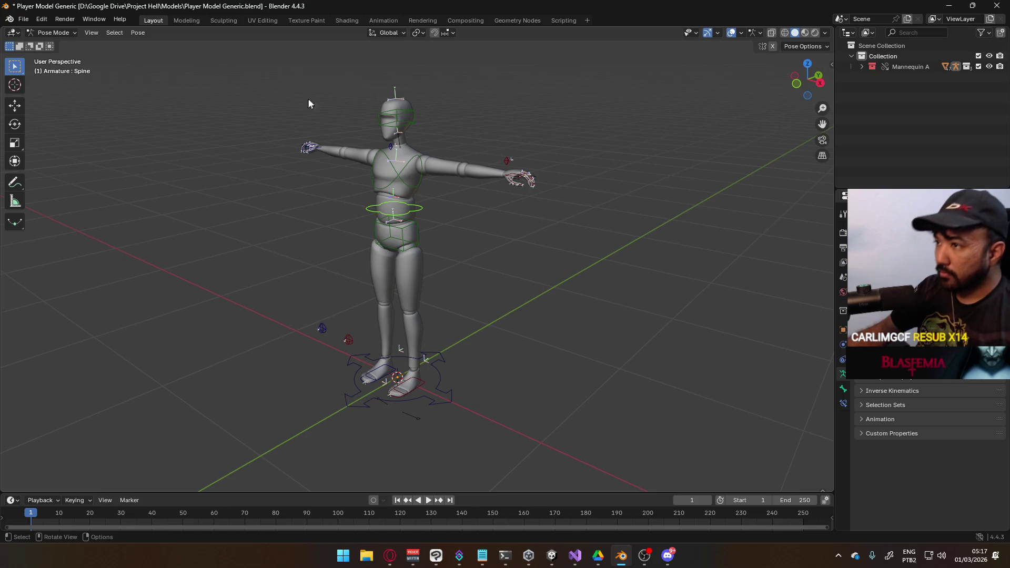
middle_click_drag(503, 203, 515, 196)
right_click(516, 196)
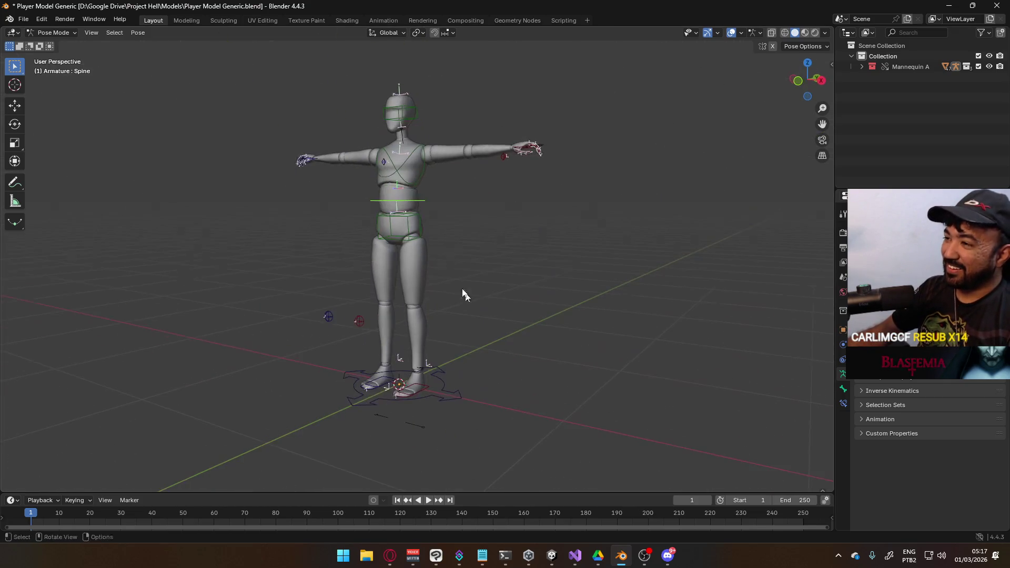
Step: Return to Object Mode, select the shoulder widgets, and expand Mannequin A and WGTS
left_click(61, 33)
left_click(70, 48)
left_click(423, 428)
left_click(384, 419)
left_click(863, 67)
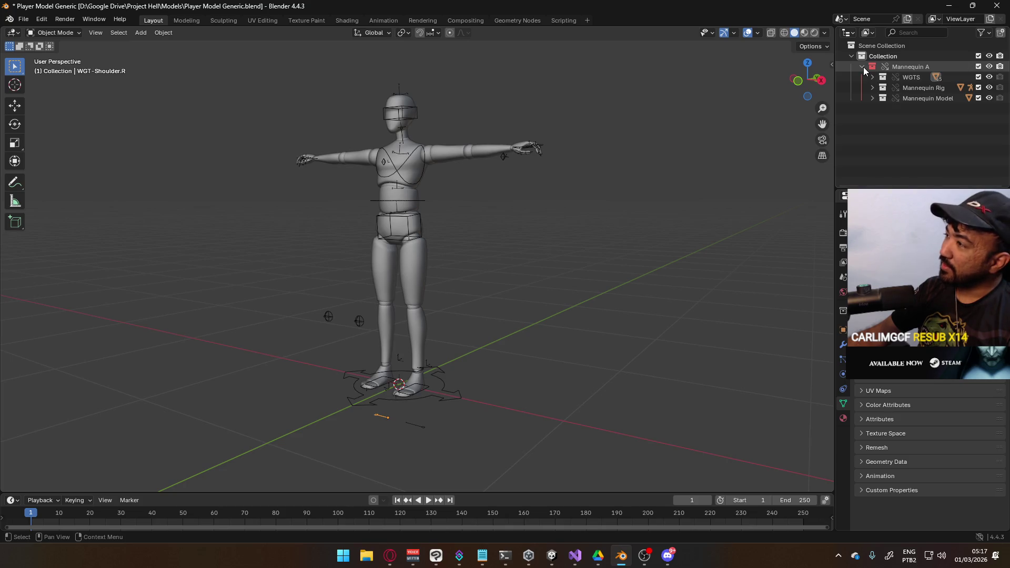
left_click(872, 80)
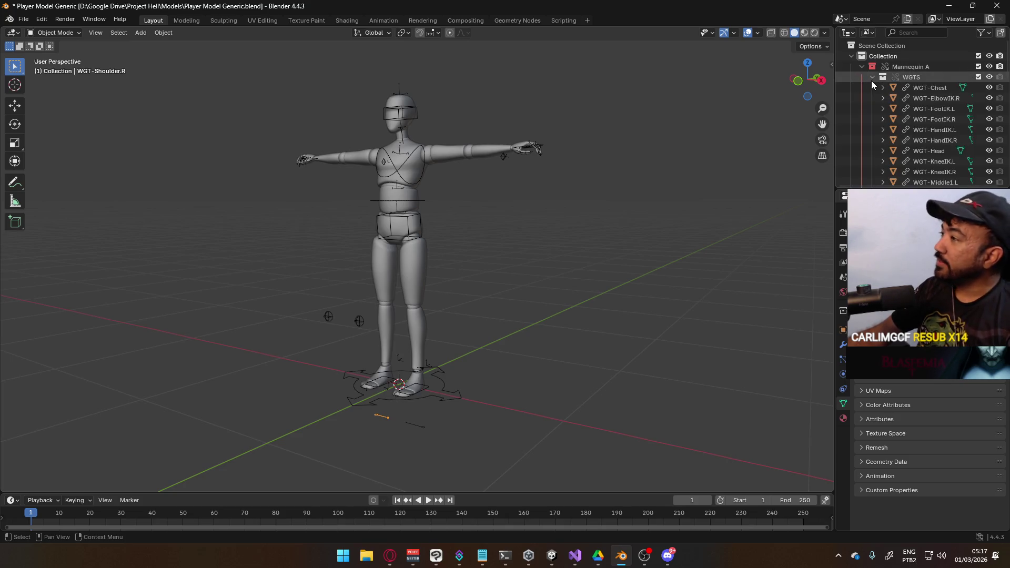
scroll(962, 112, "down", 10)
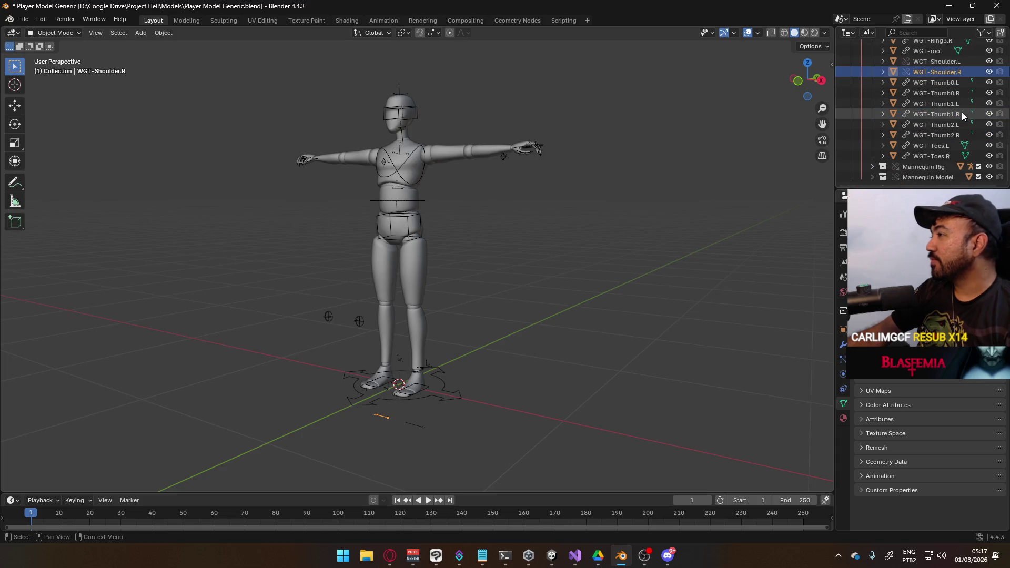
scroll(946, 124, "up", 8)
scroll(946, 122, "up", 8)
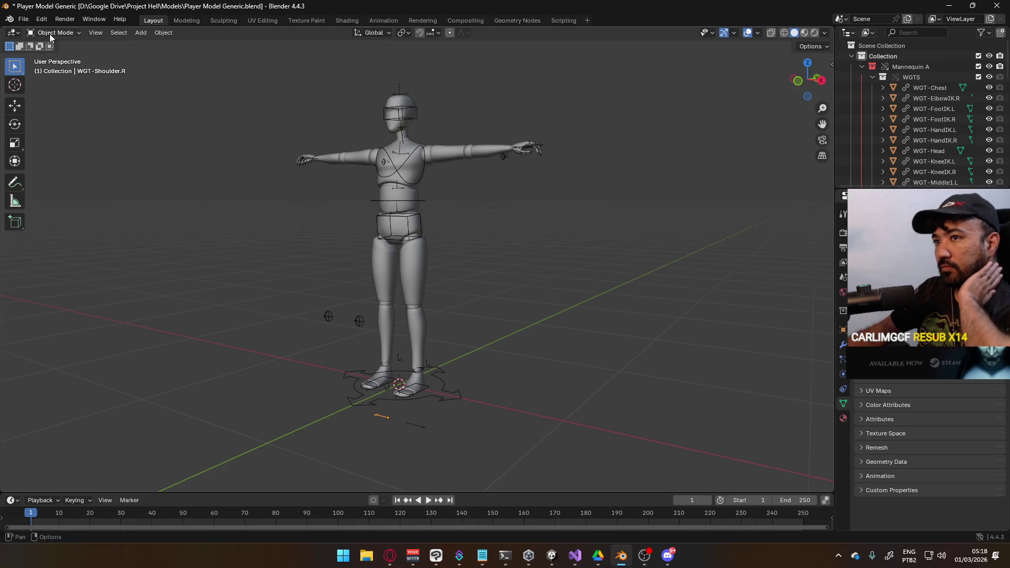
Step: Save the player model and open Mannequin Male A.blend from recent files
key("ctrl+s")
left_click(25, 19)
mouse_move(55, 53)
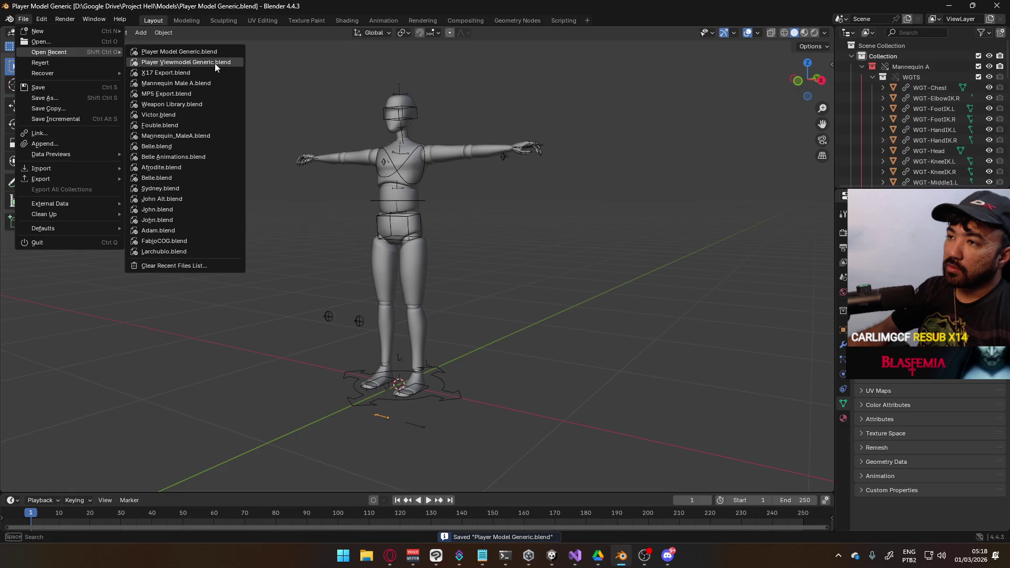
mouse_move(214, 63)
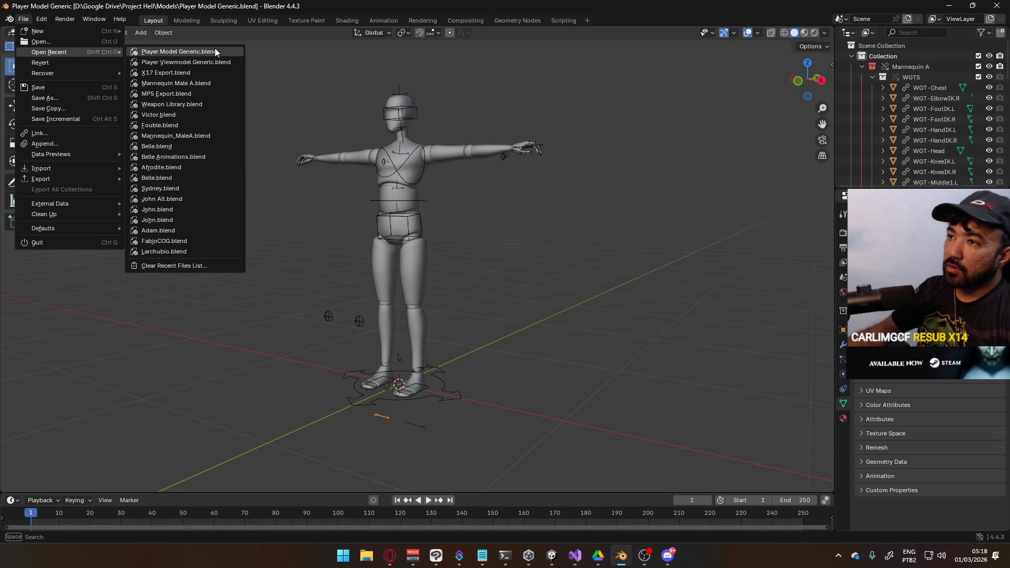
left_click(211, 83)
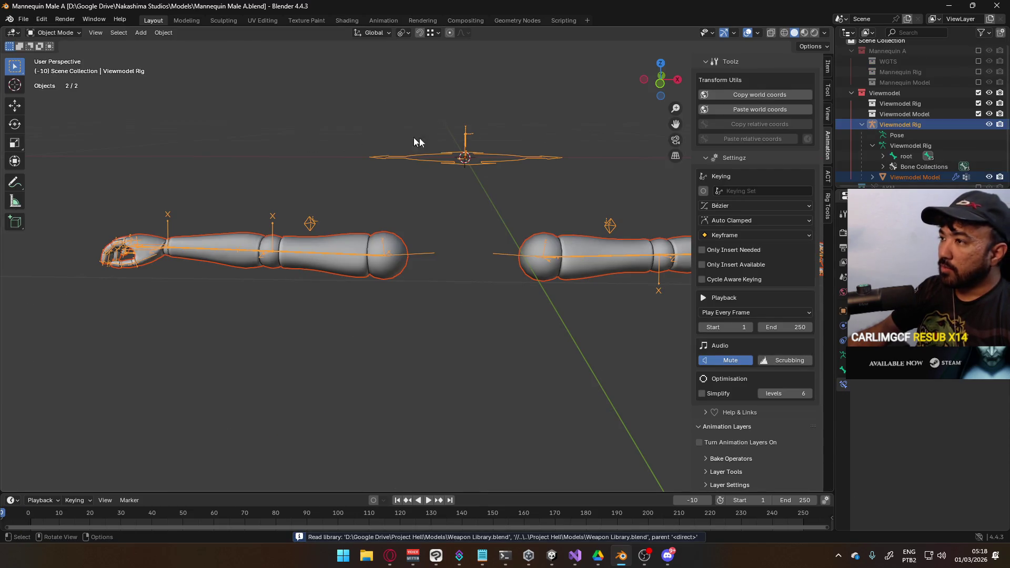
Step: Exclude the Viewmodel collection and include the Mannequin A collection in the scene
left_click(978, 93)
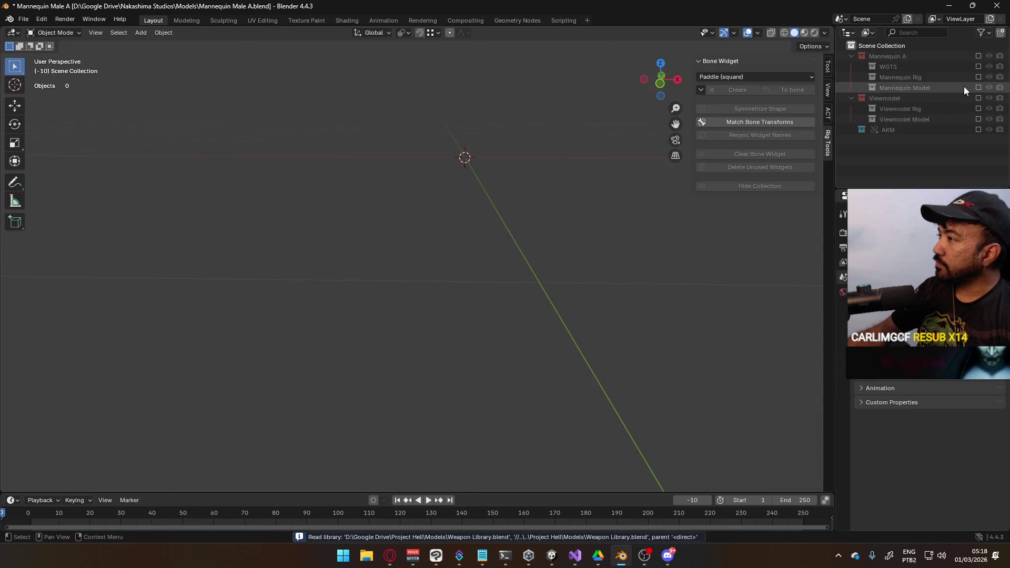
left_click(979, 56)
middle_click_drag(527, 137, 494, 144)
scroll(461, 163, "down", 2)
scroll(444, 277, "up", 4)
scroll(445, 279, "up", 2)
mouse_move(444, 289)
middle_mouse_down()
mouse_move(421, 314)
mouse_move(405, 286)
middle_mouse_up()
scroll(406, 286, "down", 3)
mouse_move(416, 195)
middle_mouse_down()
mouse_move(453, 221)
mouse_move(413, 214)
middle_mouse_up()
scroll(453, 221, "up", 3)
scroll(413, 214, "up", 3)
scroll(447, 160, "down", 2)
Step: Select the armature, then the Mannequin_MaleA mesh, in front orthographic view
left_click(435, 191)
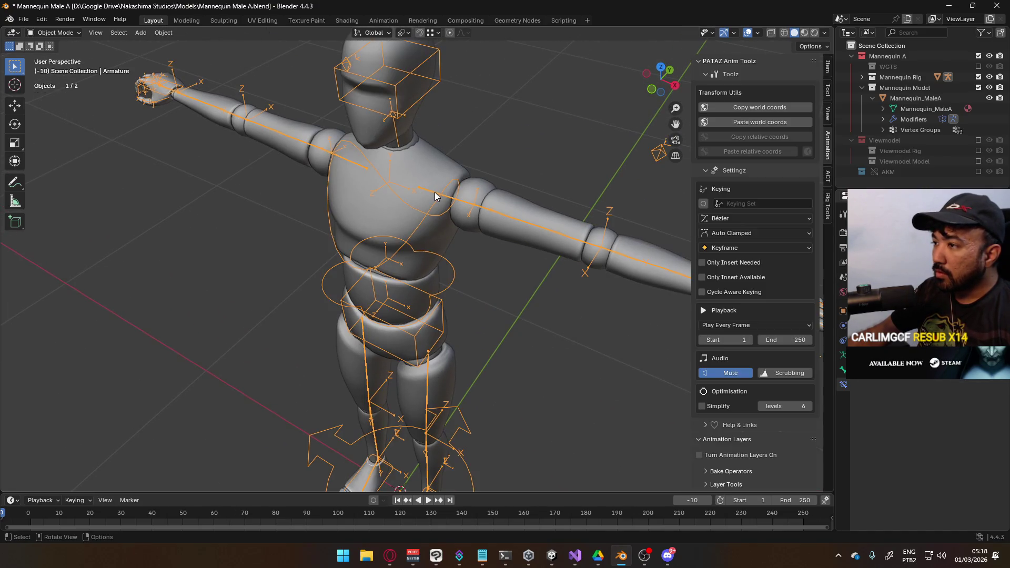
scroll(435, 192, "down", 5)
middle_click_drag(435, 192, 413, 237)
key("KP_1")
scroll(412, 236, "up", 2)
left_click(473, 200)
middle_click_drag(606, 206, 534, 220, "shift")
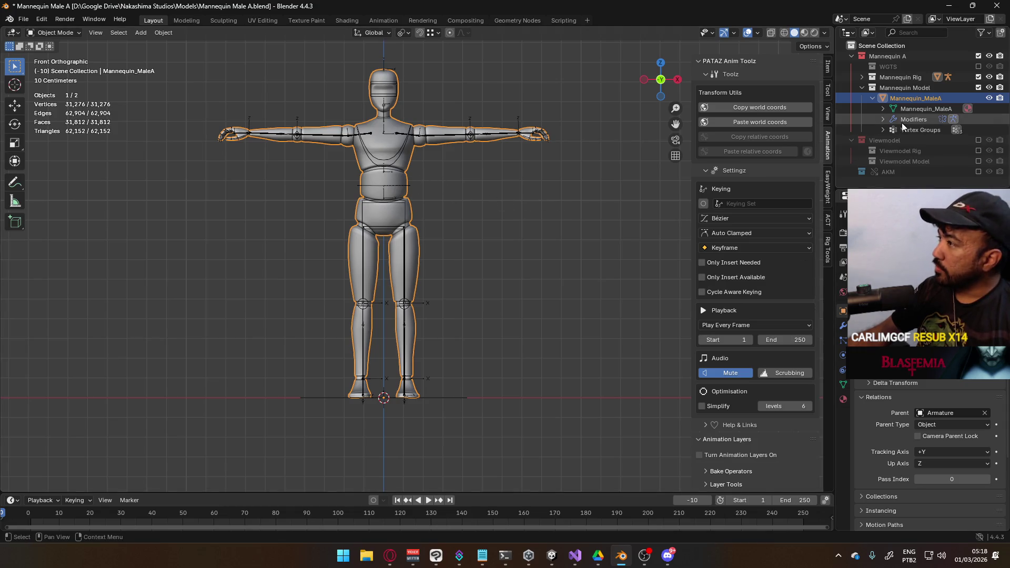
scroll(467, 158, "up", 2)
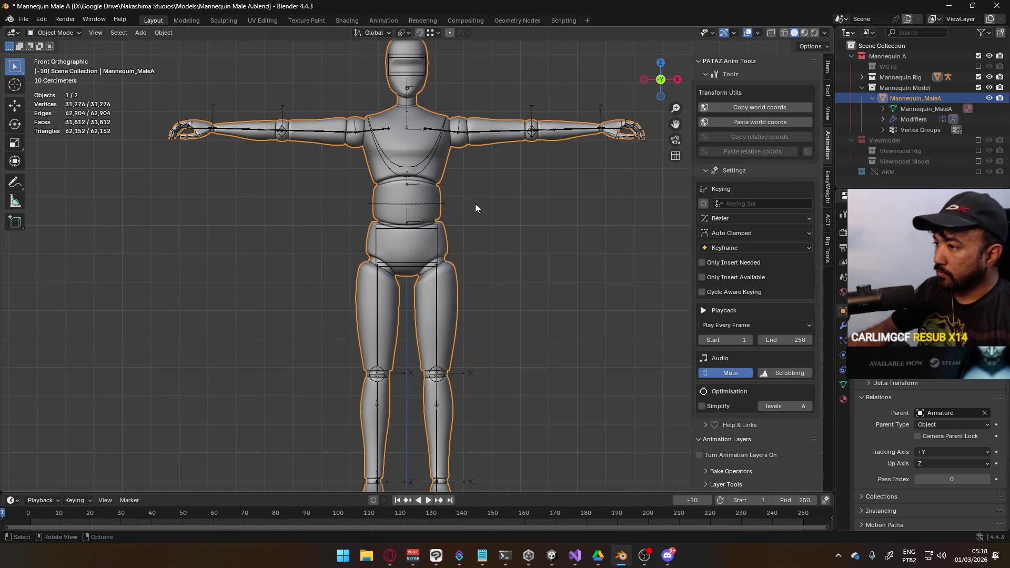
Step: Enter Edit Mode on the mannequin mesh with everything deselected
middle_click_drag(470, 181, 433, 214, "shift")
key("Tab")
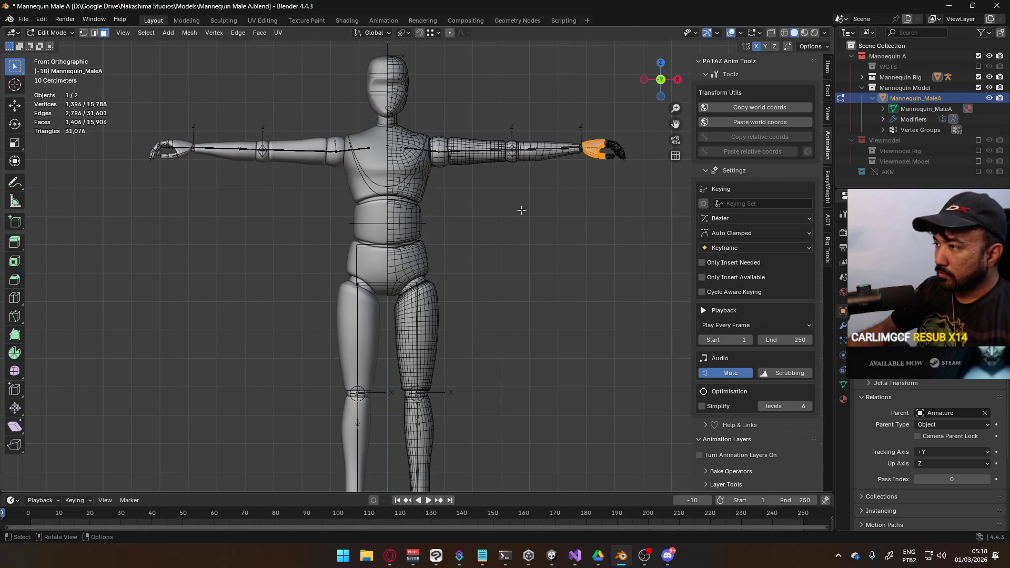
key("alt+a")
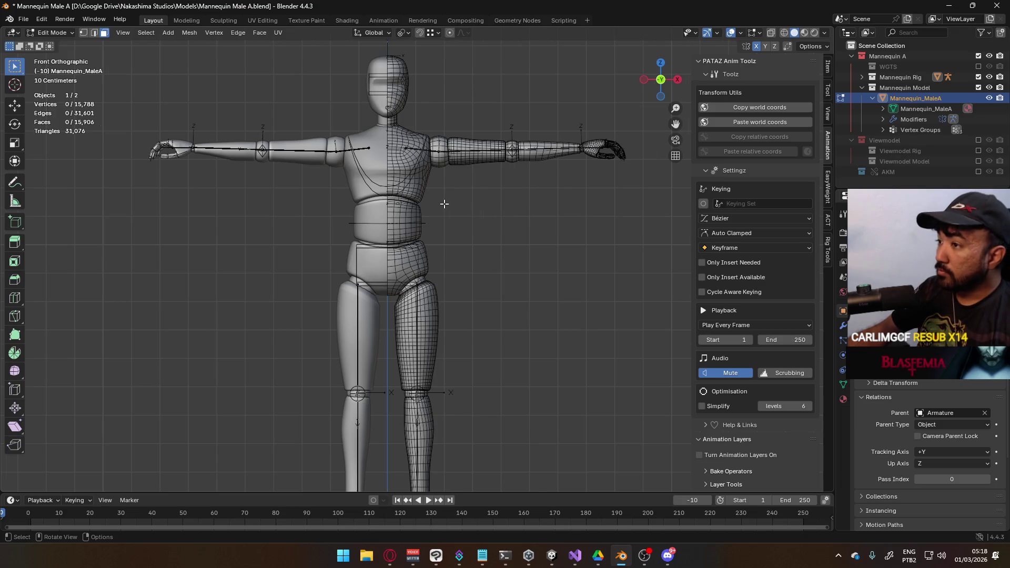
scroll(442, 202, "up", 2)
middle_click_drag(408, 199, 384, 257, "shift")
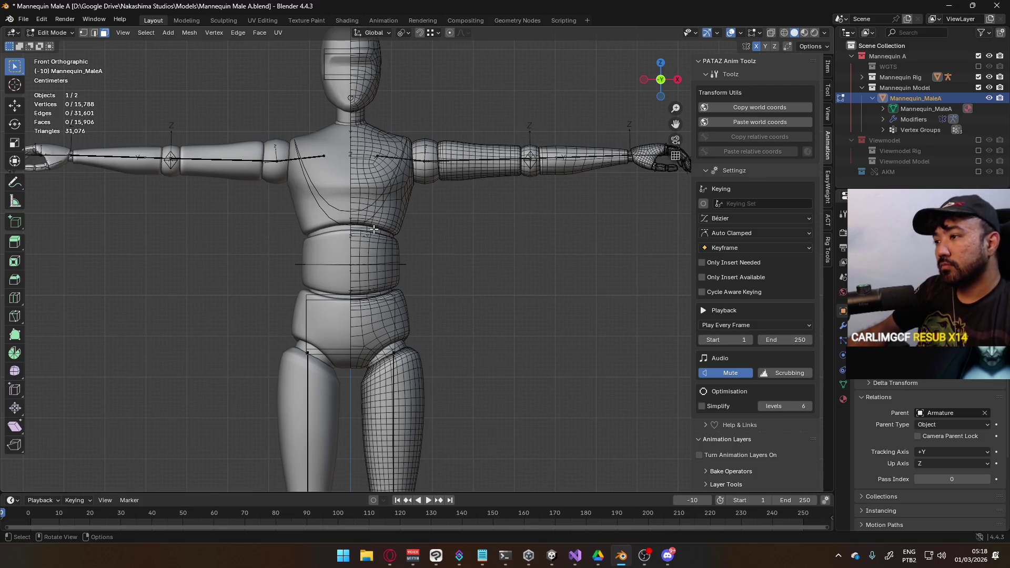
Step: Select the chest, head, neck, shoulder, upper arm, elbow, forearm and wrist islands
double_click(373, 228)
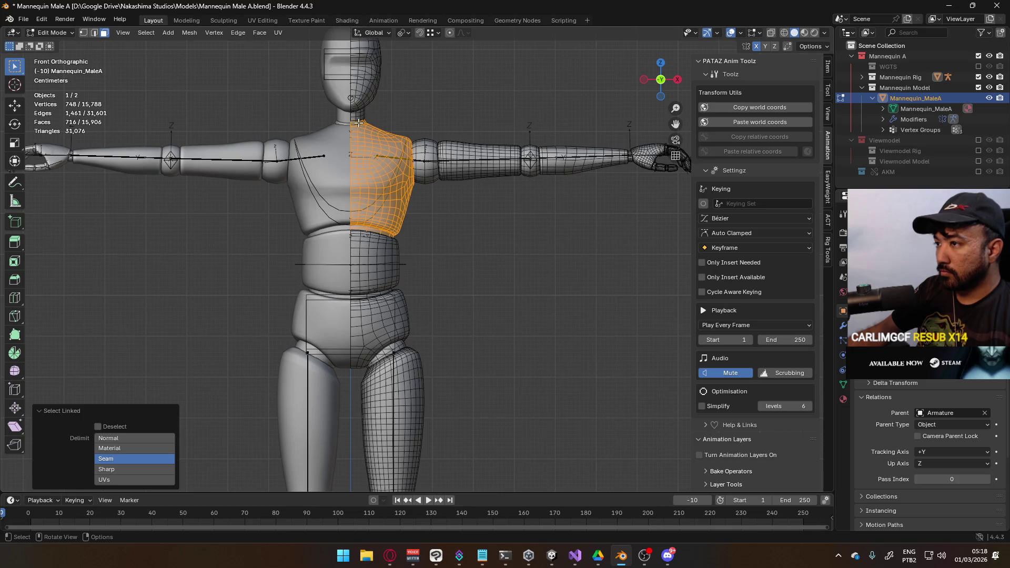
double_click(363, 105, "shift")
double_click(428, 137, "shift")
double_click(459, 145, "shift")
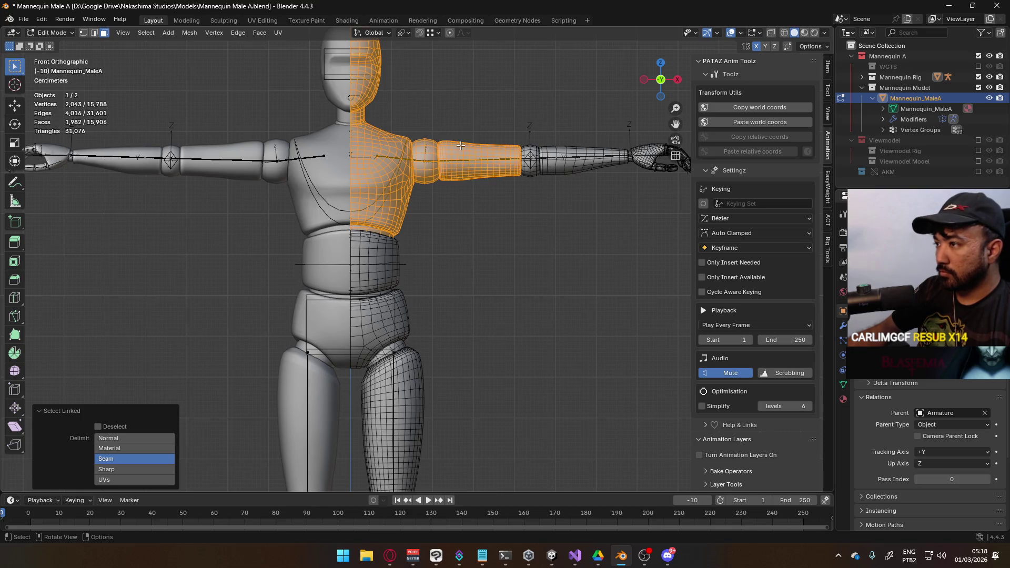
double_click(536, 147, "shift")
double_click(579, 152, "shift")
double_click(637, 151, "shift")
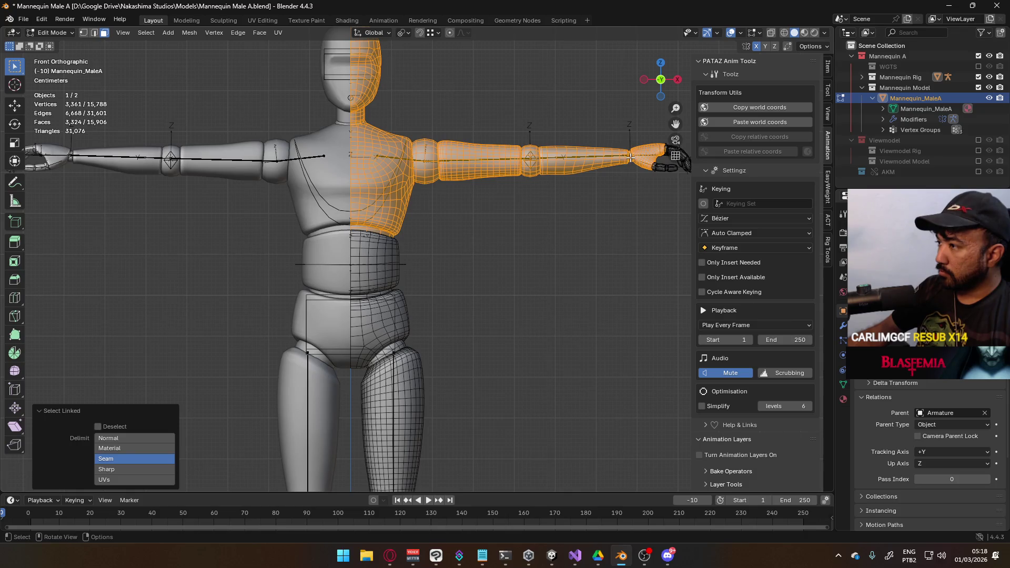
middle_click_drag(522, 137, 341, 153)
double_click(220, 79, "shift")
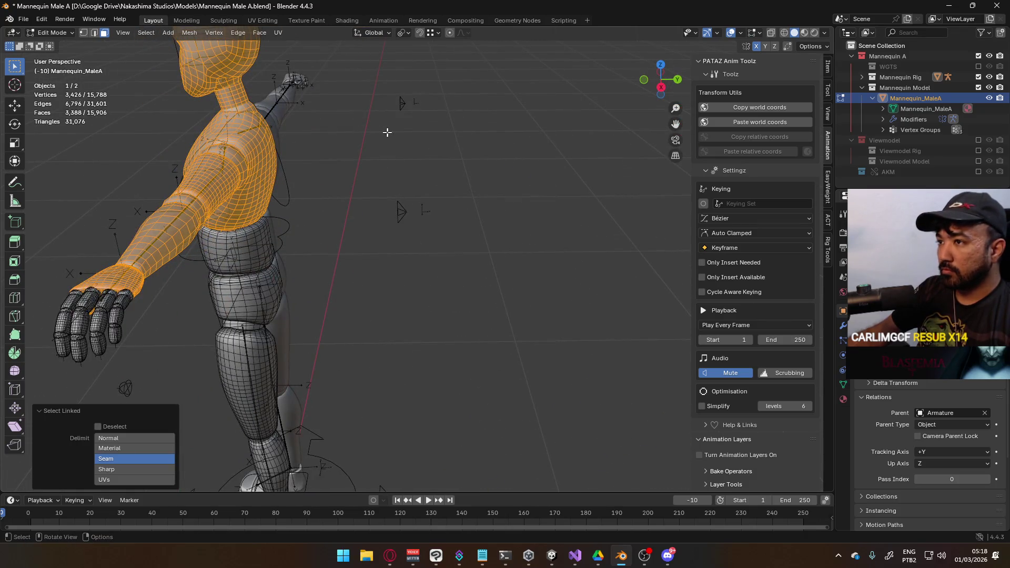
key("KP_1")
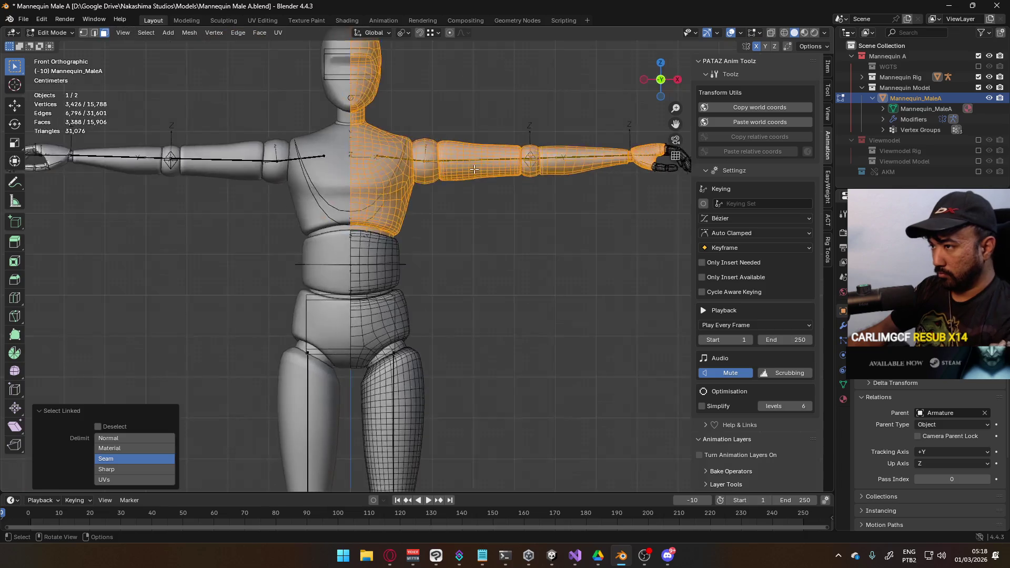
Step: Add the connected right hand to the selection and separate it into a new mesh
key("1")
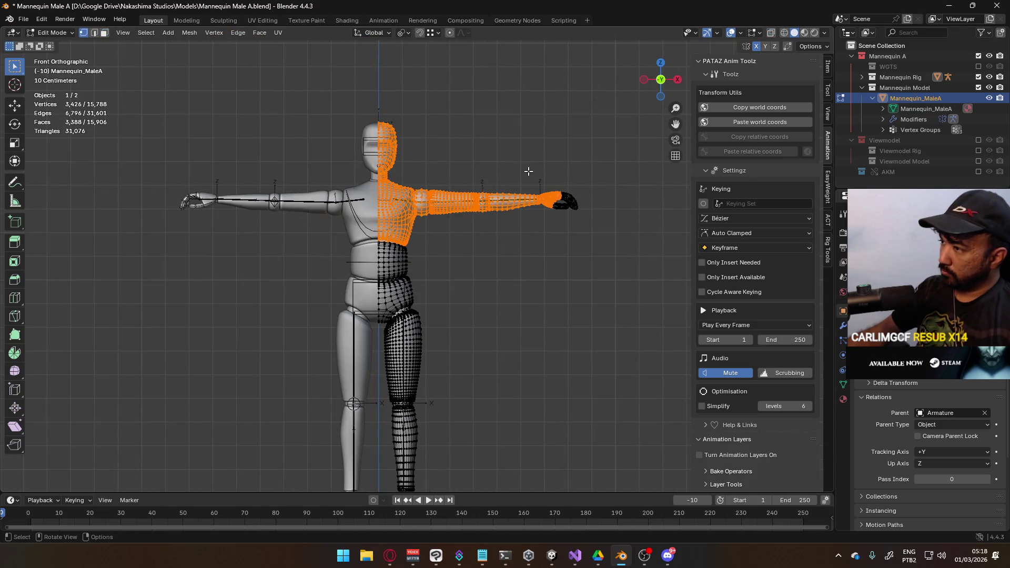
key("ctrl+l")
scroll(524, 171, "up", 2)
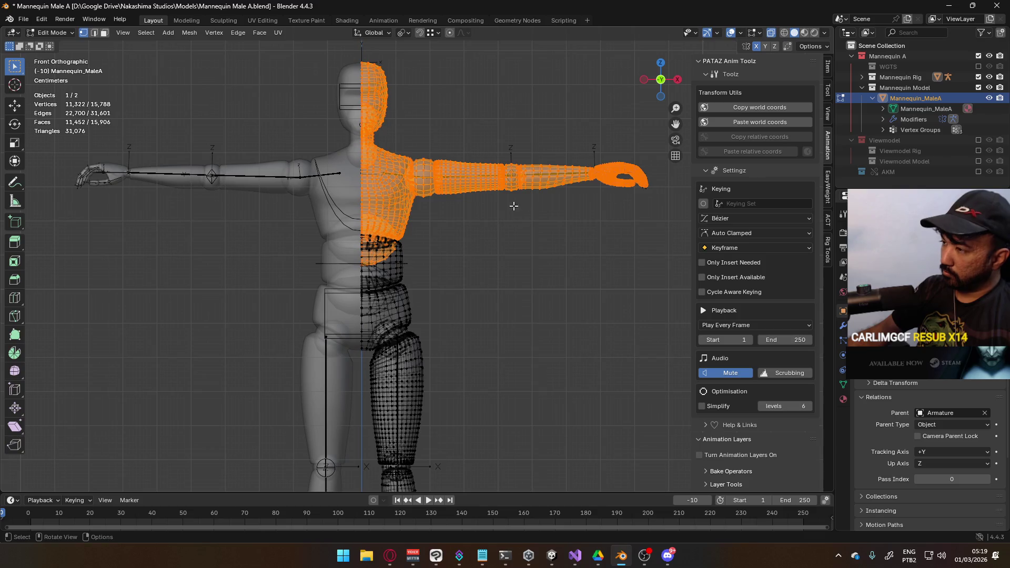
key("alt+z")
mouse_move(535, 151)
middle_mouse_down()
mouse_move(468, 180)
mouse_move(487, 150)
middle_mouse_up()
mouse_move(395, 157)
middle_mouse_down()
mouse_move(336, 139)
mouse_move(292, 207)
mouse_move(350, 165)
mouse_move(347, 178)
middle_mouse_up()
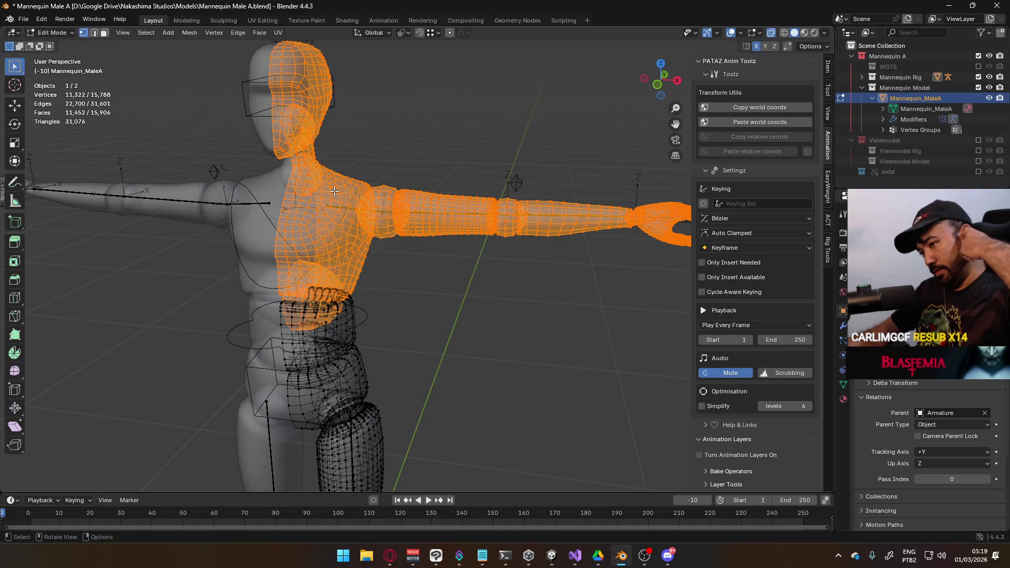
key("ctrl+v")
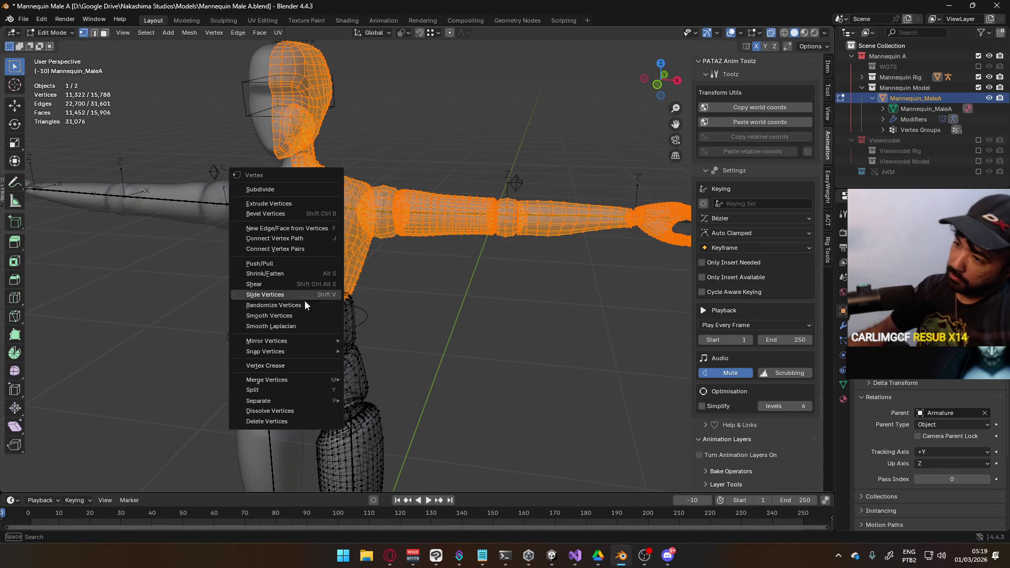
mouse_move(310, 401)
left_click(382, 402)
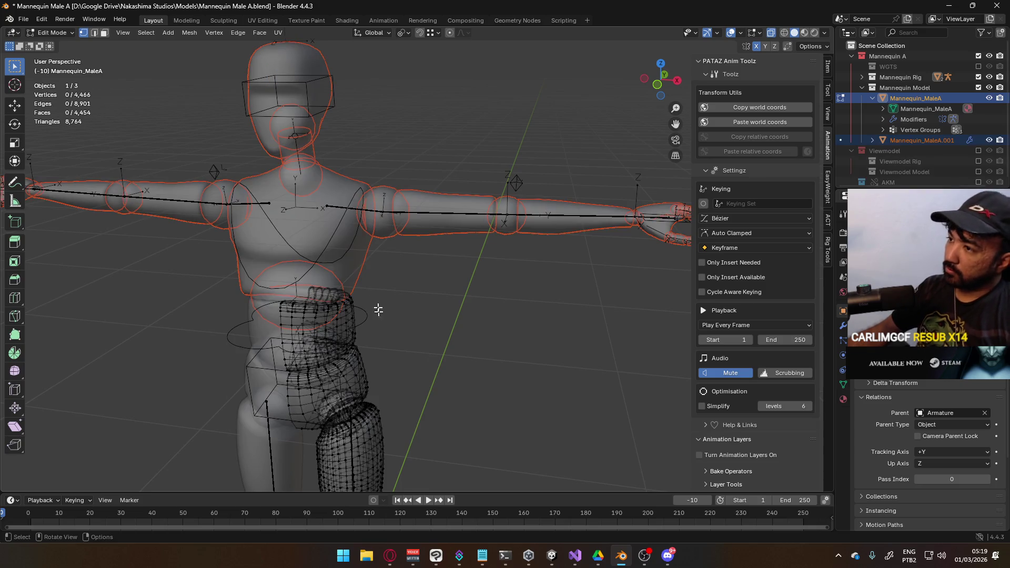
Step: Back in Object Mode, rename Mannequin_MaleA.001 to Mannequin_MaleA_Torso
scroll(379, 286, "down", 5)
key("Tab")
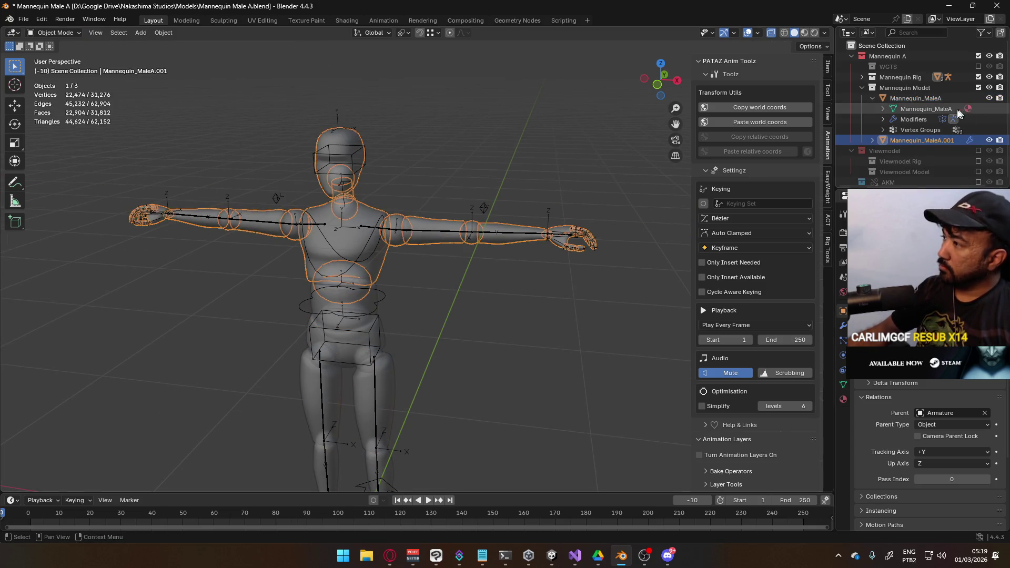
double_click(920, 140)
left_click_drag(957, 143, 945, 142)
type("_T")
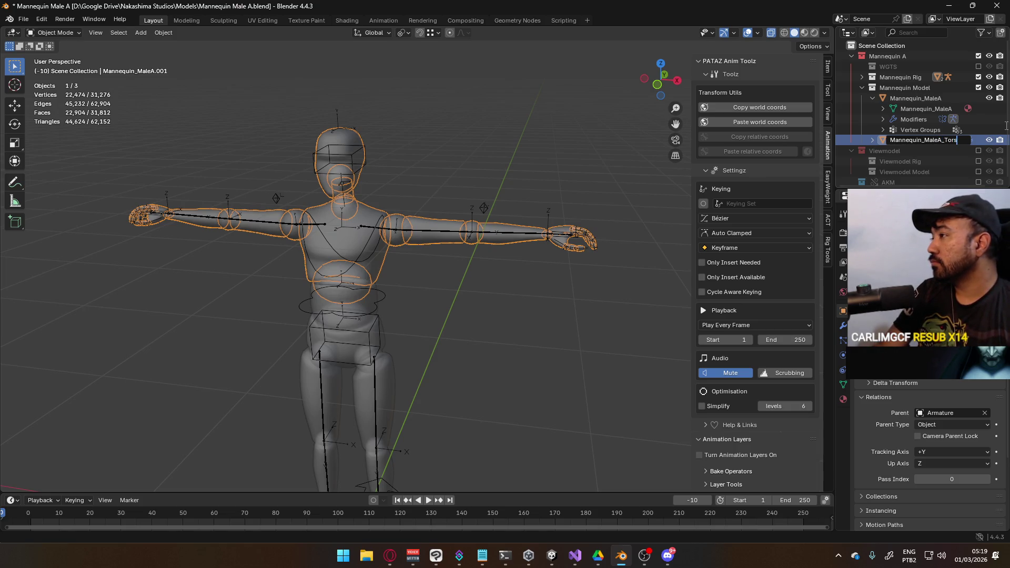
type("ors")
key("Return")
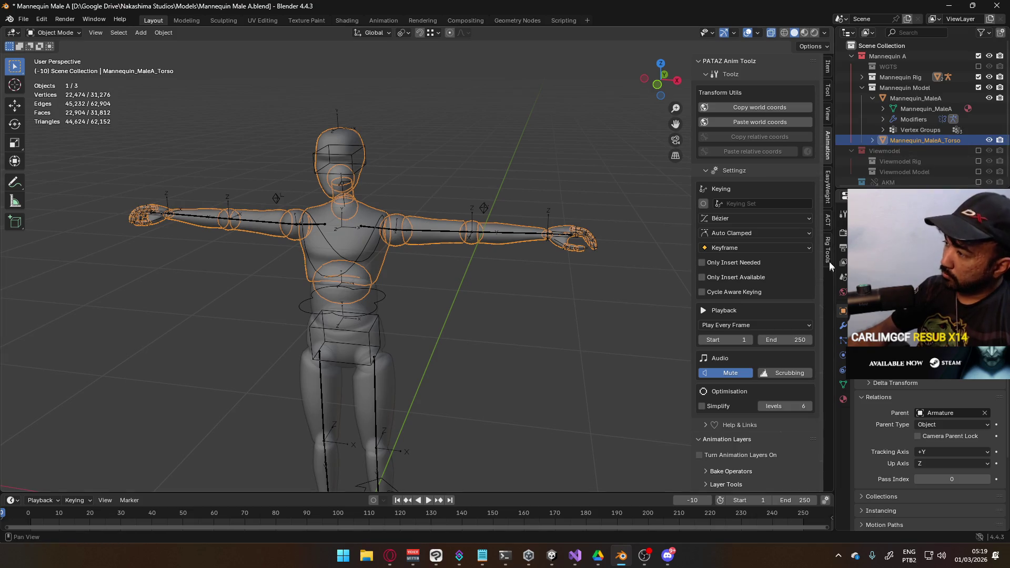
Step: Save Mannequin Male A.blend, reopen Player Model Generic.blend, and select the linked mannequin
left_click(826, 218)
scroll(796, 220, "down", 5)
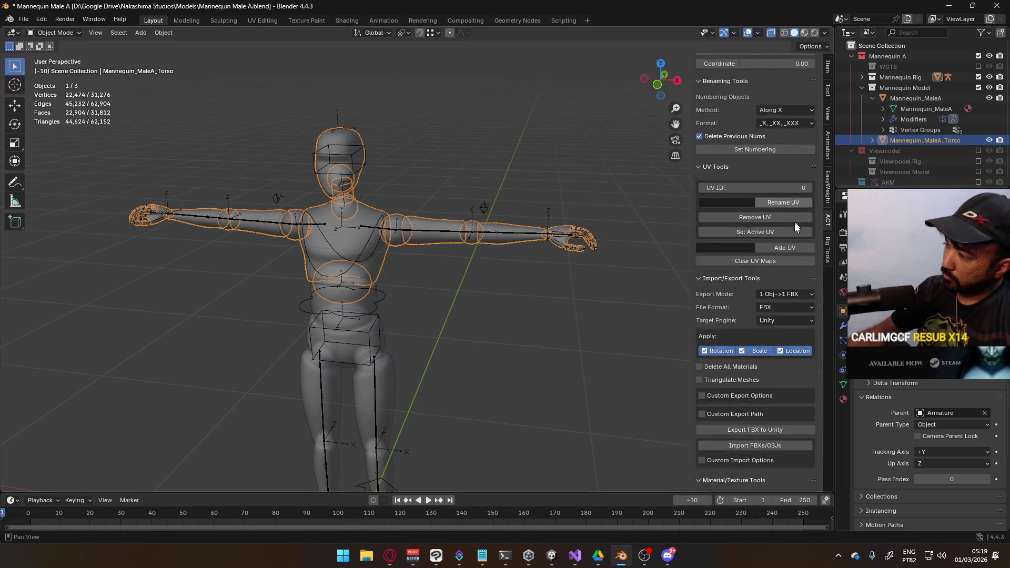
key("ctrl+s")
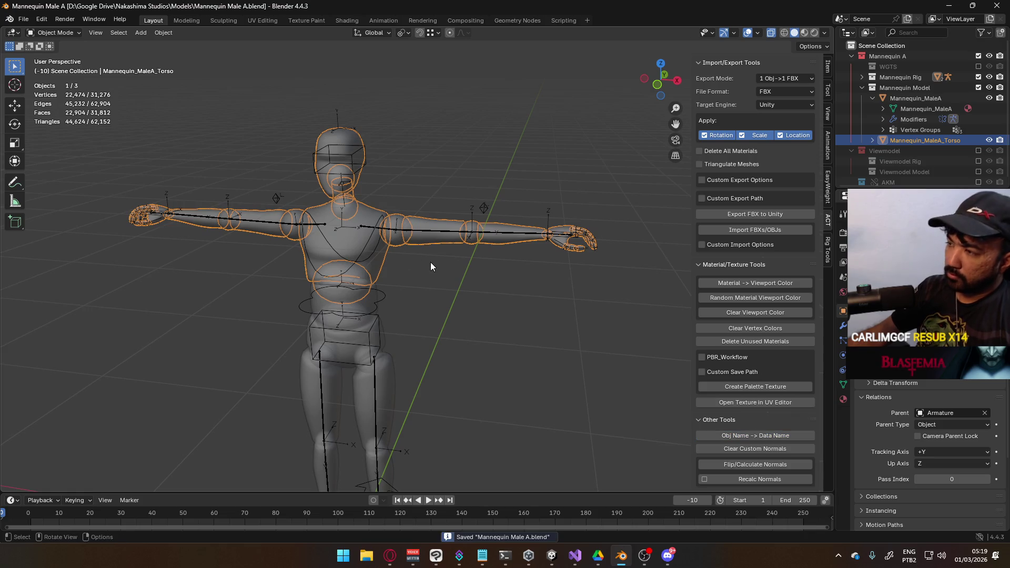
left_click(23, 19)
mouse_move(58, 53)
left_click(206, 59)
left_click(405, 215)
left_click(407, 215)
left_click(412, 211)
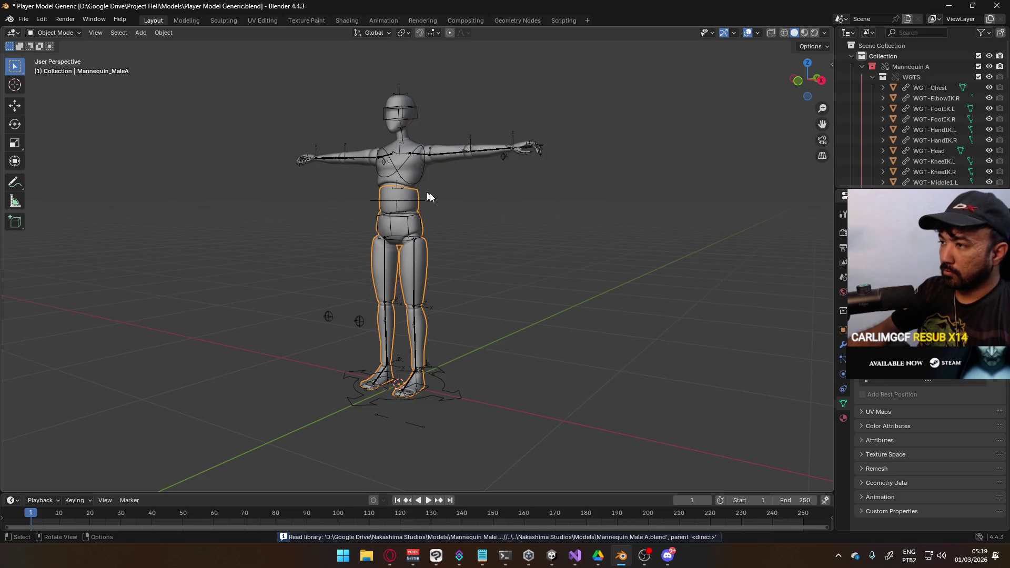
left_click(510, 210)
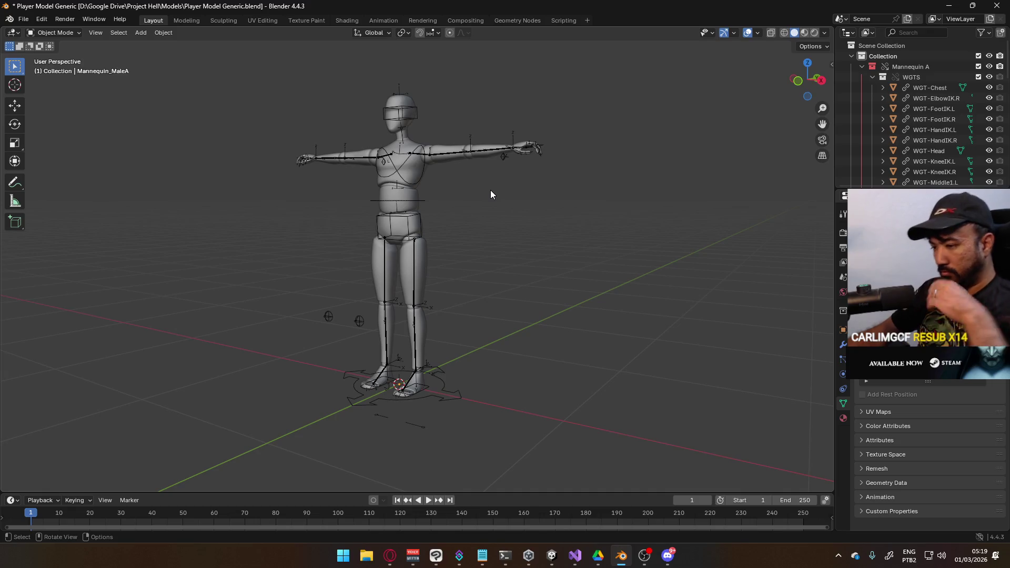
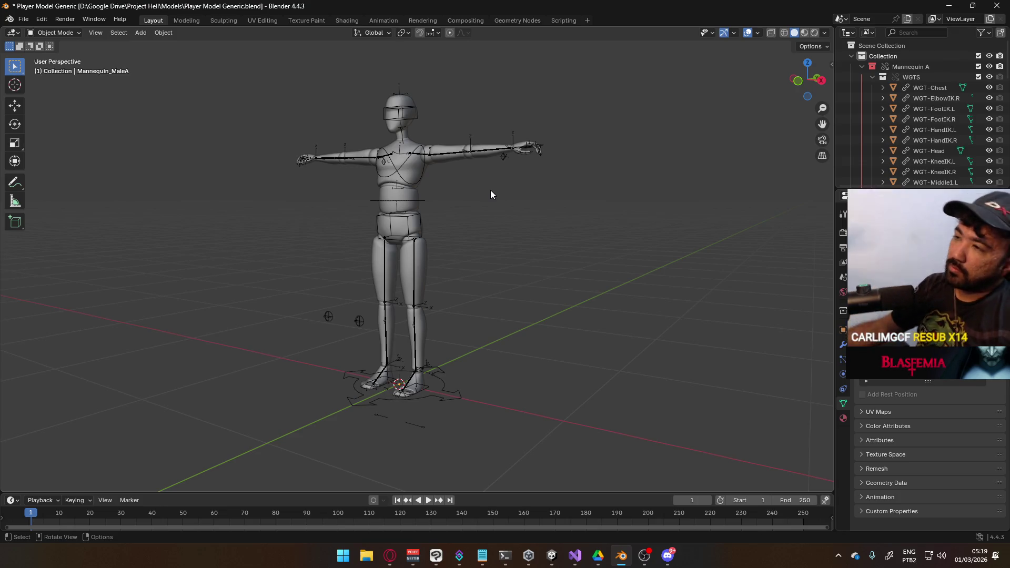
Step: Open Mannequin Male A.blend from recent files, saving the current file first
left_click(23, 19)
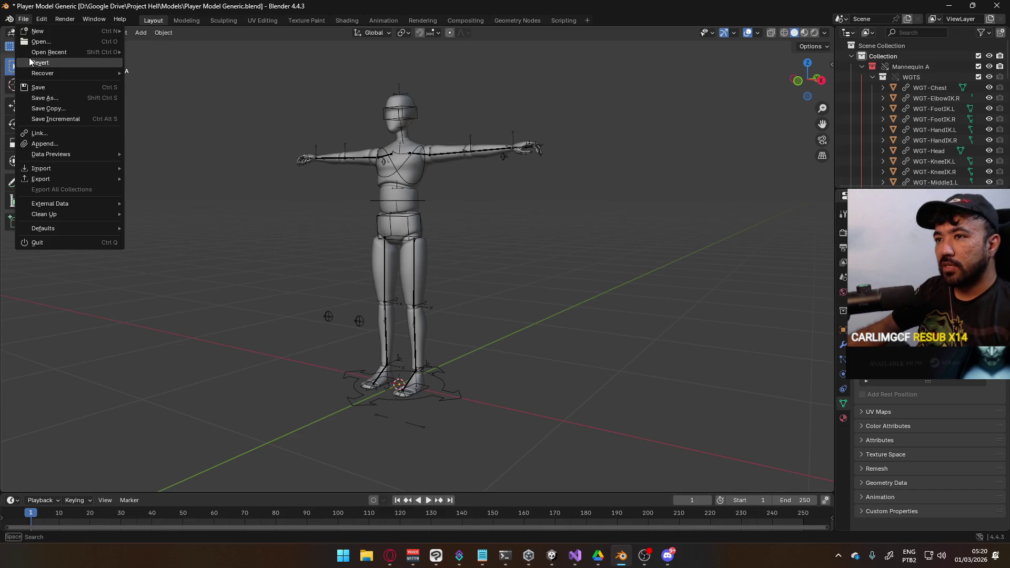
mouse_move(53, 52)
left_click(167, 61)
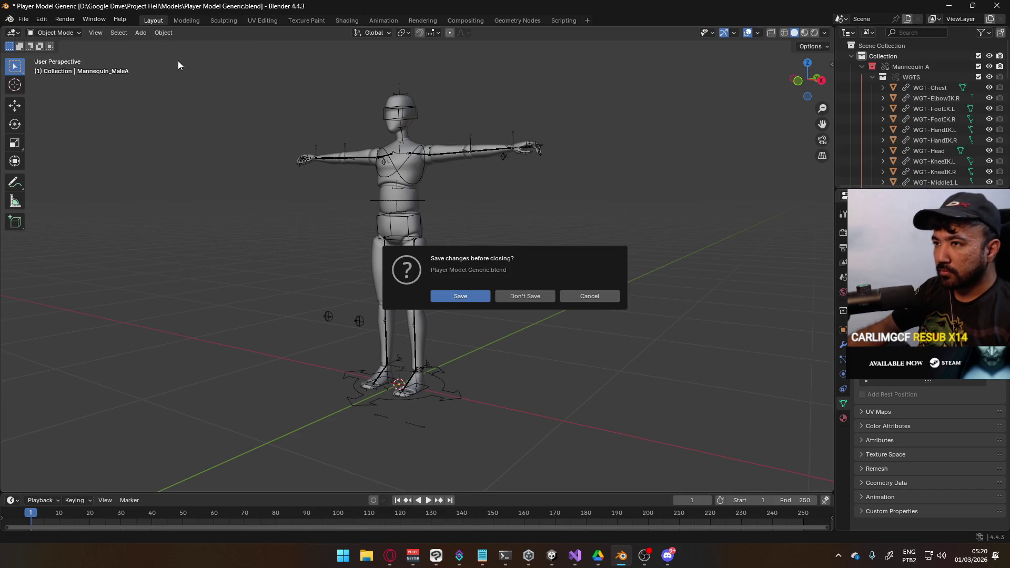
left_click(471, 293)
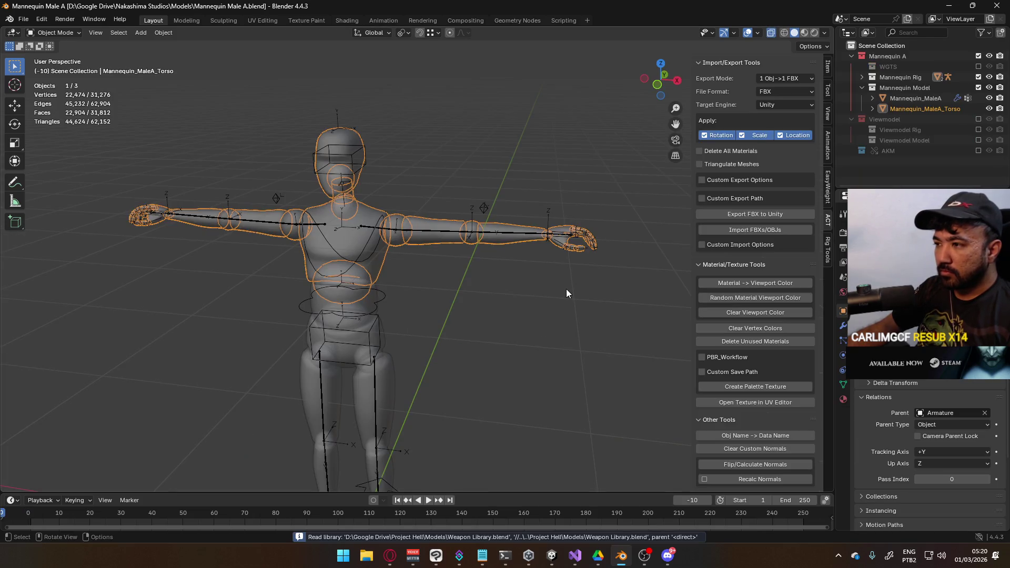
Step: Show the Viewmodel collection and select the mannequin armature in front view
middle_click_drag(207, 264, 287, 288)
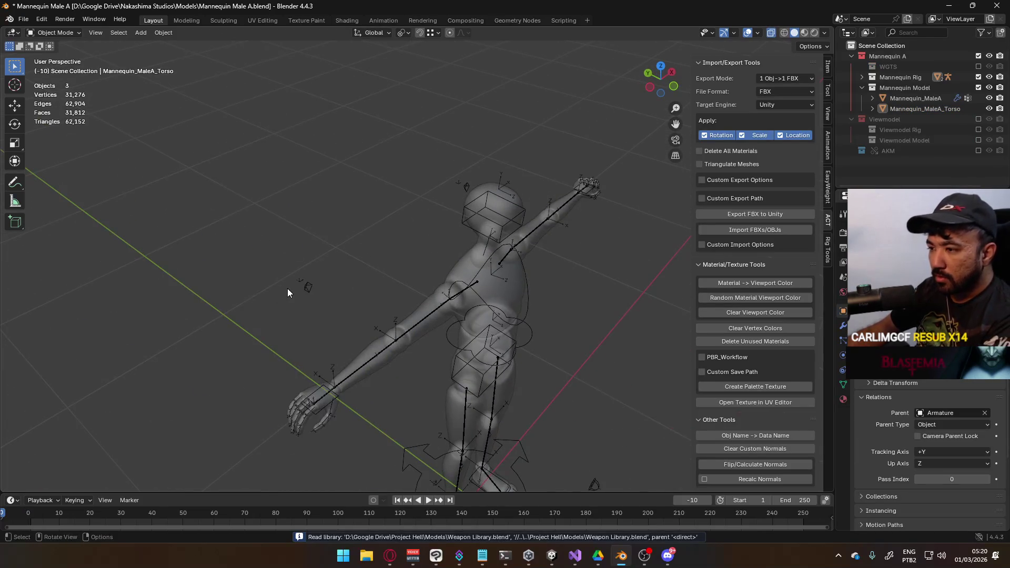
key("KP_1")
left_click(405, 298)
mouse_move(472, 386)
middle_mouse_down("shift")
mouse_move(468, 146)
mouse_move(468, 234)
middle_mouse_up("shift")
left_click(974, 119)
middle_click_drag(638, 179, 441, 239, "shift")
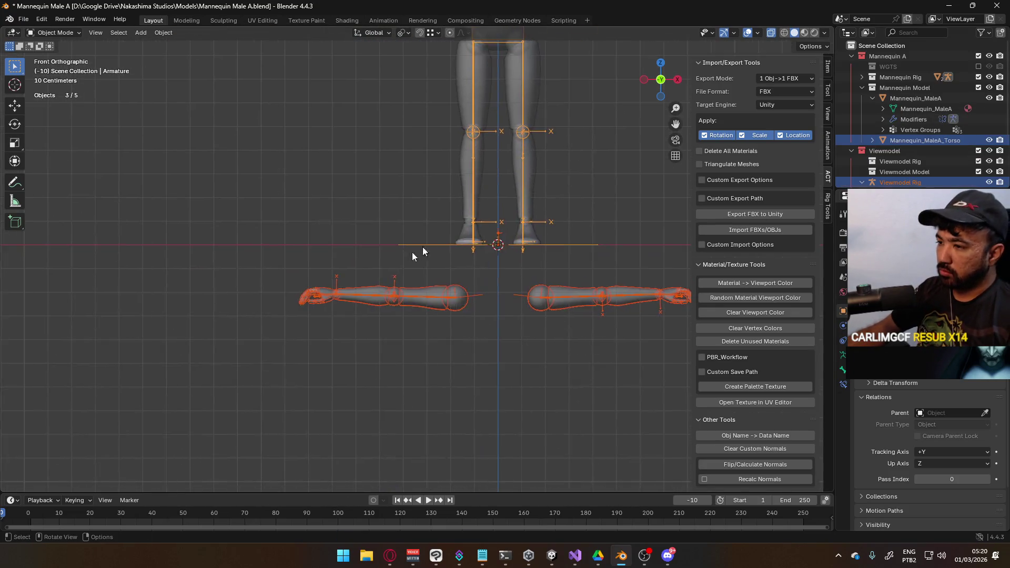
scroll(441, 238, "up", 4)
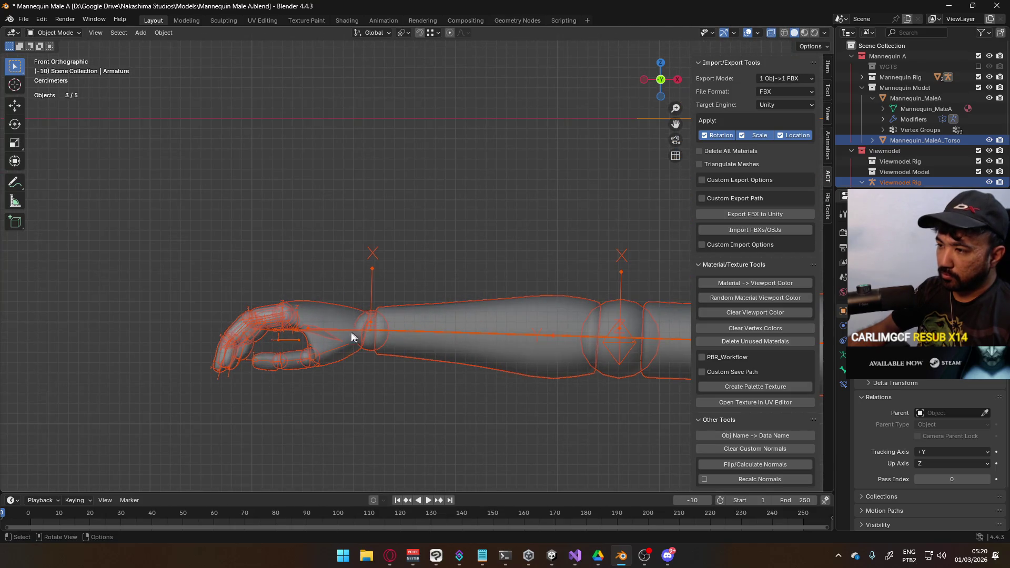
left_click(289, 340)
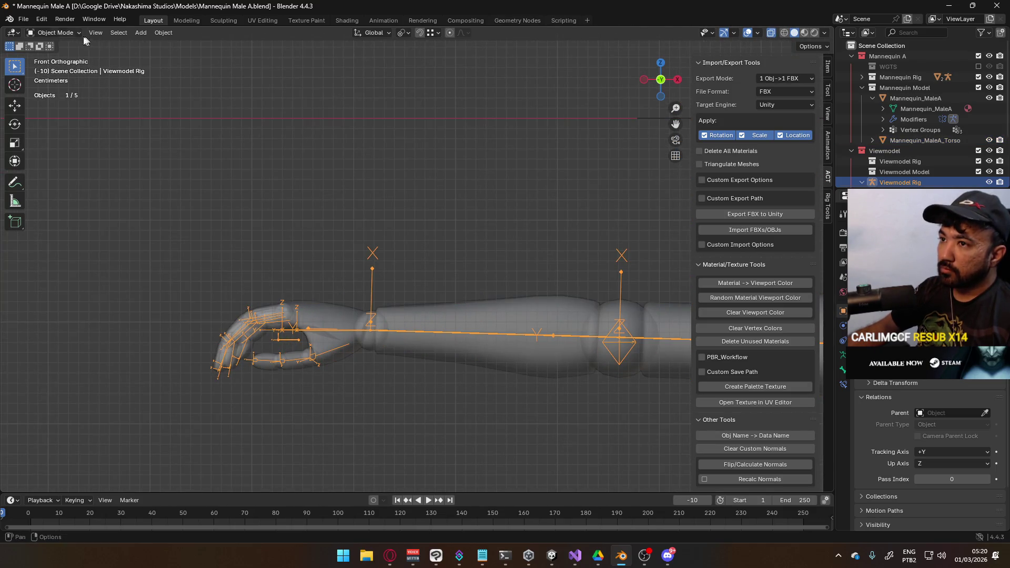
left_click(58, 33)
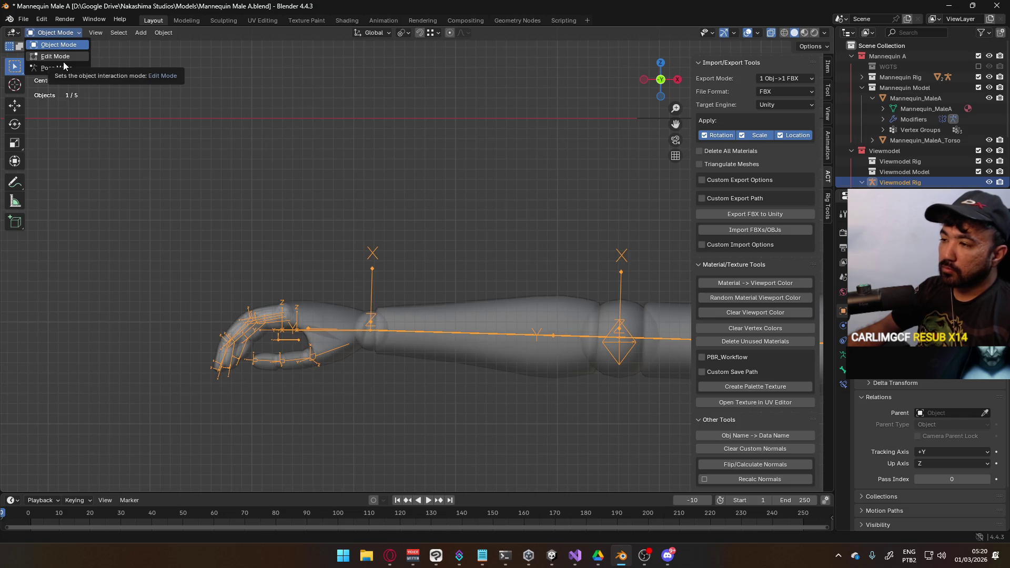
left_click(361, 205)
scroll(363, 201, "down", 8)
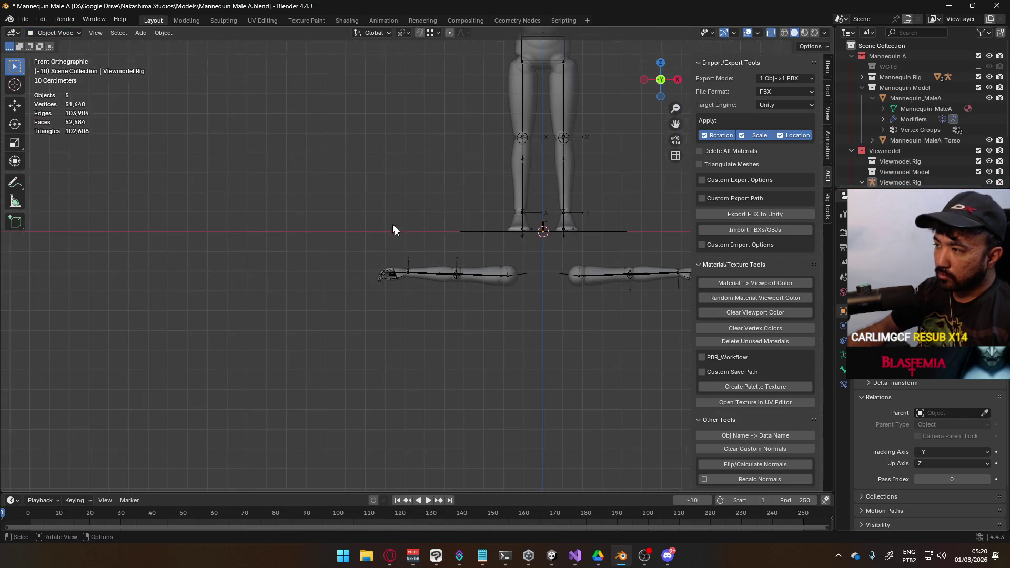
left_click(557, 230)
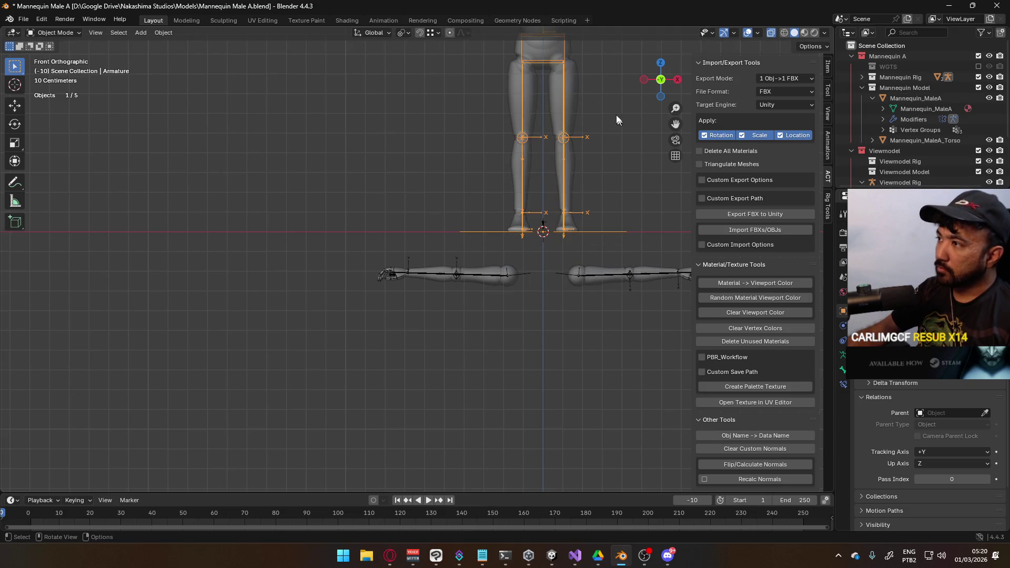
Step: With Increment snapping on, lower the armature 1.6 m, then raise it 0.05 m
left_click(422, 33)
left_click(435, 34)
left_click(412, 88)
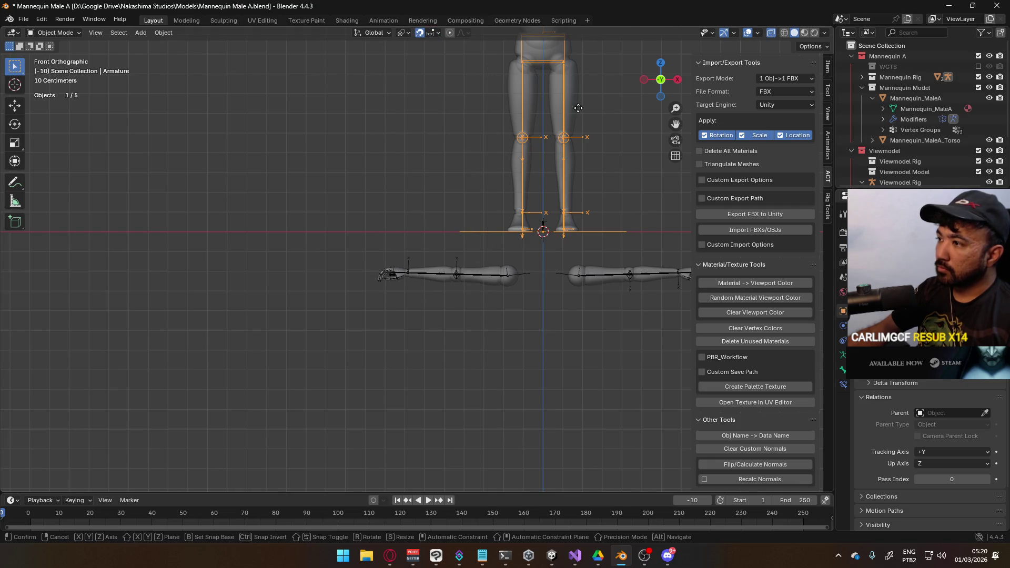
key("g")
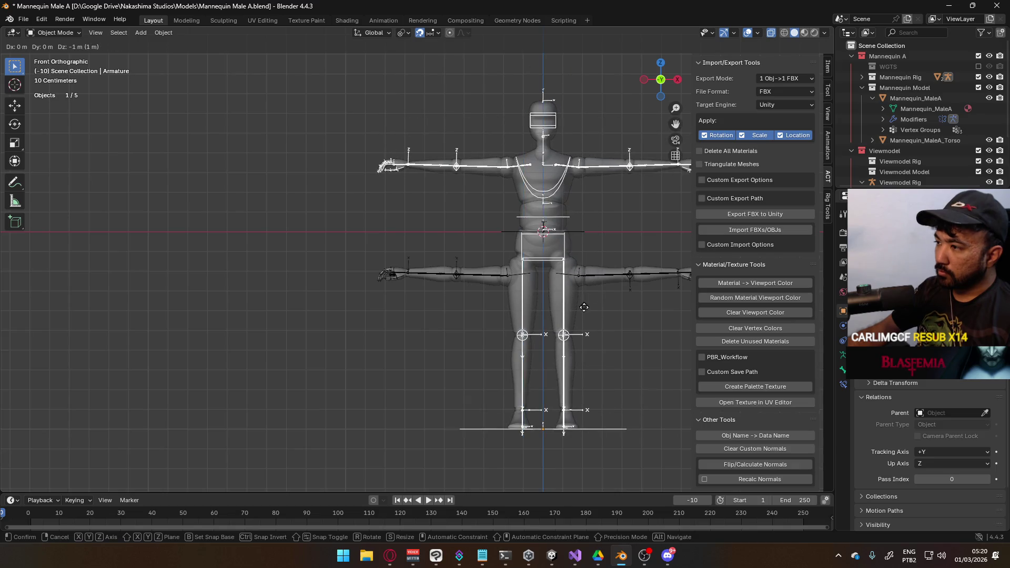
left_click(583, 413)
scroll(547, 332, "up", 8)
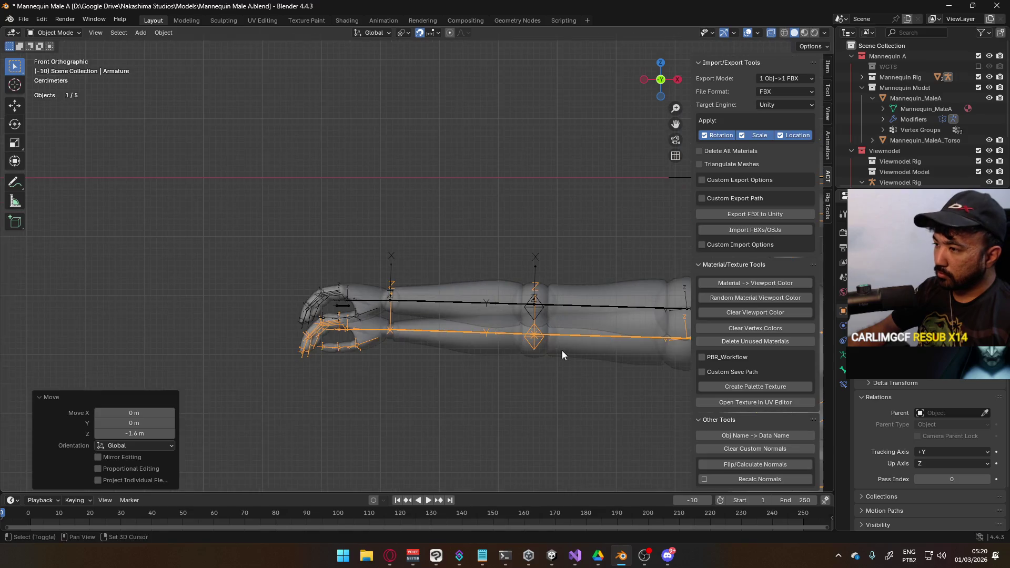
scroll(541, 330, "down", 5)
scroll(444, 334, "up", 8)
key("g")
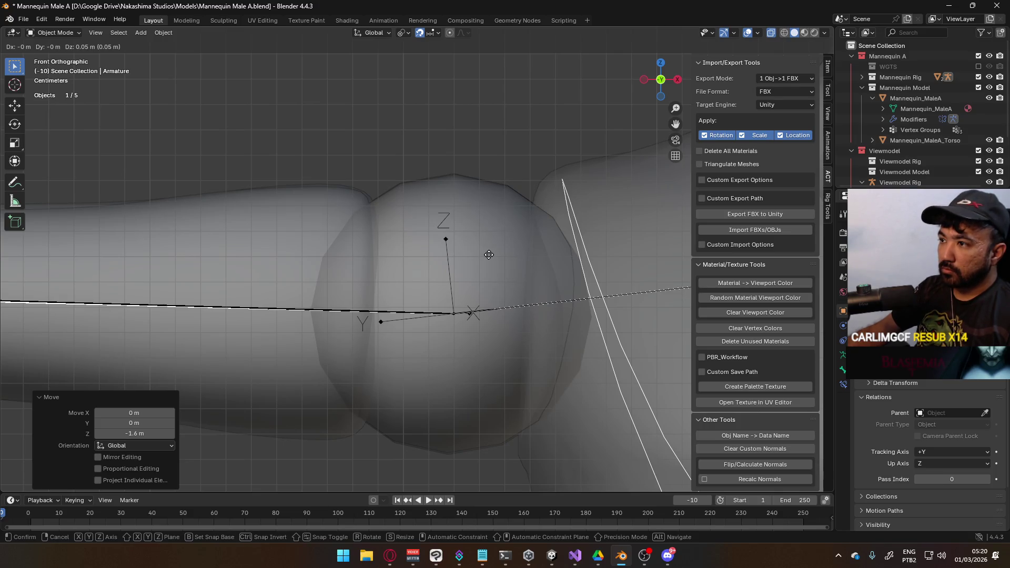
left_click(489, 255)
scroll(488, 254, "down", 8)
scroll(440, 285, "up", 2)
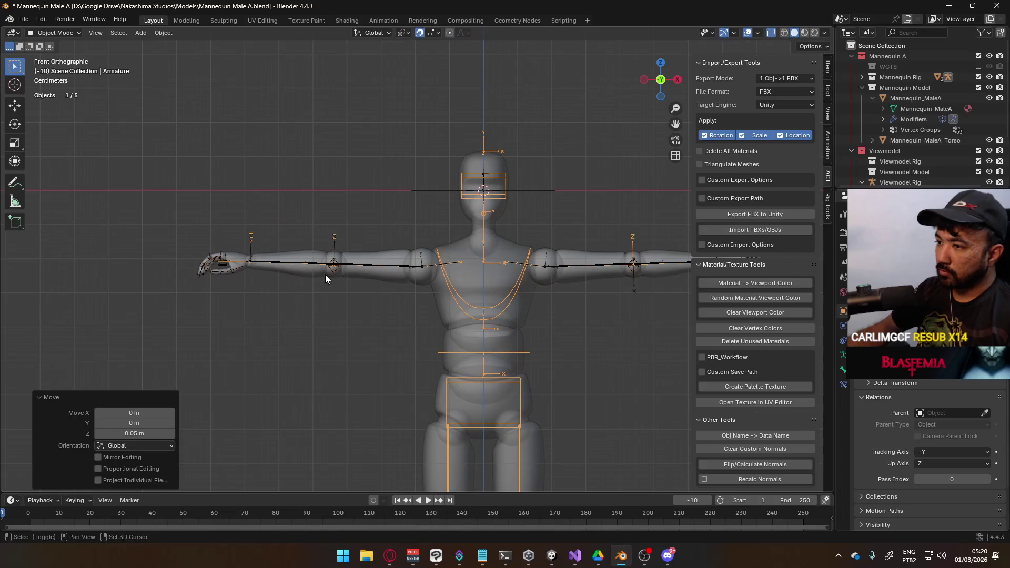
key("KP_Decimal")
scroll(933, 149, "down", 5)
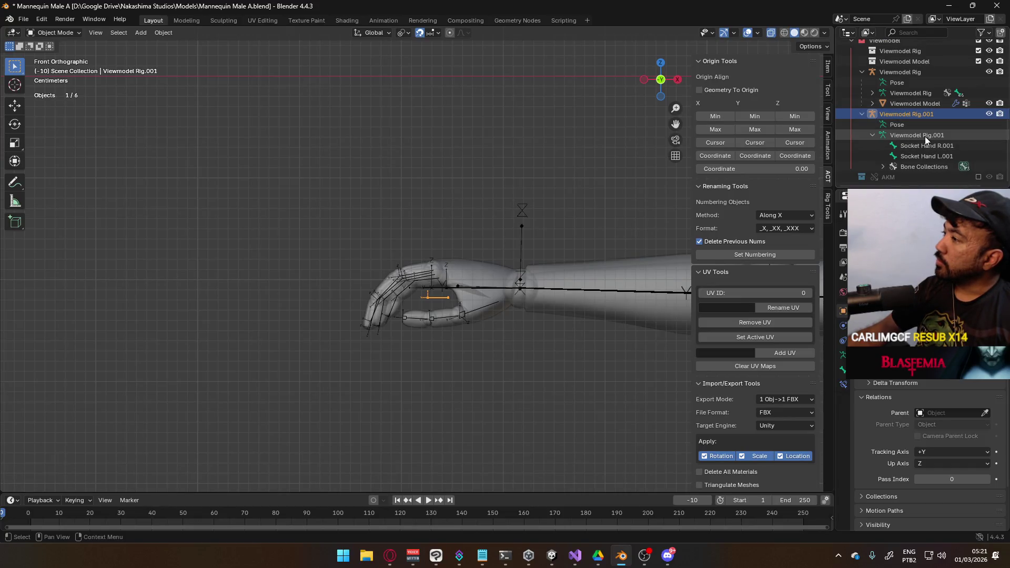
Step: Join the socket bones into the mannequin Armature with Ctrl+J and hide the Viewmodel collection
scroll(926, 126, "up", 6)
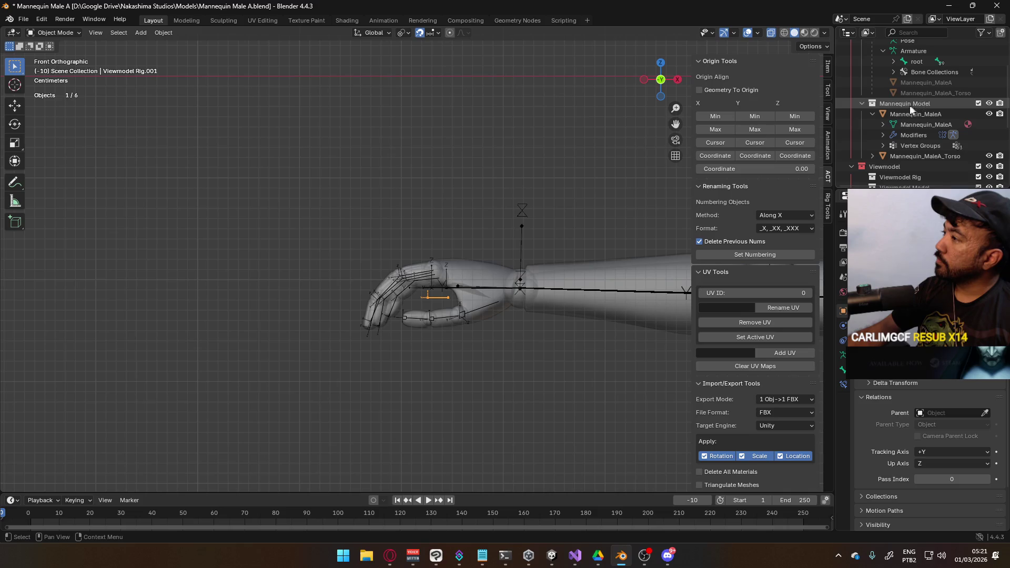
scroll(918, 113, "up", 2)
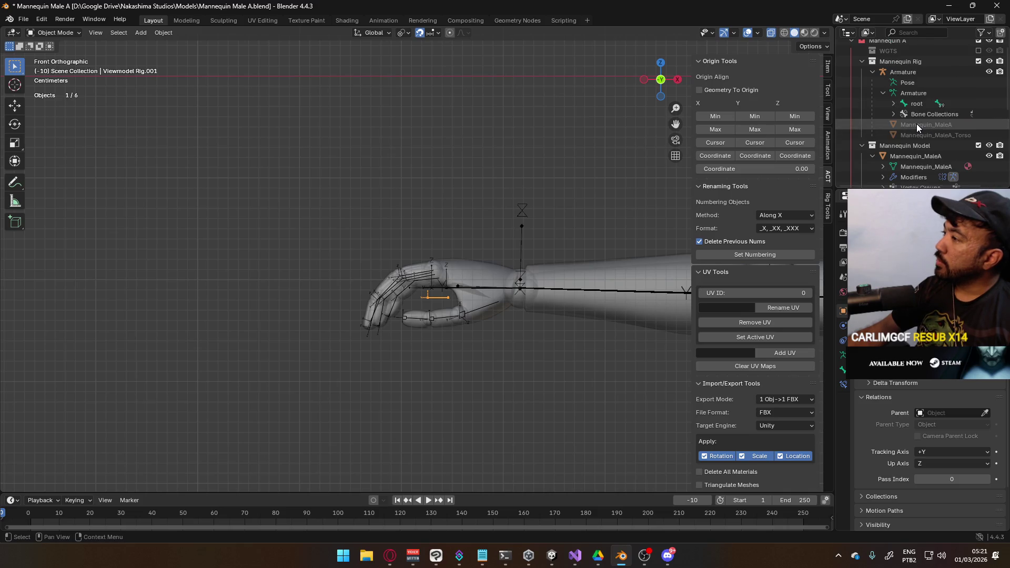
left_click(924, 92, "ctrl")
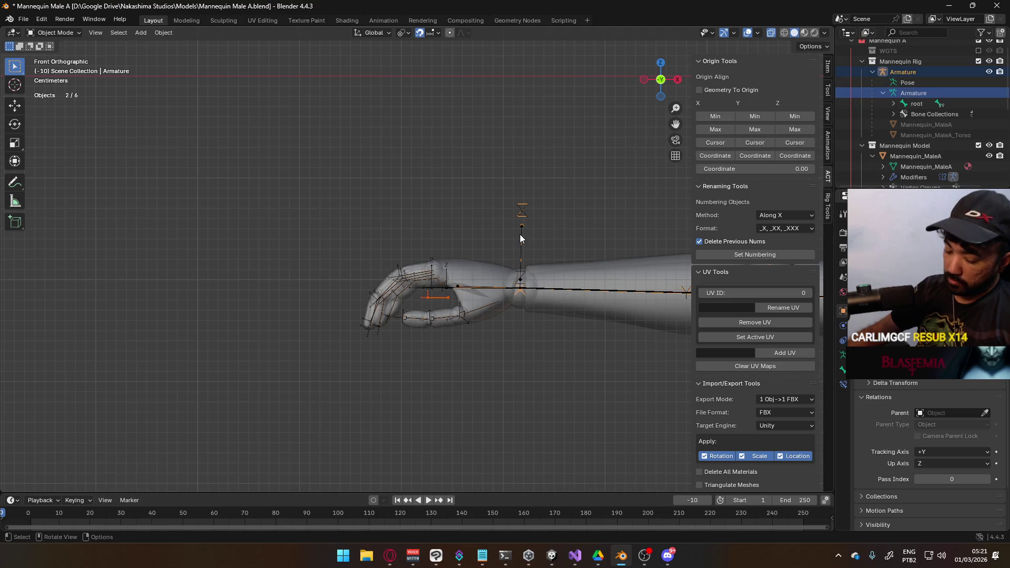
key("ctrl+j")
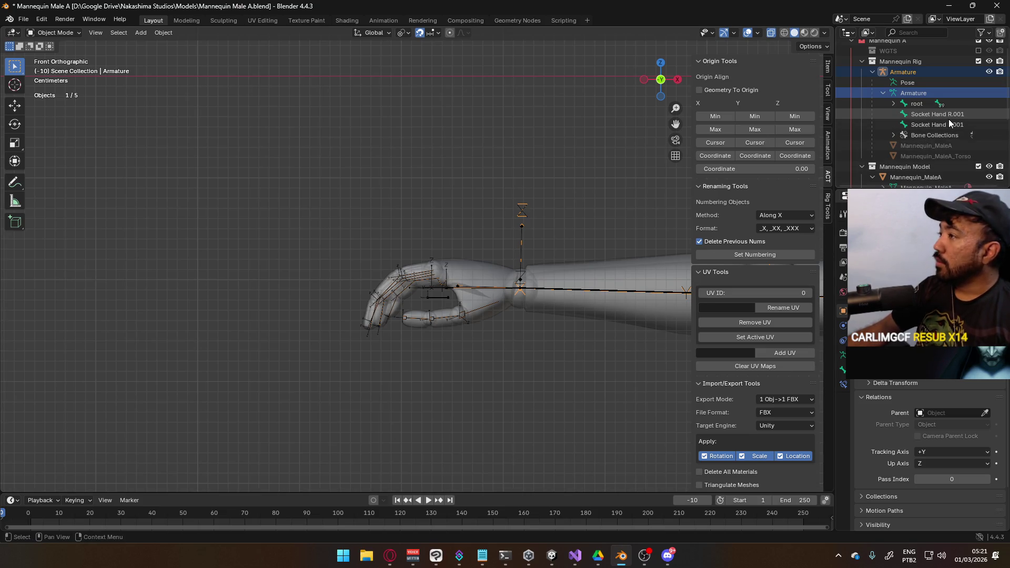
scroll(949, 119, "down", 5)
left_click(979, 102)
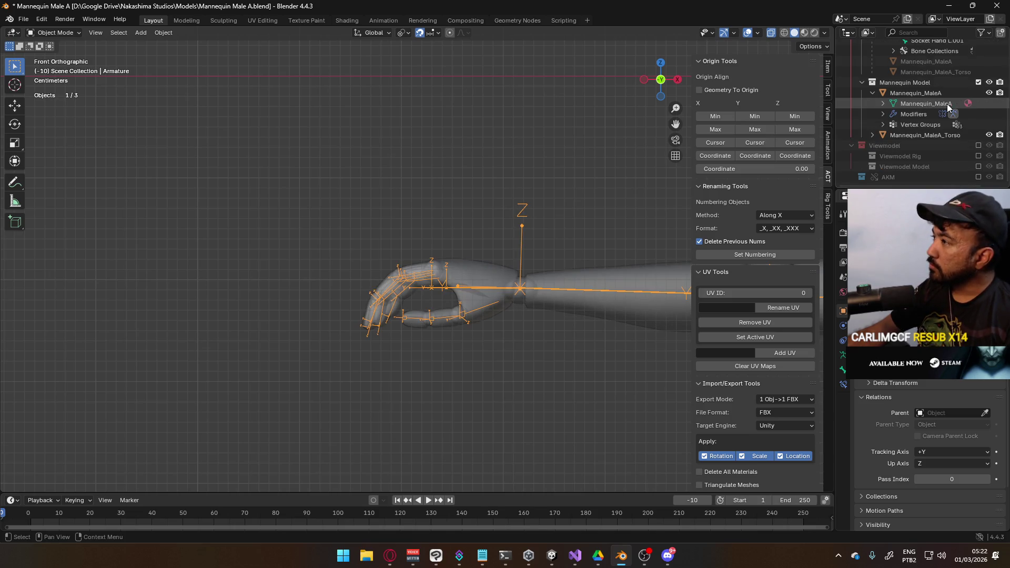
Step: Rename the bones to Socket Hand R and Socket Hand L, dropping the .001 suffix
scroll(937, 116, "up", 4)
scroll(930, 113, "down", 1)
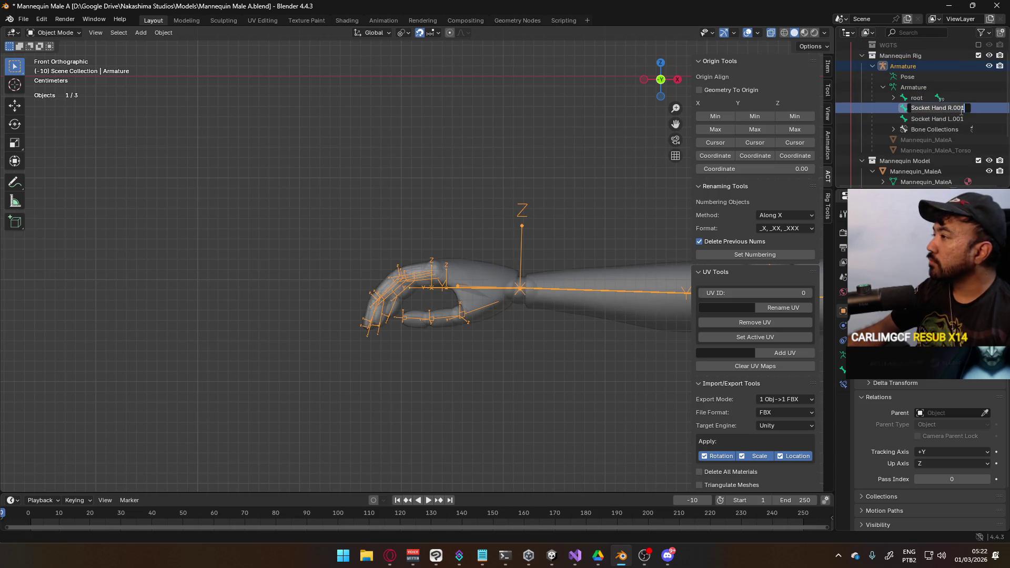
double_click(942, 108)
key("BackSpace")
key("Return")
double_click(956, 119)
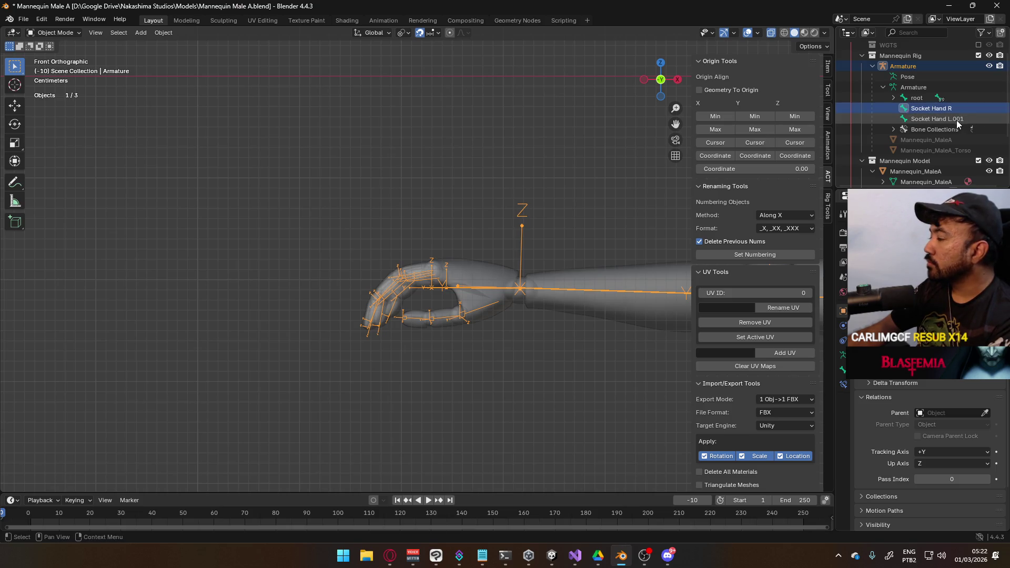
scroll(957, 120, "down", 1)
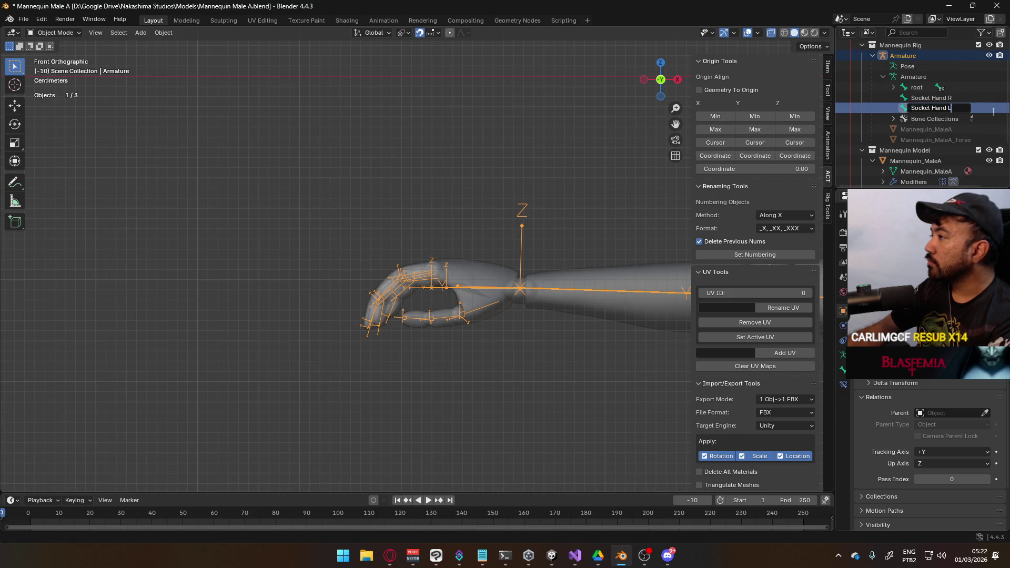
key("Return")
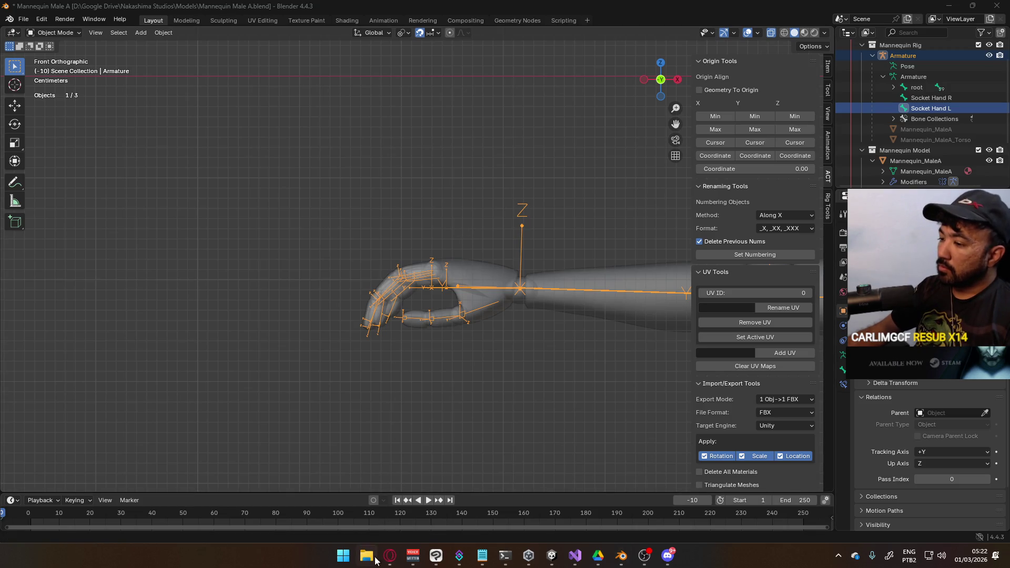
Step: Search YouTube for 'rangers theme mw2' to play it, then return to Blender
left_click(390, 555)
left_click(457, 241)
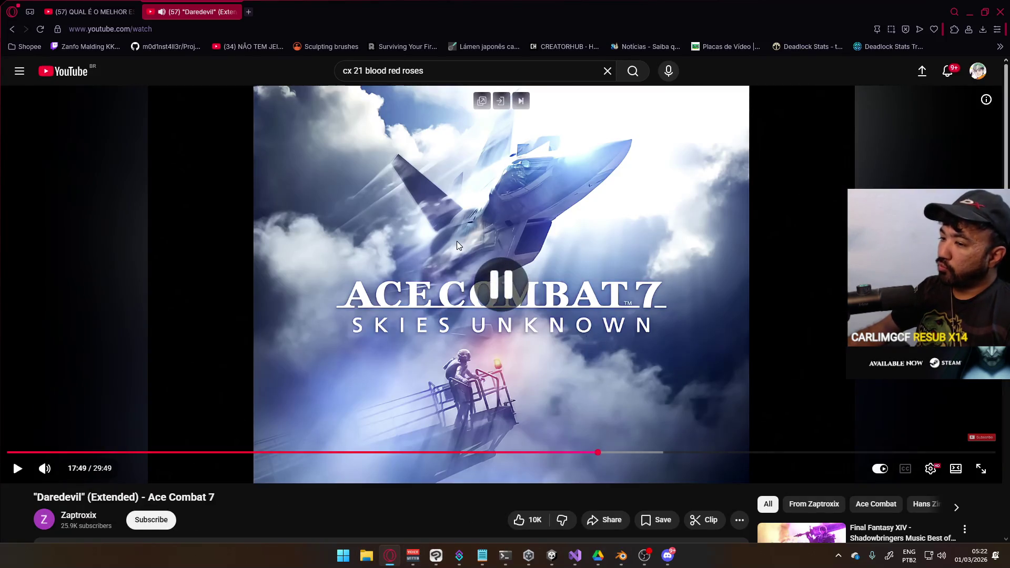
left_click(63, 71)
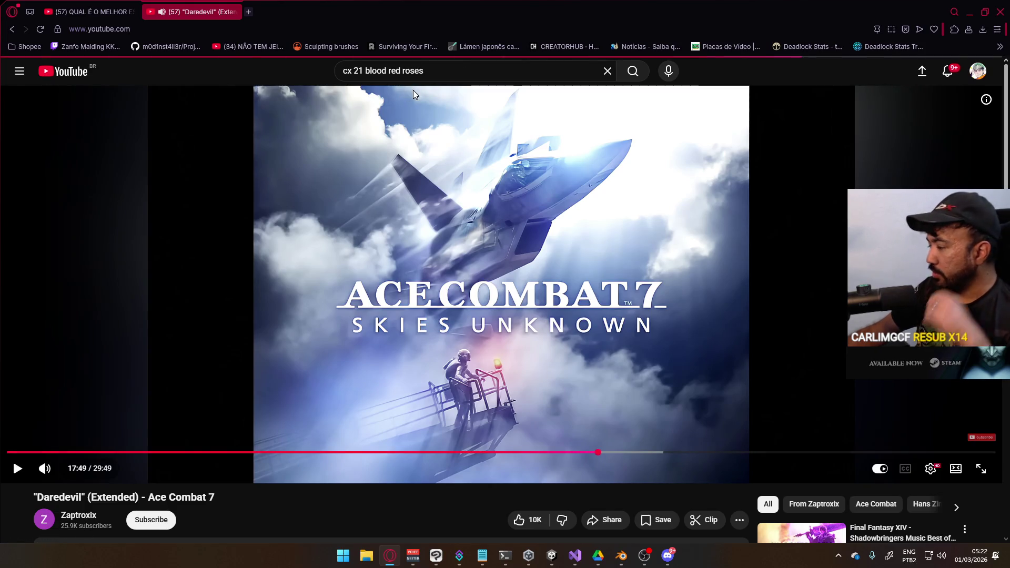
key("/")
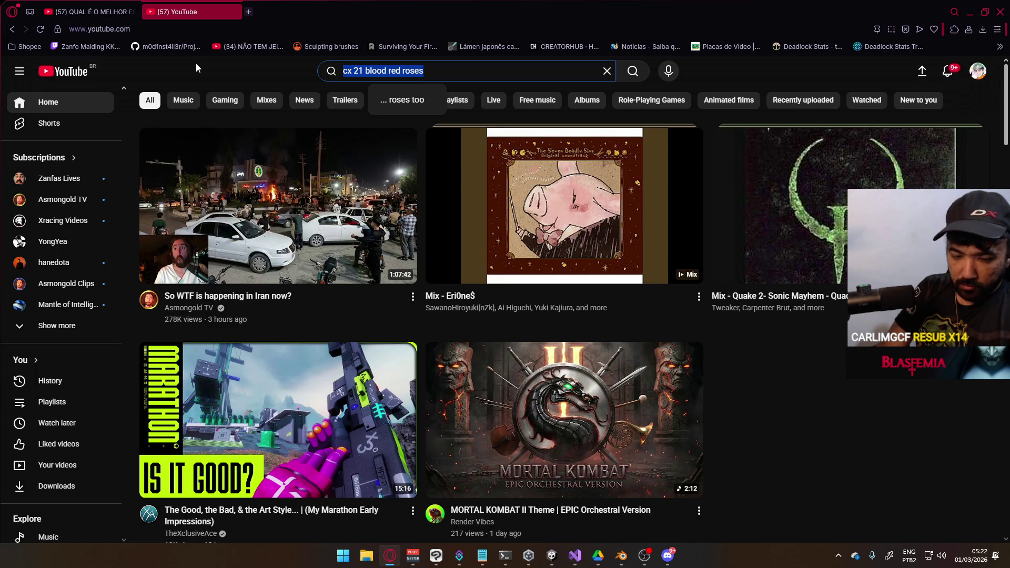
type("rangers theme")
type(" mw2")
key("BackSpace")
type("mw2")
key("Return")
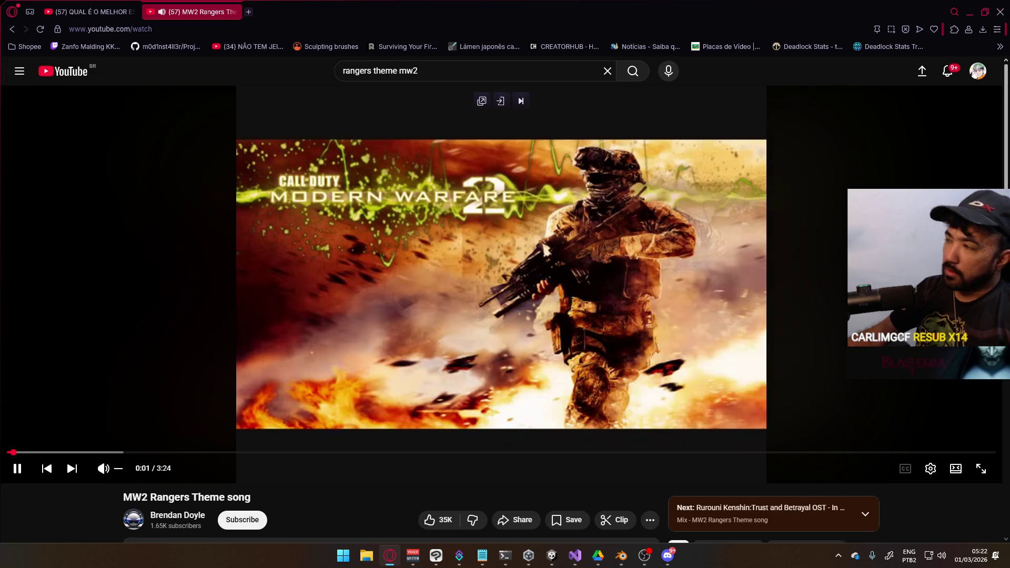
key("alt+Tab")
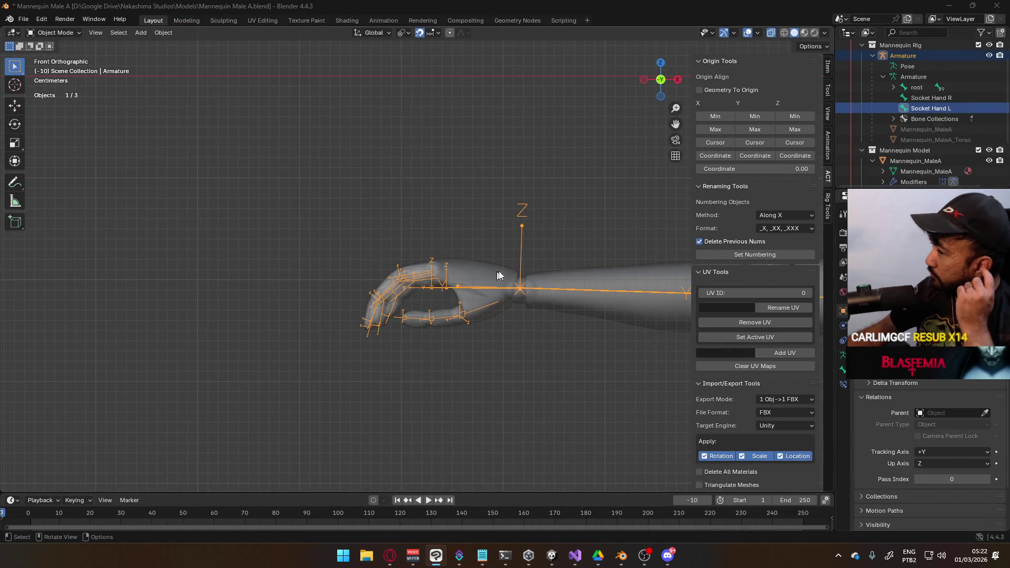
Step: Select the Socket Hand bones and inspect them in Edit Mode and Pose Mode
left_click(946, 108)
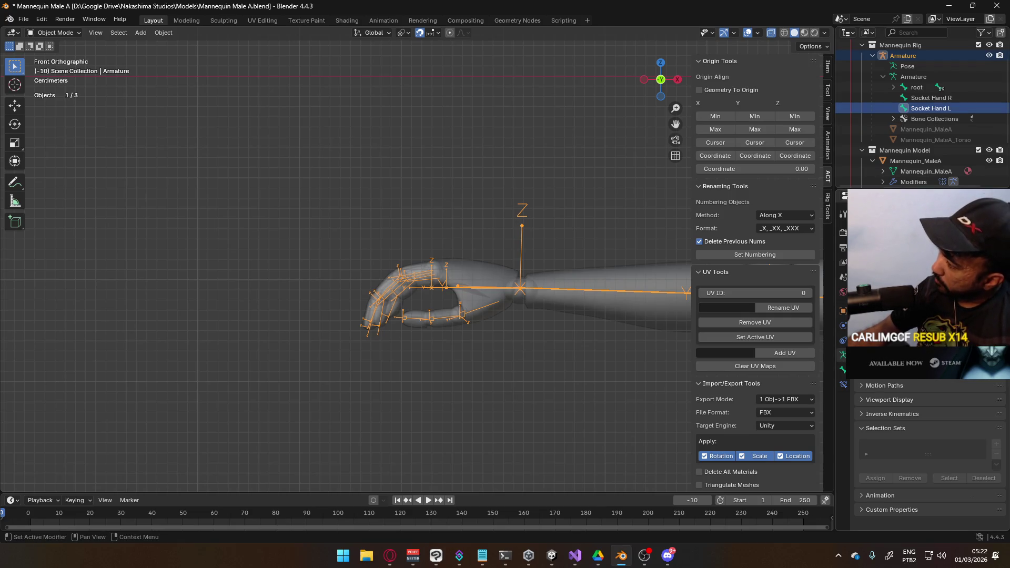
scroll(926, 316, "up", 1)
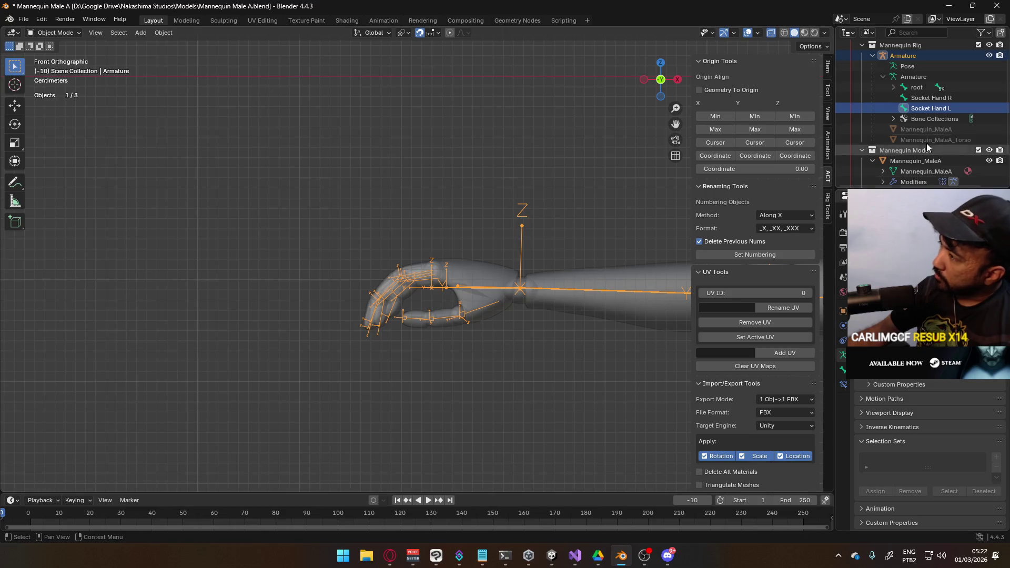
left_click(929, 97)
scroll(500, 261, "down", 6)
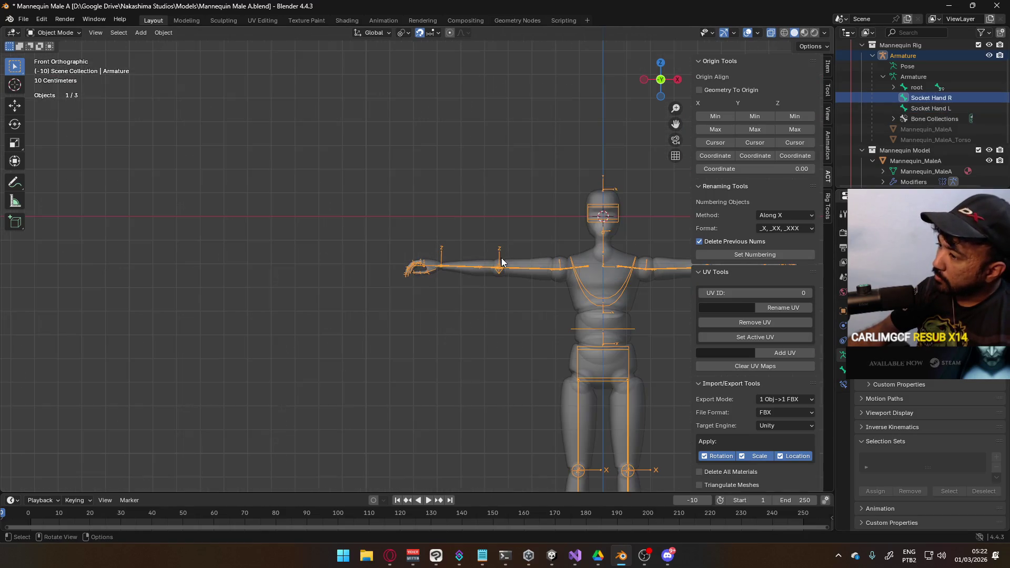
left_click(58, 33)
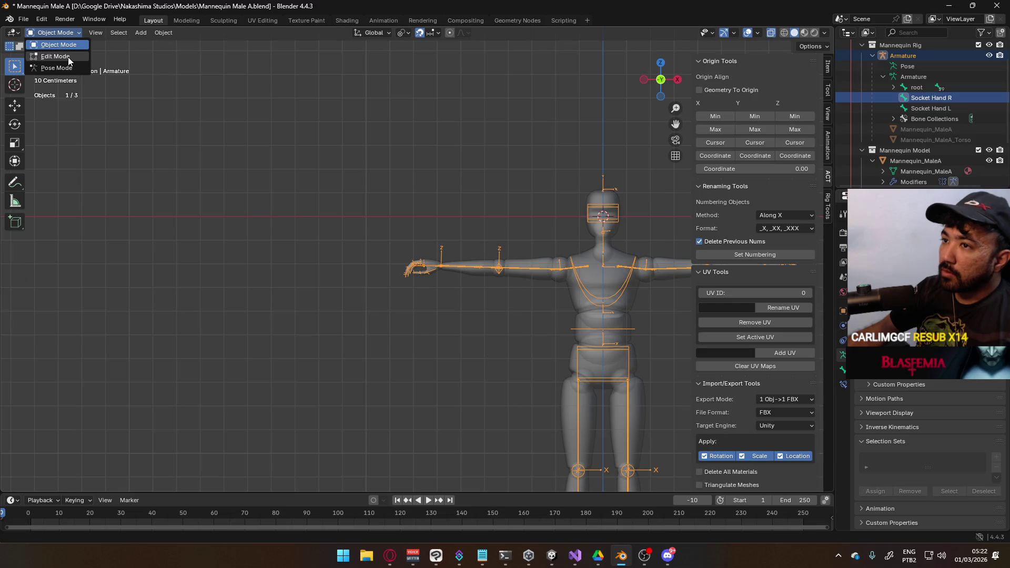
left_click(68, 57)
key("KP_Decimal")
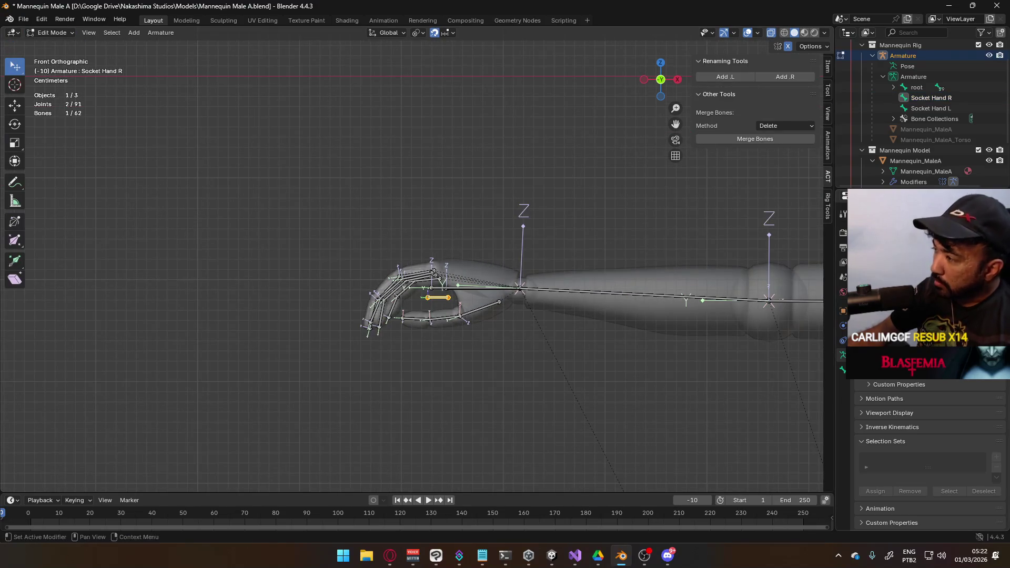
scroll(463, 262, "down", 5)
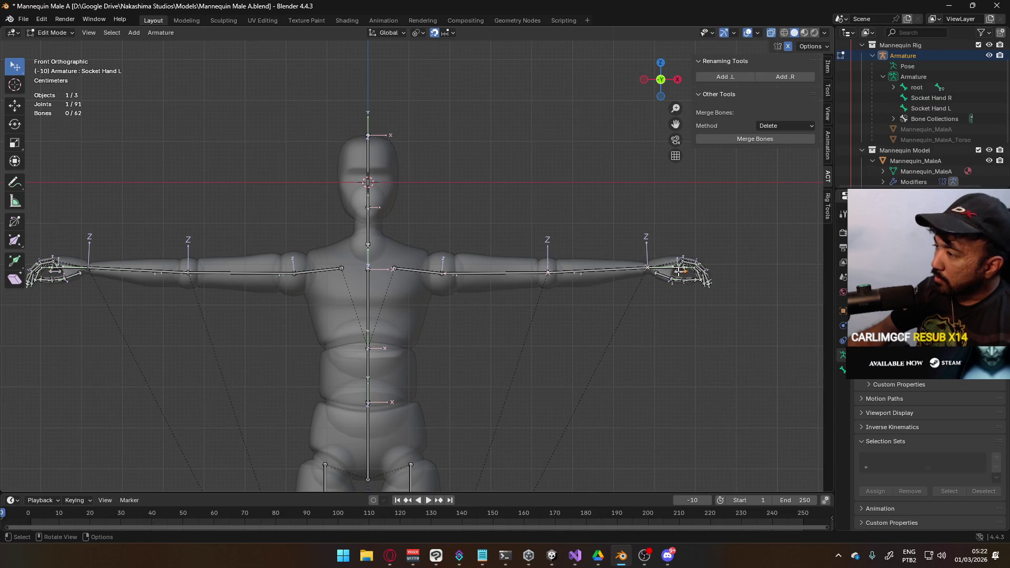
left_click(680, 271)
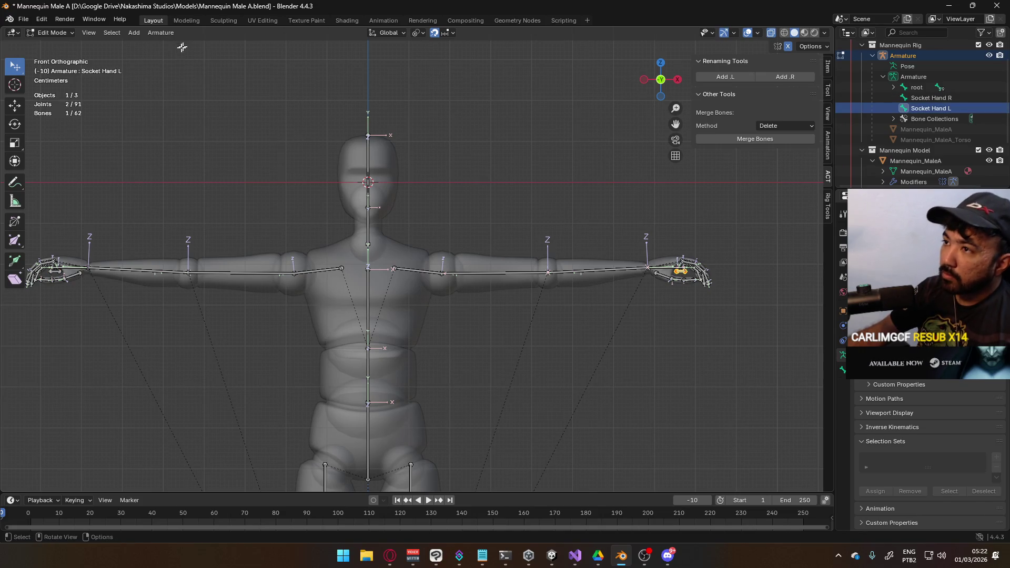
left_click(53, 33)
left_click(50, 63)
mouse_move(311, 244)
middle_mouse_down("shift")
mouse_move(385, 231)
mouse_move(382, 256)
middle_mouse_up("shift")
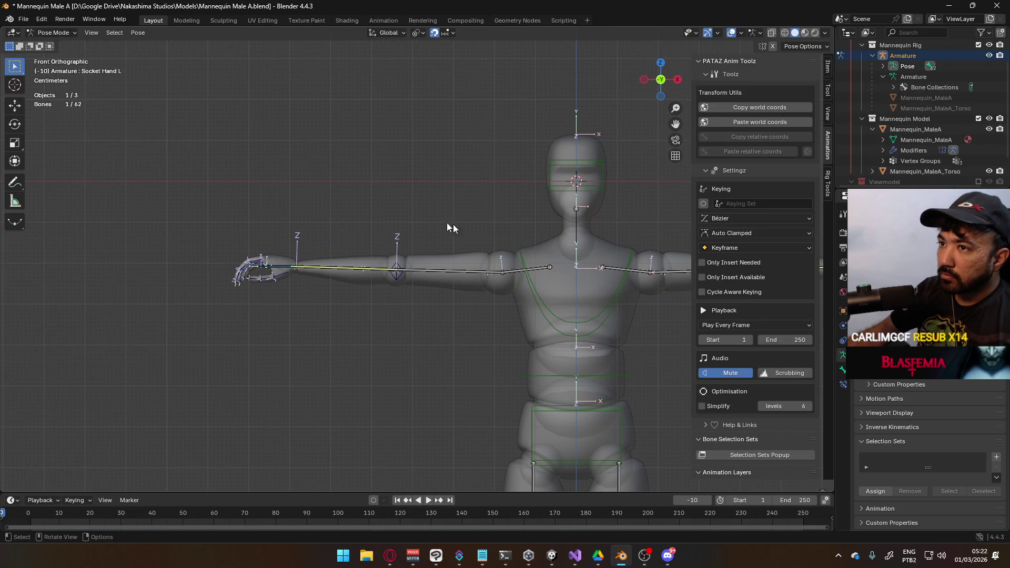
scroll(392, 203, "down", 7)
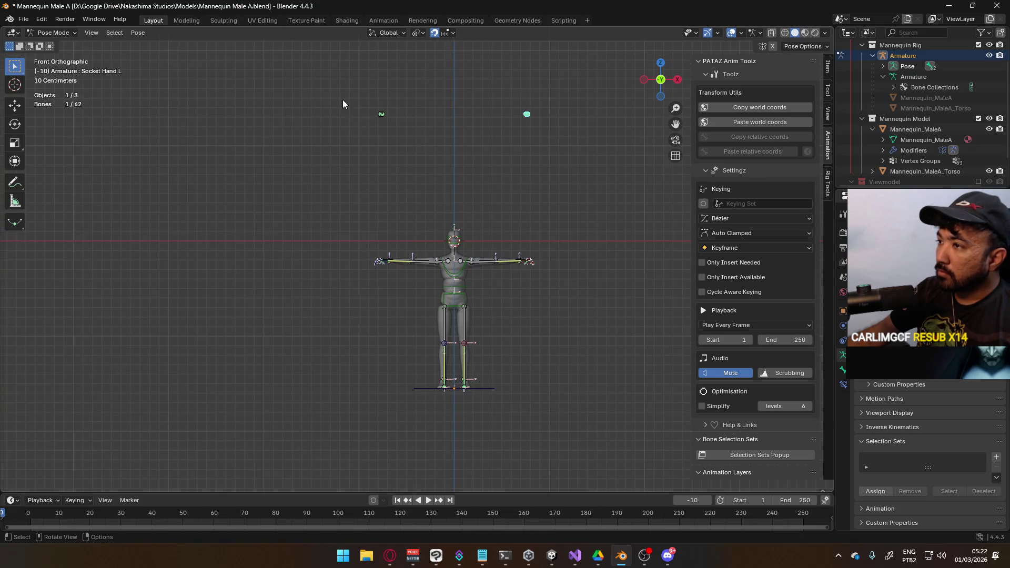
left_click_drag(343, 103, 584, 141)
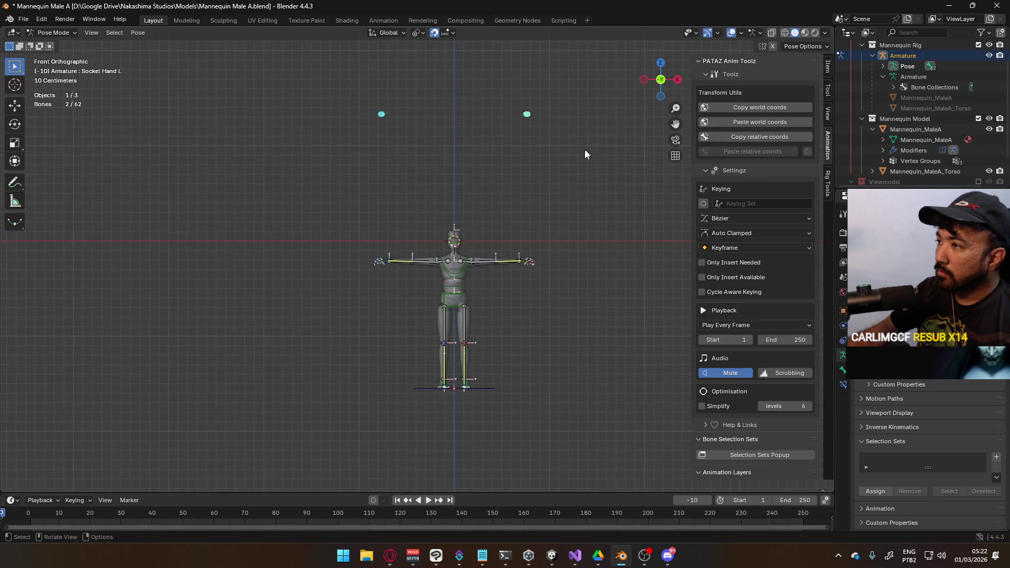
Step: Return to Object Mode and move the armature up 1.5 m
left_click(57, 34)
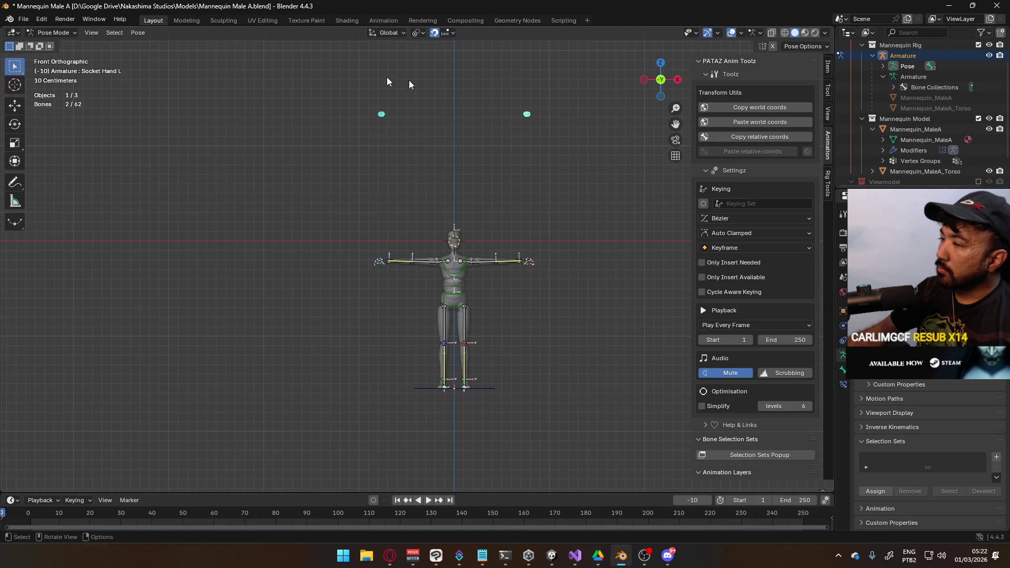
left_click(62, 35)
left_click(56, 56)
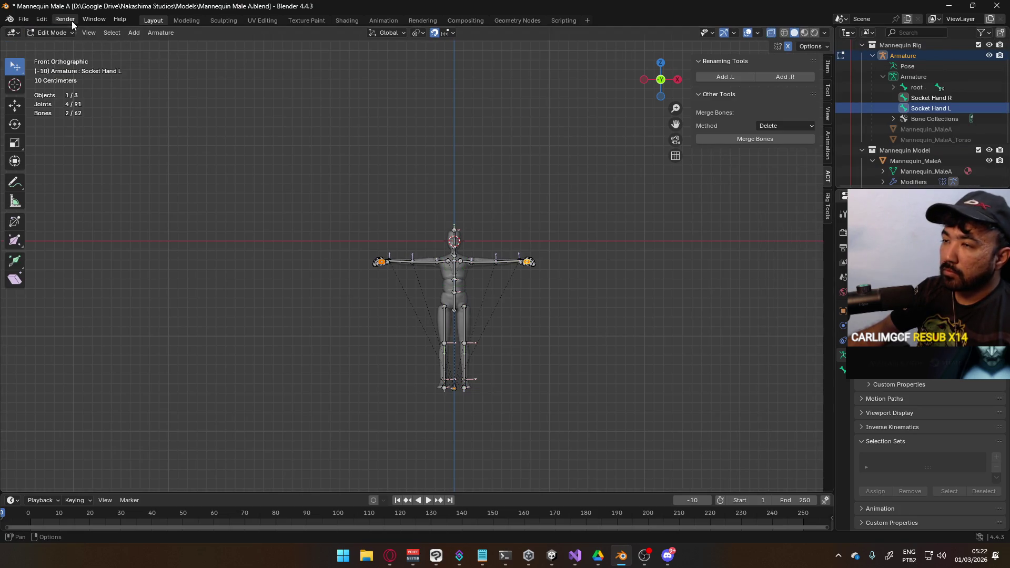
left_click(53, 32)
left_click(52, 46)
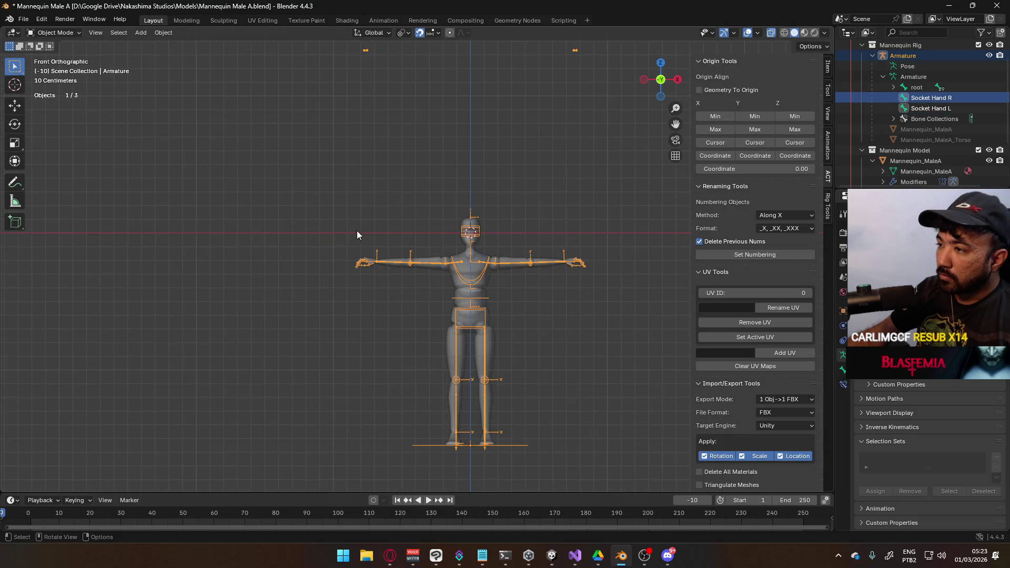
scroll(414, 226, "down", 2)
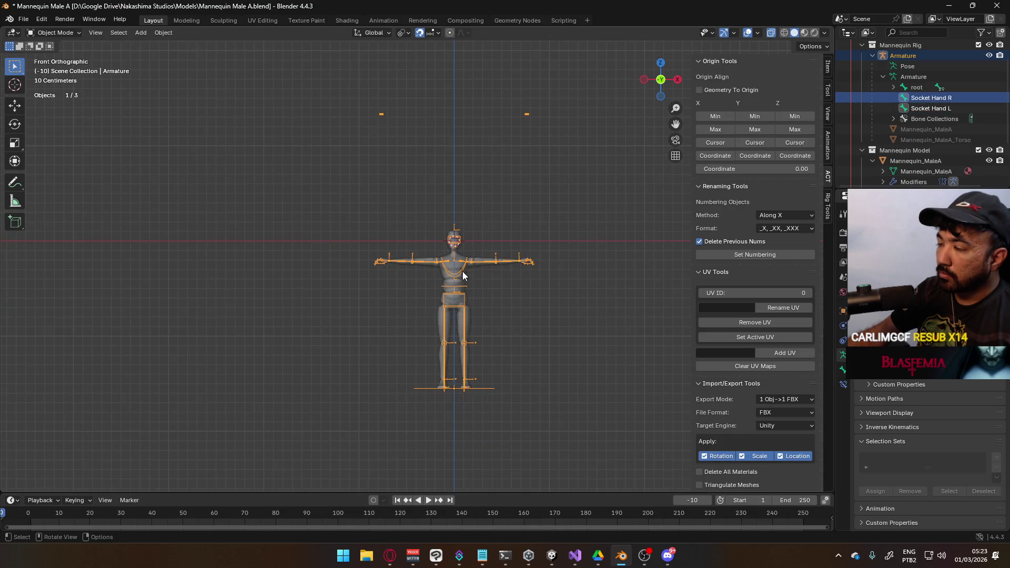
key("g")
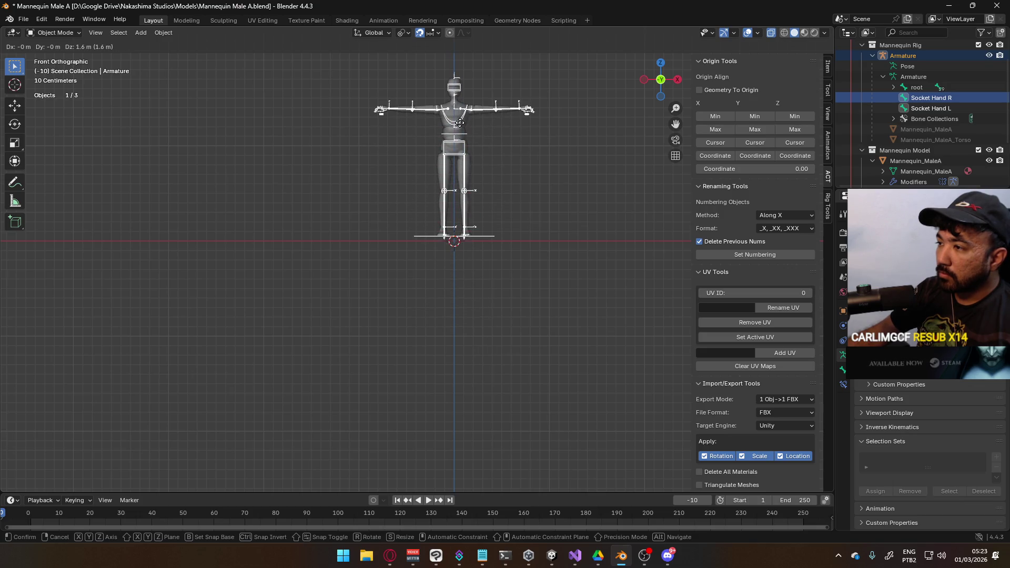
key("Escape")
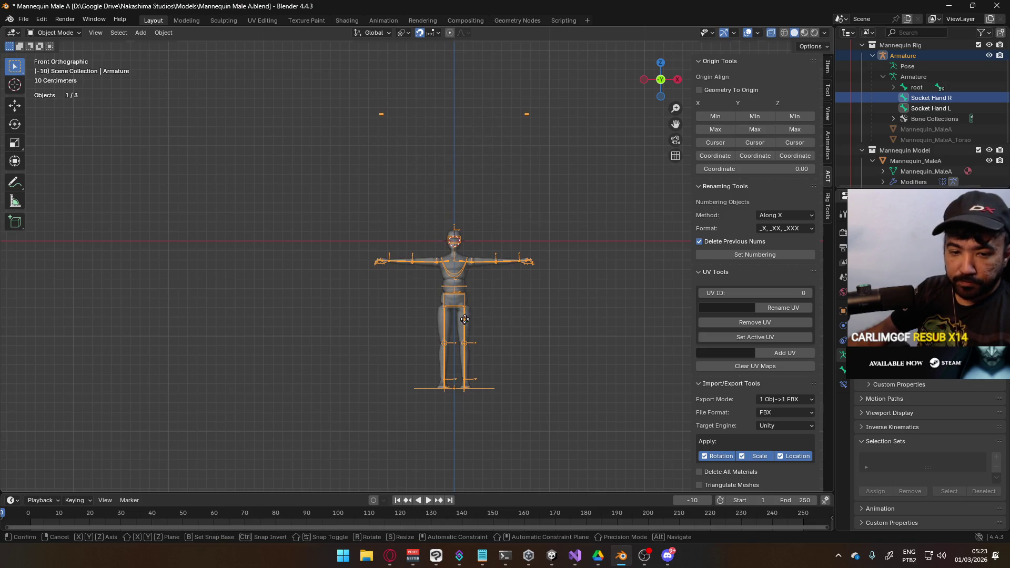
key("g")
left_click(465, 182)
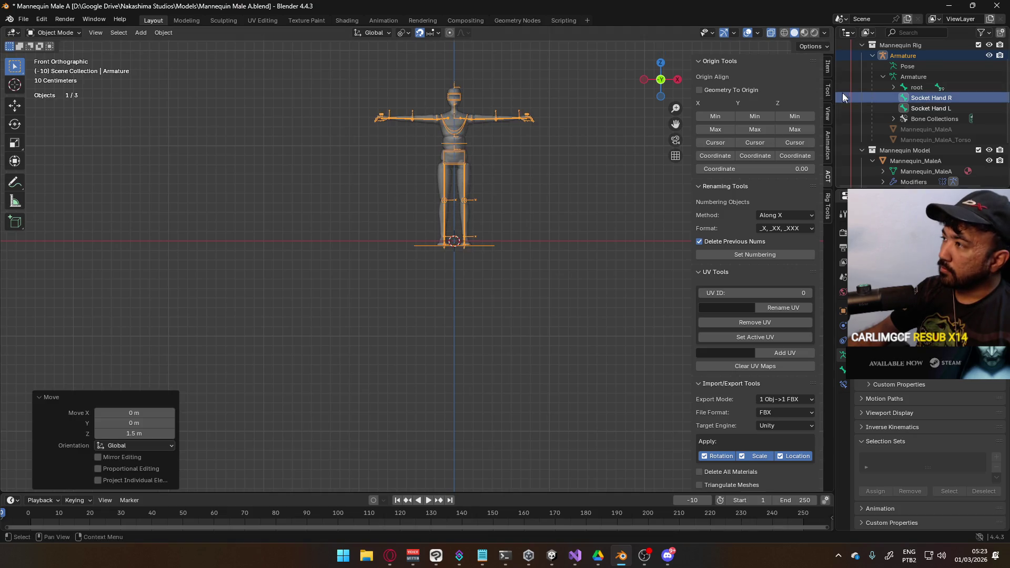
Step: Set the armature's Location Z to 0 m in the N panel and save the file
left_click(829, 69)
left_click(744, 106)
type("0")
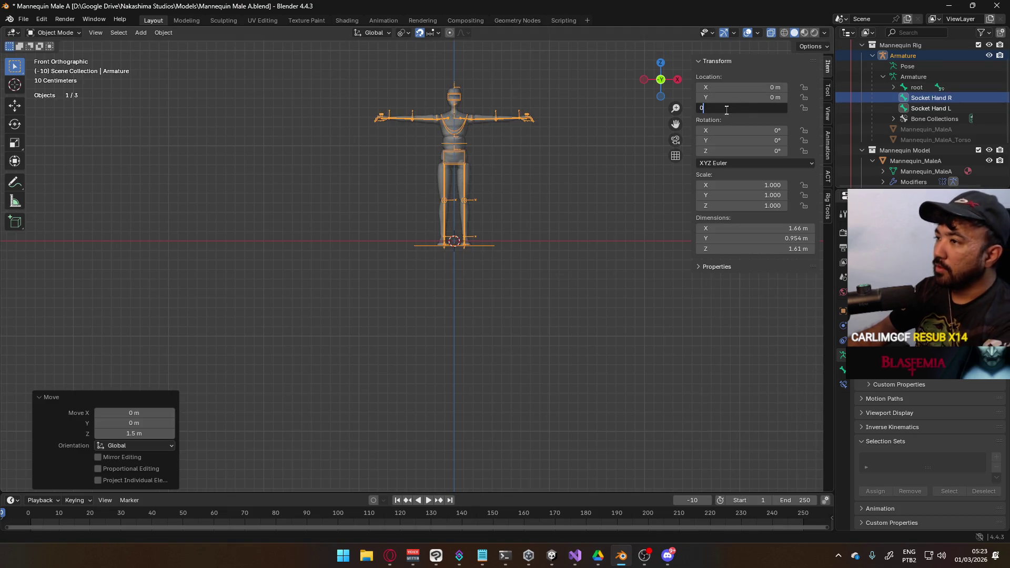
key("Return")
scroll(517, 185, "up", 3)
scroll(433, 183, "up", 2, "shift")
scroll(461, 253, "up", 5)
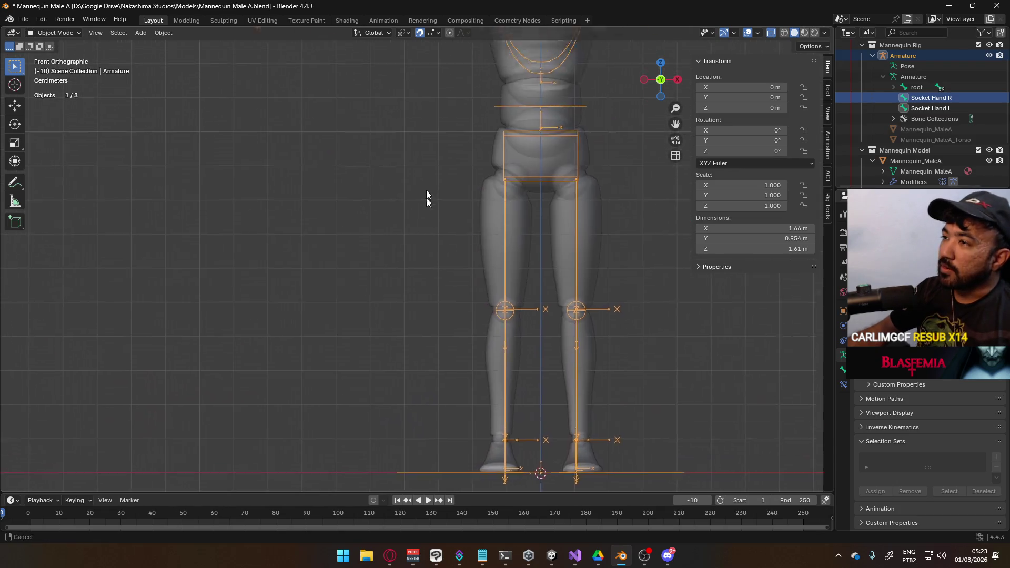
scroll(334, 113, "up", 3, "shift")
key("ctrl+s")
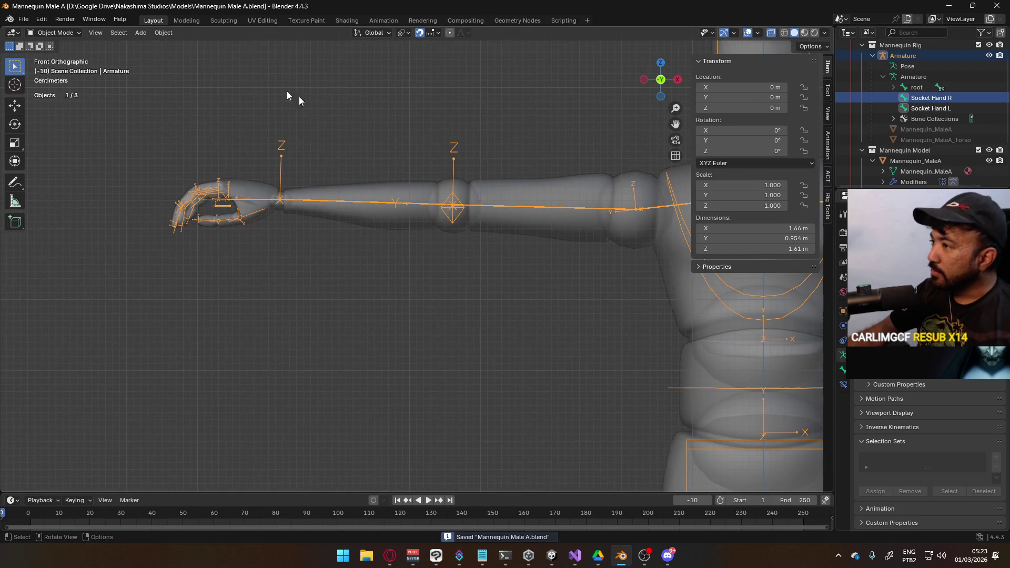
left_click(53, 33)
left_click(50, 68)
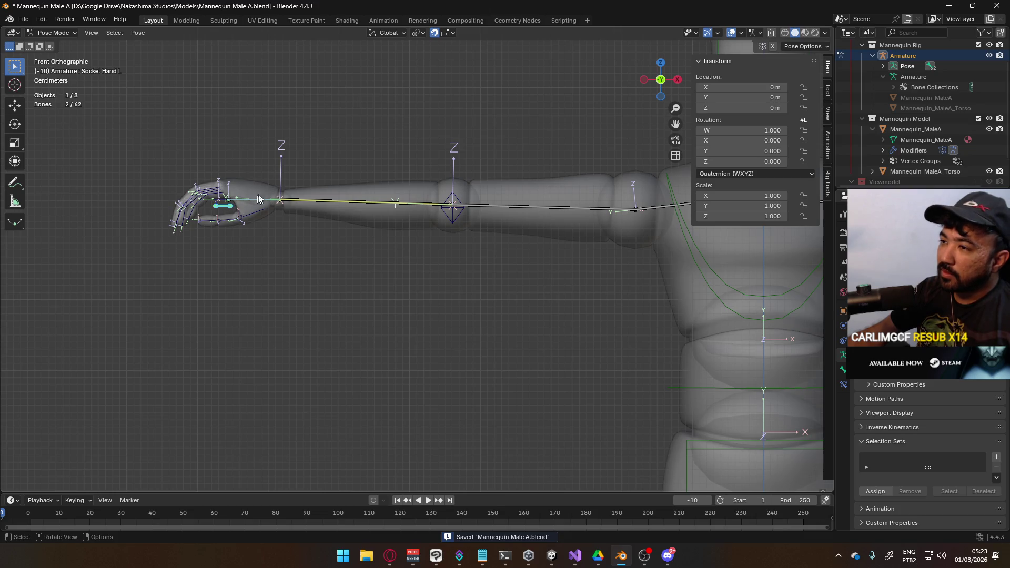
middle_click_drag(256, 199, 324, 212)
left_click(316, 426)
scroll(316, 422, "down", 5)
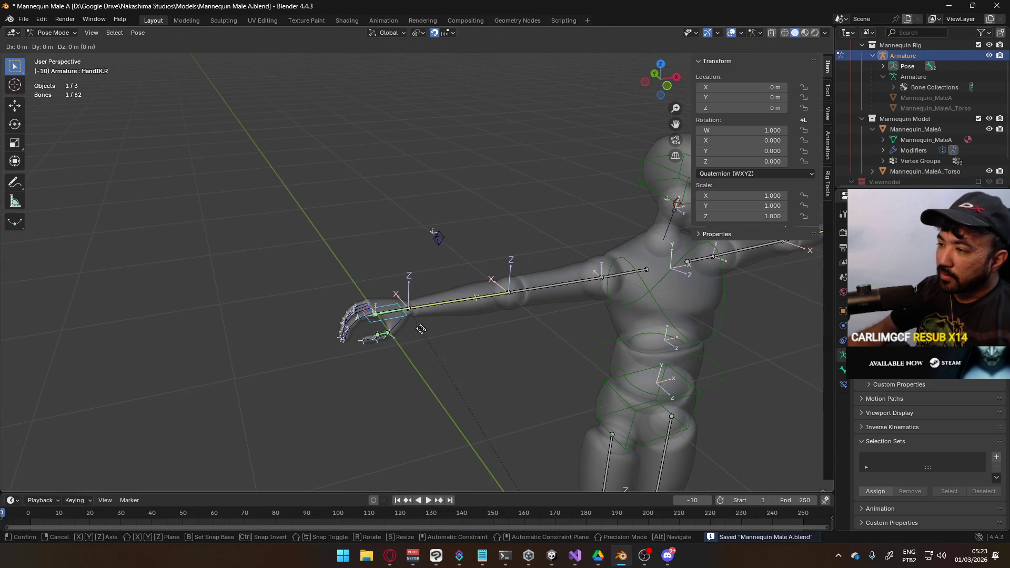
left_click(434, 33)
key("g")
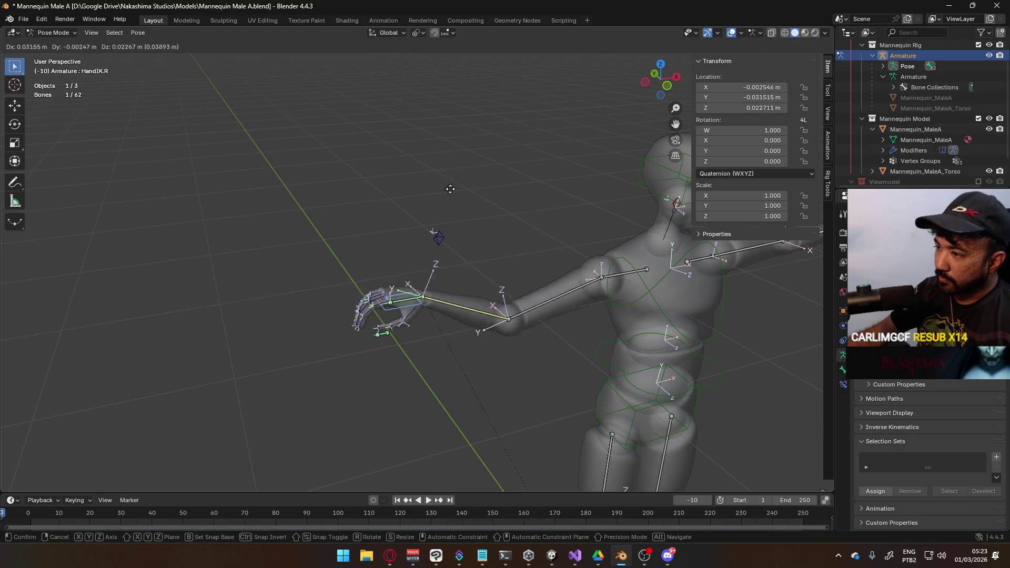
right_click(421, 134)
left_click(385, 335)
left_click(388, 337)
left_click(387, 337)
left_click(387, 337)
left_click(844, 384)
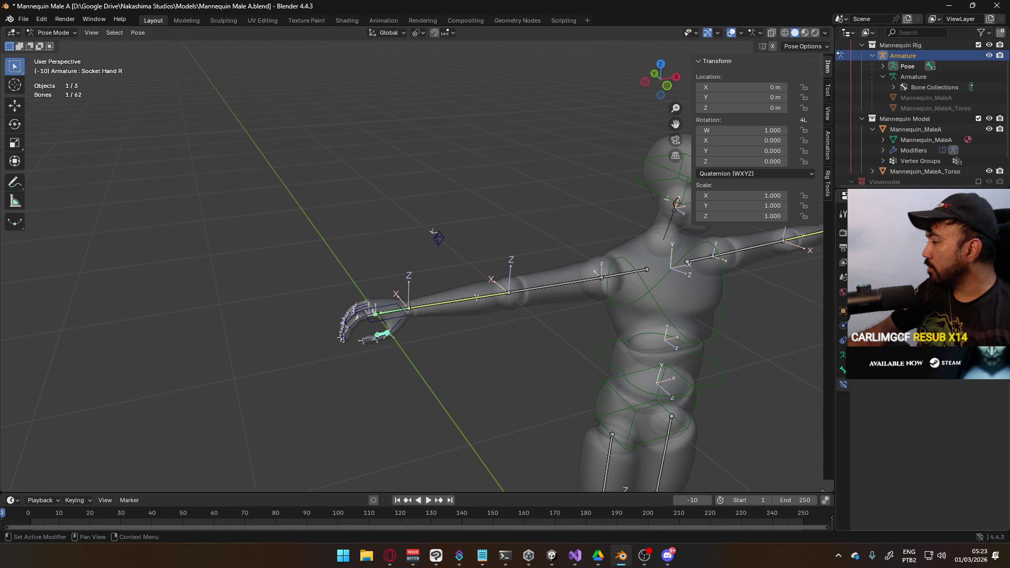
left_click(927, 210)
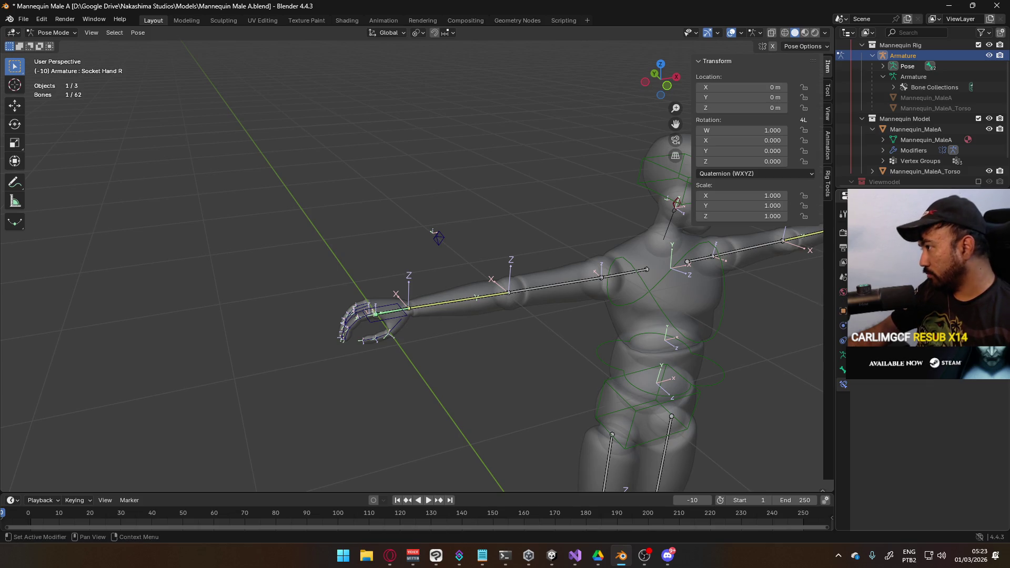
middle_click_drag(541, 318, 488, 301)
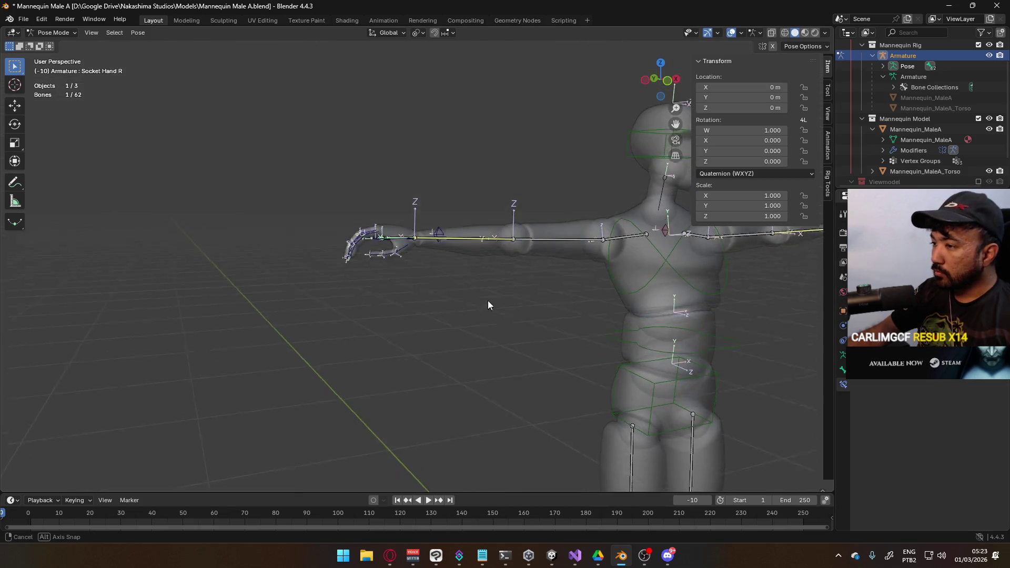
scroll(488, 302, "up", 5)
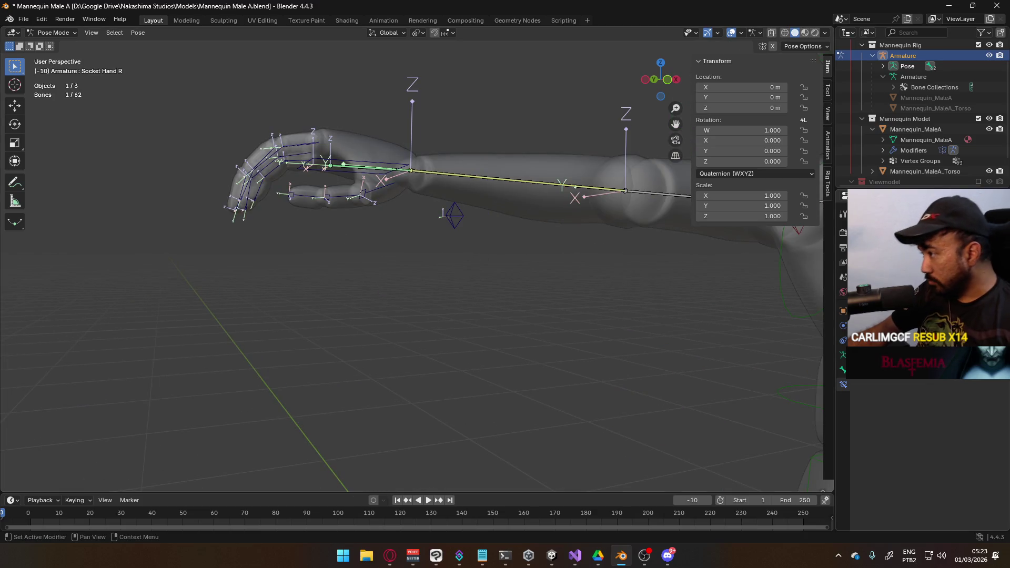
scroll(423, 202, "down", 3)
middle_click_drag(423, 202, 415, 210)
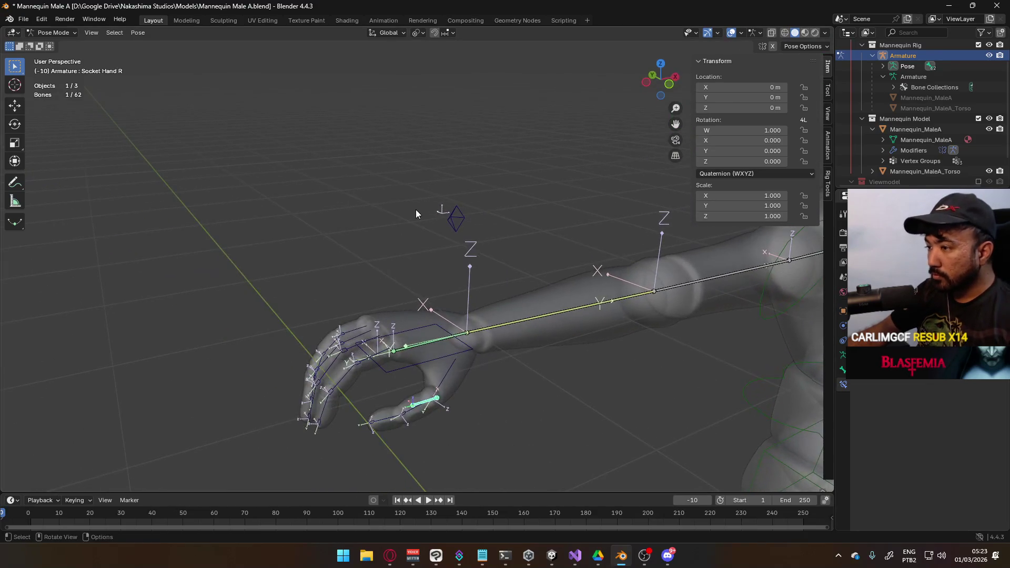
middle_click_drag(443, 258, 394, 247)
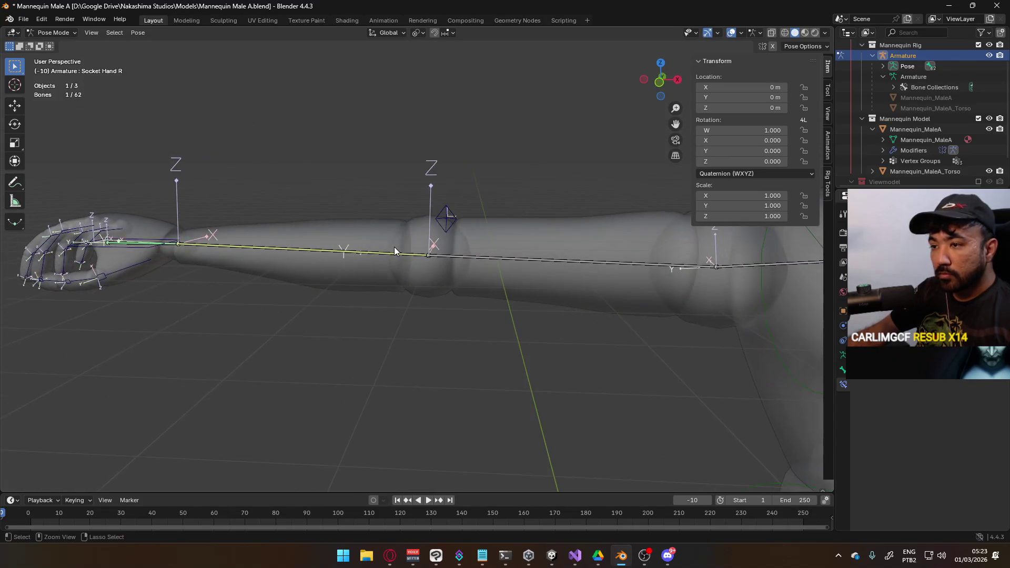
scroll(469, 250, "down", 4)
scroll(530, 267, "down", 3)
mouse_move(530, 266)
middle_mouse_down()
mouse_move(504, 257)
mouse_move(542, 288)
middle_mouse_up()
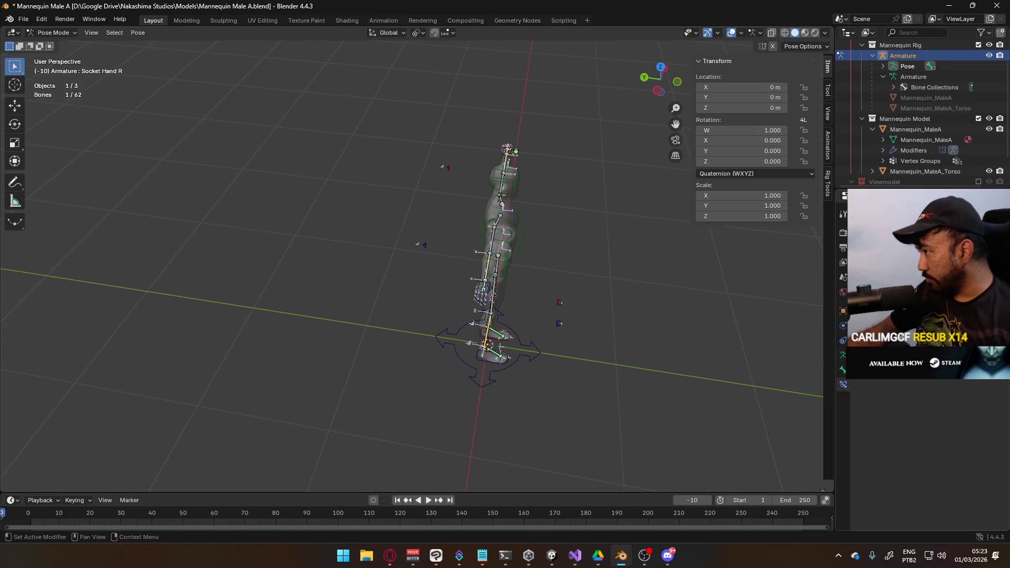
mouse_move(505, 284)
middle_mouse_down()
mouse_move(475, 265)
mouse_move(517, 255)
middle_mouse_up()
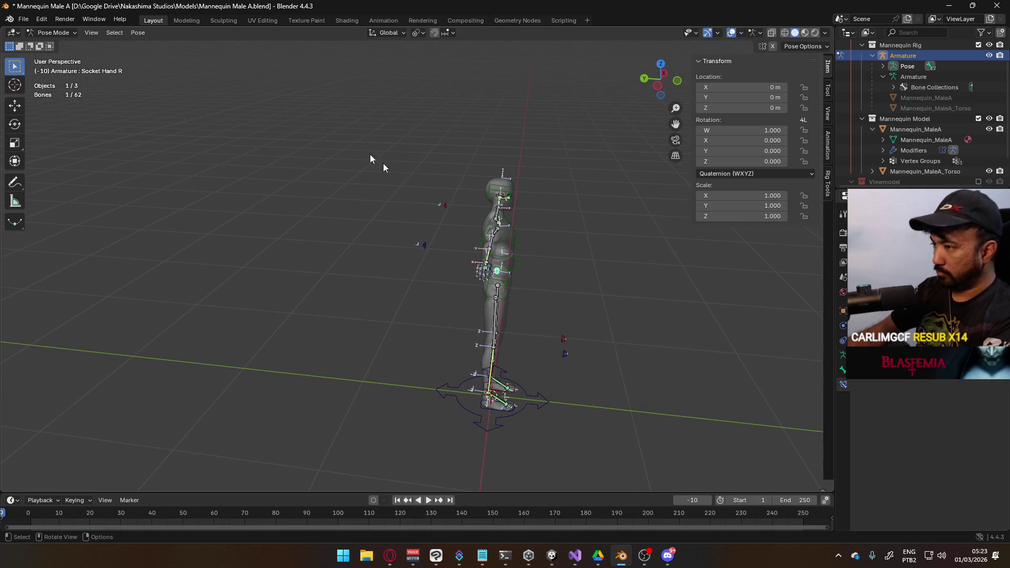
left_click(53, 32)
Step: Show the Viewmodel collection for reference, enter Edit Mode in top view, then hide it again
left_click(53, 44)
scroll(551, 257, "up", 2)
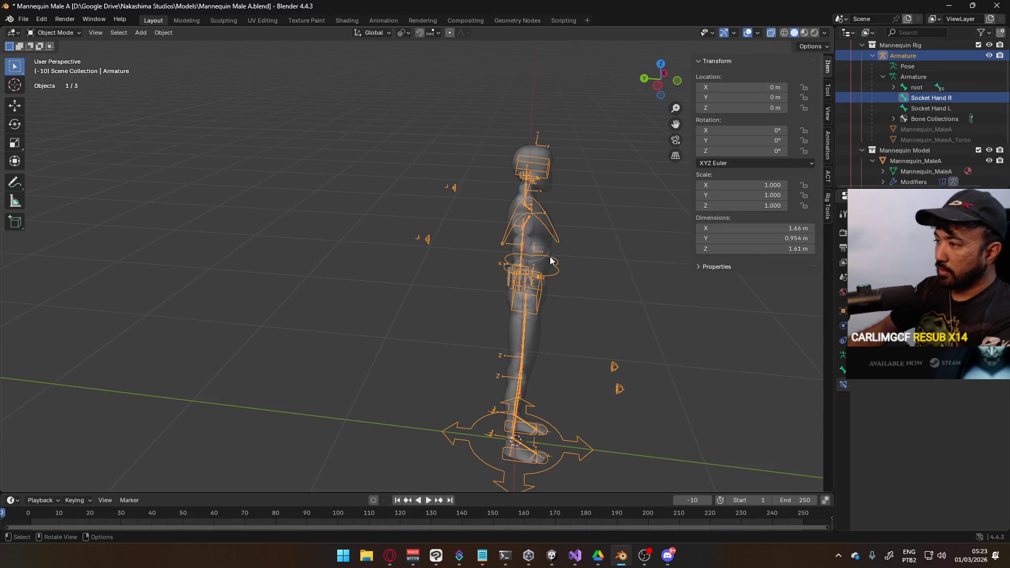
mouse_move(551, 259)
middle_mouse_down()
mouse_move(497, 289)
mouse_move(459, 345)
mouse_move(363, 323)
mouse_move(400, 203)
middle_mouse_up()
scroll(961, 150, "down", 5)
left_click(979, 146)
scroll(368, 293, "up", 5)
middle_click_drag(379, 261, 381, 267, "shift")
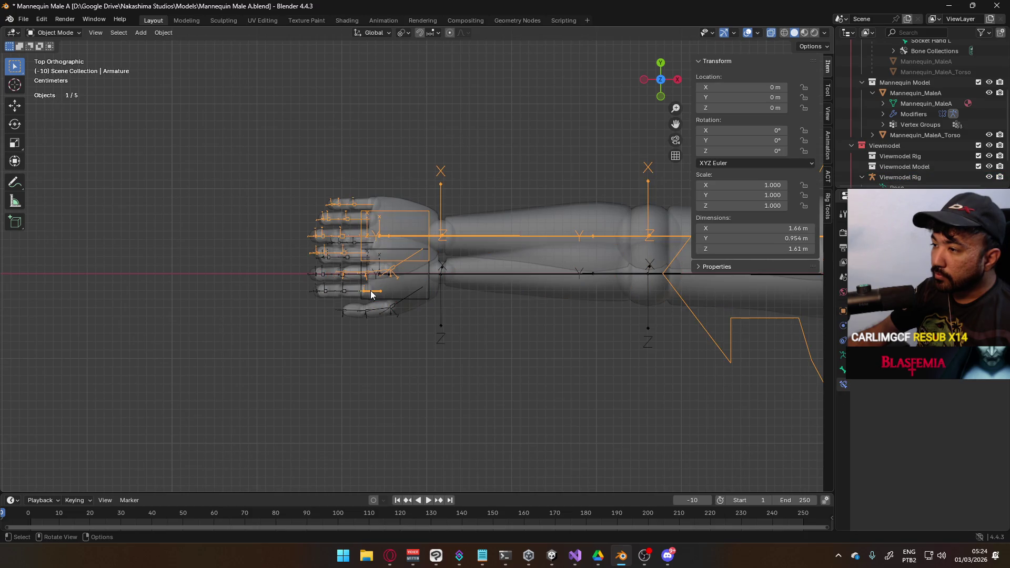
mouse_move(391, 287)
middle_mouse_down()
mouse_move(457, 222)
mouse_move(390, 287)
middle_mouse_up()
left_click(53, 32)
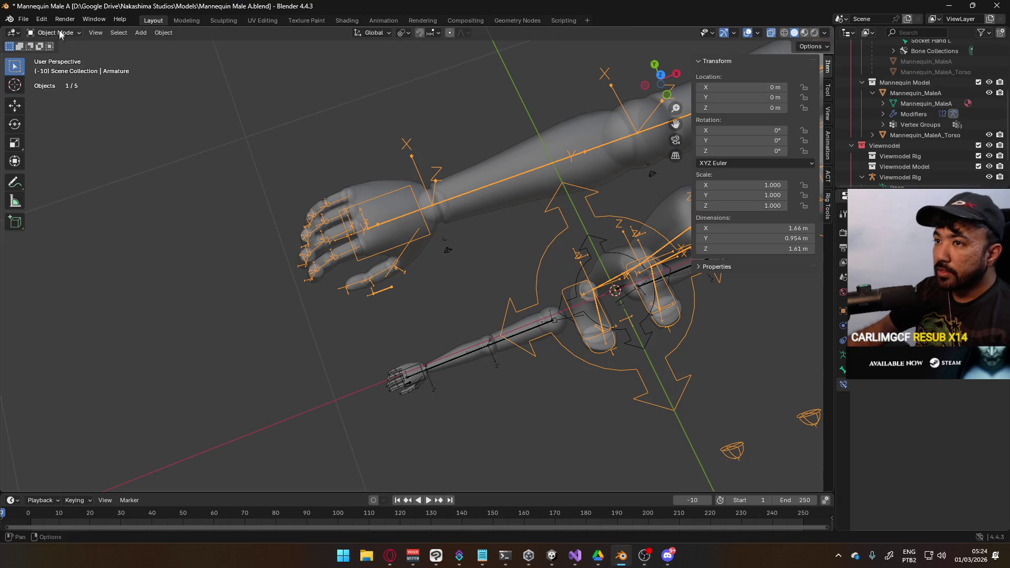
left_click(77, 56)
key("KP_7")
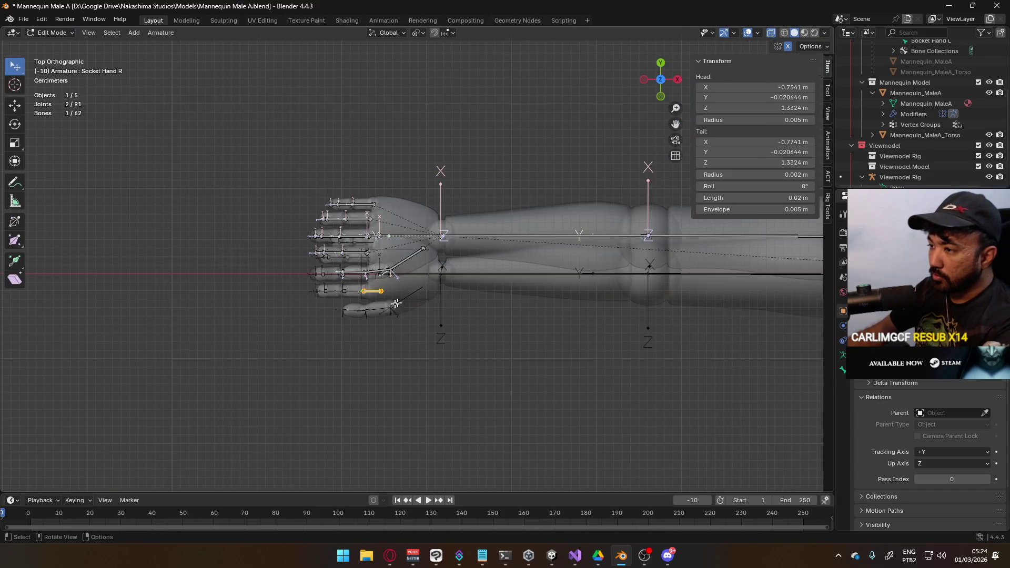
scroll(381, 291, "up", 3)
left_click(978, 146)
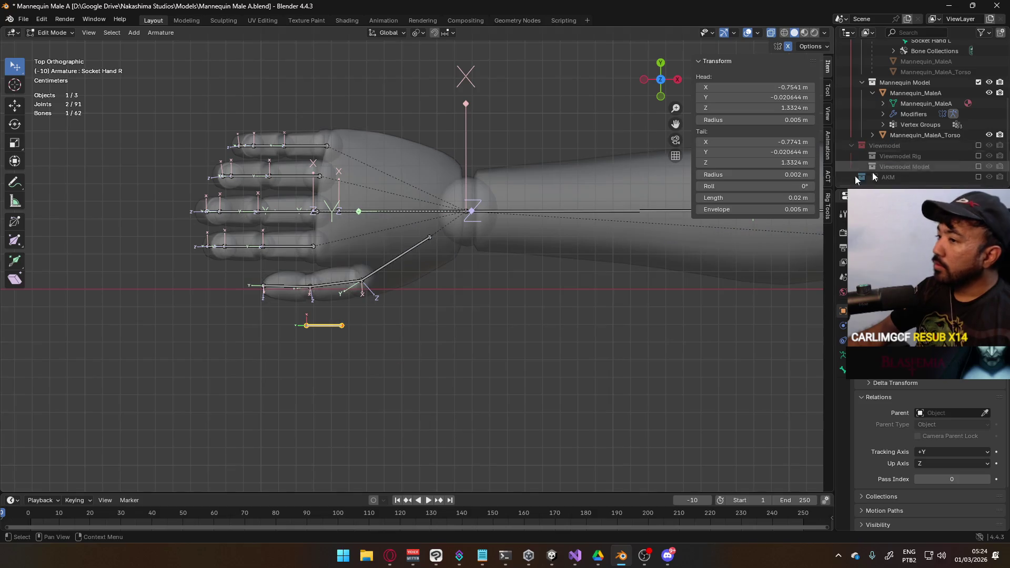
Step: Move Socket Hand R into the palm at X -0.75395, Y 0.024356 m and save
left_click(435, 33)
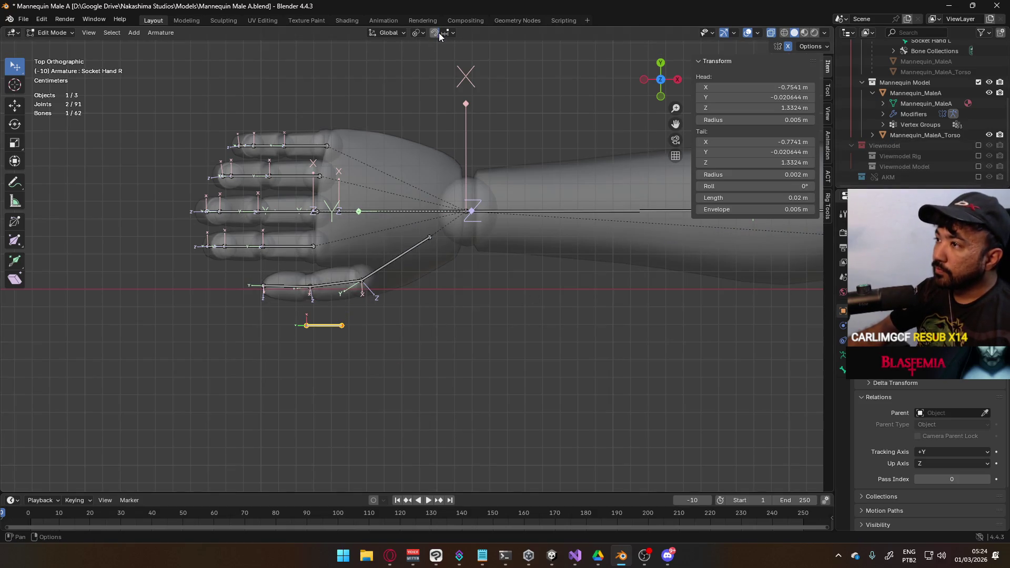
key("g")
left_click(390, 225)
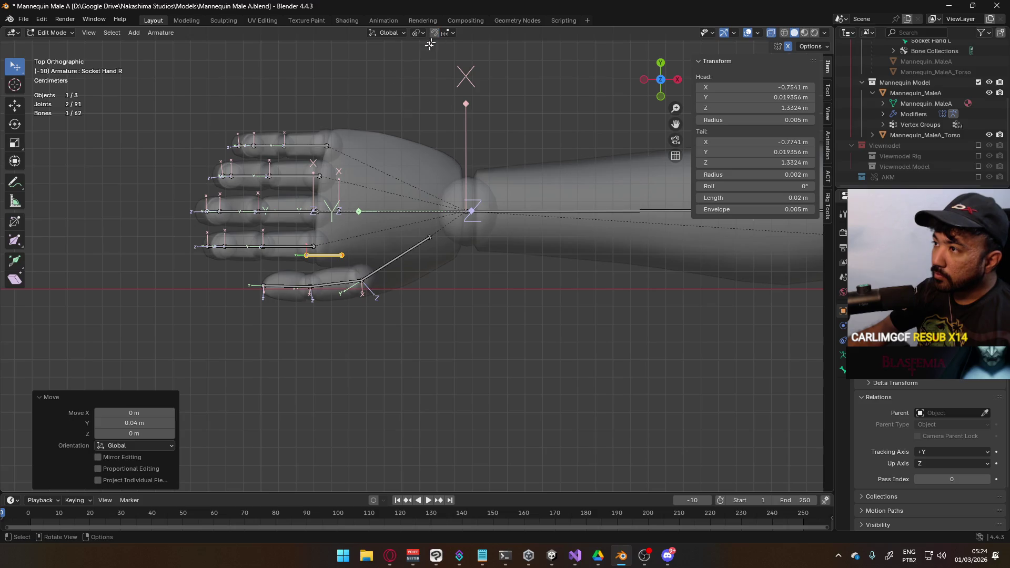
left_click(435, 32)
scroll(329, 308, "up", 3)
key("g")
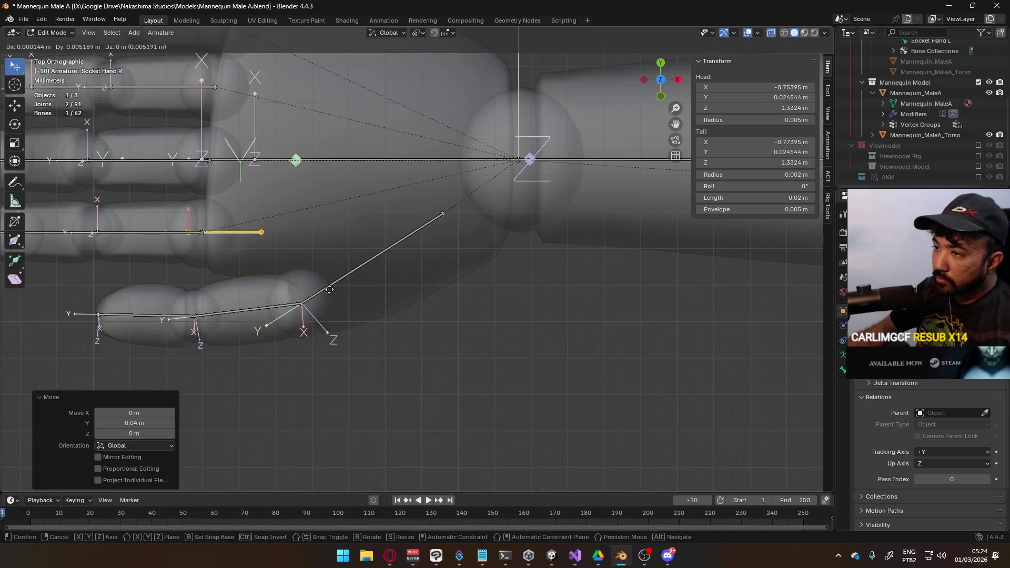
left_click(330, 289)
scroll(359, 270, "up", 5)
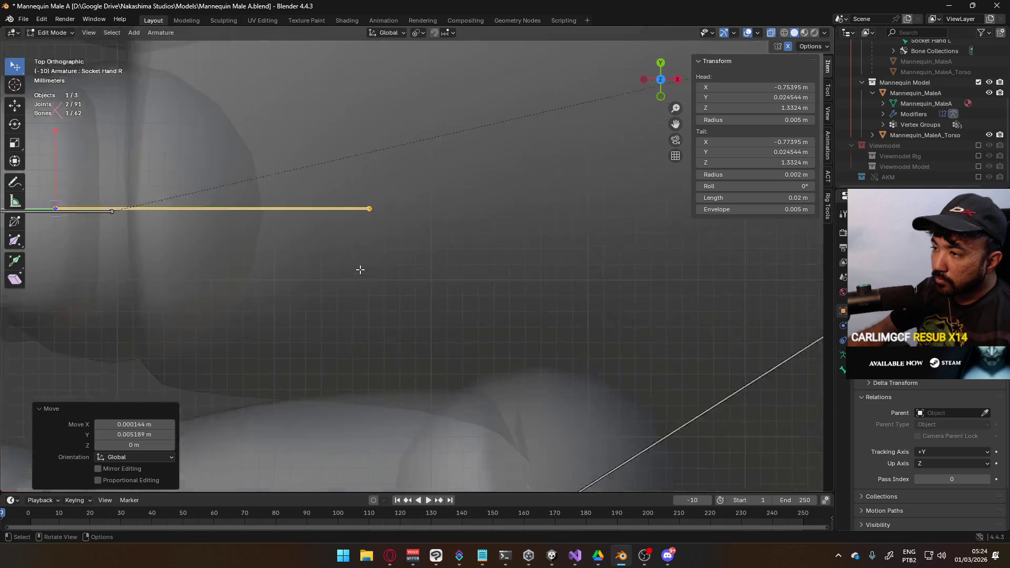
key("g")
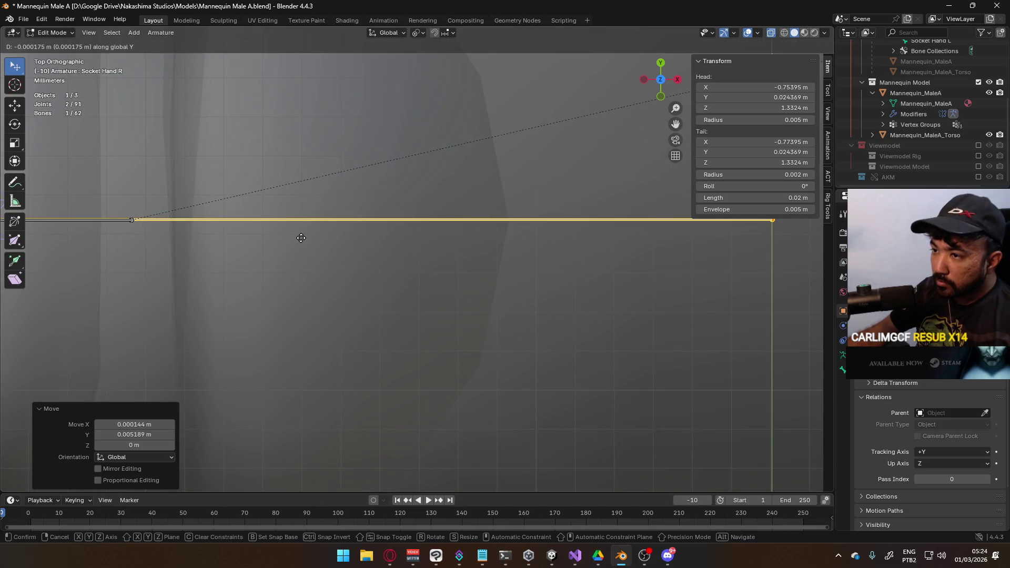
left_click(301, 234)
scroll(387, 235, "down", 10)
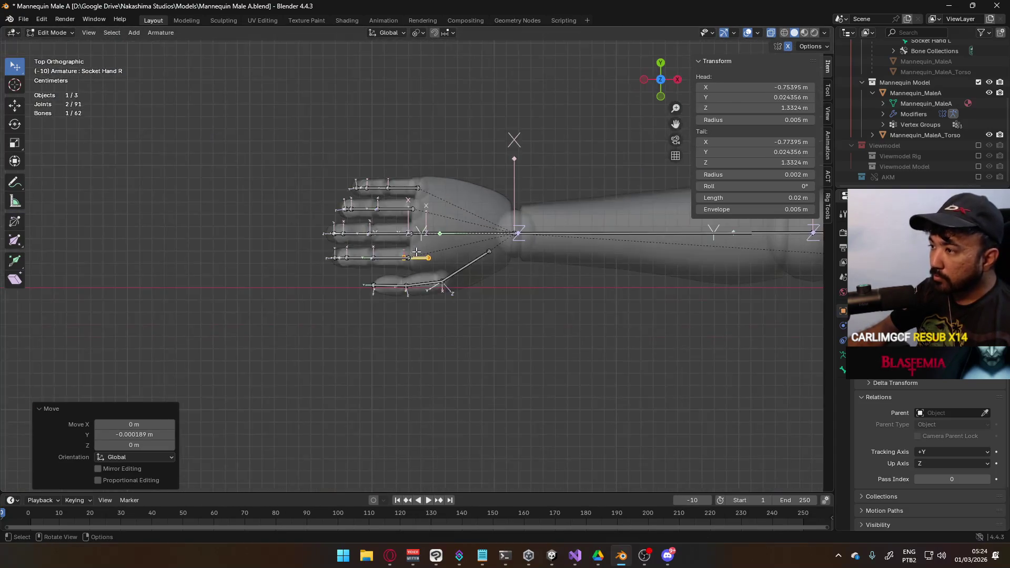
key("ctrl+s")
left_click(423, 34)
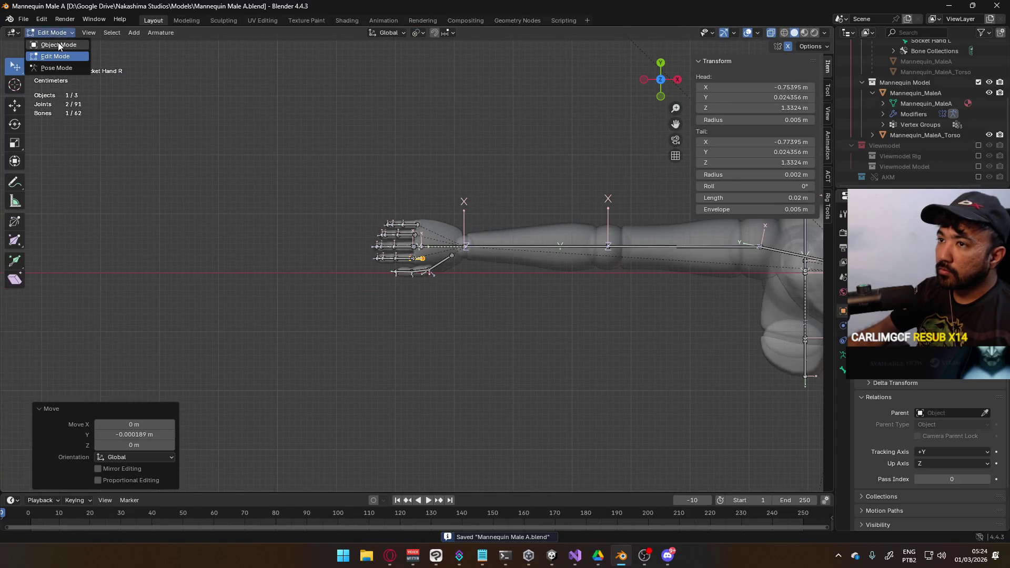
Step: Enter Pose Mode, select the Socket Hand L bone, and save the file
left_click(58, 45)
middle_click_drag(463, 131, 568, 89)
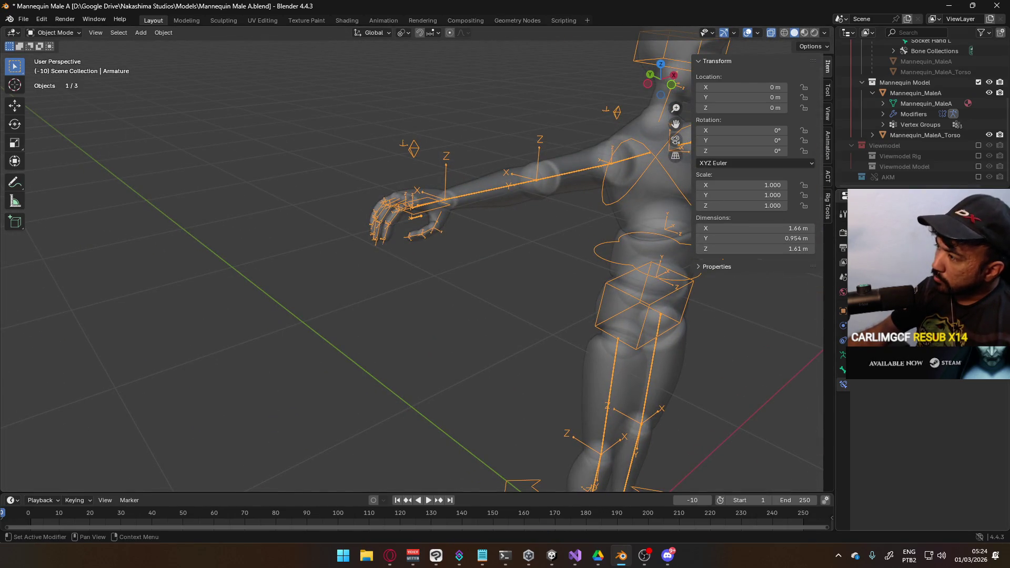
key("ctrl+Tab")
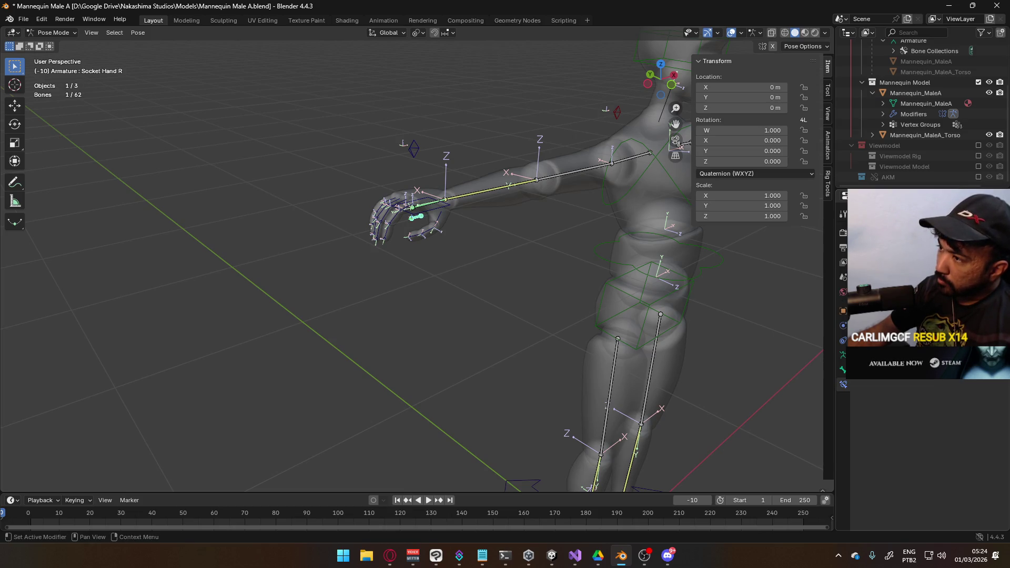
key("ctrl+s")
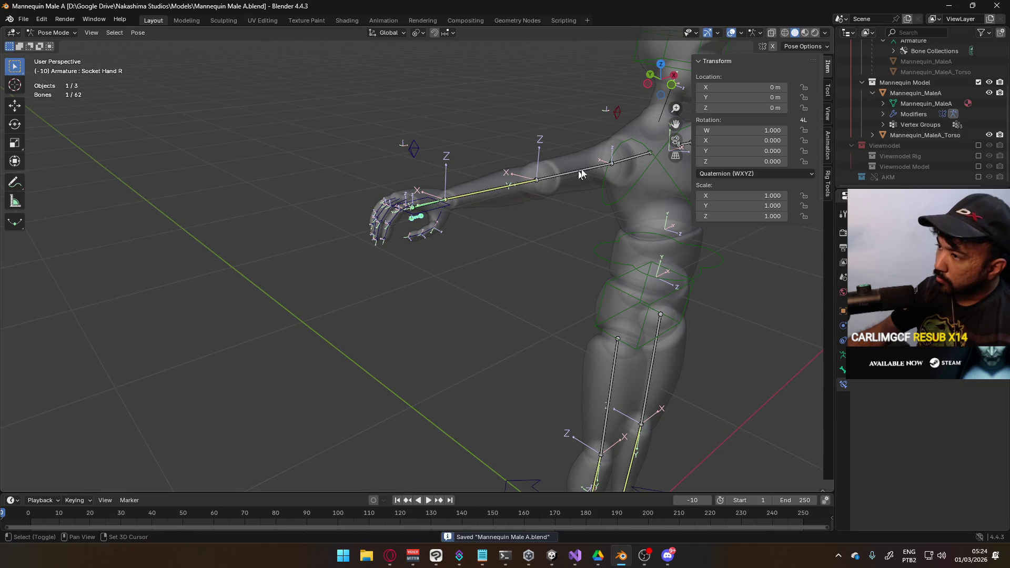
middle_click_drag(572, 178, 634, 136)
left_click(640, 138)
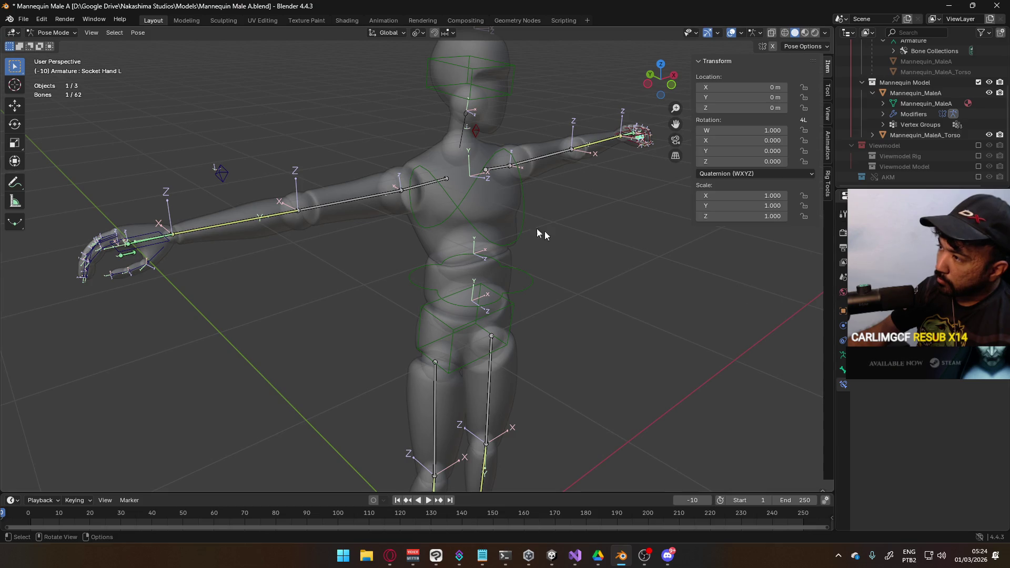
key("ctrl+s")
Step: Test-move HandIK.R and cancel, save, then return to Object Mode in right view
left_click(59, 33)
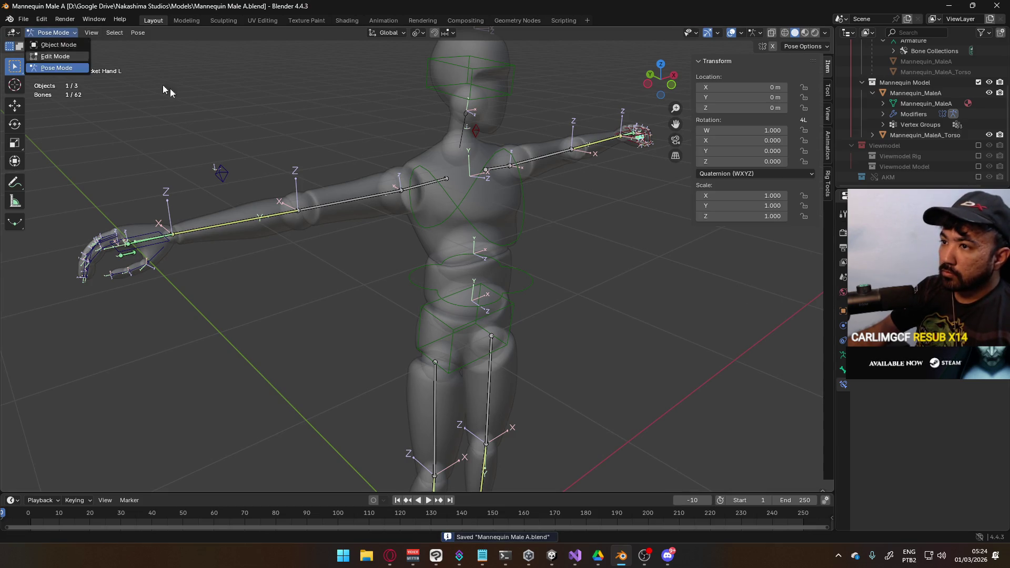
left_click(160, 246)
key("g")
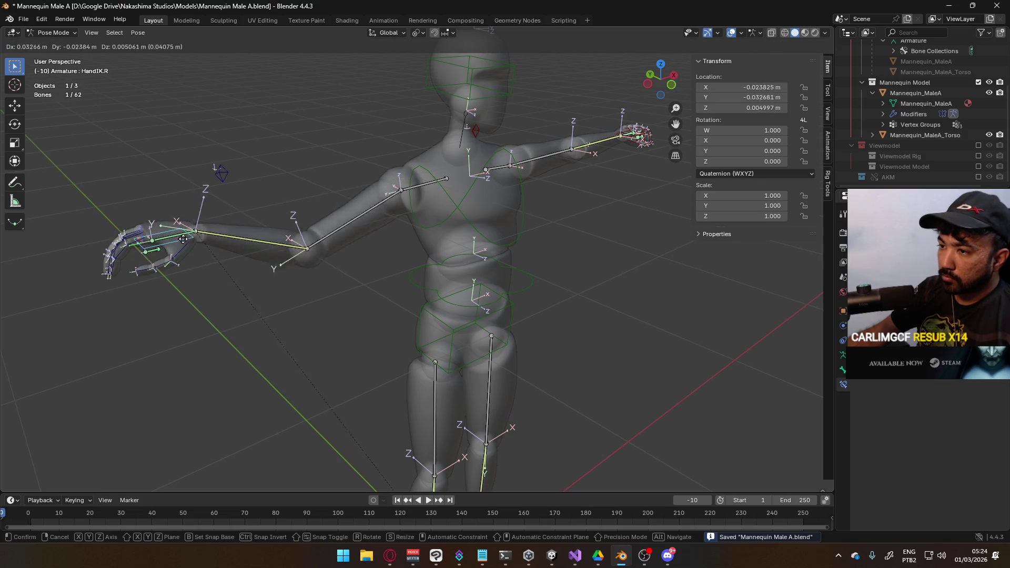
key("Escape")
left_click(843, 355)
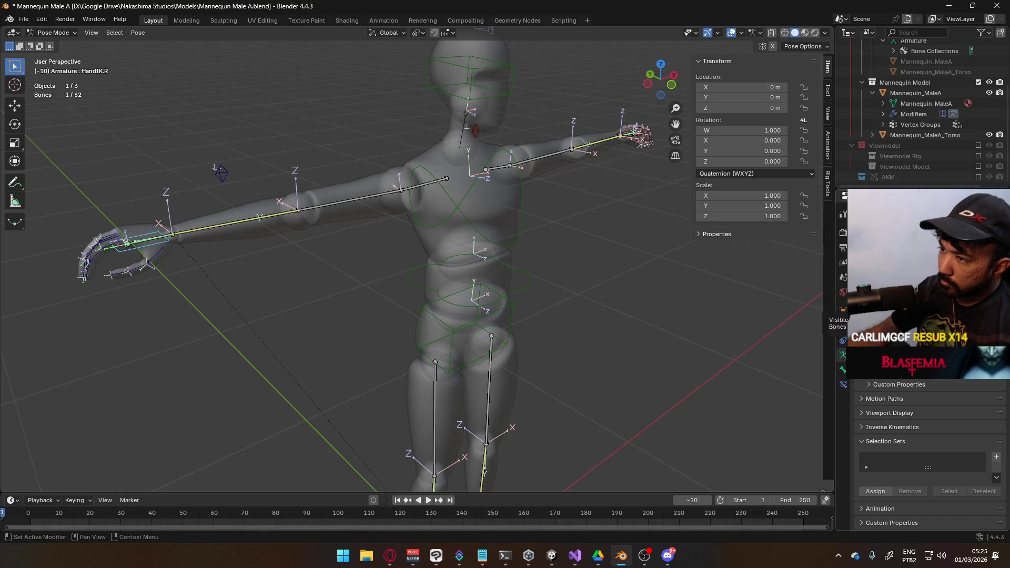
key("ctrl+s")
scroll(441, 228, "down", 5)
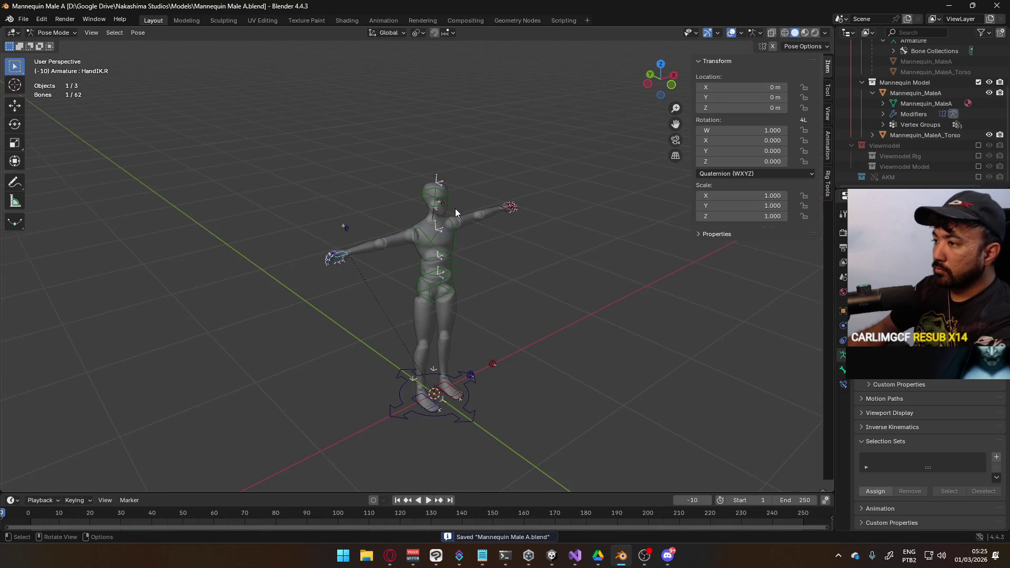
key("KP_3")
left_click(52, 33)
left_click(52, 45)
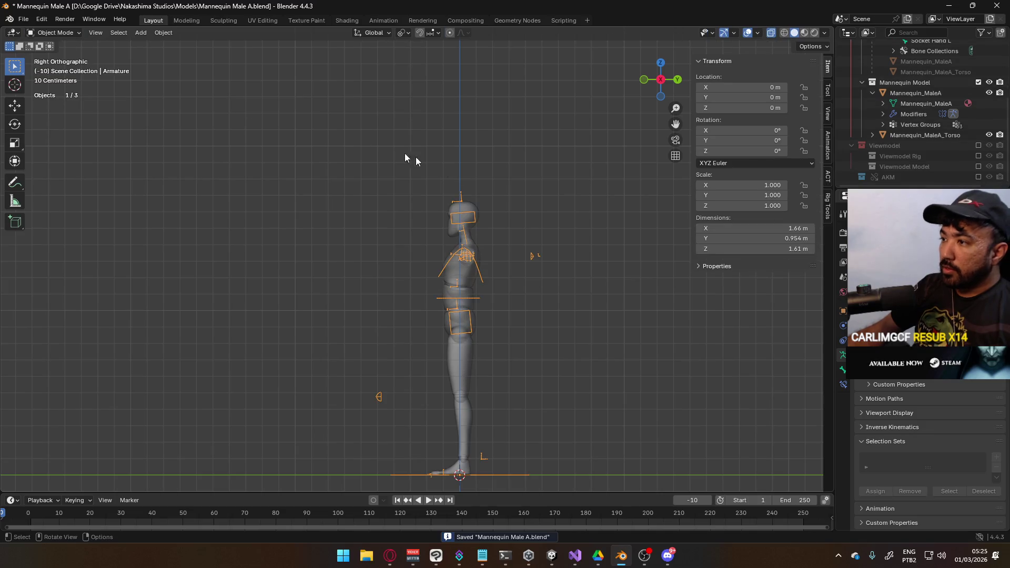
Step: Turn off X-ray, view the mannequin from the front, reselect the armature and save
left_click(463, 283)
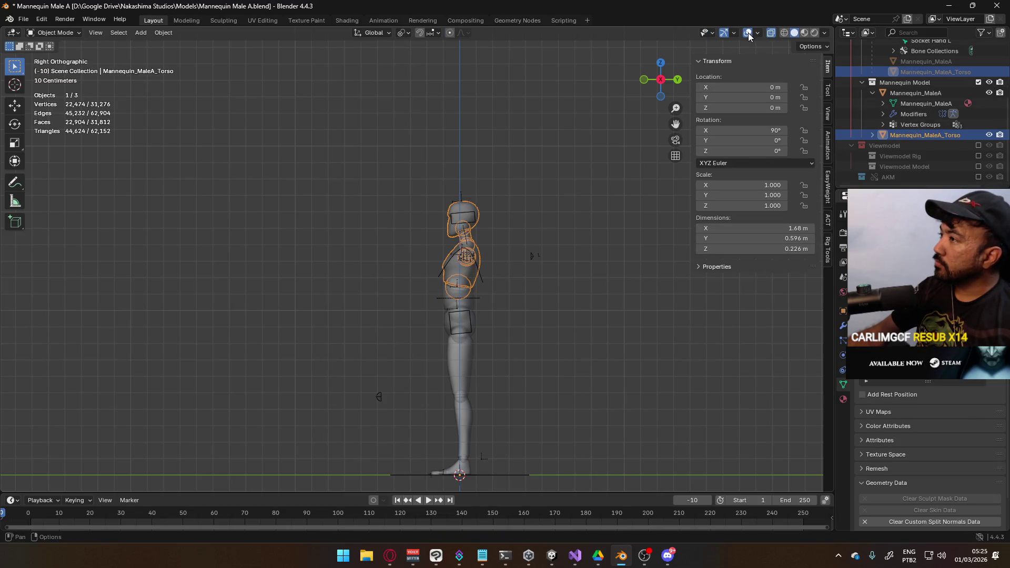
left_click(773, 35)
key("KP_1")
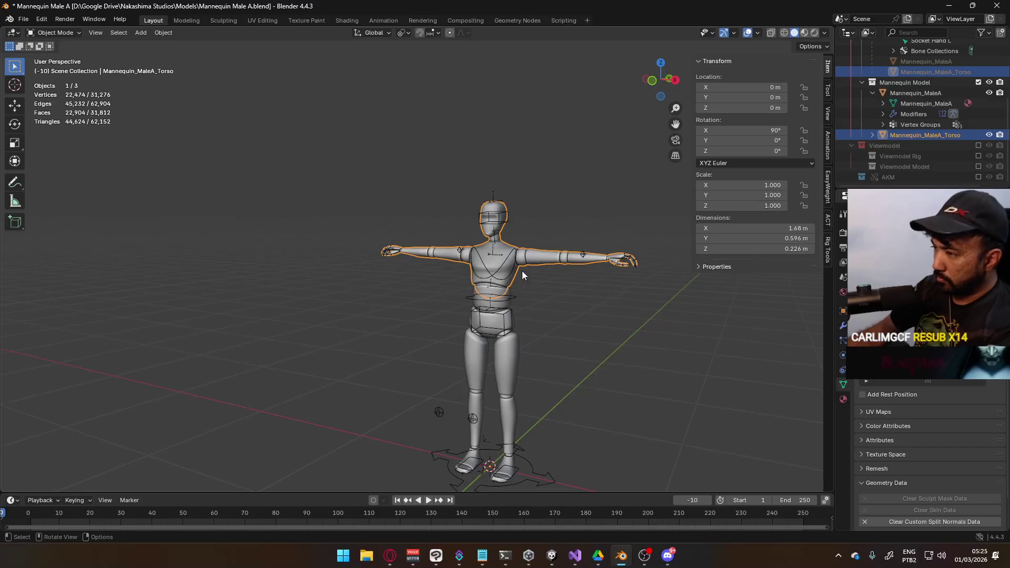
left_click(507, 299)
key("ctrl+s")
key("KP_Decimal")
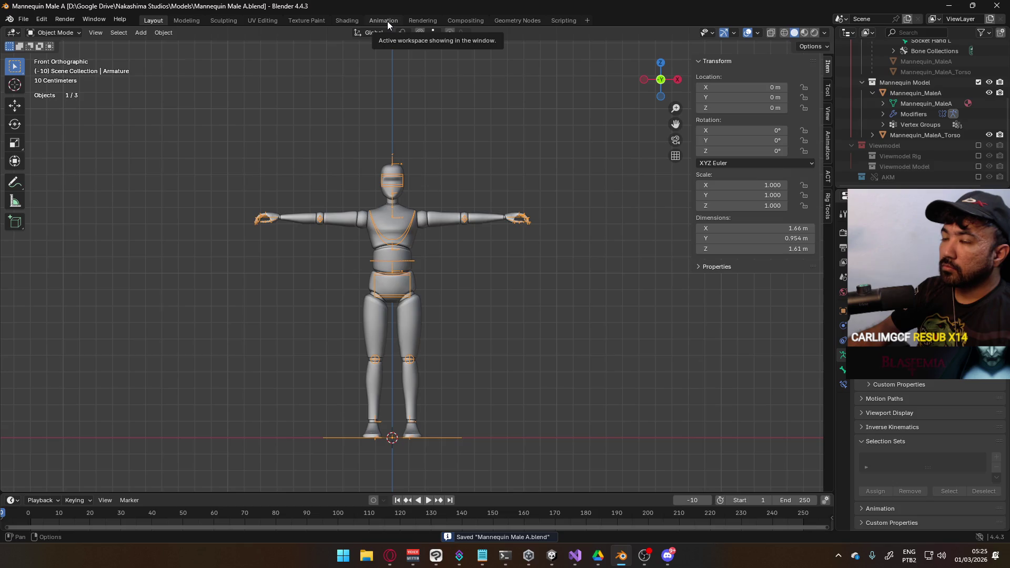
Step: Open Player Model Generic.blend from the recent files list
left_click(23, 19)
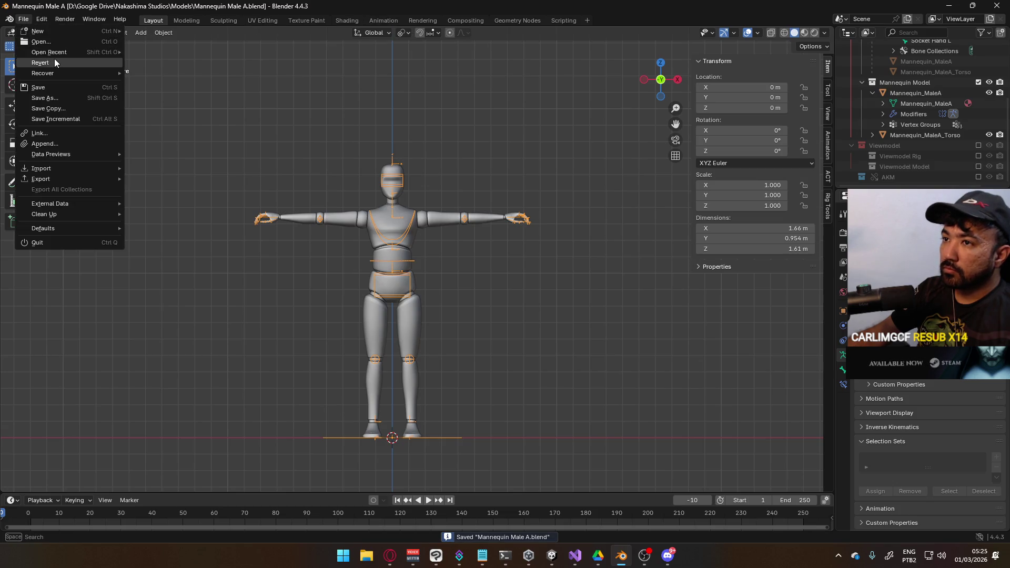
mouse_move(58, 52)
left_click(200, 60)
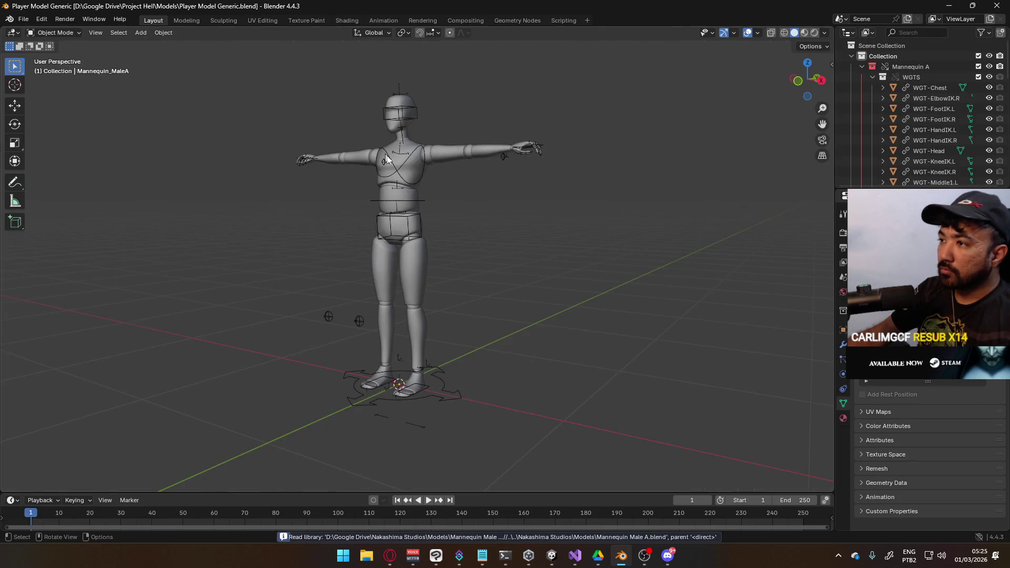
Step: Select the mannequin armature and switch to the Animation workspace with a right-side view
left_click(407, 166)
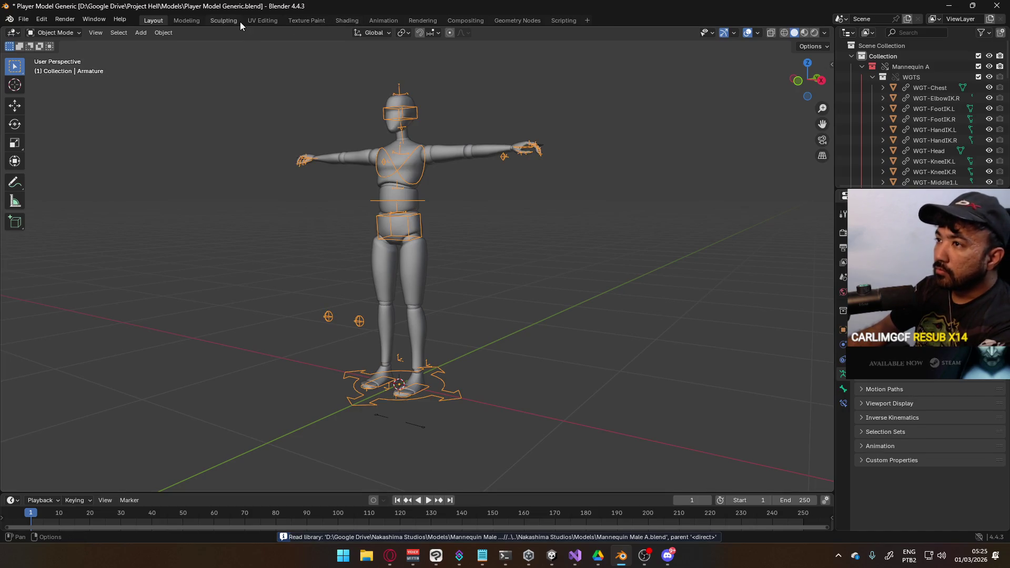
left_click(381, 20)
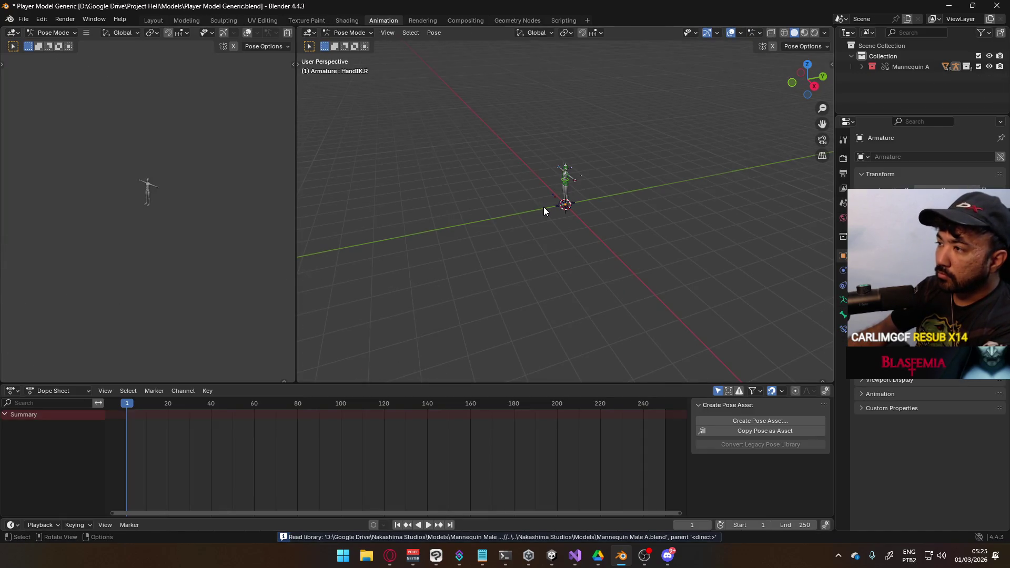
key("KP_3")
scroll(505, 172, "up", 3)
Step: Save Player Model Generic.blend with Ctrl+S and dismiss the File menu
key("ctrl+s")
left_click(32, 21)
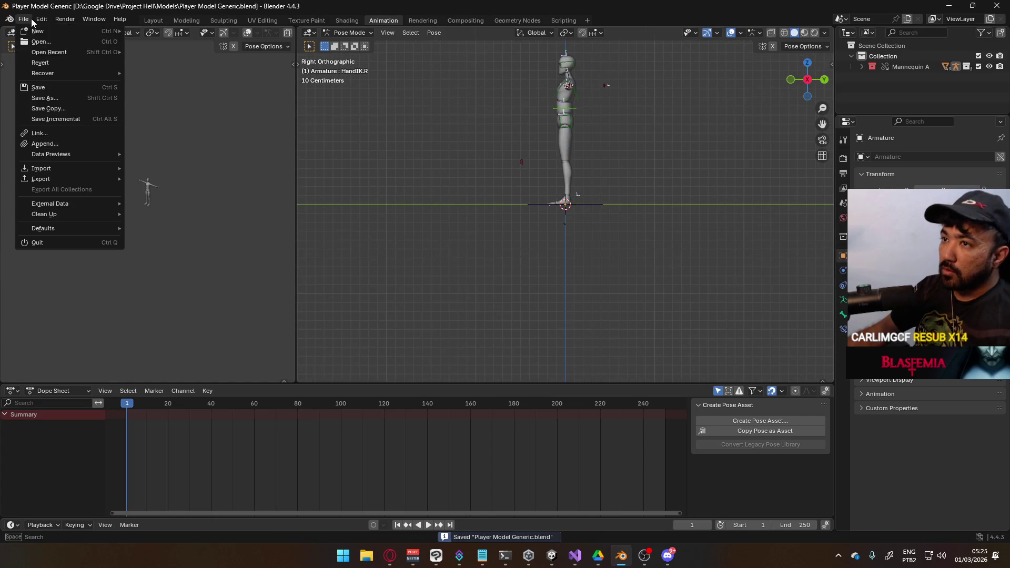
mouse_move(37, 52)
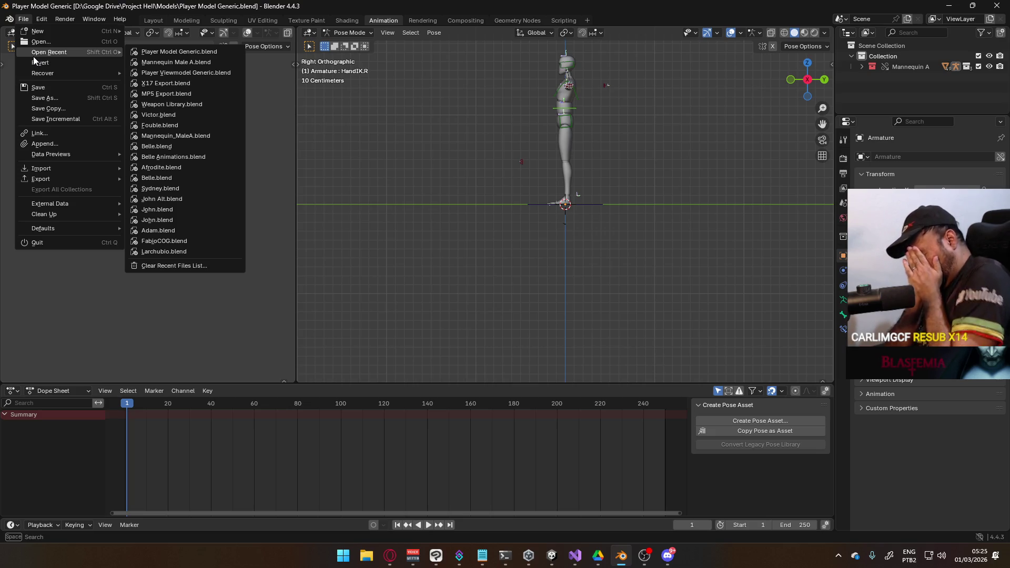
key("Escape")
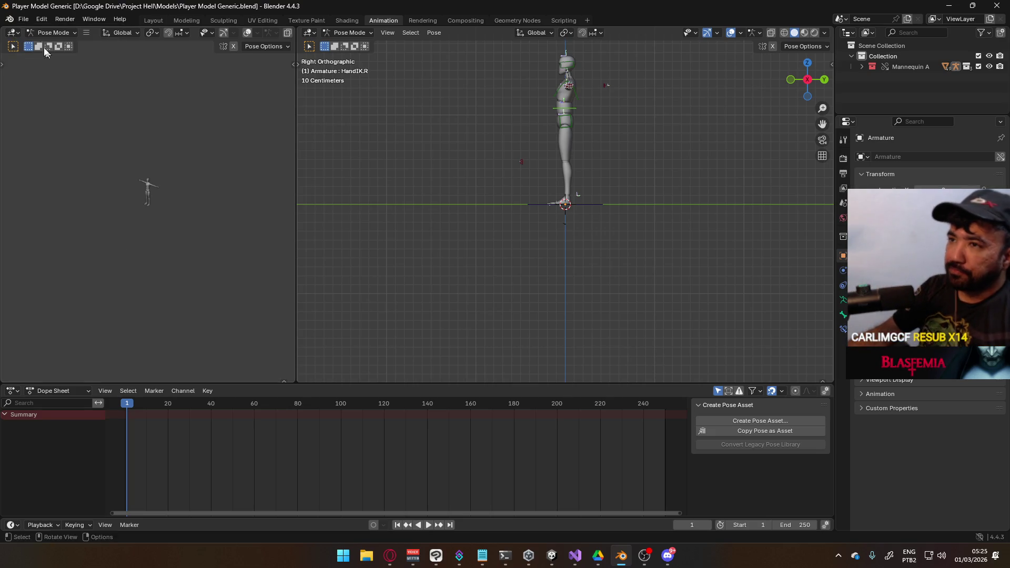
Step: Start File > Link and browse to the Project Hell\Models folder
left_click(23, 18)
left_click(59, 134)
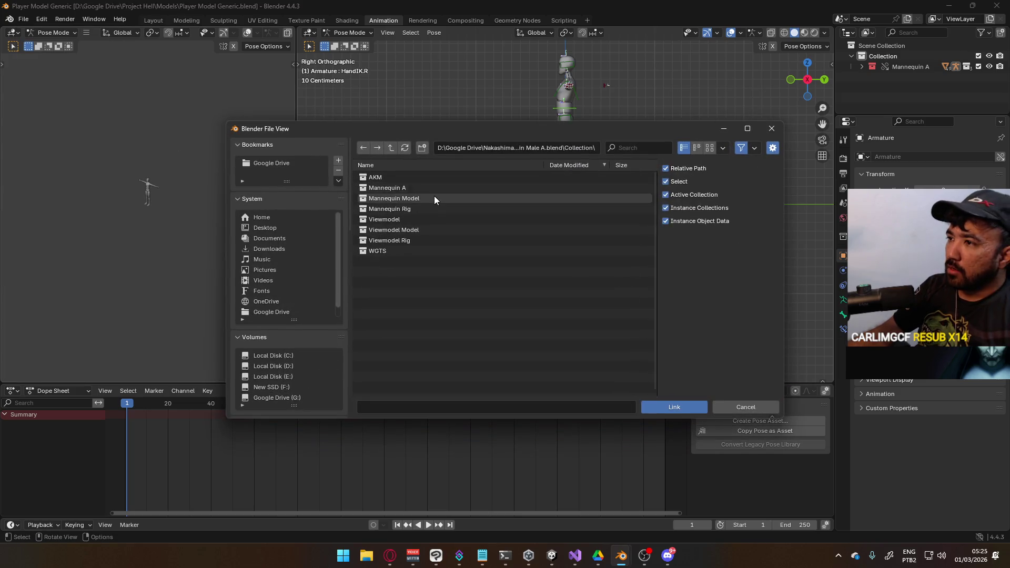
left_click(392, 151)
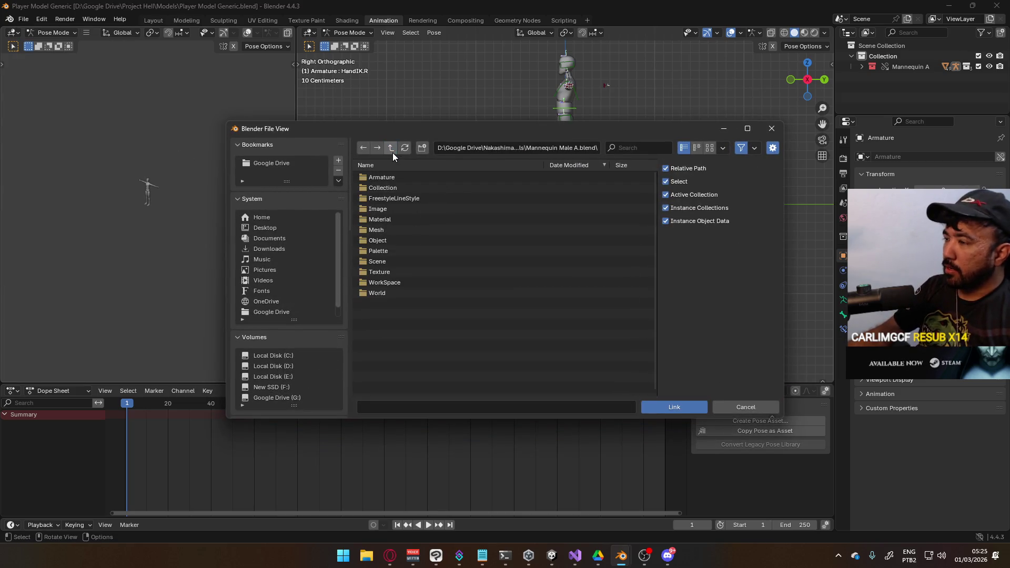
left_click(393, 153)
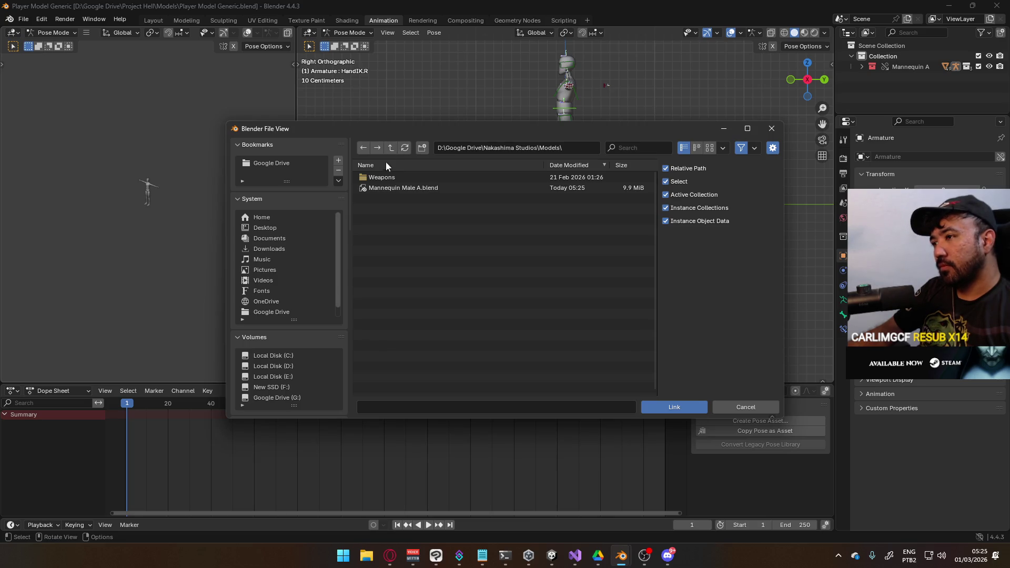
left_click(381, 178)
left_click(390, 149)
left_click(390, 150)
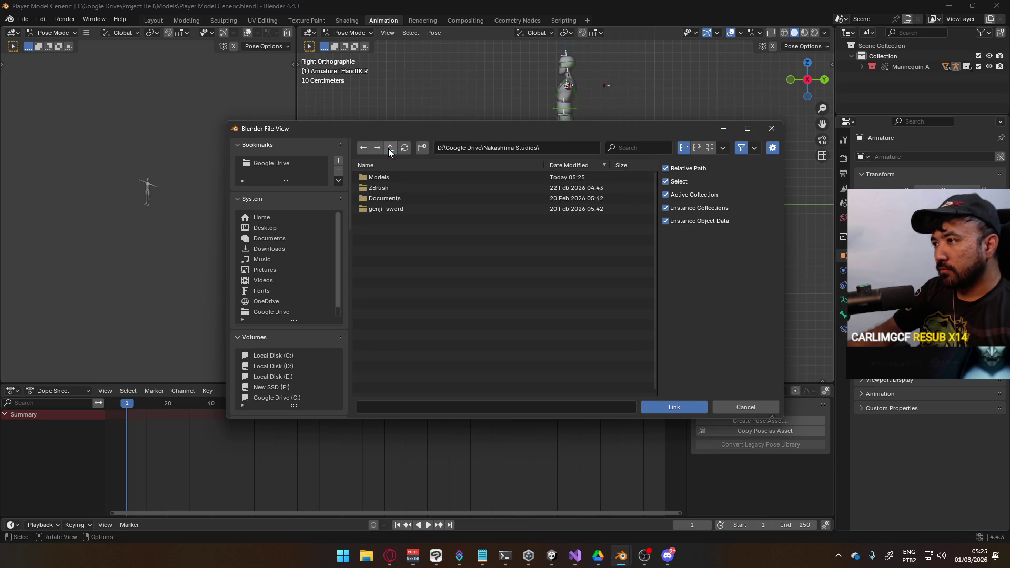
left_click(390, 150)
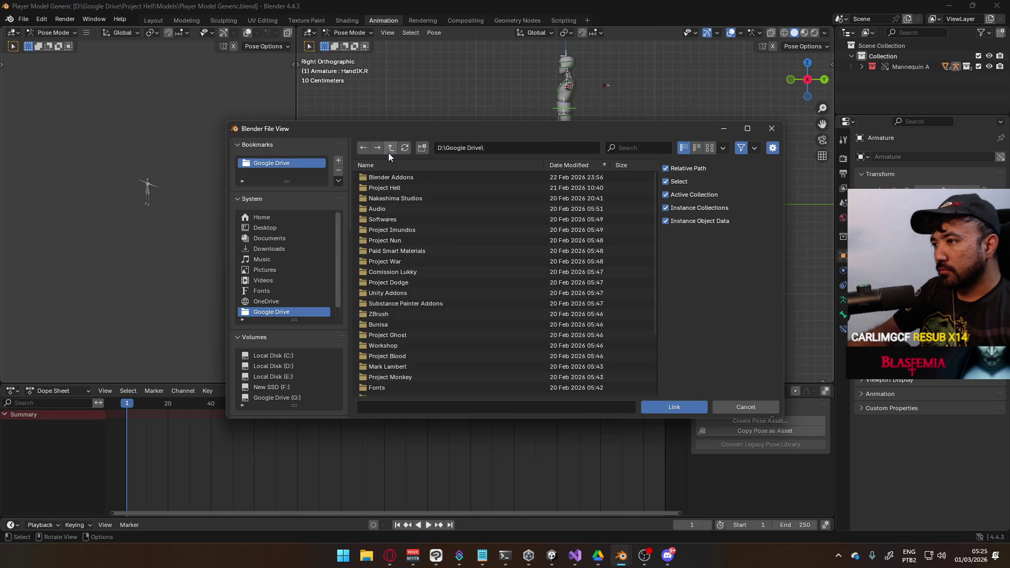
left_click(399, 184)
left_click(400, 179)
Step: Link the MP5 and X17 collections from Weapon Library.blend
double_click(412, 207)
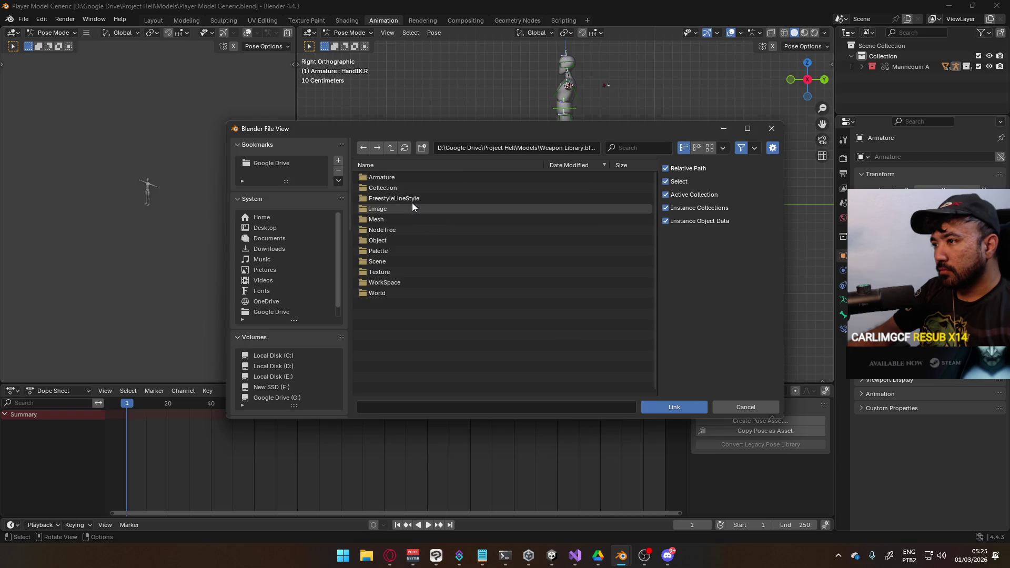
double_click(394, 188)
left_click(390, 199)
left_click(421, 209, "shift")
left_click(673, 408)
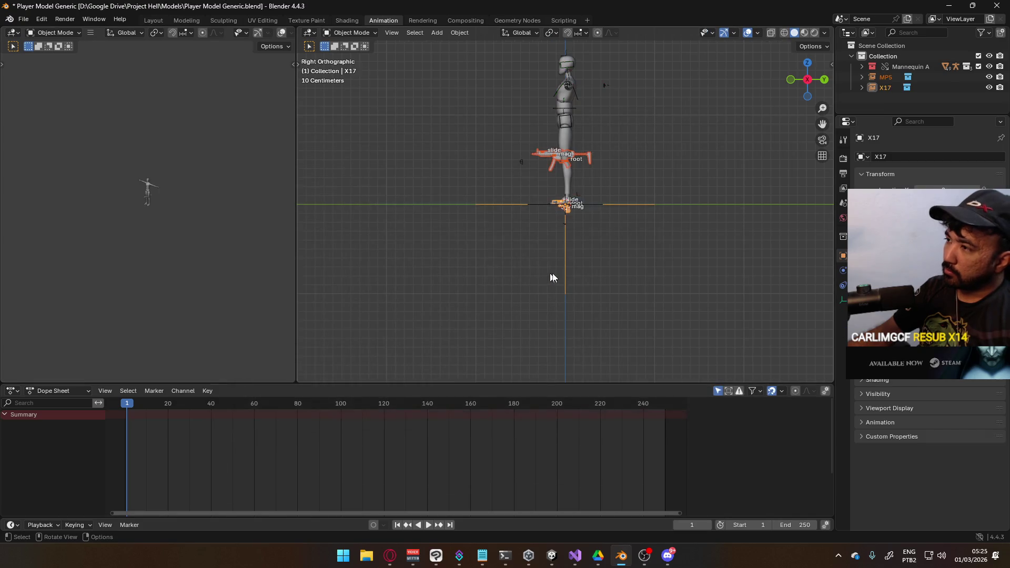
Step: Select MP5 in the Outliner and bring up its context menu
mouse_move(537, 276)
middle_mouse_down()
mouse_move(509, 207)
mouse_move(561, 225)
middle_mouse_up()
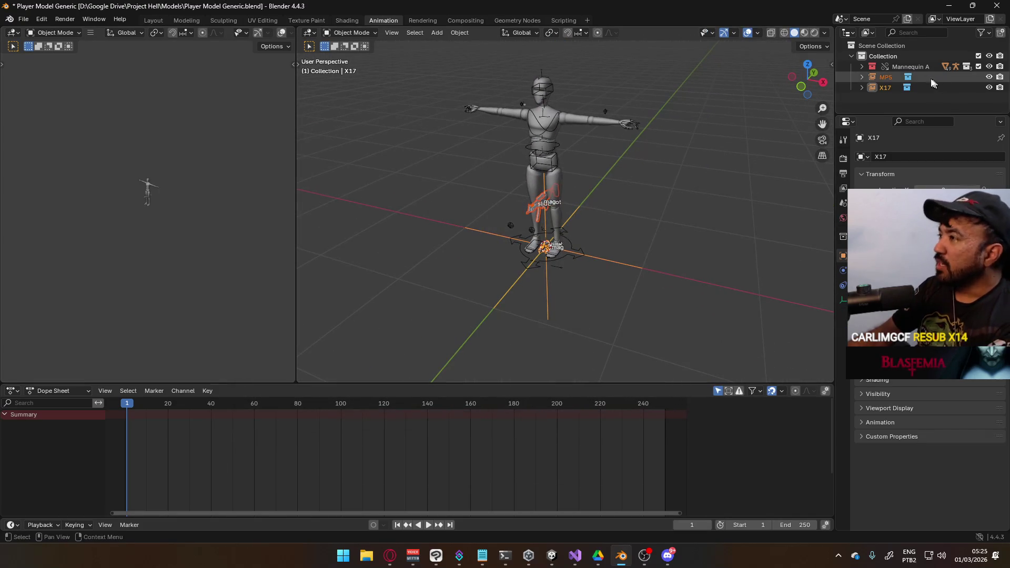
left_click(885, 80)
right_click(885, 80)
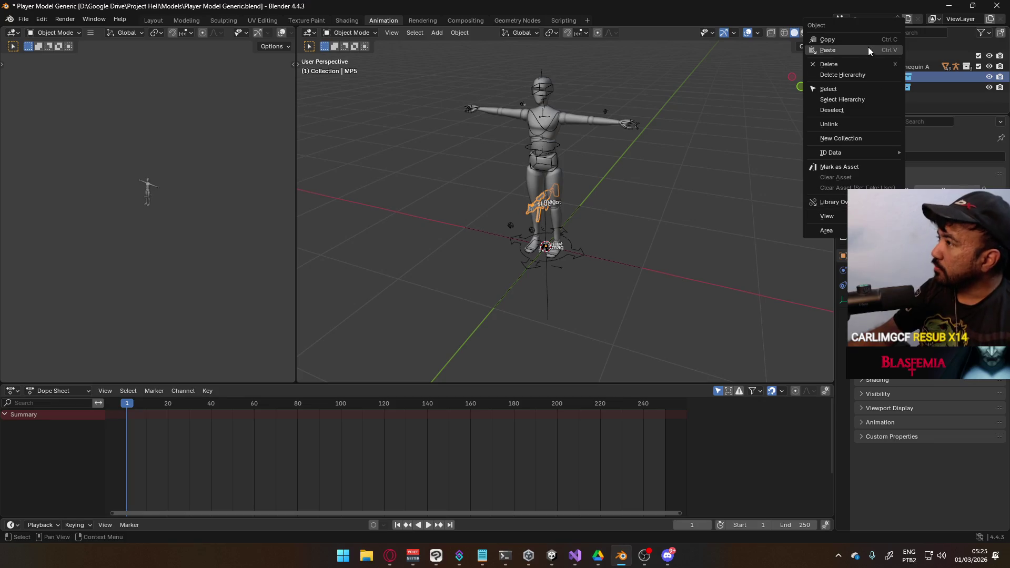
mouse_move(834, 202)
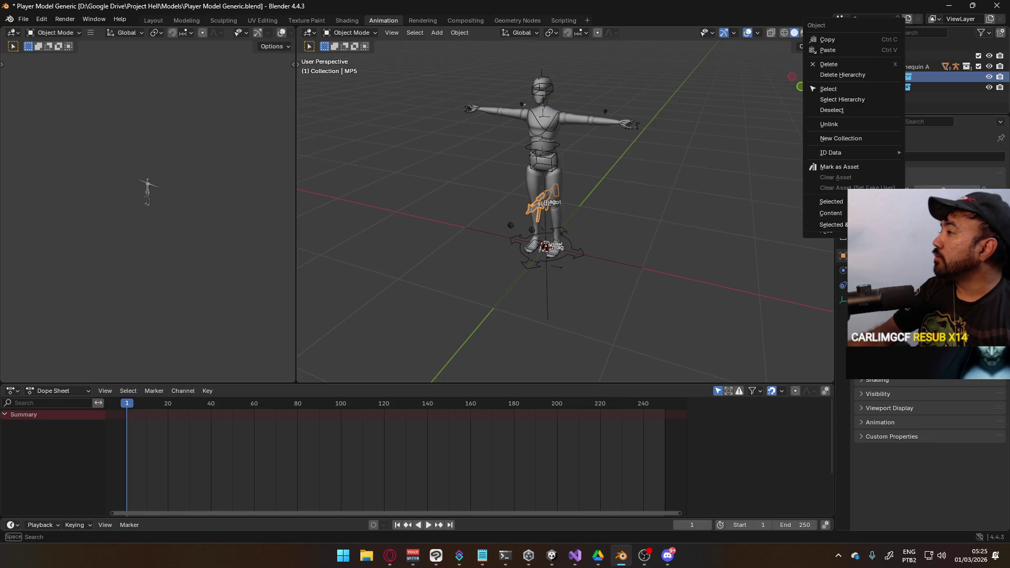
left_click(390, 555)
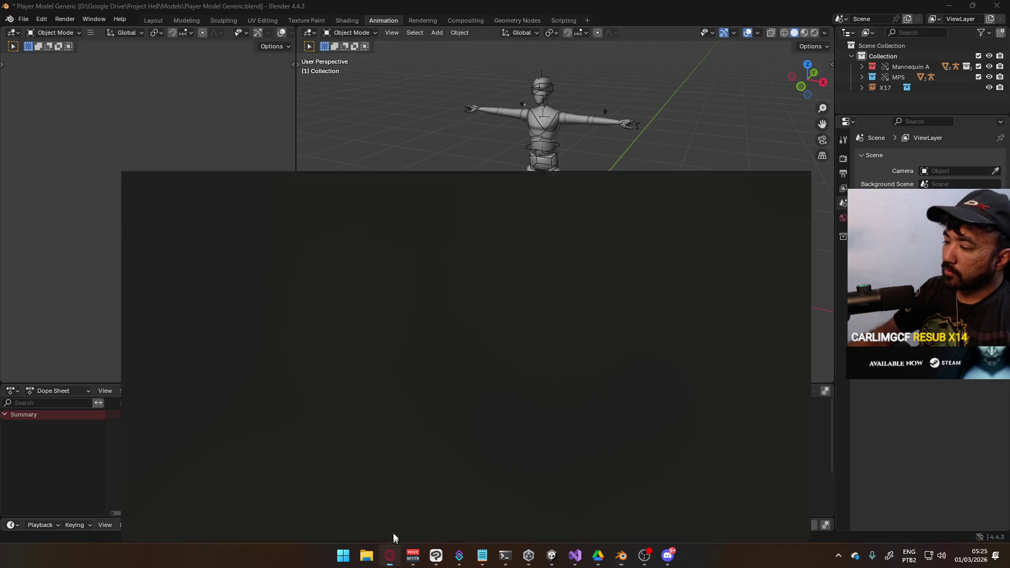
Step: Pause the Rurouni Kenshin video and browse the YouTube home feed
left_click(432, 194)
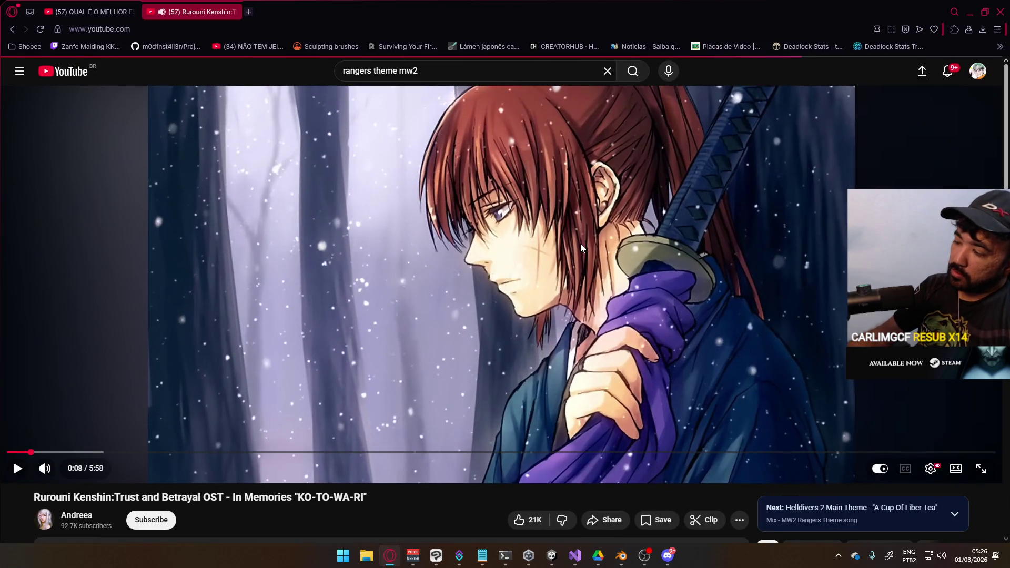
key("i")
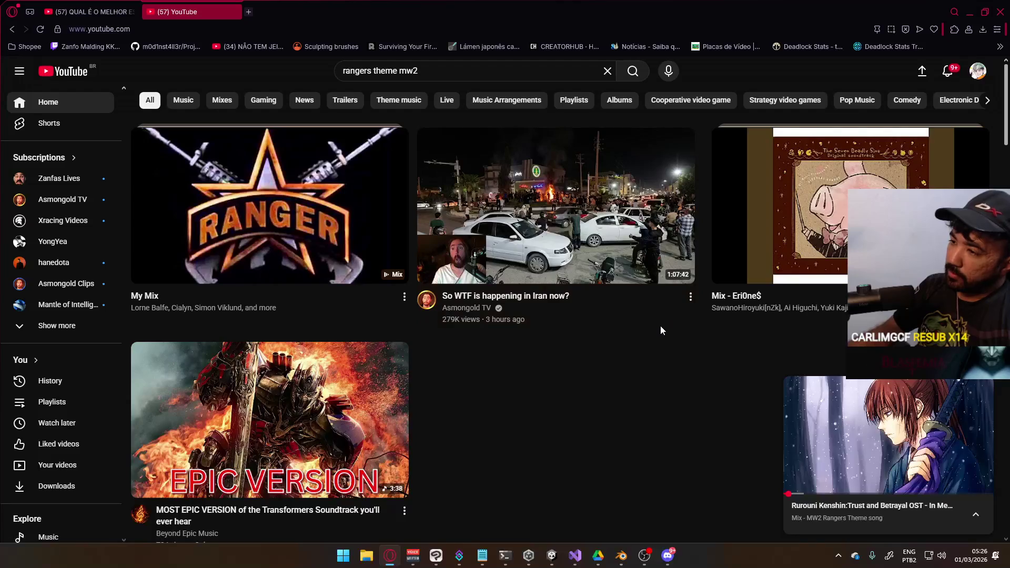
scroll(572, 314, "down", 8)
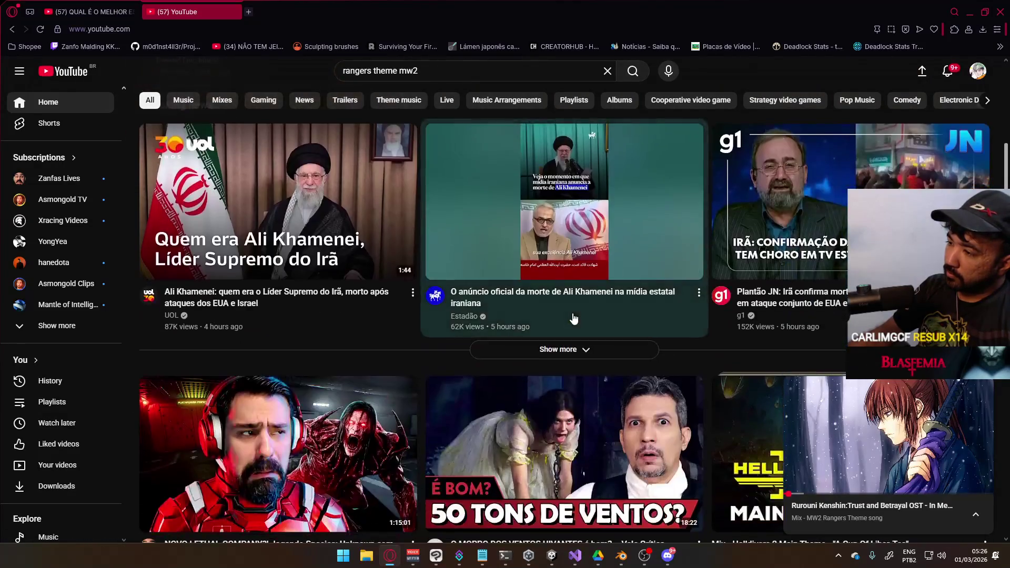
scroll(239, 260, "down", 10)
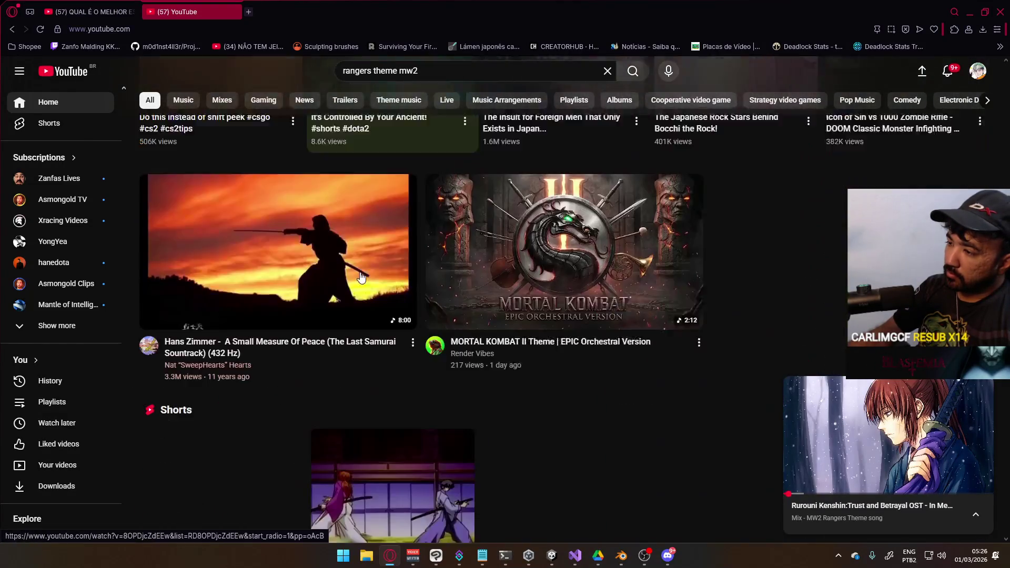
scroll(363, 277, "down", 15)
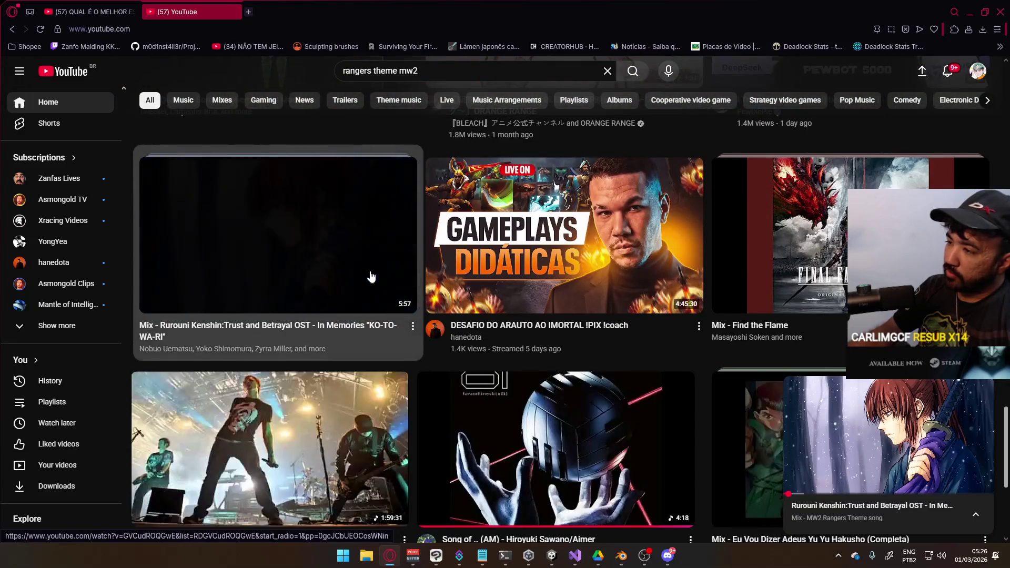
scroll(378, 275, "down", 12)
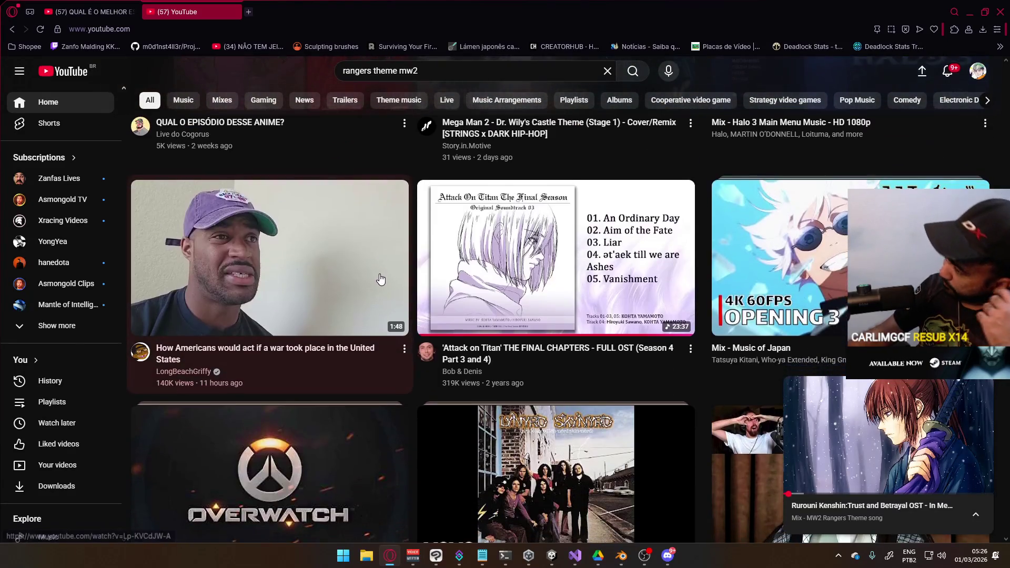
scroll(377, 279, "down", 15)
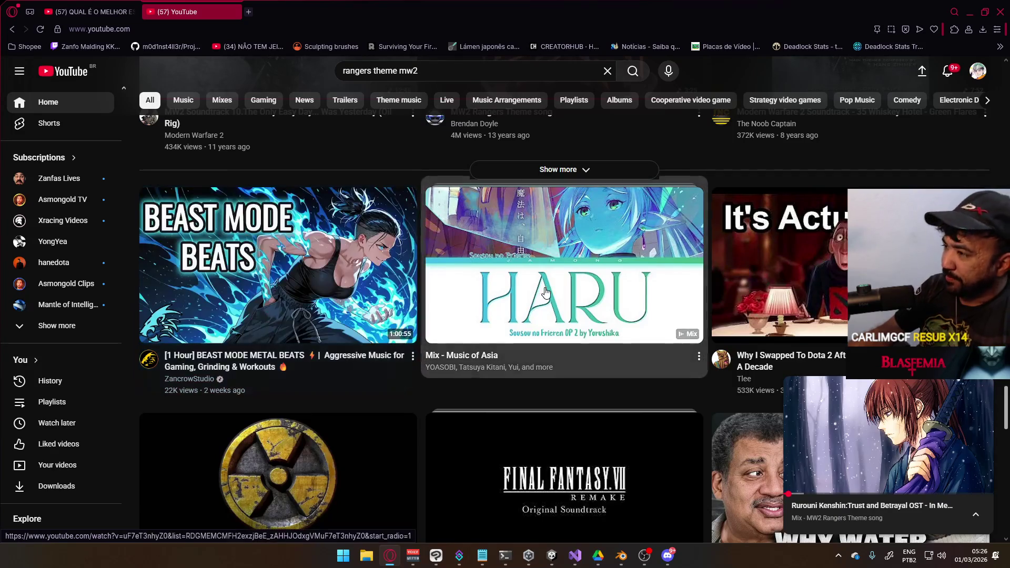
Step: Search YouTube for 'best of frieren ost', open the playing video, and minimise the browser
key("slash")
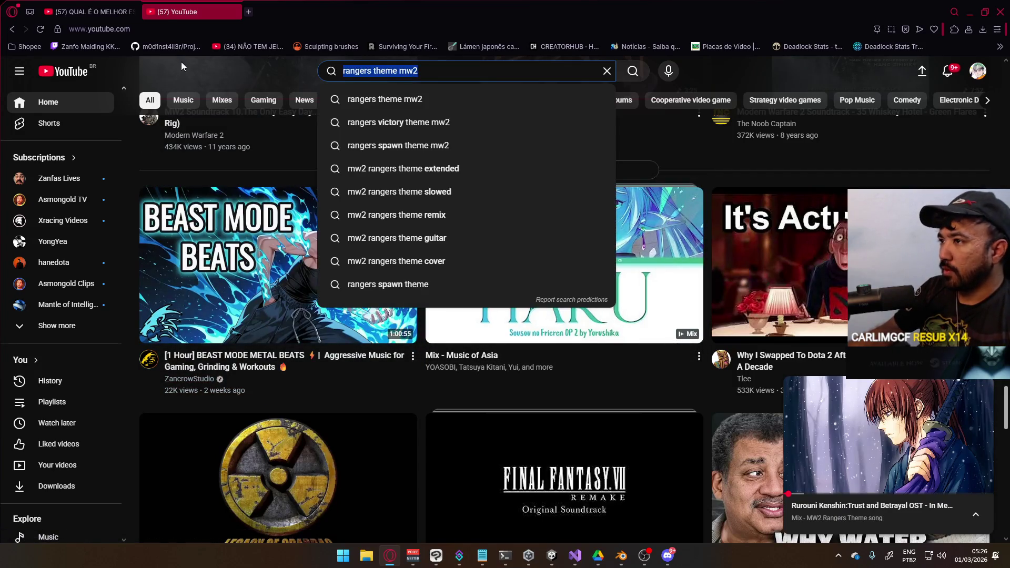
type("best of fri")
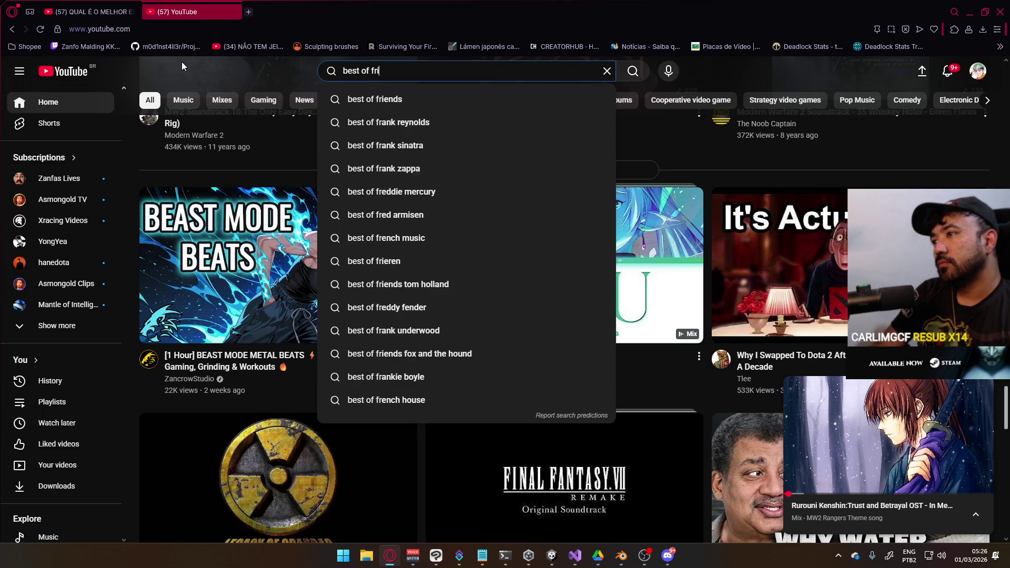
type("eren ost")
key("Return")
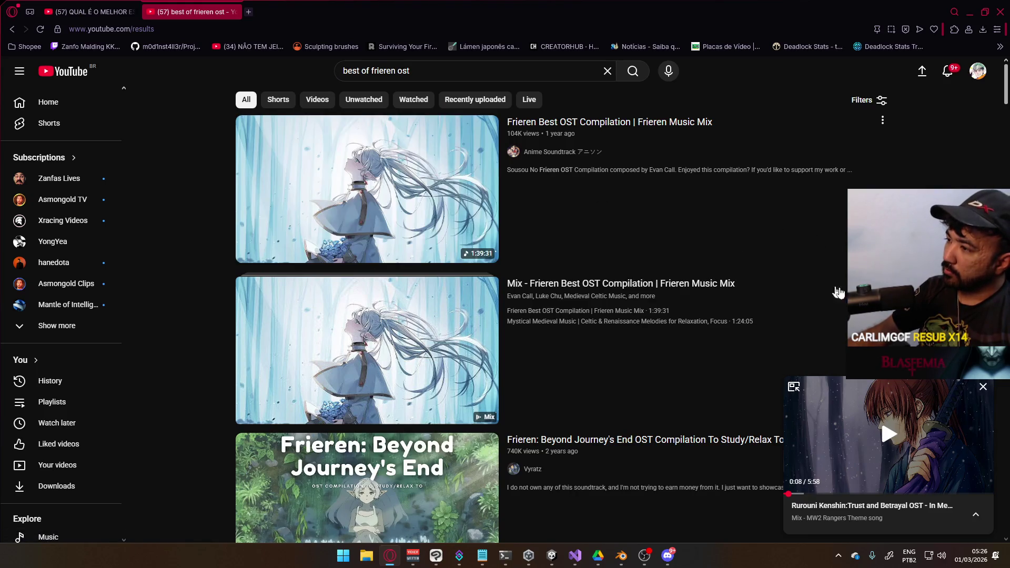
scroll(703, 256, "down", 4)
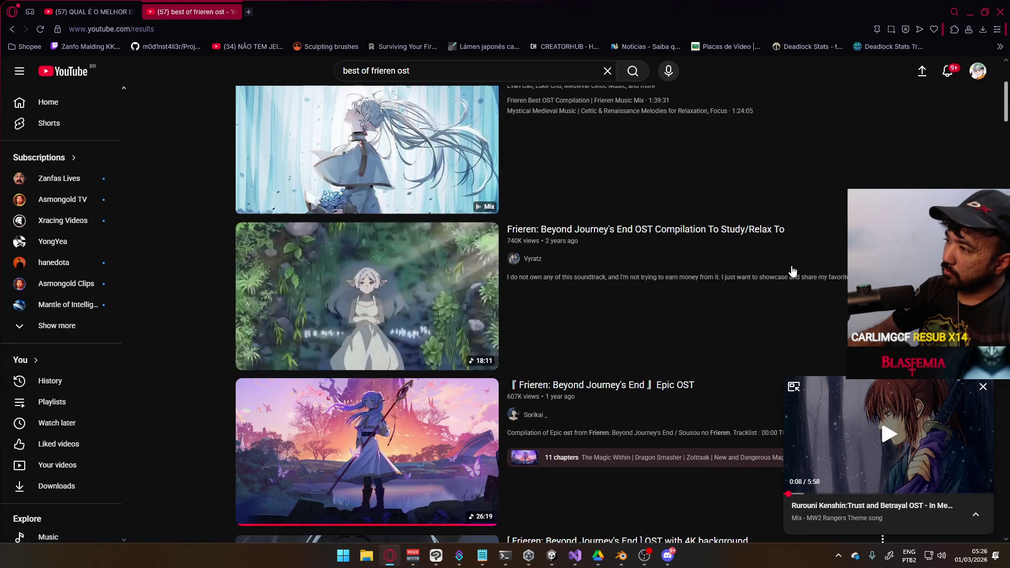
scroll(703, 260, "down", 4)
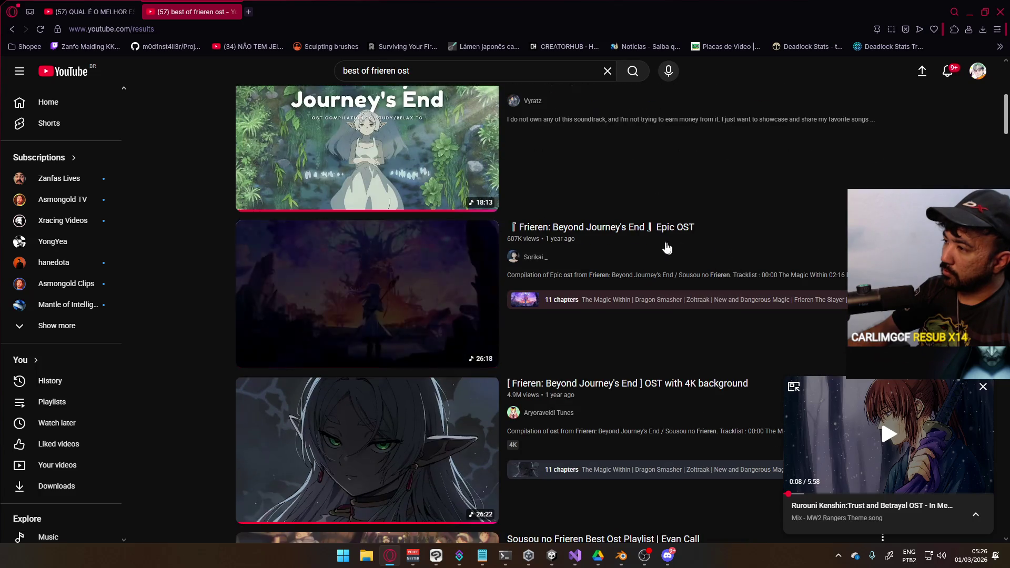
scroll(736, 252, "down", 4)
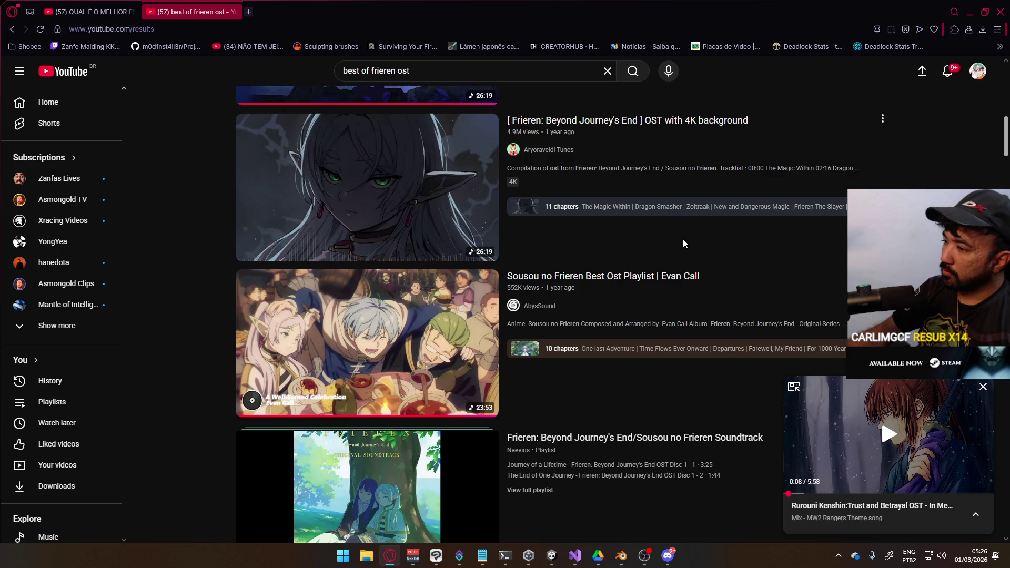
scroll(651, 241, "down", 2)
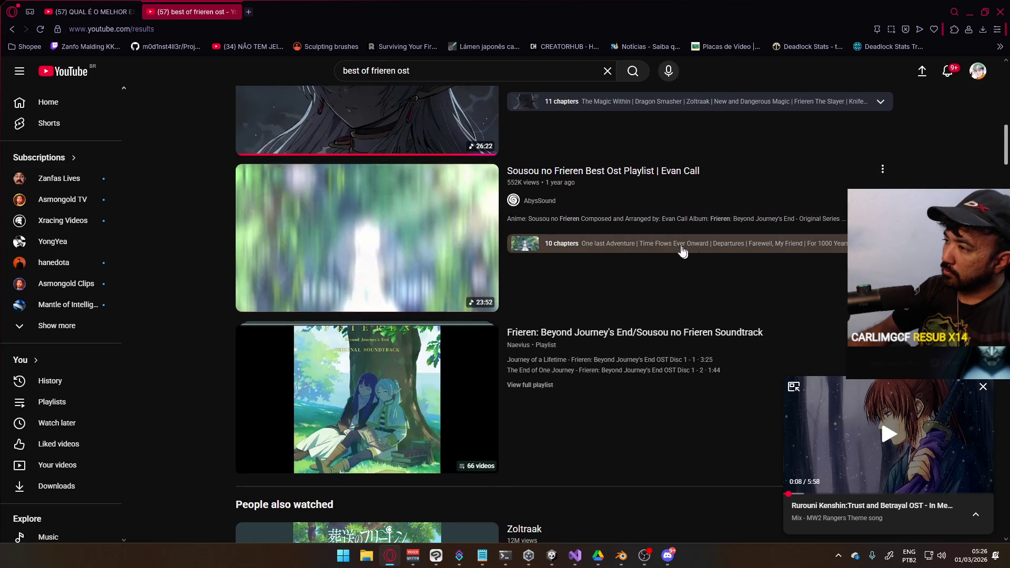
left_click(397, 221)
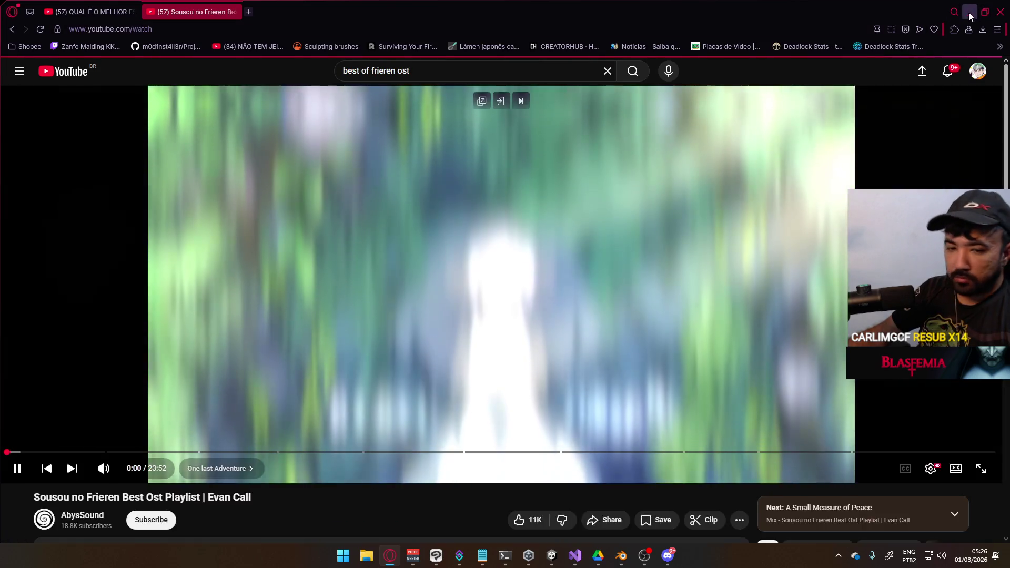
left_click(970, 13)
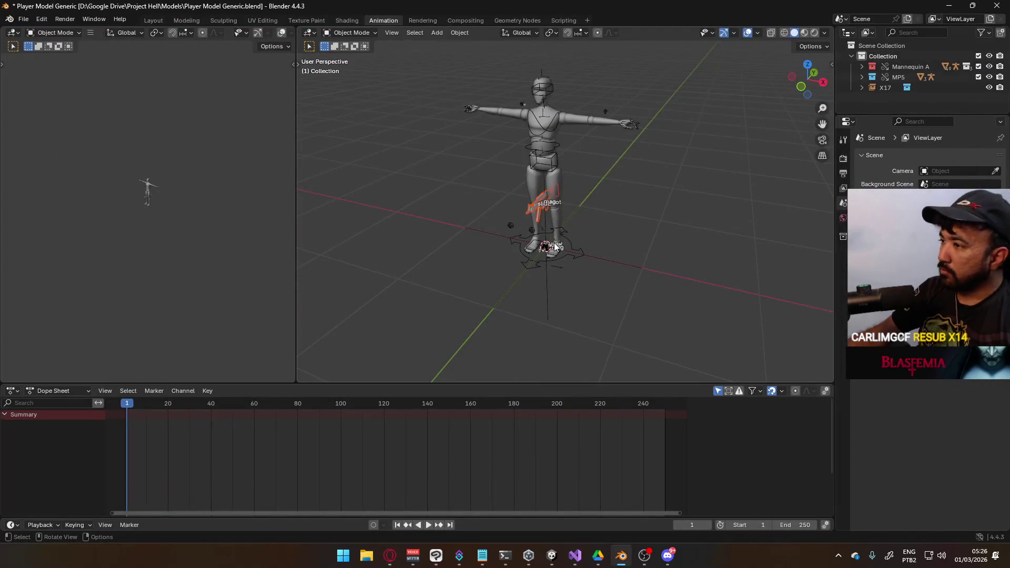
Step: Frame the mannequin from the front and select the MP5 rig
scroll(551, 233, "up", 2)
key("KP_1")
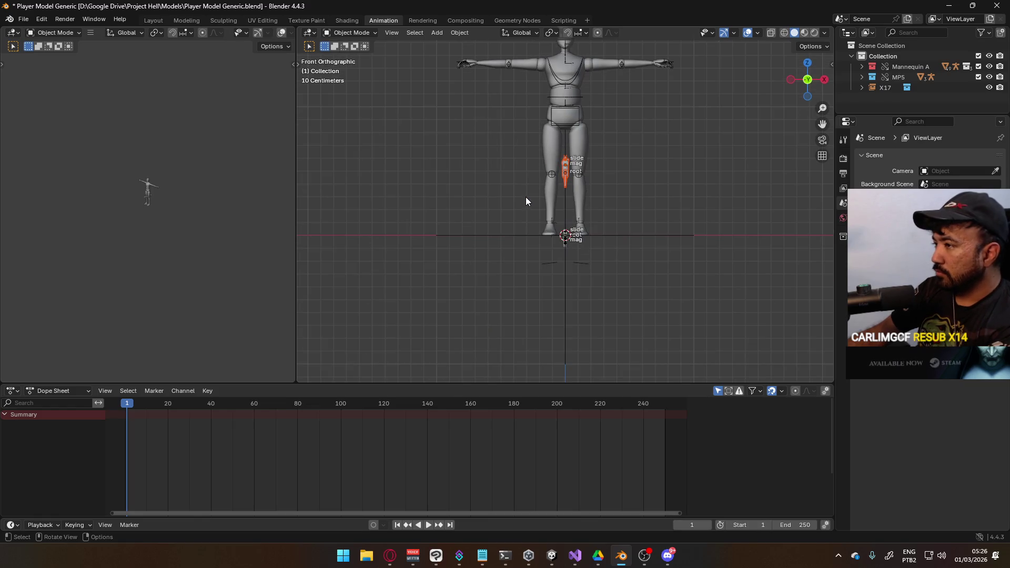
scroll(544, 200, "up", 3)
middle_click_drag(562, 176, 506, 219)
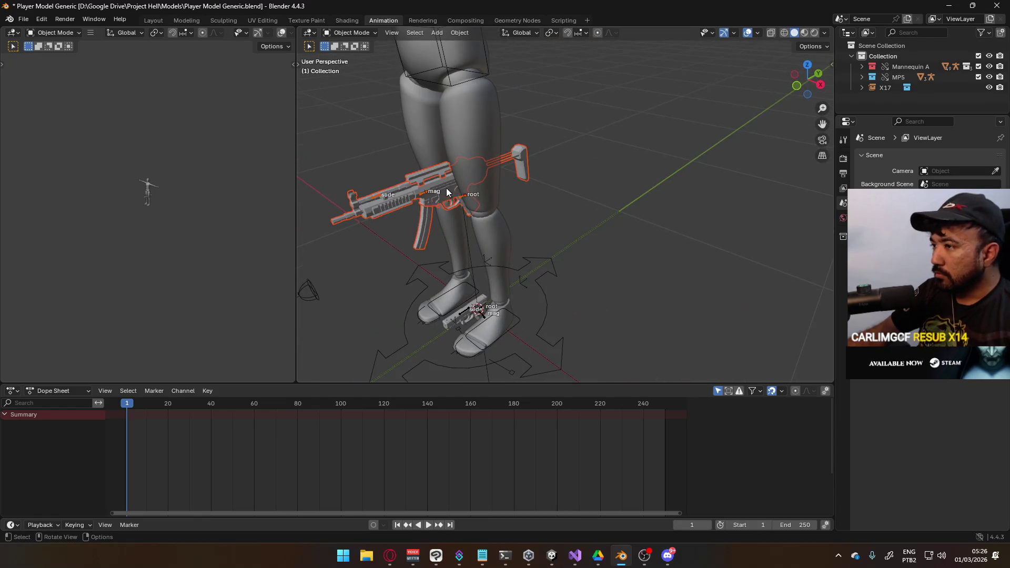
left_click(464, 198)
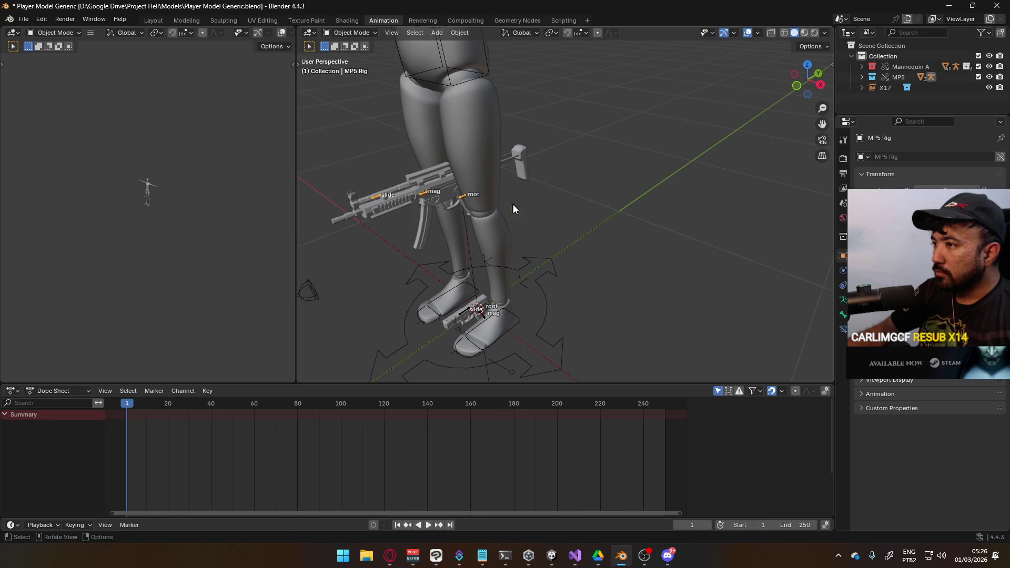
mouse_move(496, 188)
middle_mouse_down()
mouse_move(485, 173)
mouse_move(563, 178)
middle_mouse_up()
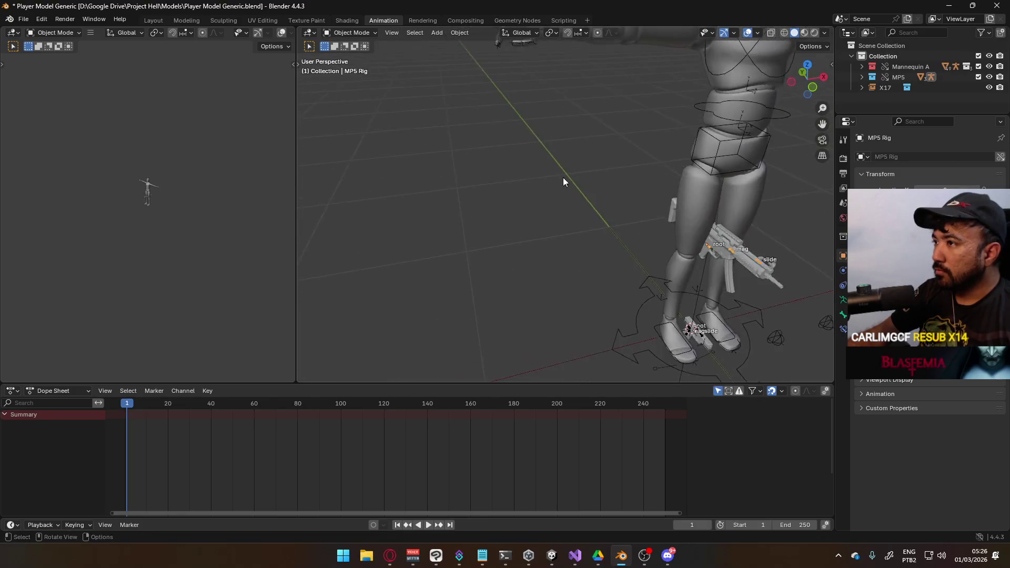
scroll(562, 182, "down", 3)
scroll(505, 191, "up", 1)
middle_click_drag(484, 152, 521, 138)
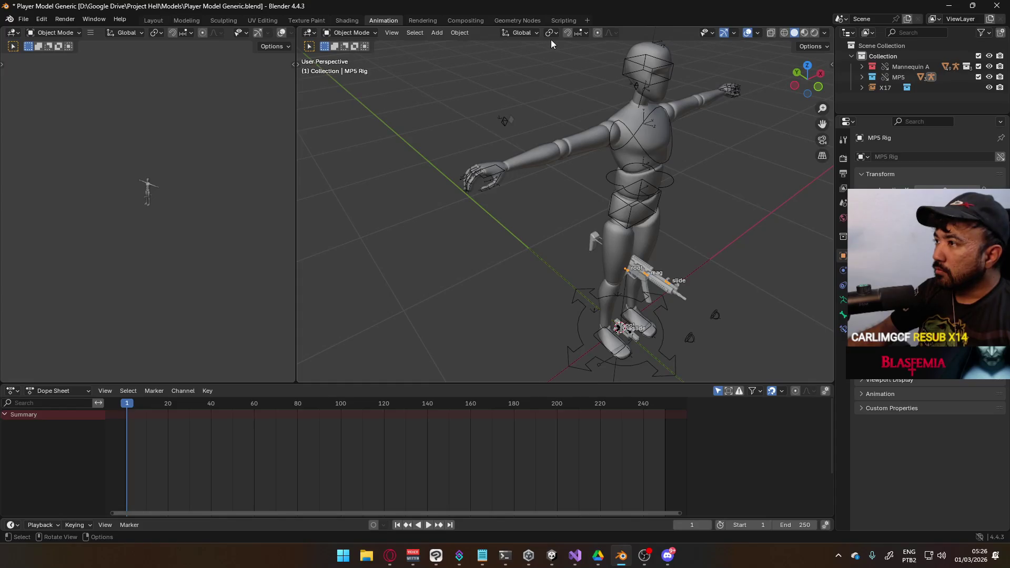
Step: Enable snapping with Snap Target set to Vertex
left_click(568, 33)
left_click(582, 33)
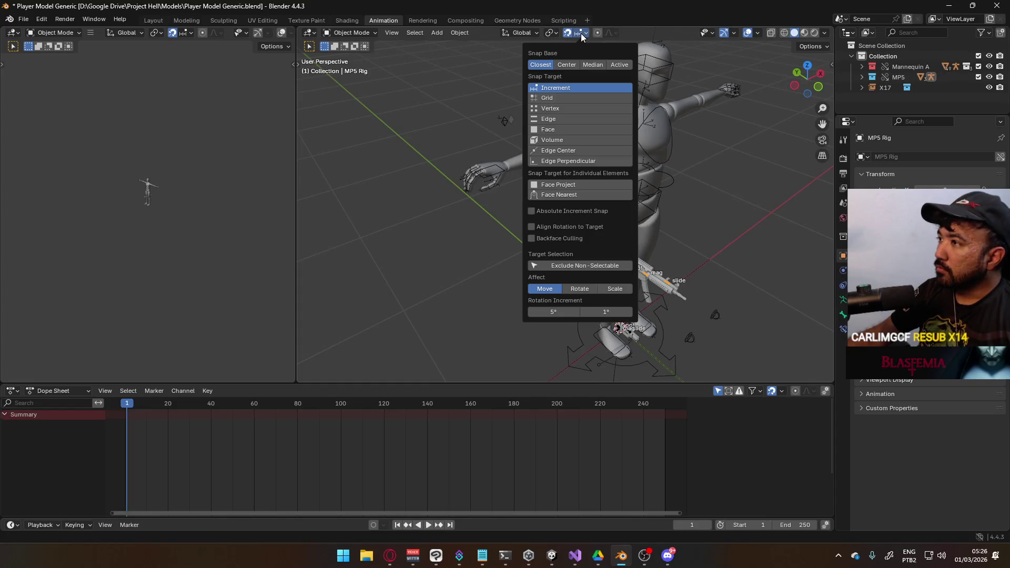
left_click(553, 108)
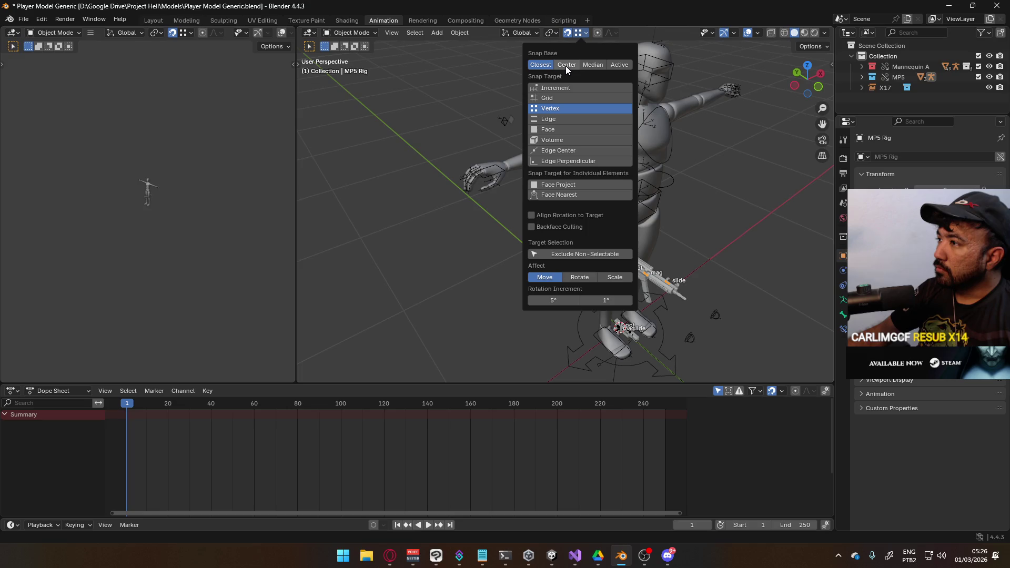
left_click(590, 64)
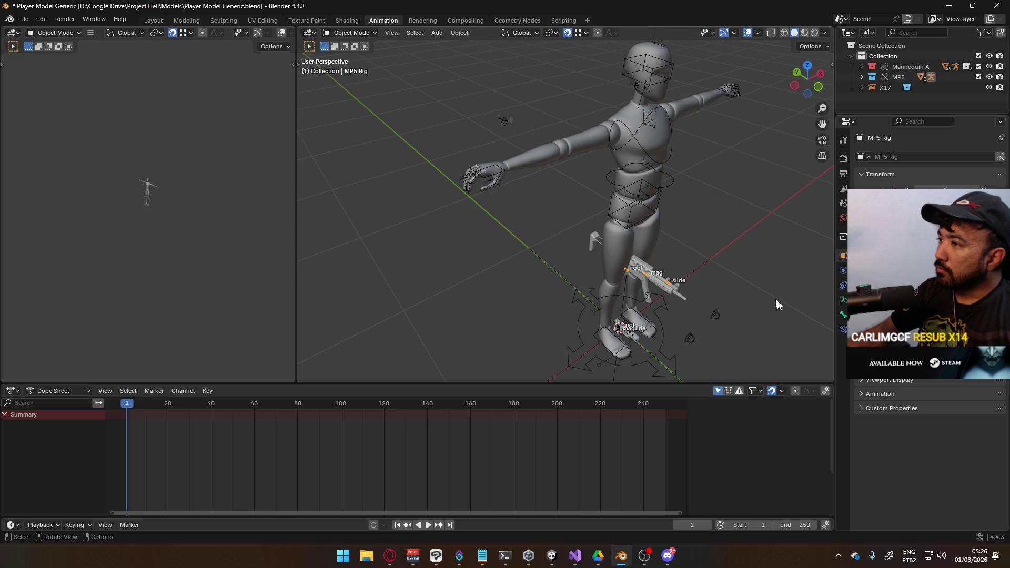
Step: Reselect the MP5 rig and snap it to the mannequin's hand
scroll(475, 178, "up", 5)
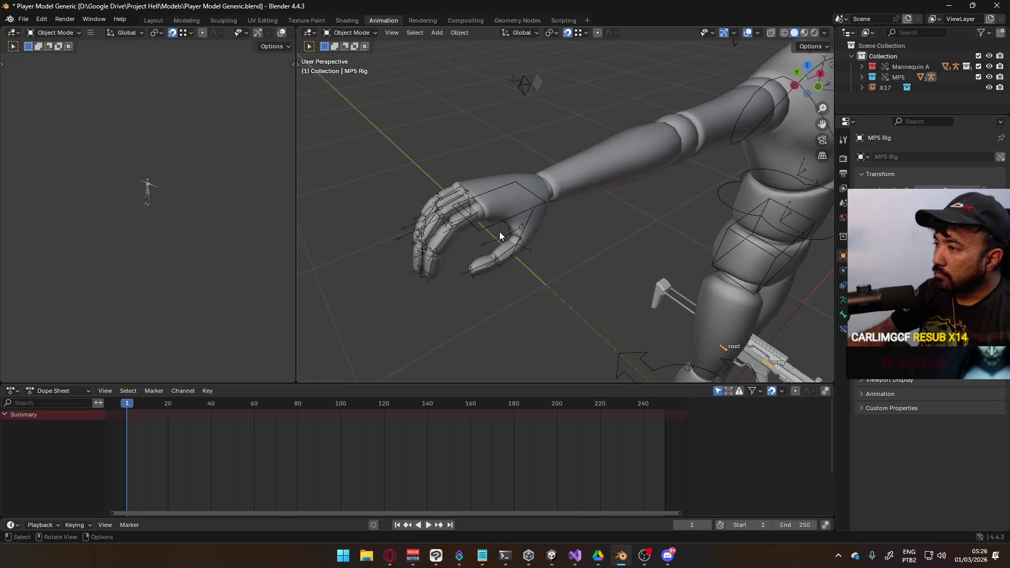
left_click(504, 222)
left_click(843, 299)
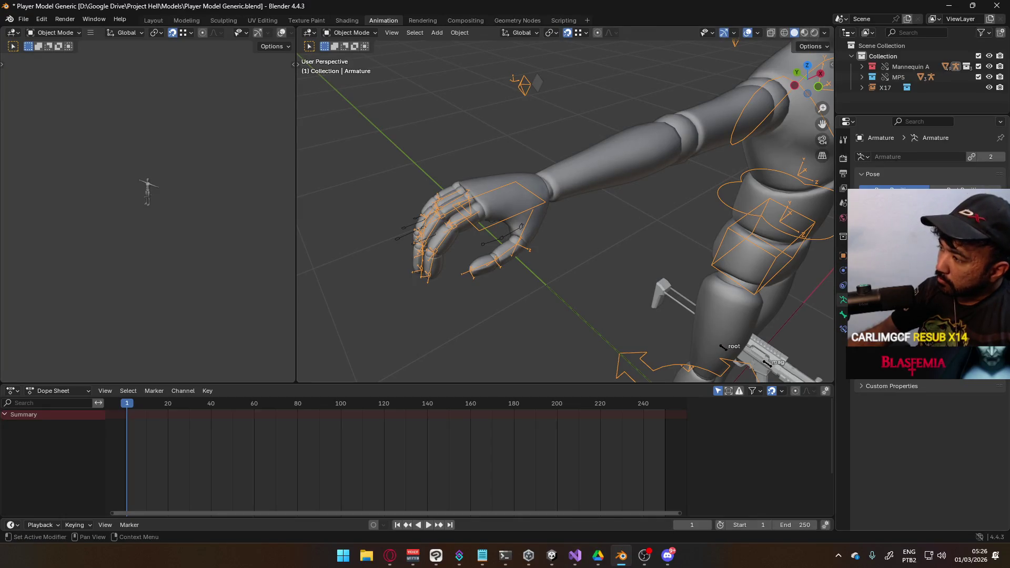
middle_click_drag(758, 375, 700, 347)
left_click(681, 327)
scroll(681, 328, "down", 5)
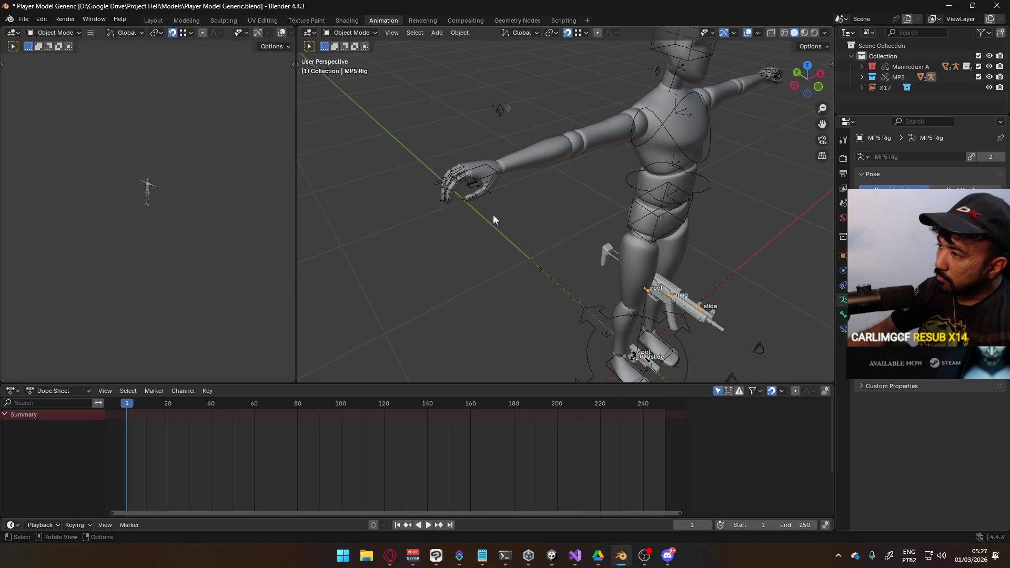
key("g")
left_click(476, 183)
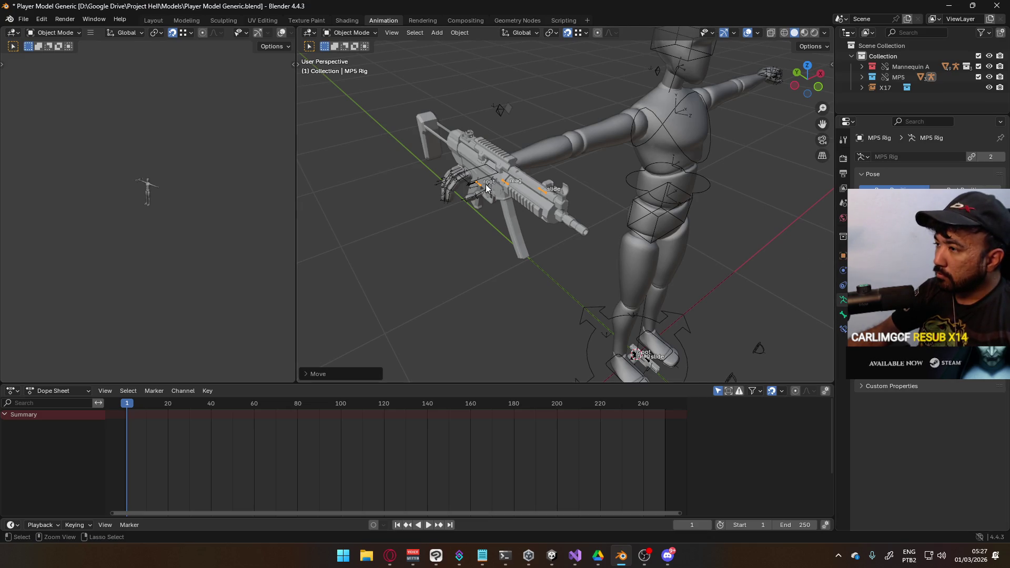
Step: Undo the MP5 move and inspect the HandIK.R bone in Pose Mode
key("ctrl+z")
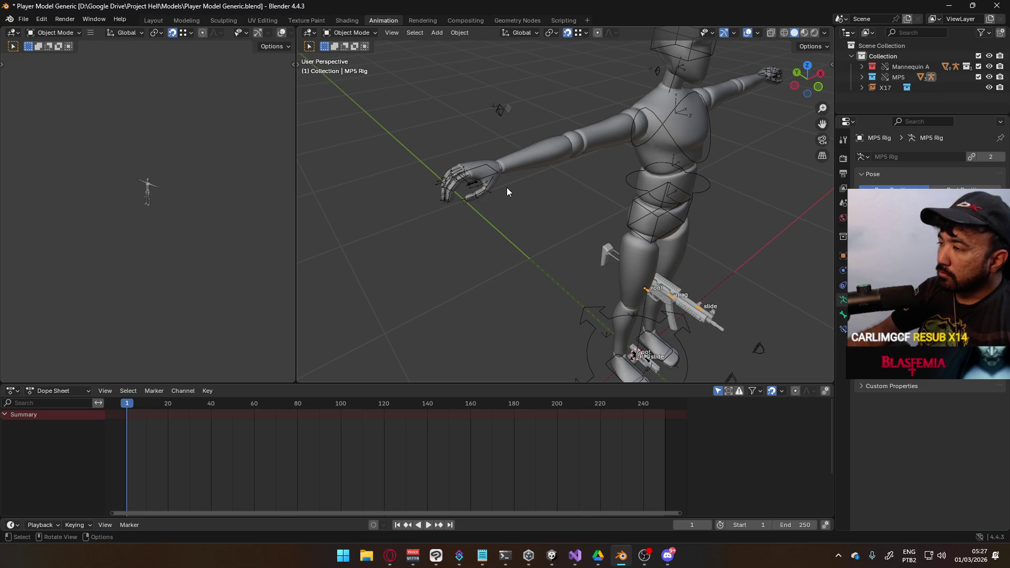
left_click(475, 186, "shift")
left_click(349, 33)
left_click(348, 67)
left_click(472, 188)
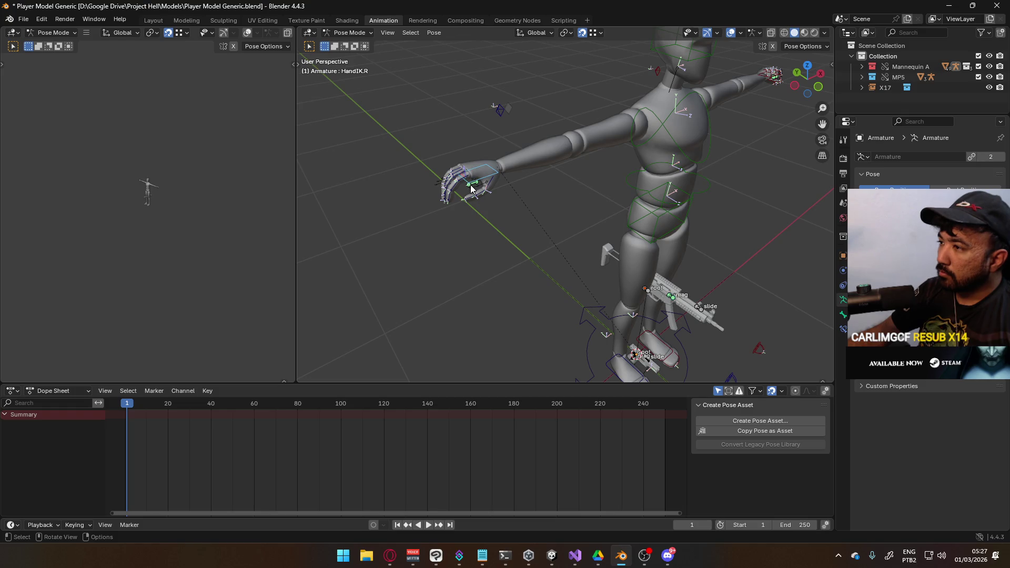
left_click(347, 33)
left_click(347, 44)
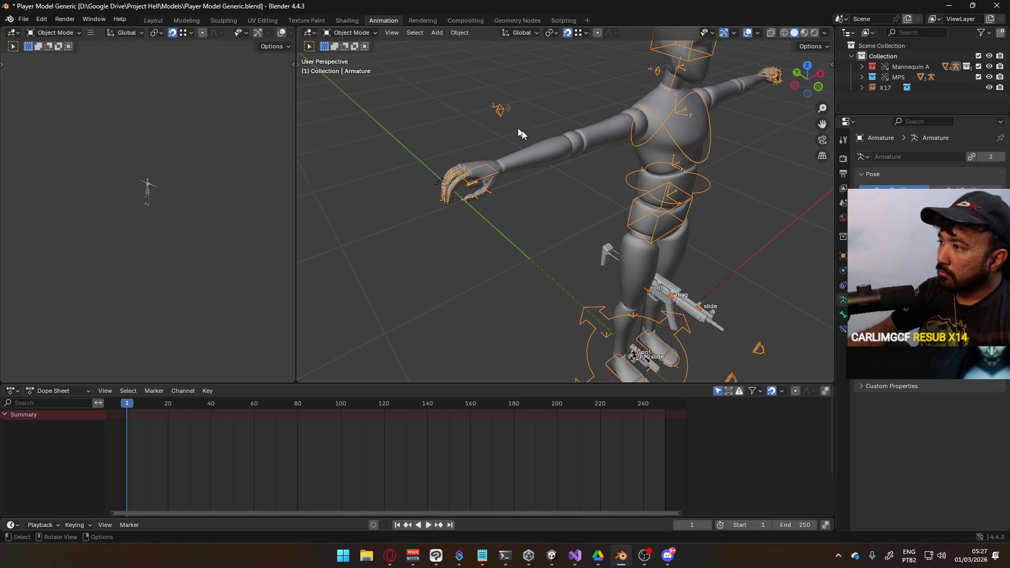
Step: Parent the MP5 rig to the mannequin armature
left_click(653, 293)
key("shift")
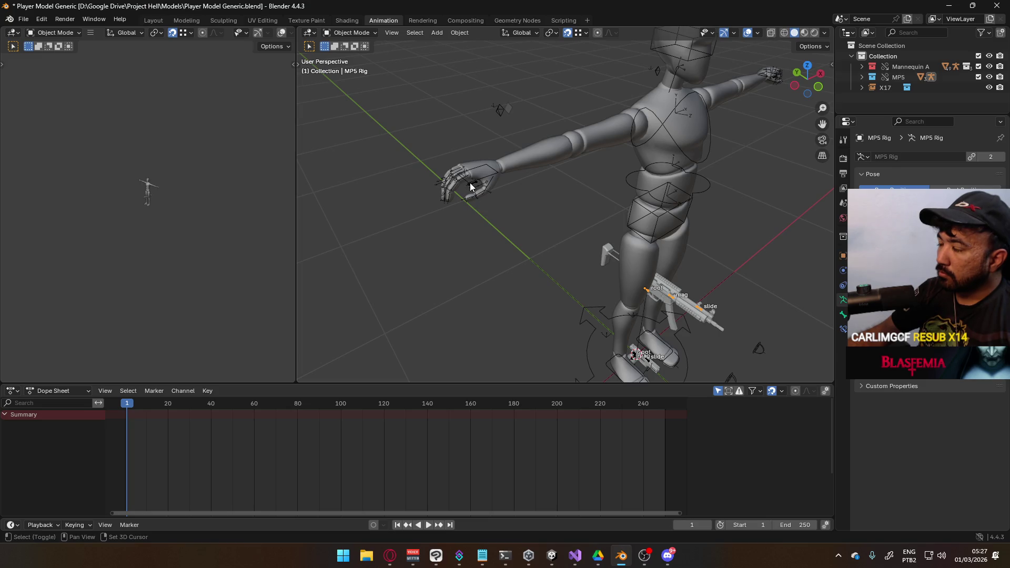
left_click(471, 187, "shift")
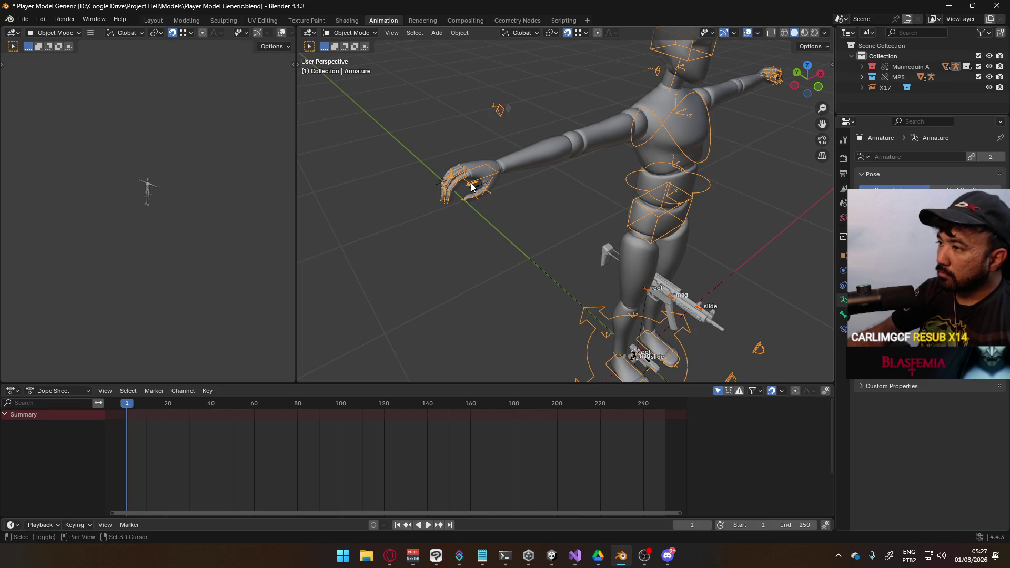
key("ctrl+p")
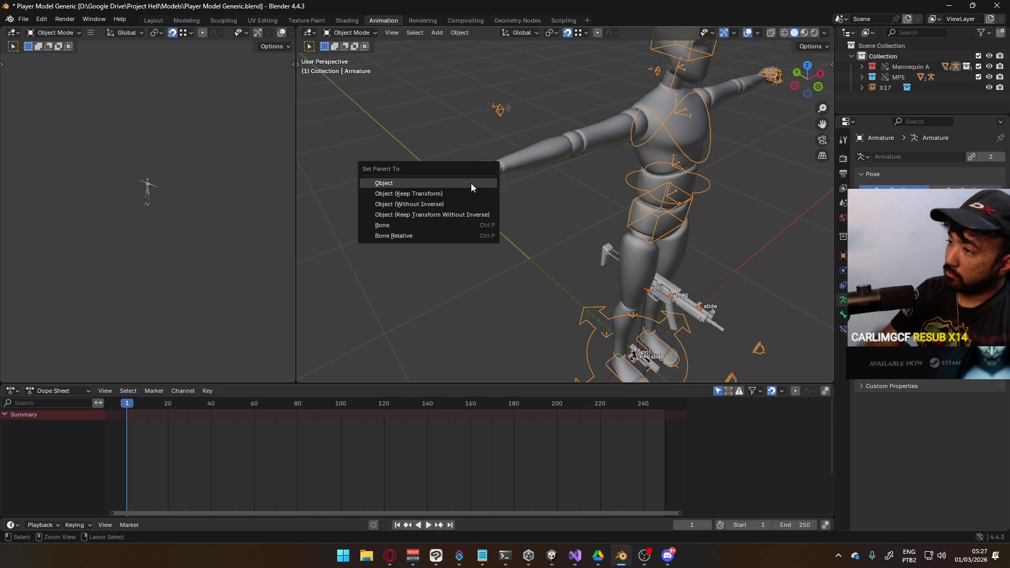
left_click(471, 183)
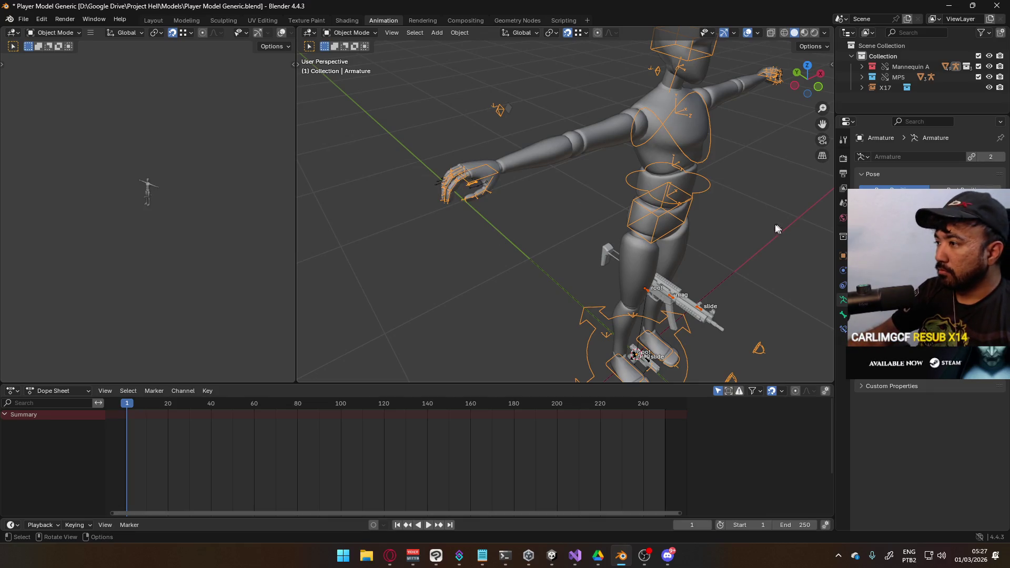
Step: Move the MP5 into the mannequin's hand and flip it 180° around its local X axis
left_click(650, 294)
key("g")
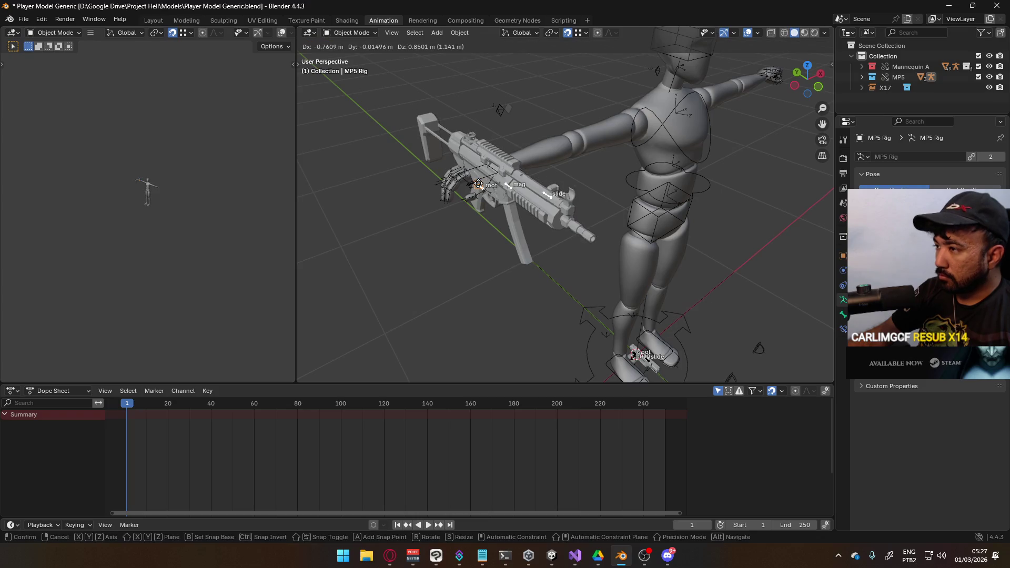
left_click(569, 183)
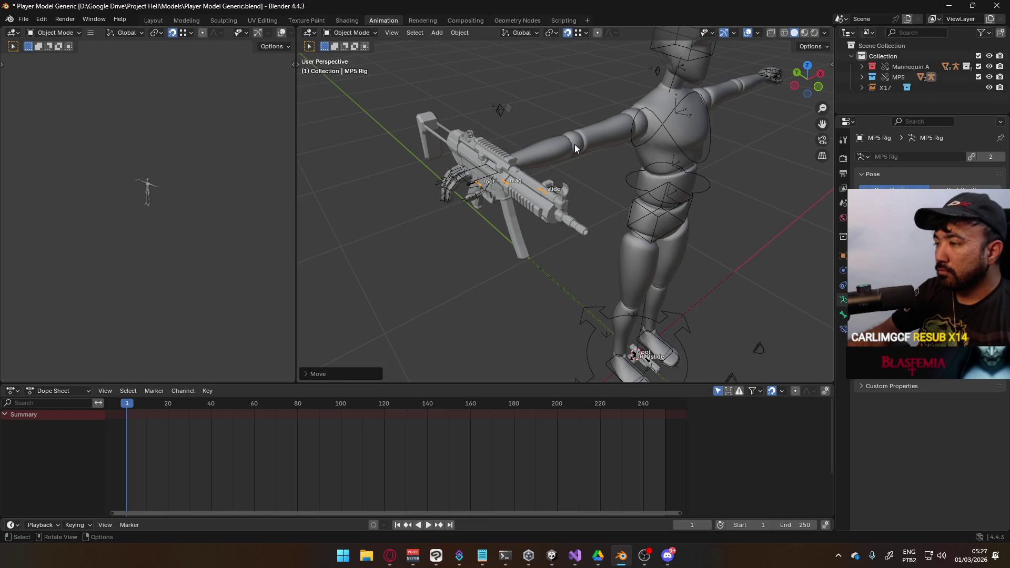
key("r")
key("z")
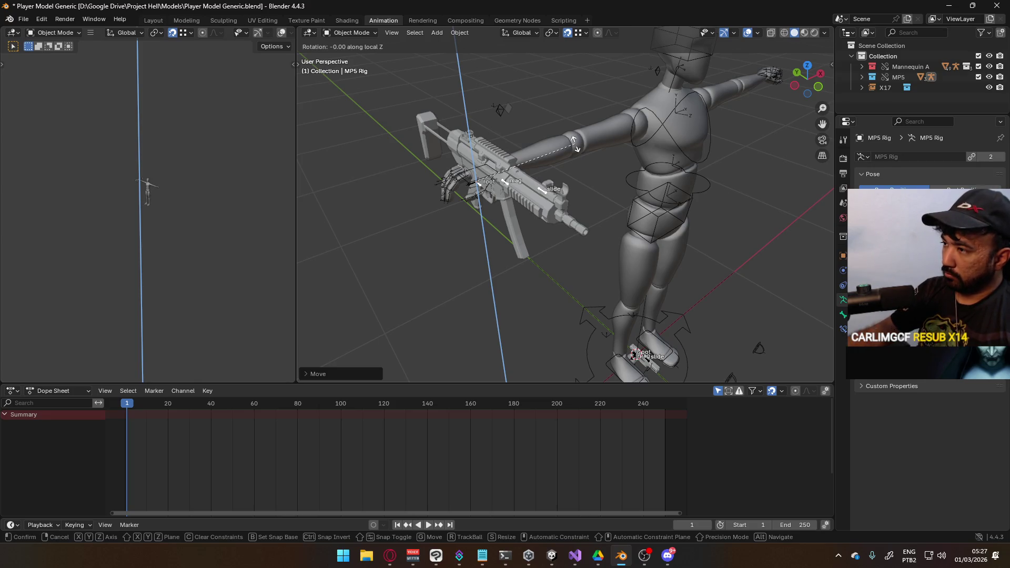
key("x")
key("x")
key("y")
left_click(577, 149)
type("rxx180")
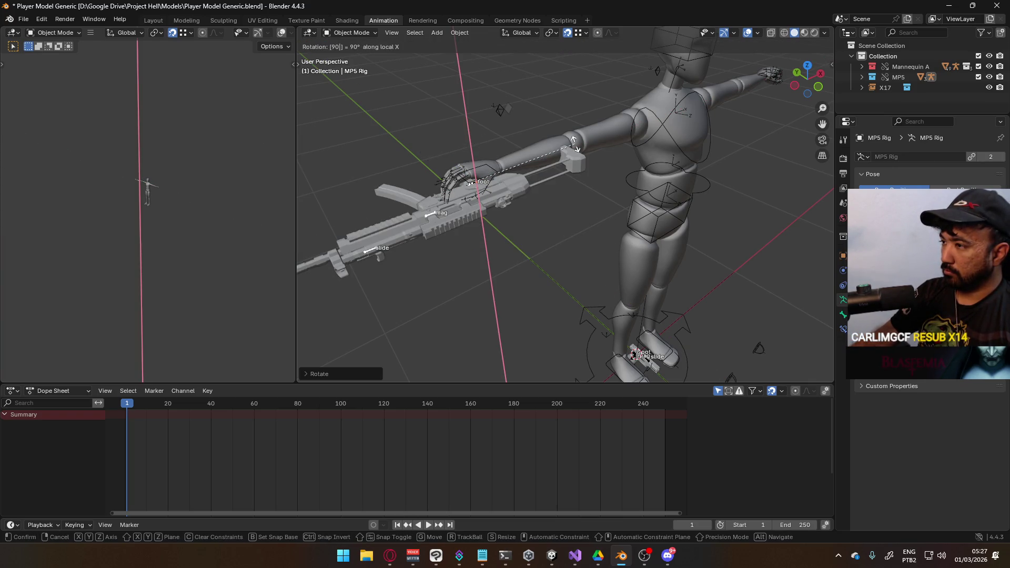
key("Return")
Step: Make the MP5 rig's root bone active in Pose Mode, then switch to the browser
mouse_move(576, 144)
middle_mouse_down()
mouse_move(517, 292)
mouse_move(556, 216)
mouse_move(547, 215)
middle_mouse_up()
middle_click_drag(717, 193, 684, 229)
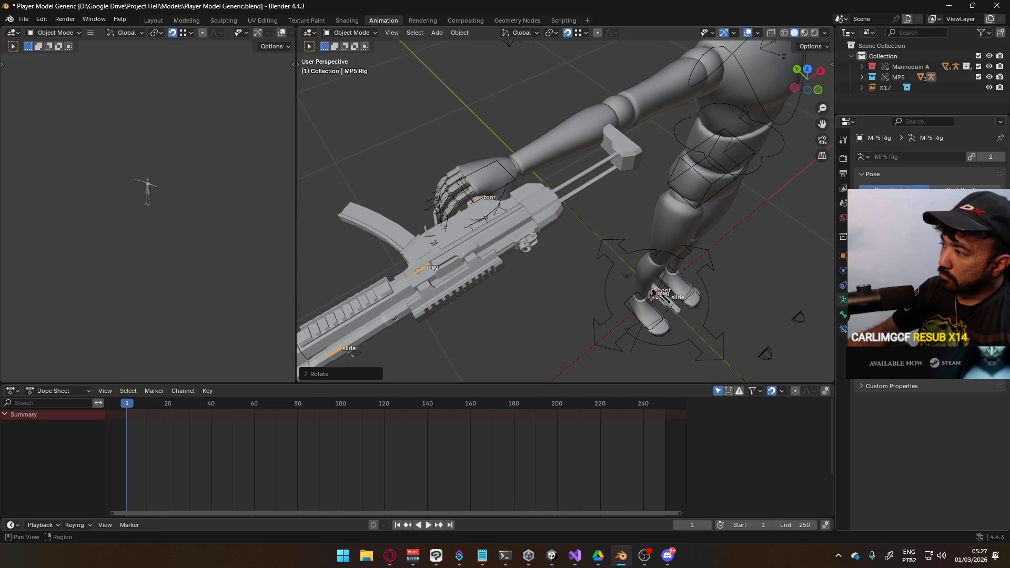
left_click(350, 33)
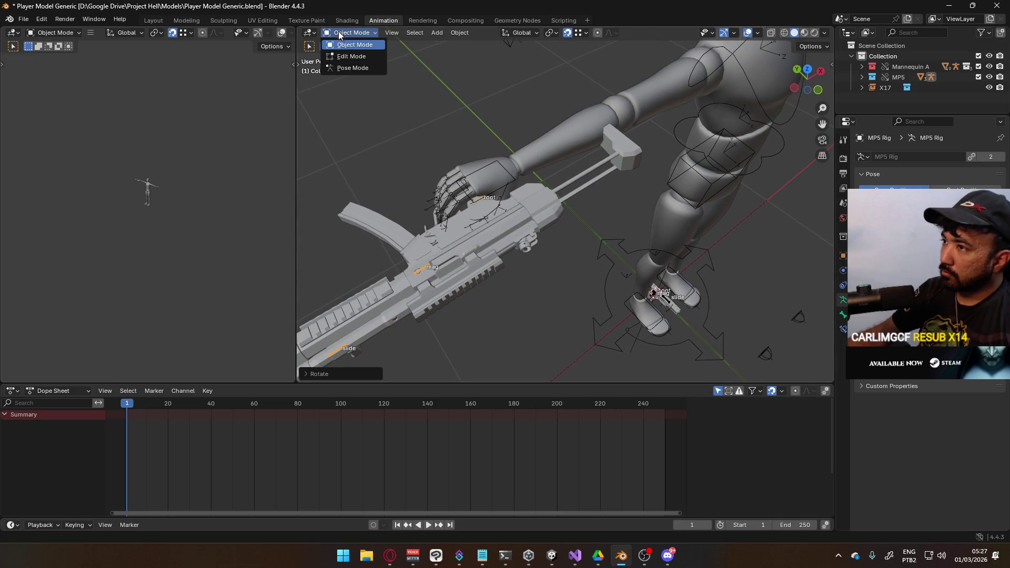
left_click(351, 65)
left_click(471, 203)
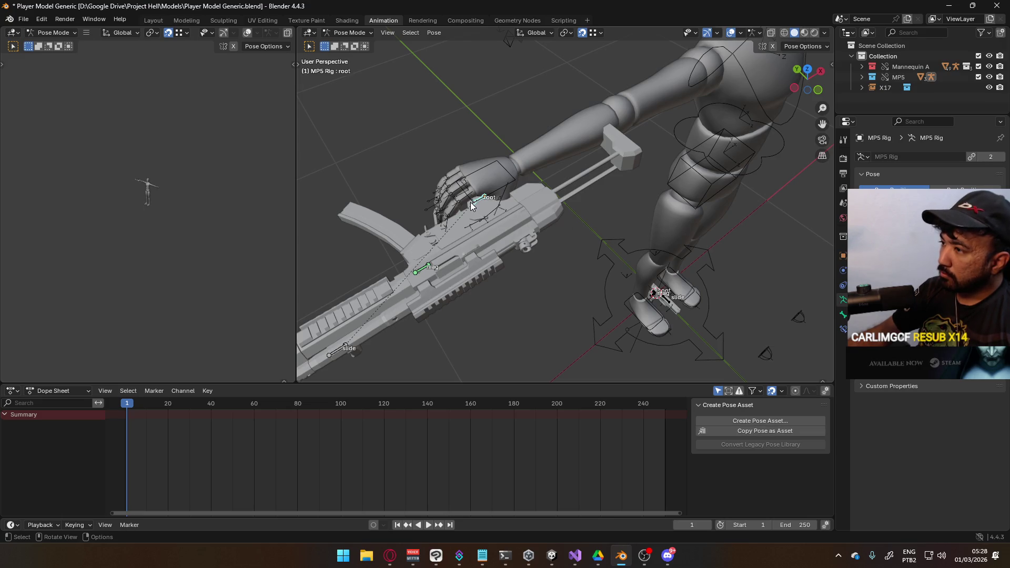
key("alt+Tab")
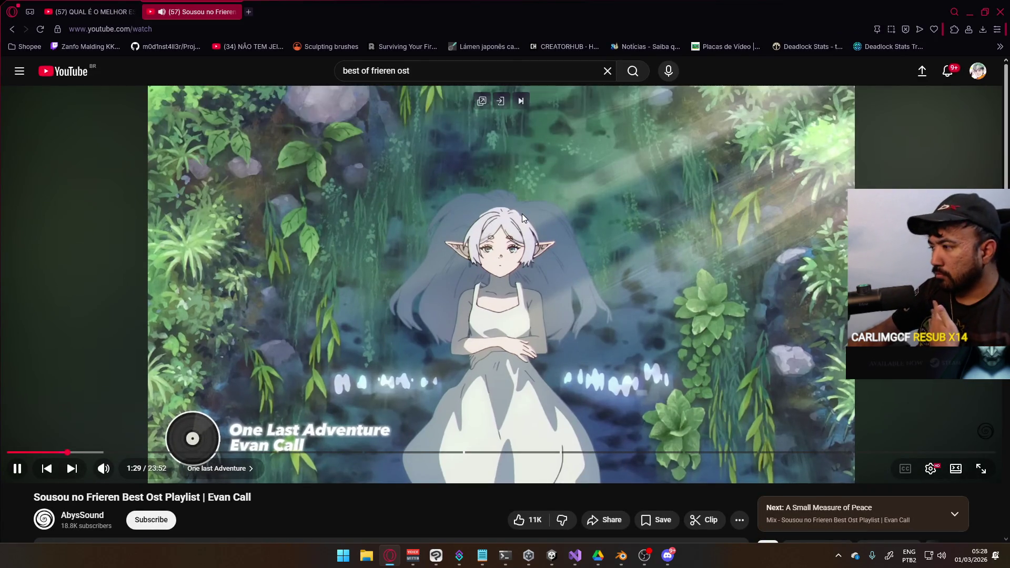
Step: Play the Frieren soundtrack cover medley video
scroll(523, 215, "down", 3)
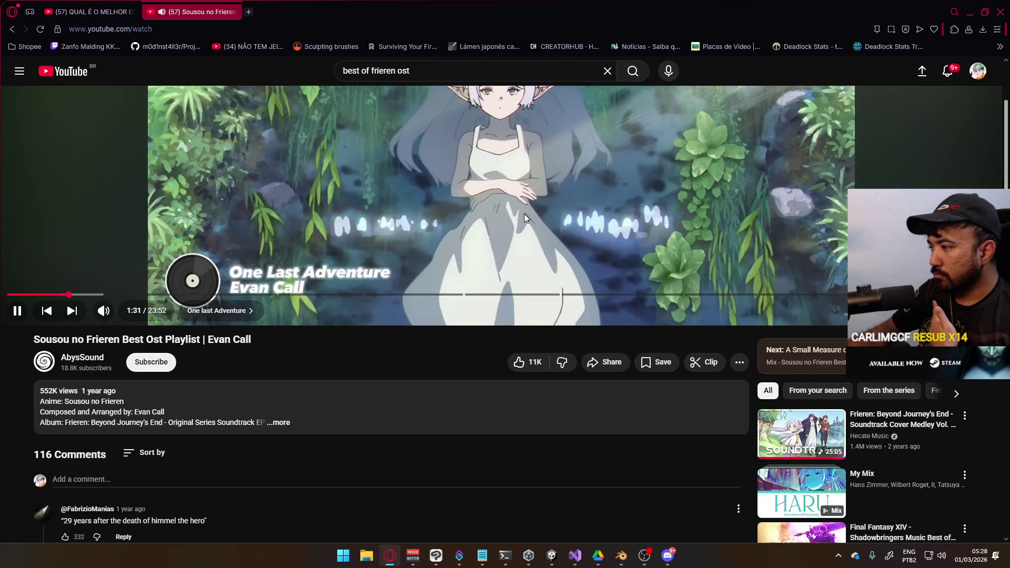
left_click(813, 437)
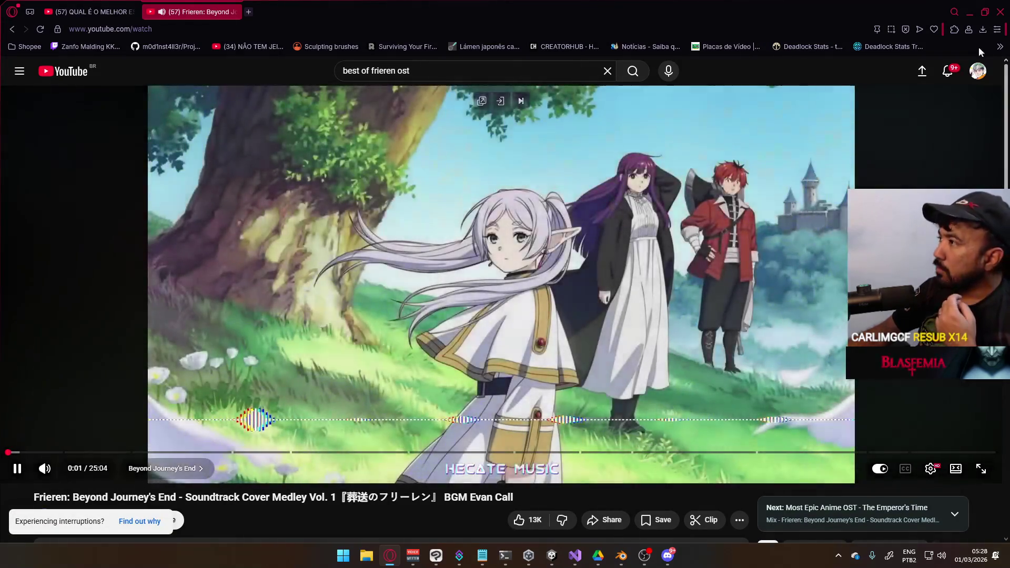
left_click(949, 29)
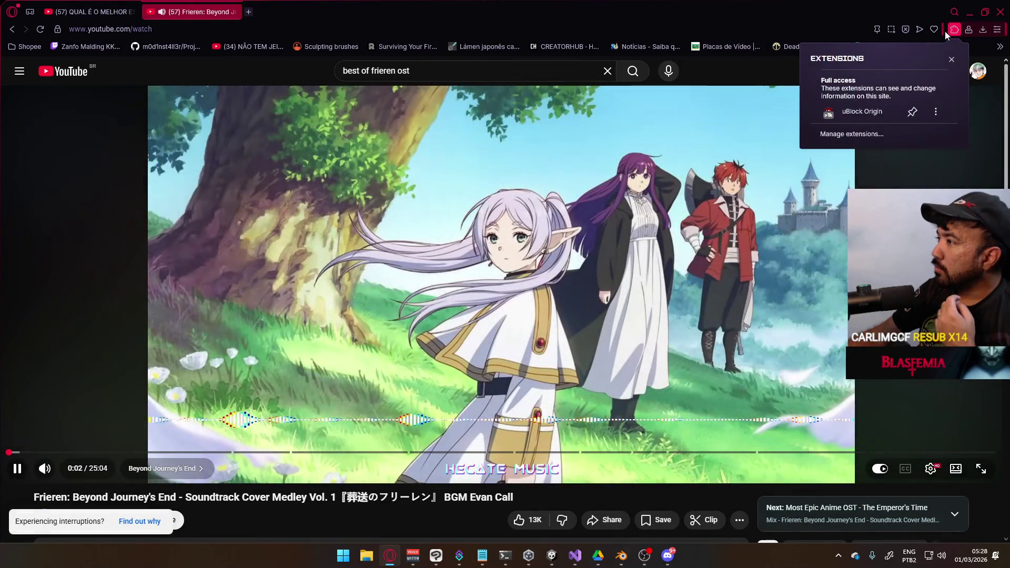
left_click(953, 30)
scroll(324, 135, "down", 4)
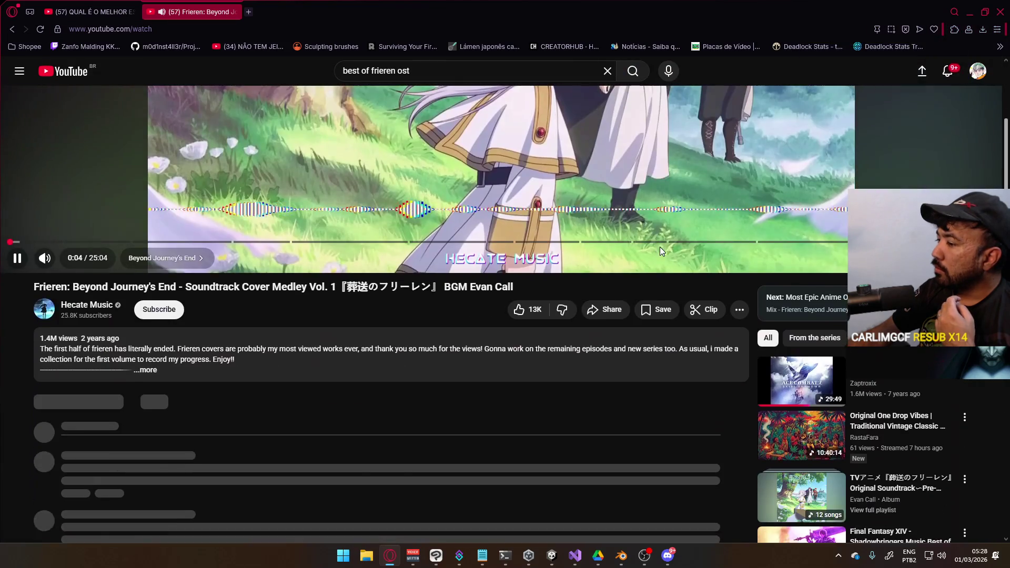
Step: Return to the frieren ost results, play '葬送のフリーレン Original Soundtrack', and go back to Blender
left_click(12, 30)
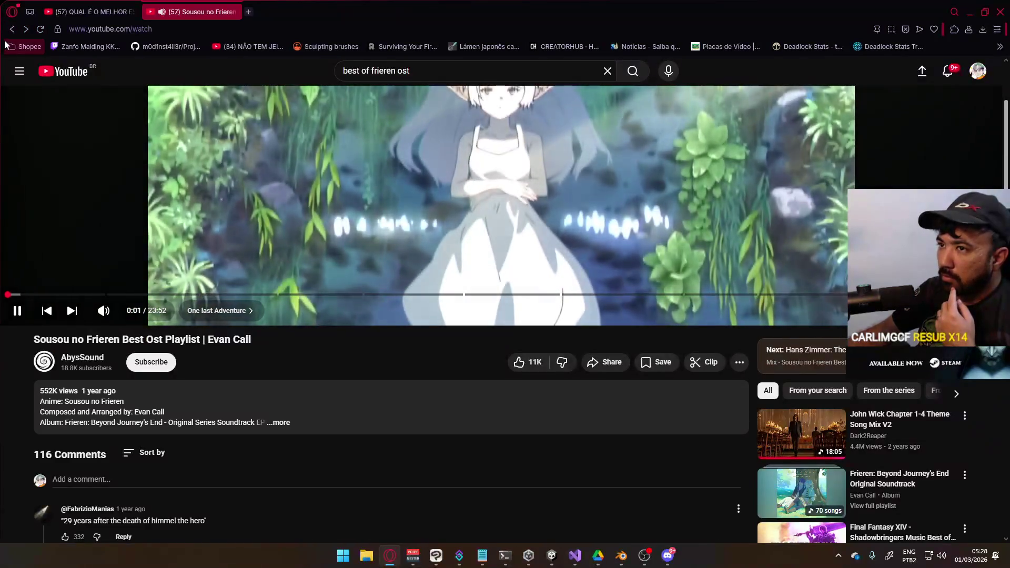
key("alt+Left")
scroll(676, 280, "down", 7)
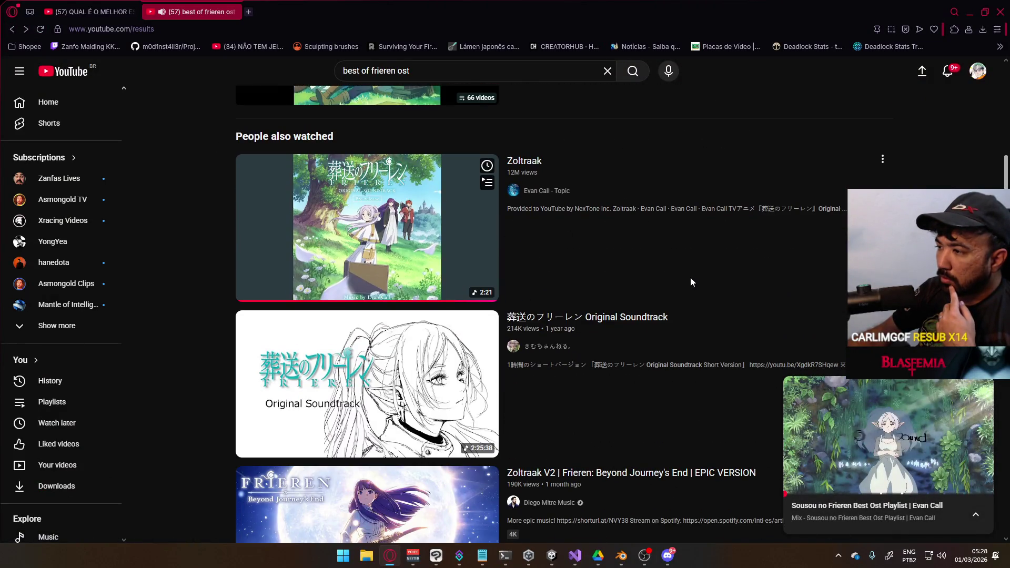
left_click(599, 315)
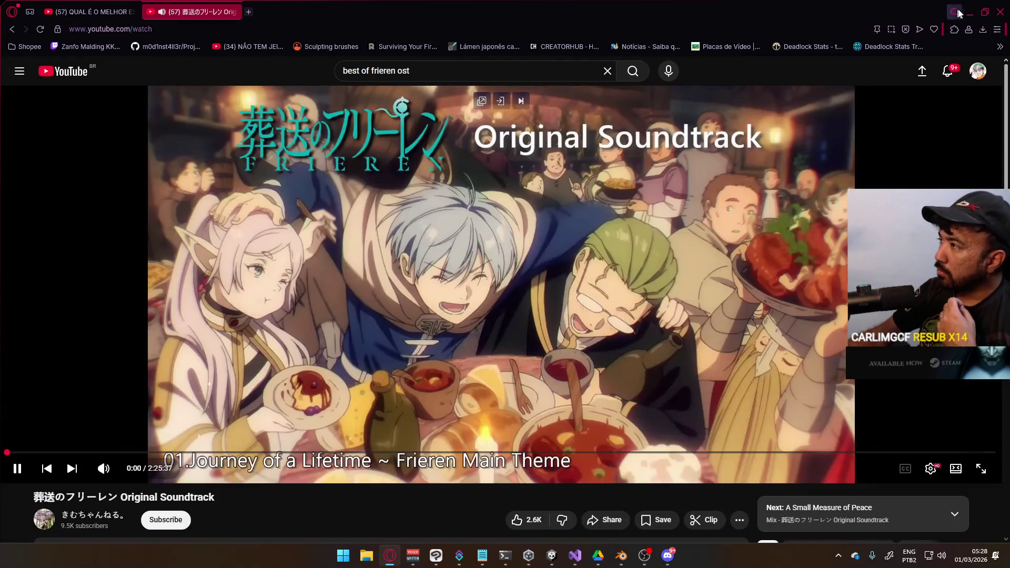
key("alt+Tab")
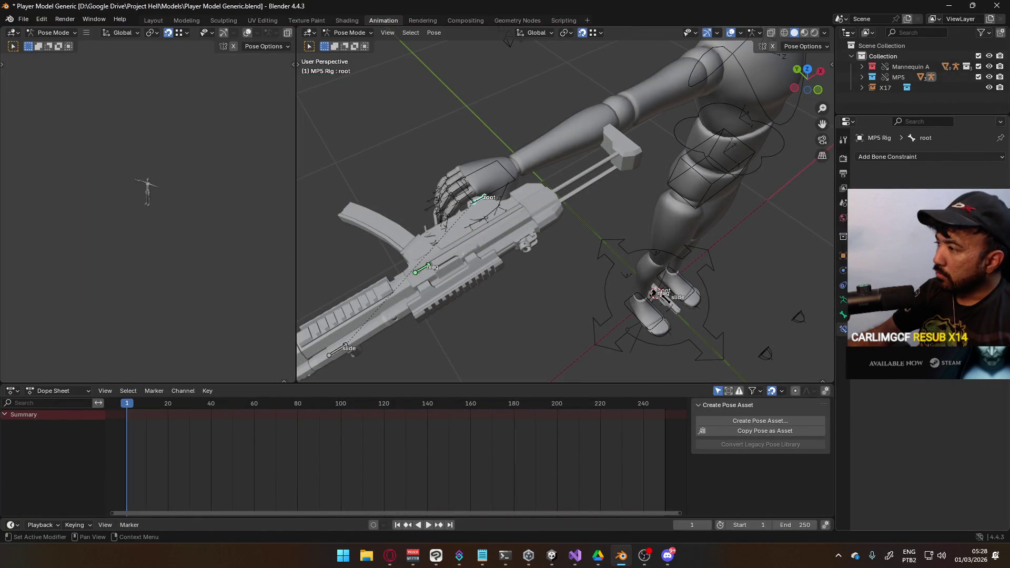
Step: Add a Child Of bone constraint targeting a mannequin bone, with Set Inverse applied
left_click(894, 156)
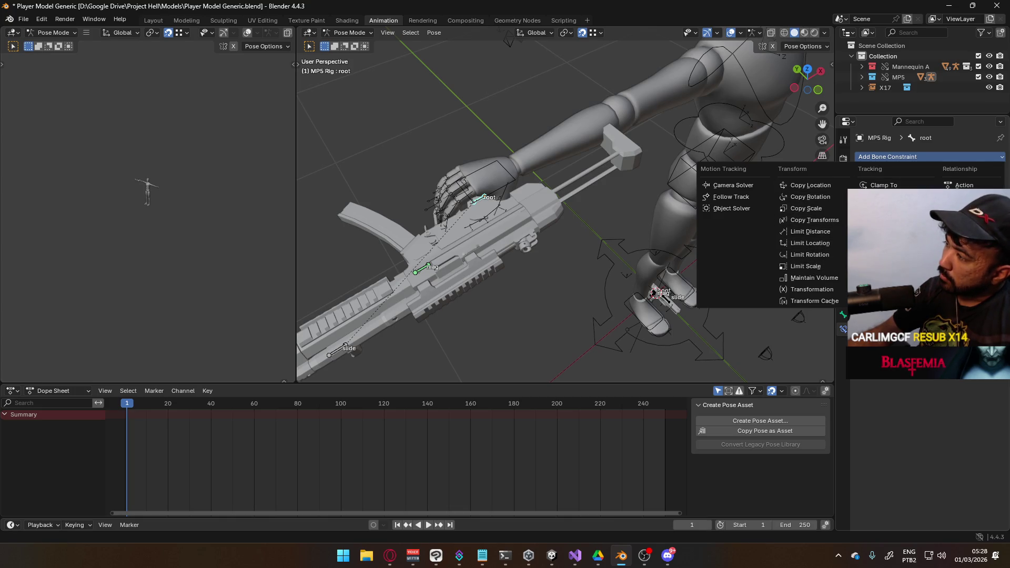
left_click(961, 209)
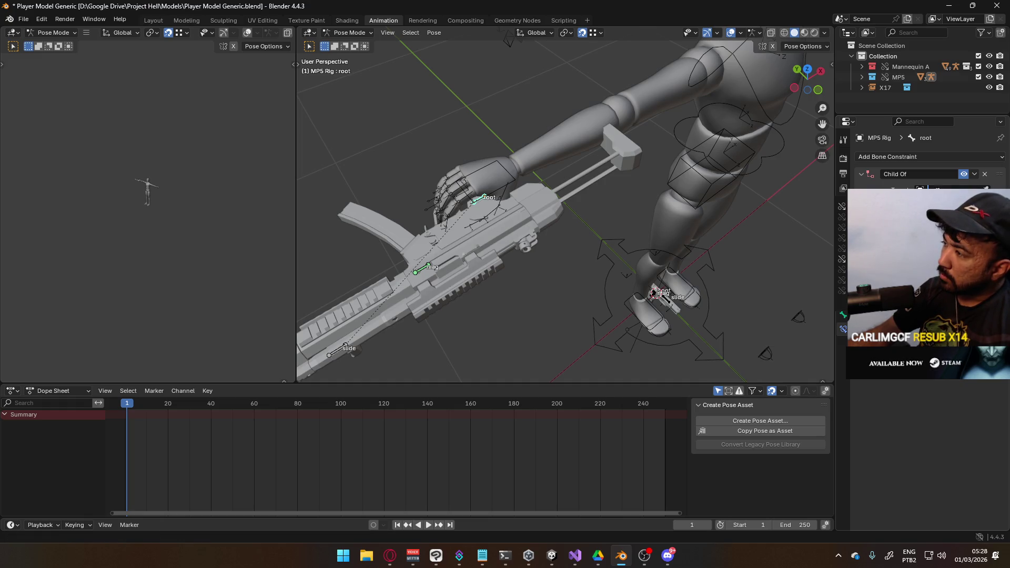
left_click(948, 201)
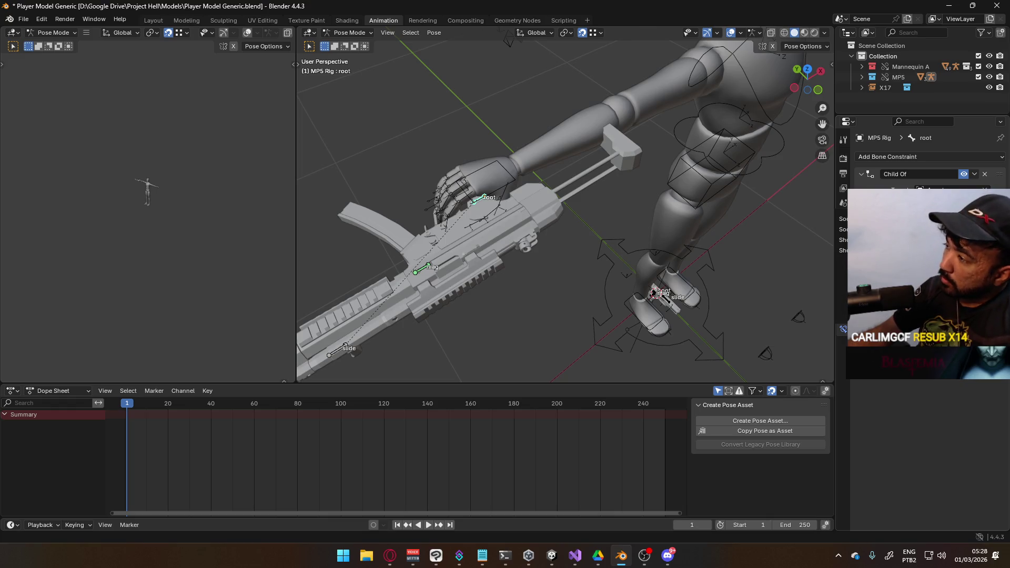
left_click(927, 240)
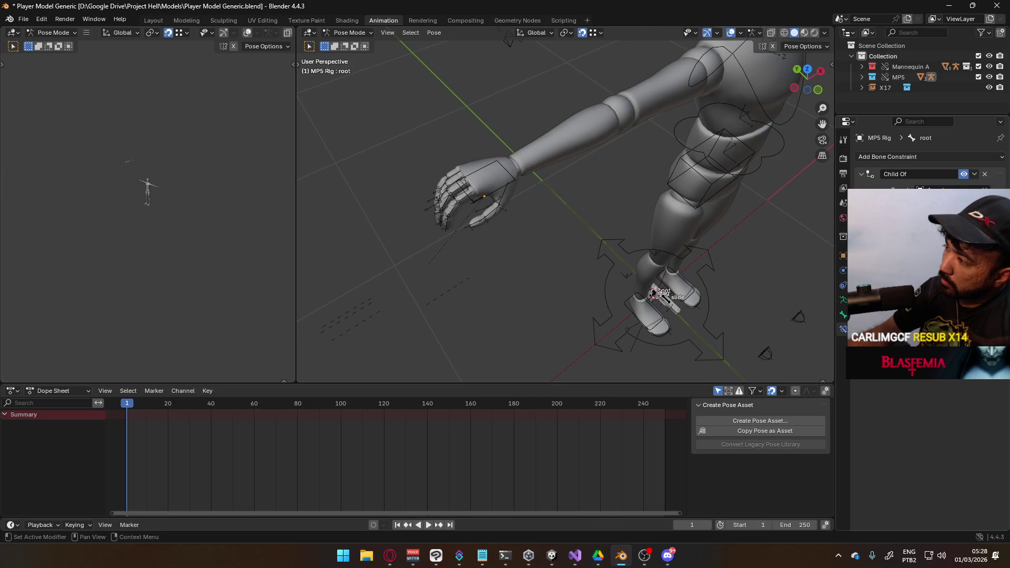
left_click(948, 242)
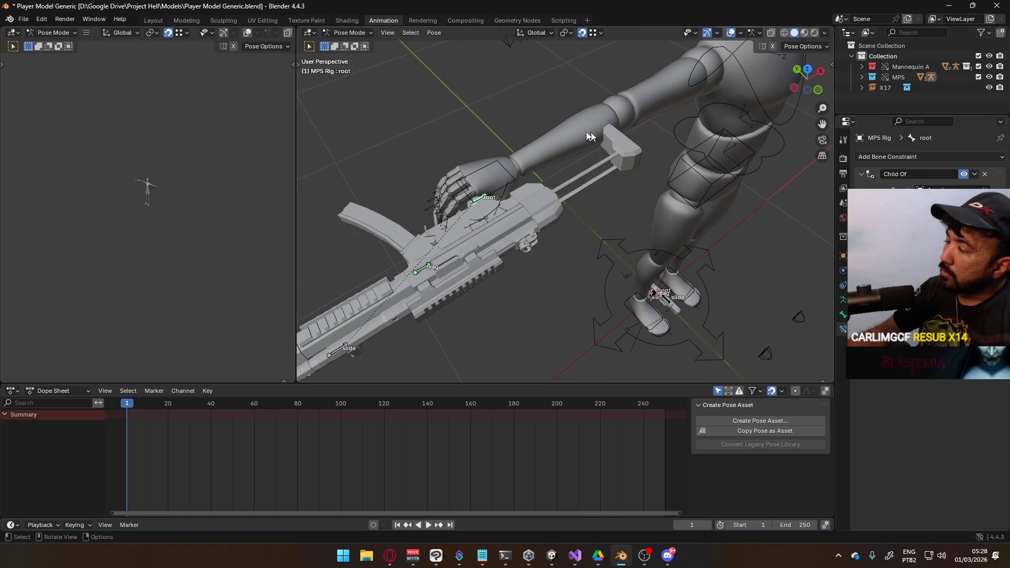
Step: Save the file and return to Object Mode
key("ctrl+s")
left_click(351, 33)
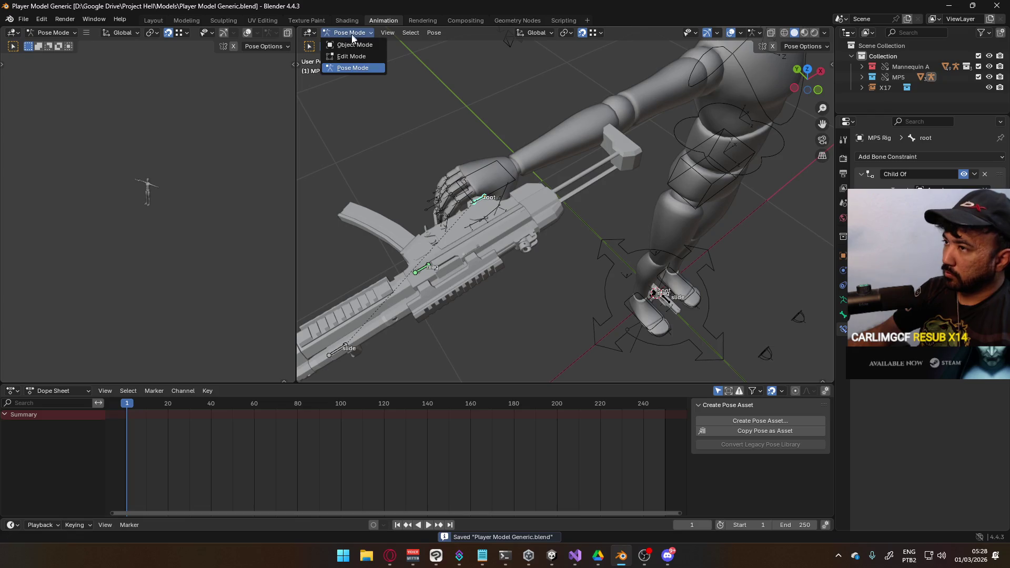
left_click(355, 44)
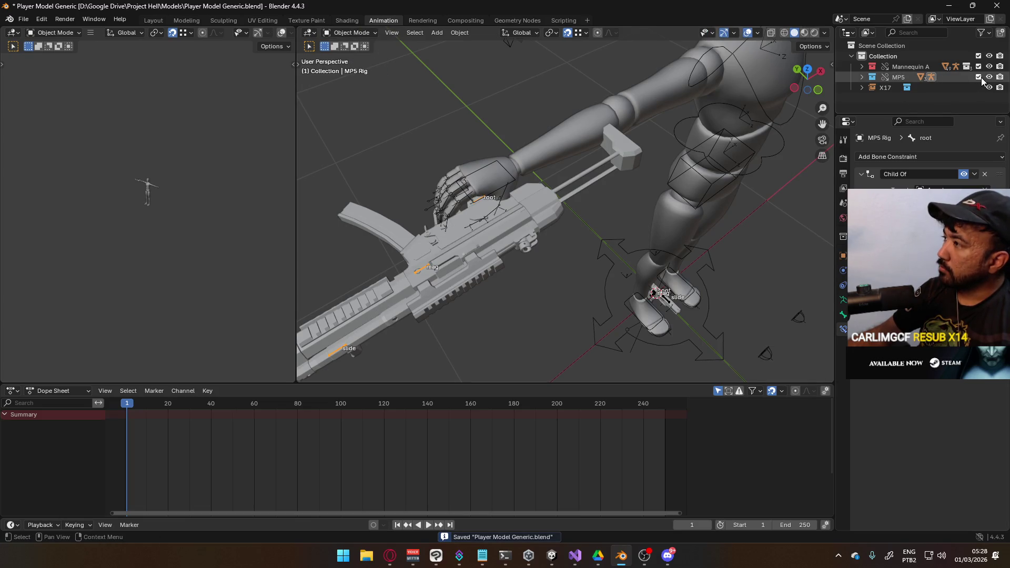
Step: Exclude the MP5 collection and make X17 a Library Override > Selected & Content
left_click(979, 77)
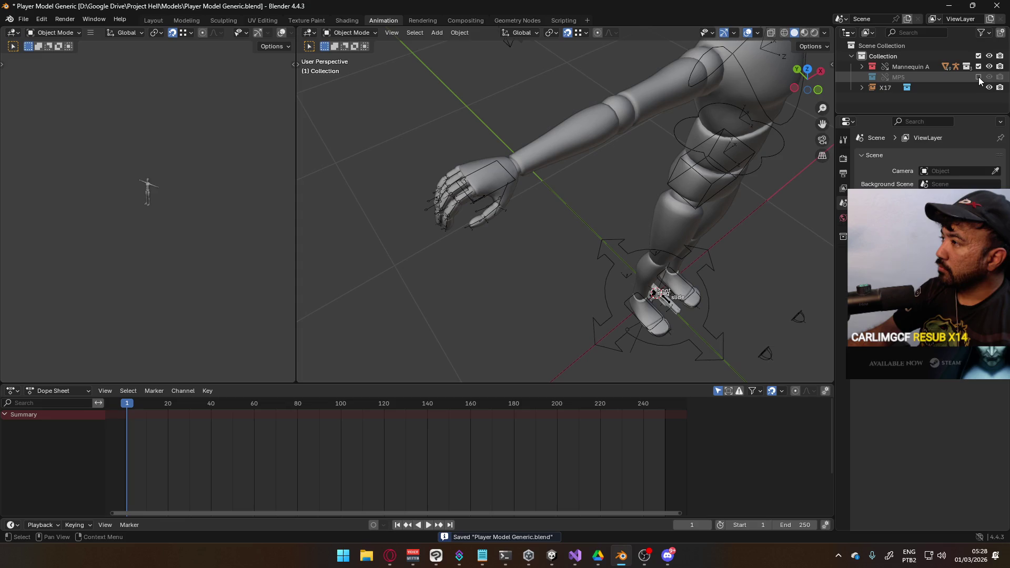
left_click(977, 87)
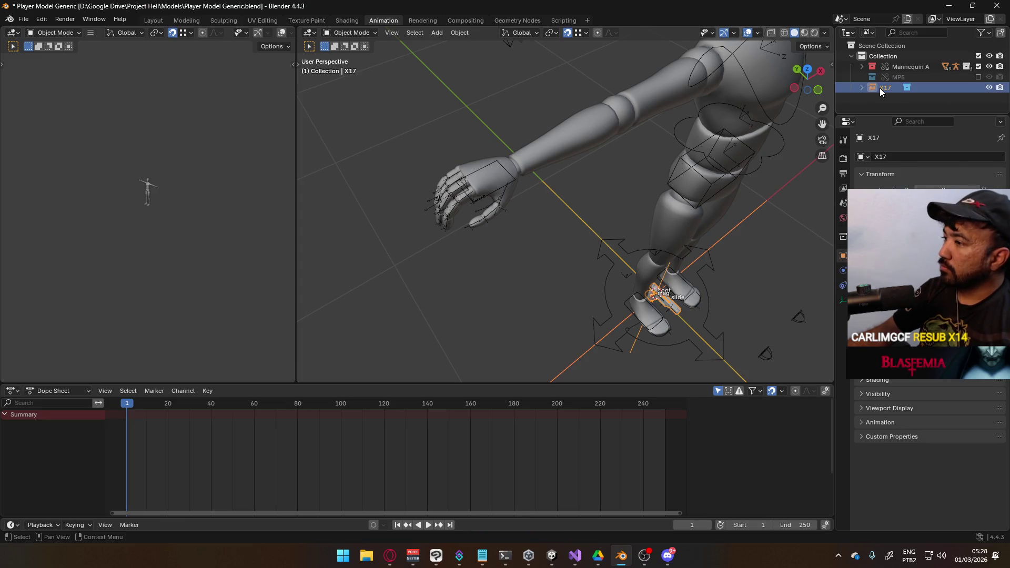
right_click(881, 89)
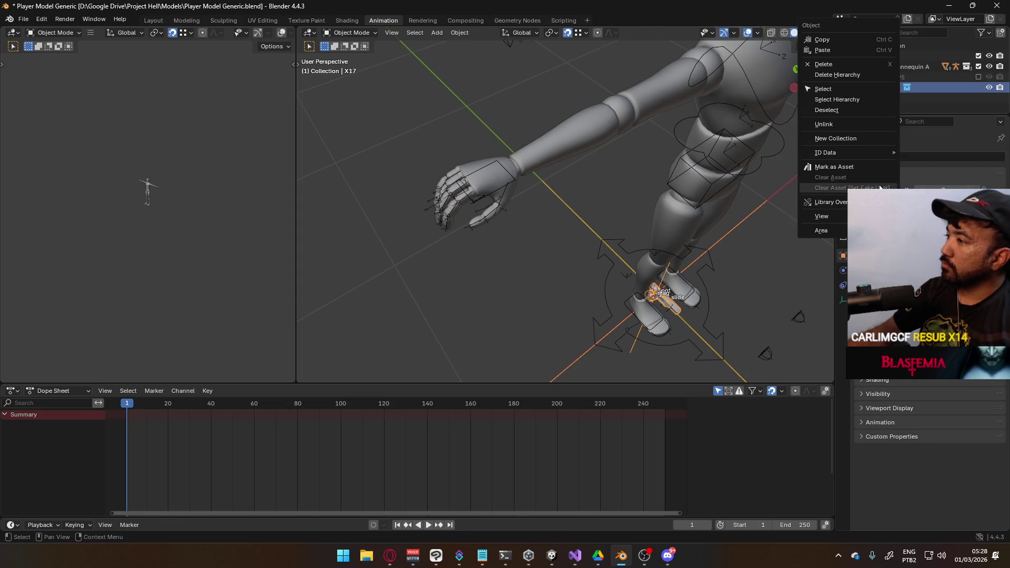
mouse_move(829, 203)
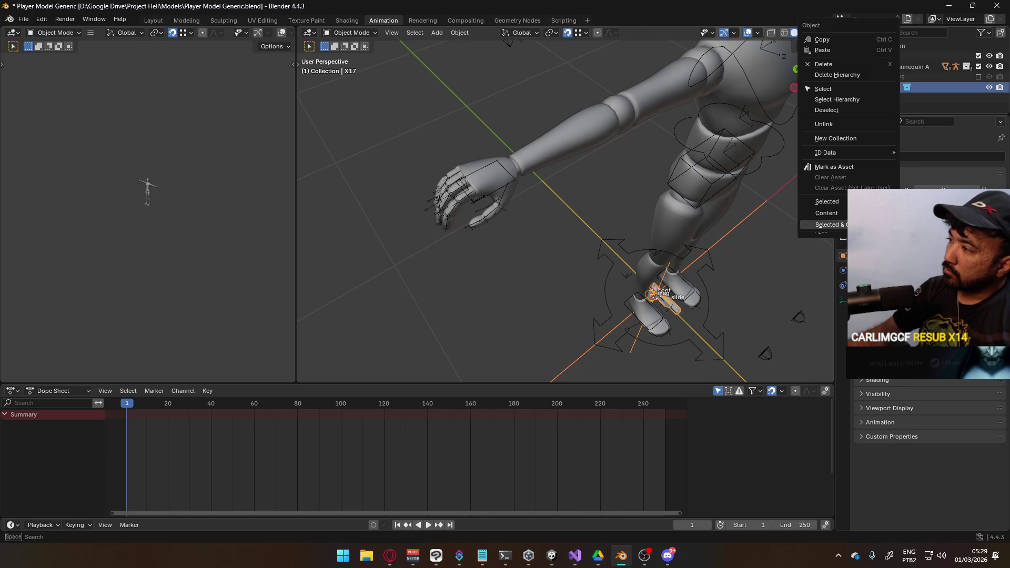
left_click(827, 225)
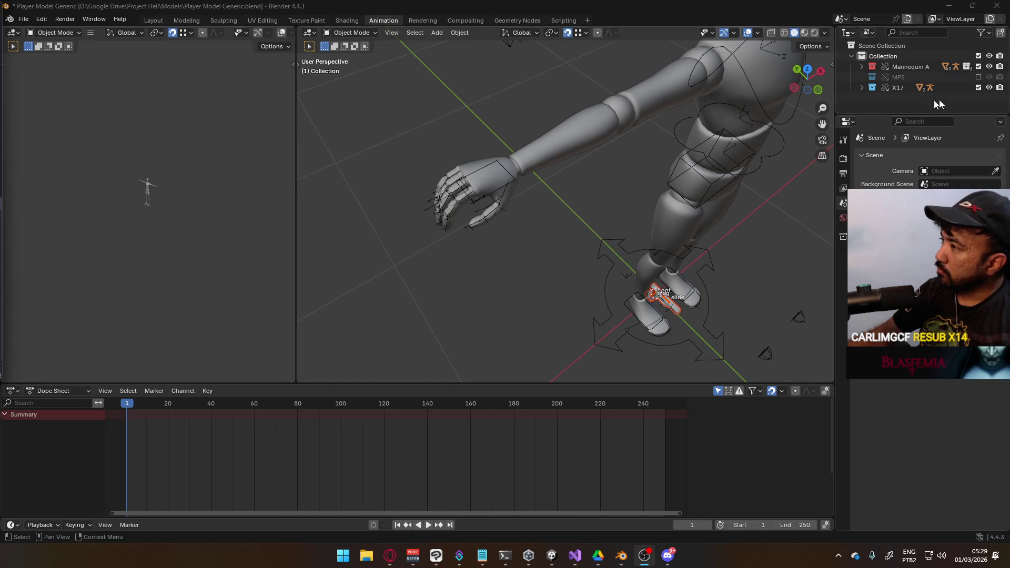
left_click(354, 34)
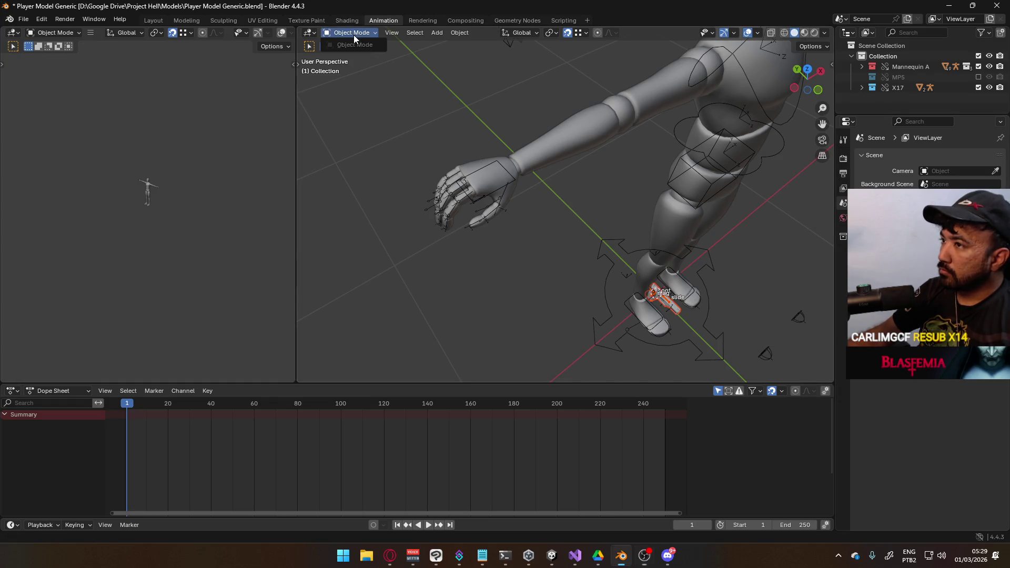
Step: Move the X17 pistol from the feet up to the mannequin's hand
key("g")
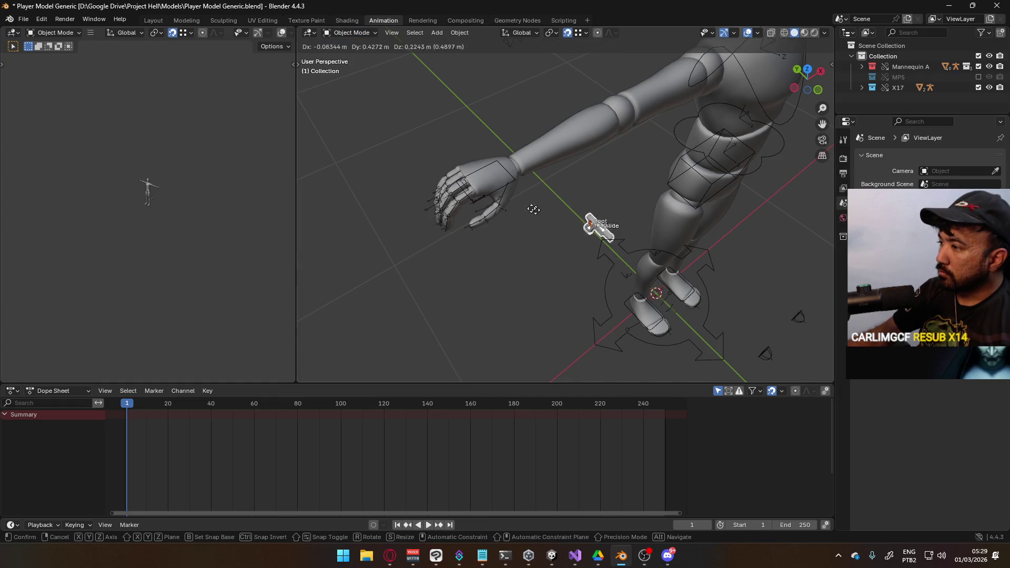
middle_click_drag(477, 184, 505, 182)
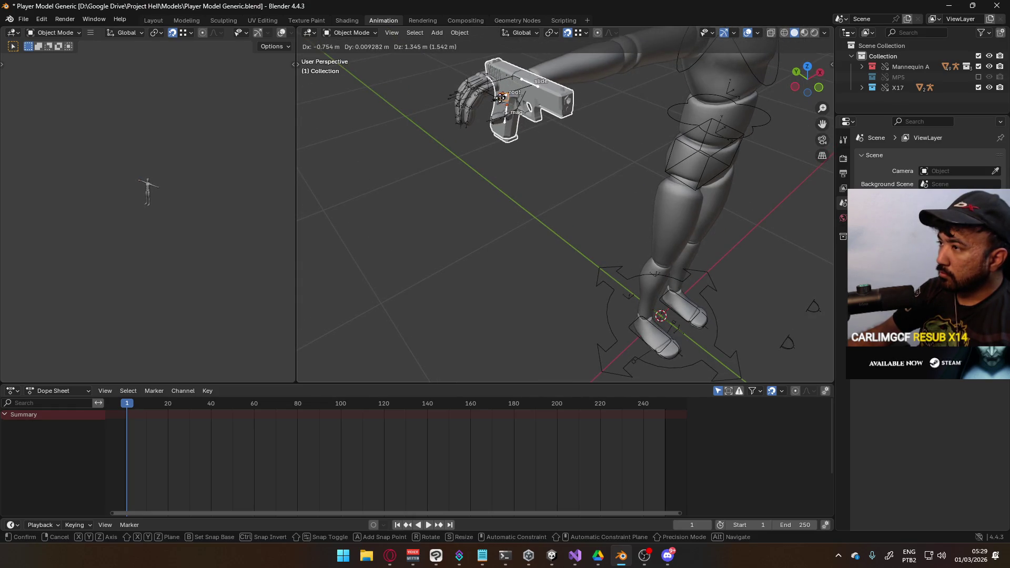
left_click(500, 98)
scroll(558, 183, "up", 5)
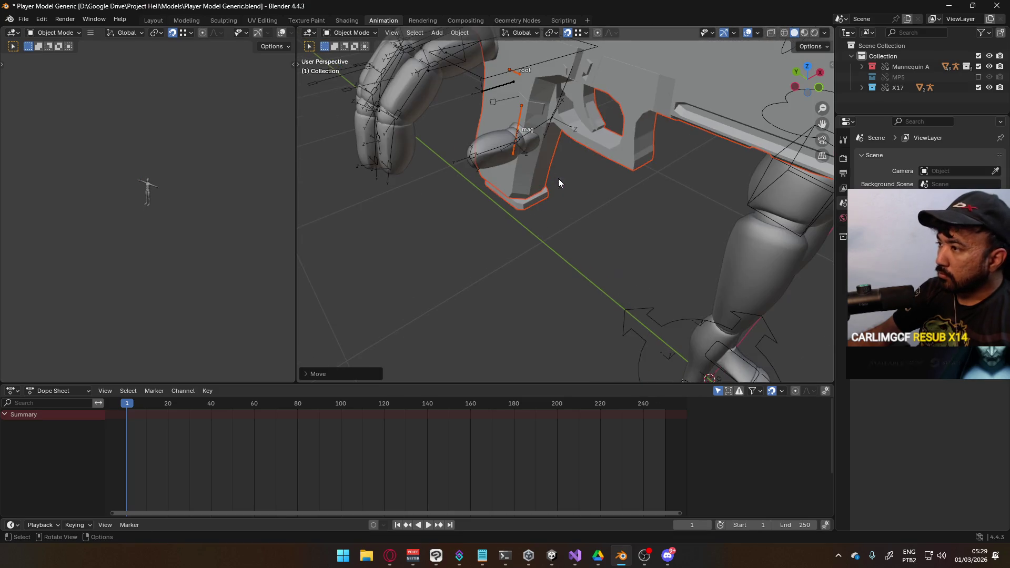
key("ctrl+z")
key("g")
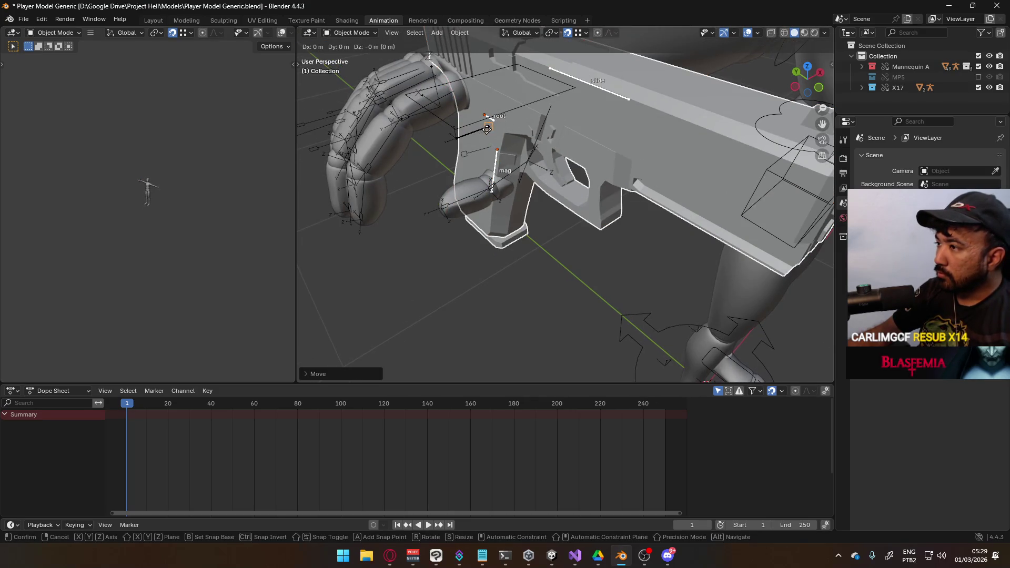
left_click(486, 130)
scroll(520, 136, "down", 5)
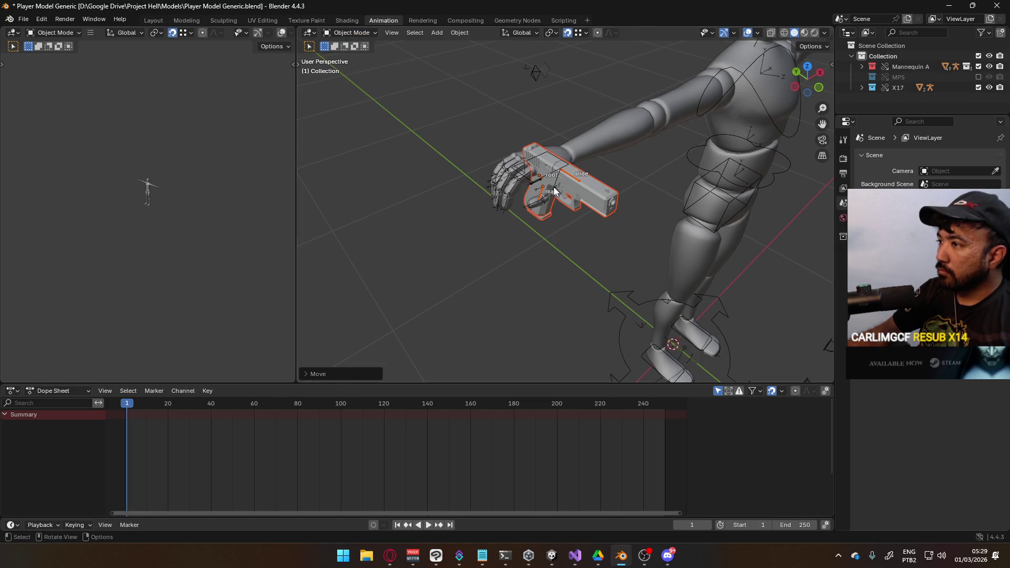
Step: Rotate the X17 rig 90° on Y and 180° on X, then nudge it into the grip
left_click(574, 178)
left_click(357, 34)
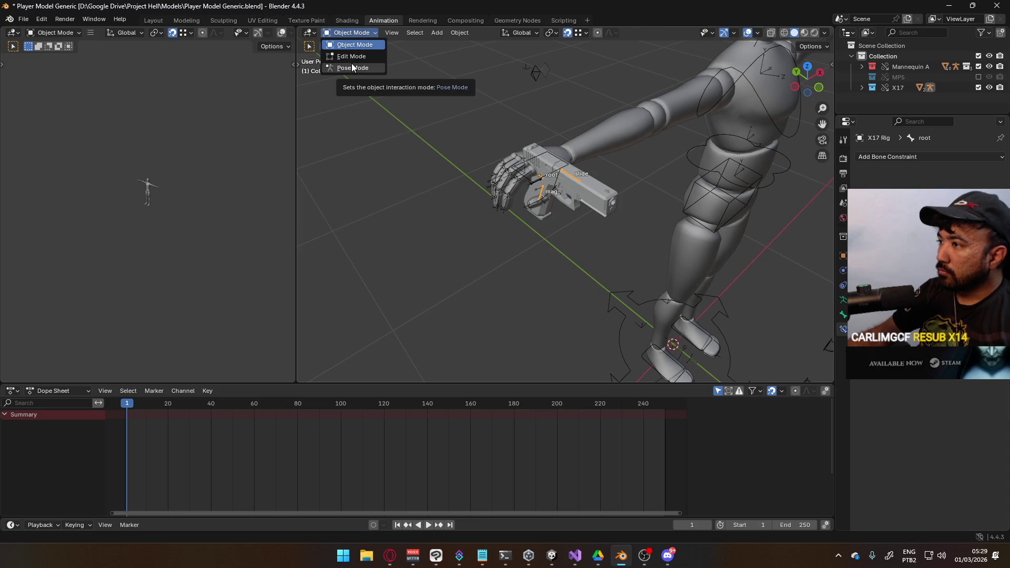
type("ry")
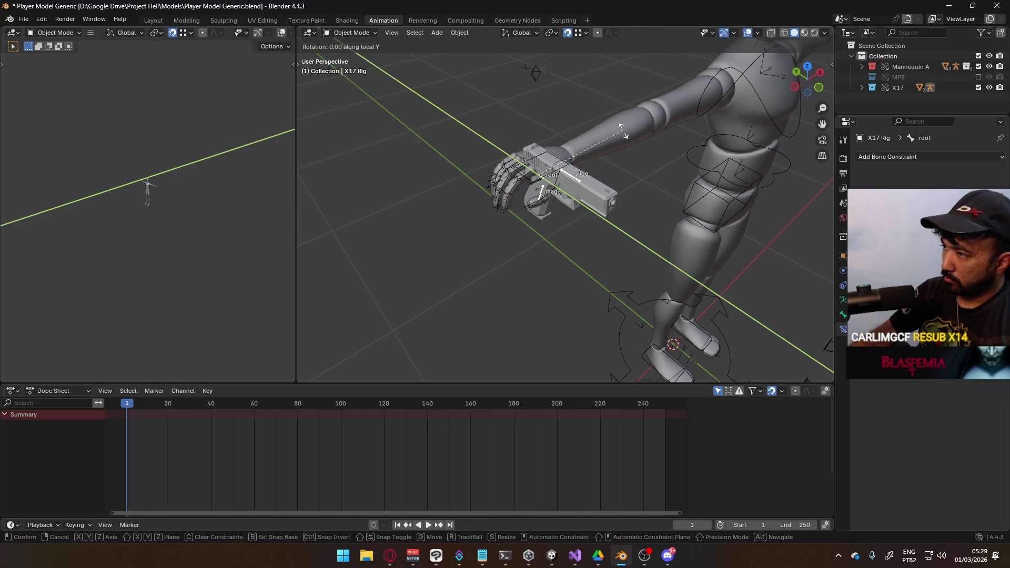
type("90")
key("Return")
type("x180")
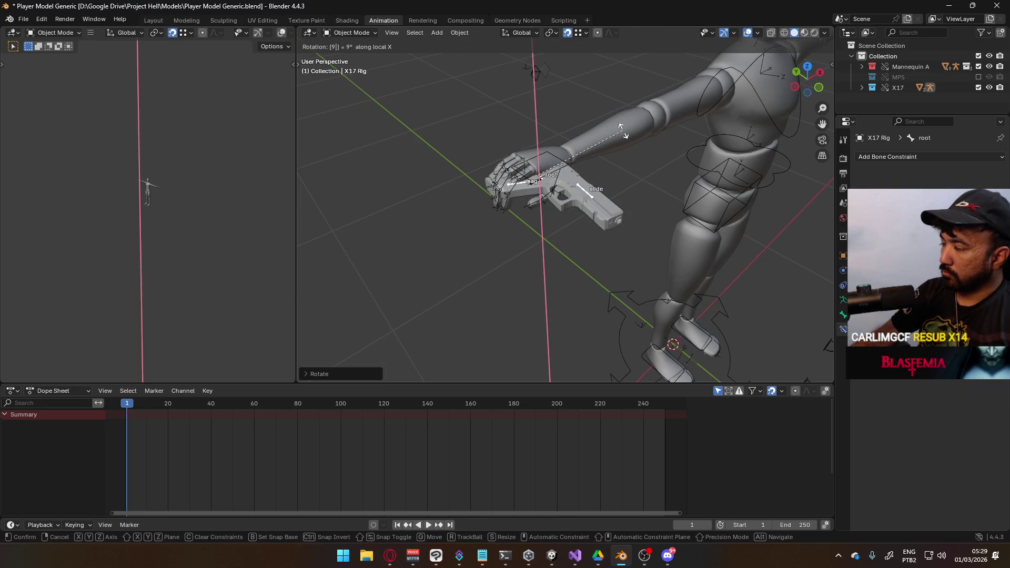
key("Return")
scroll(526, 143, "up", 6)
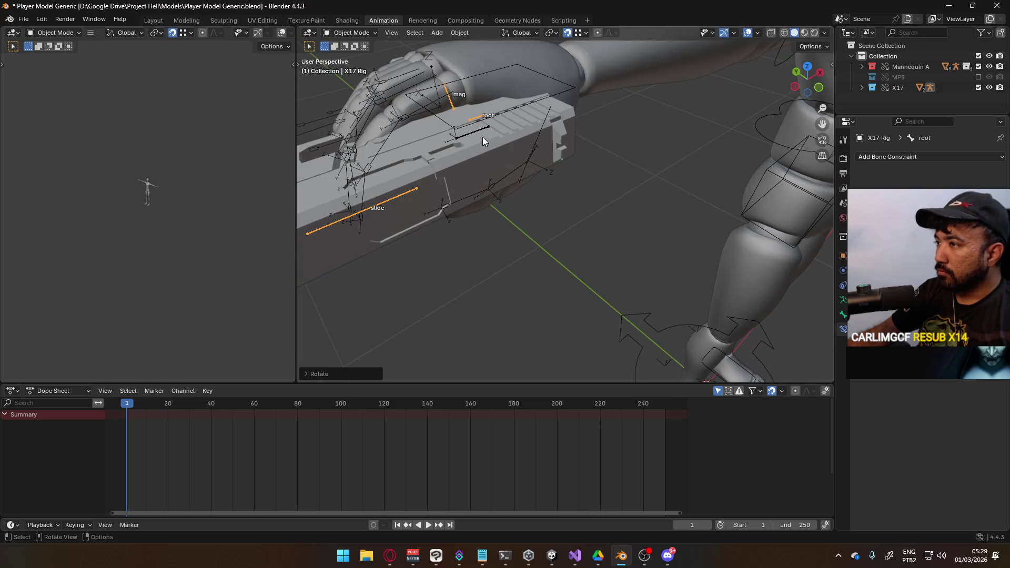
key("g")
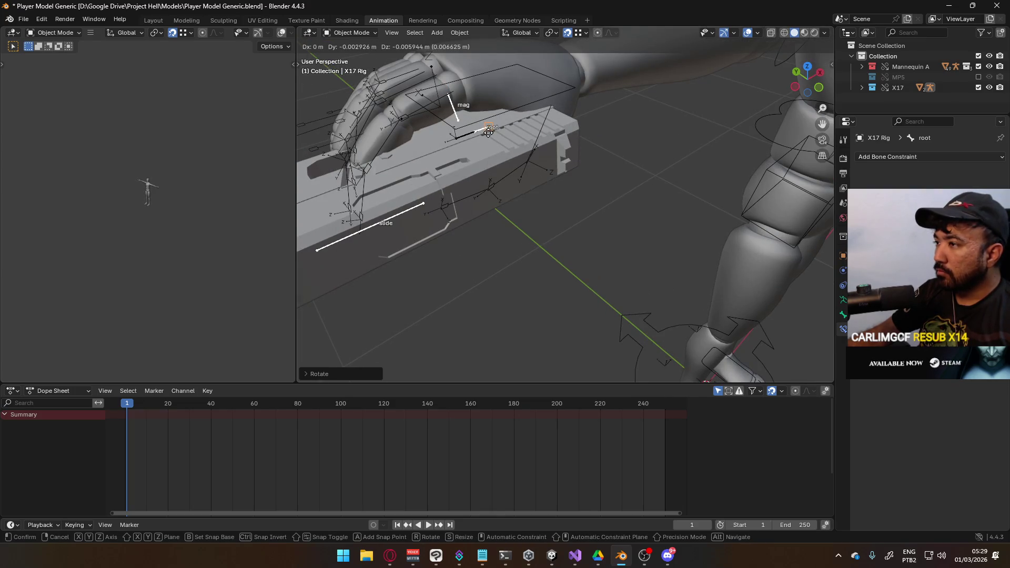
left_click(500, 131)
scroll(500, 131, "down", 6)
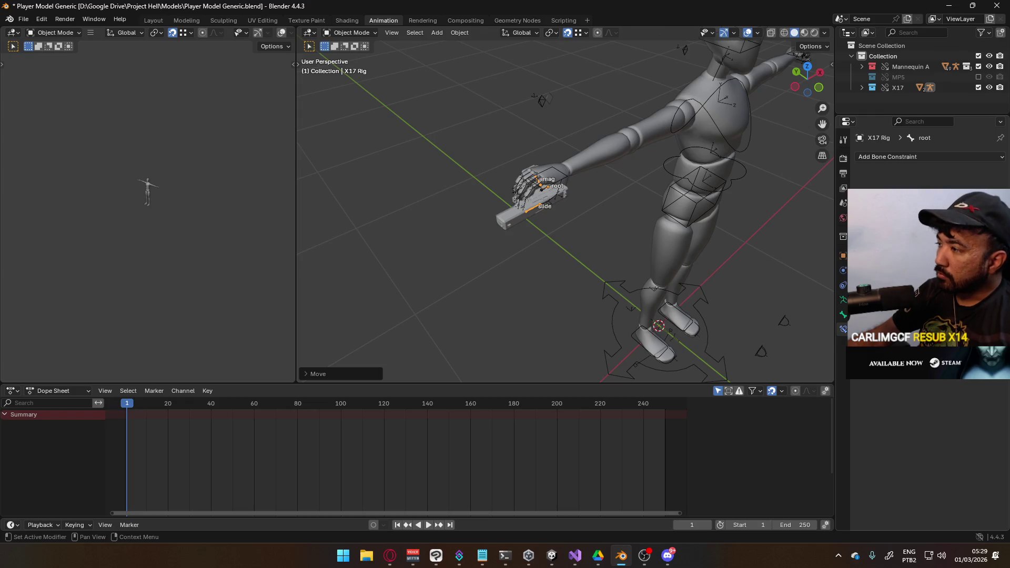
left_click(347, 33)
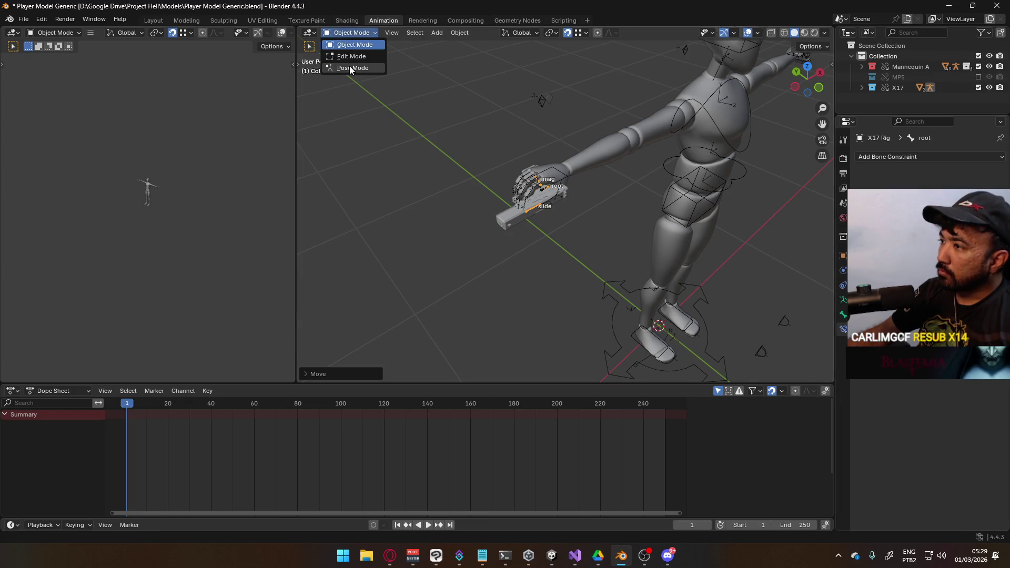
Step: In Pose Mode, give the X17 root bone a Child Of constraint targeting the mannequin's hand bone, with Set Inverse applied
left_click(349, 67)
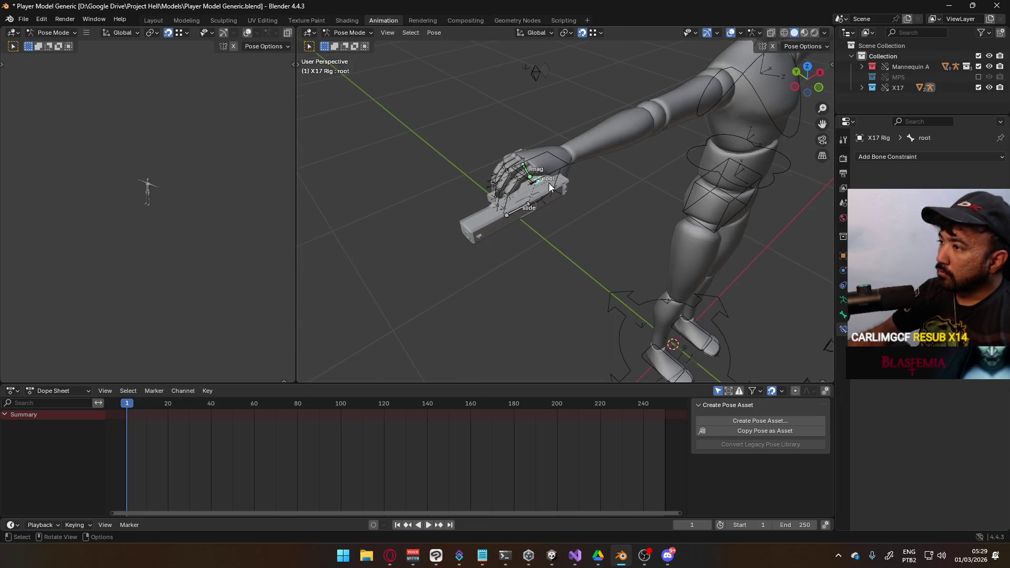
left_click(886, 158)
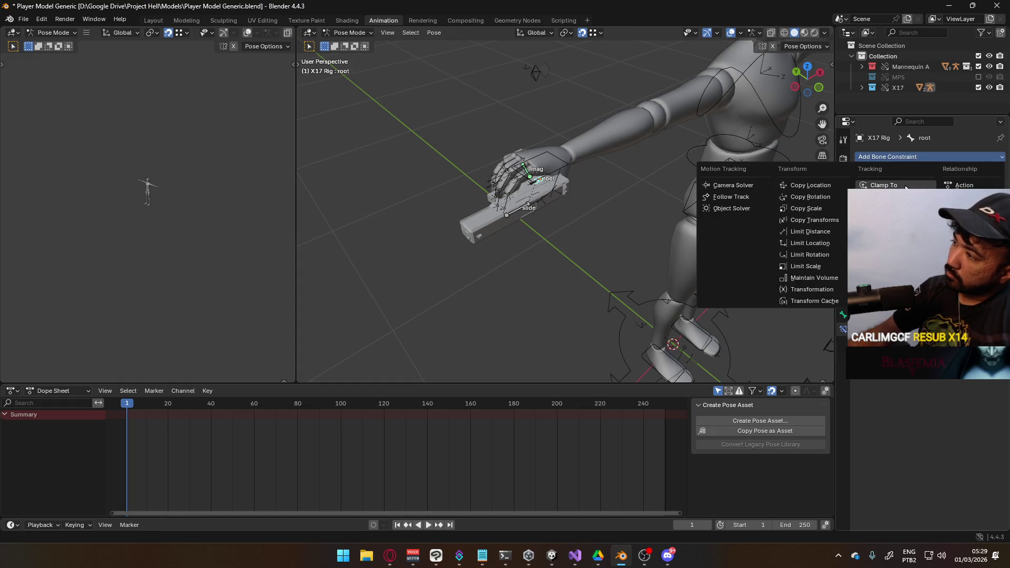
left_click(965, 208)
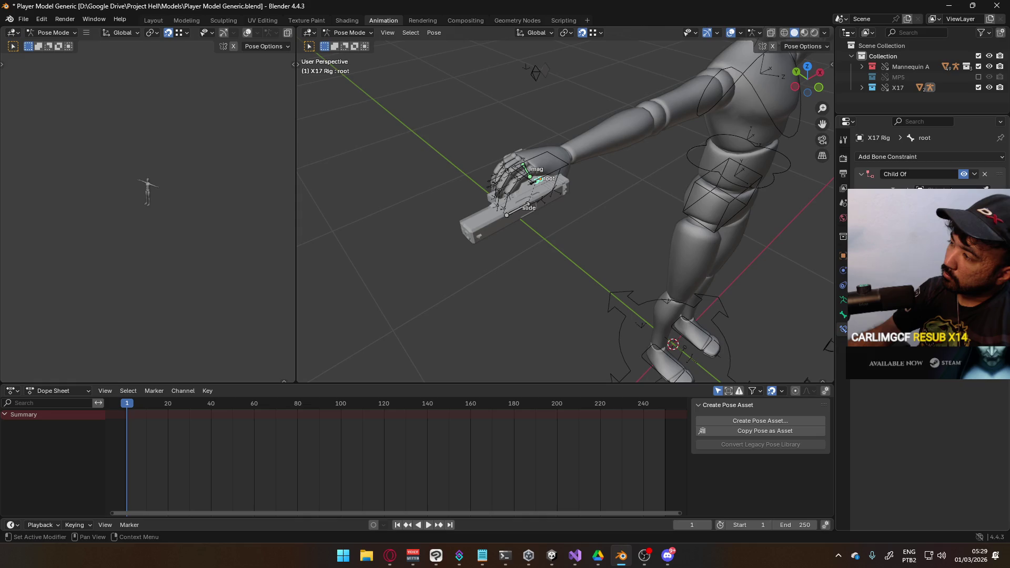
left_click(947, 190)
left_click(937, 211)
left_click(947, 202)
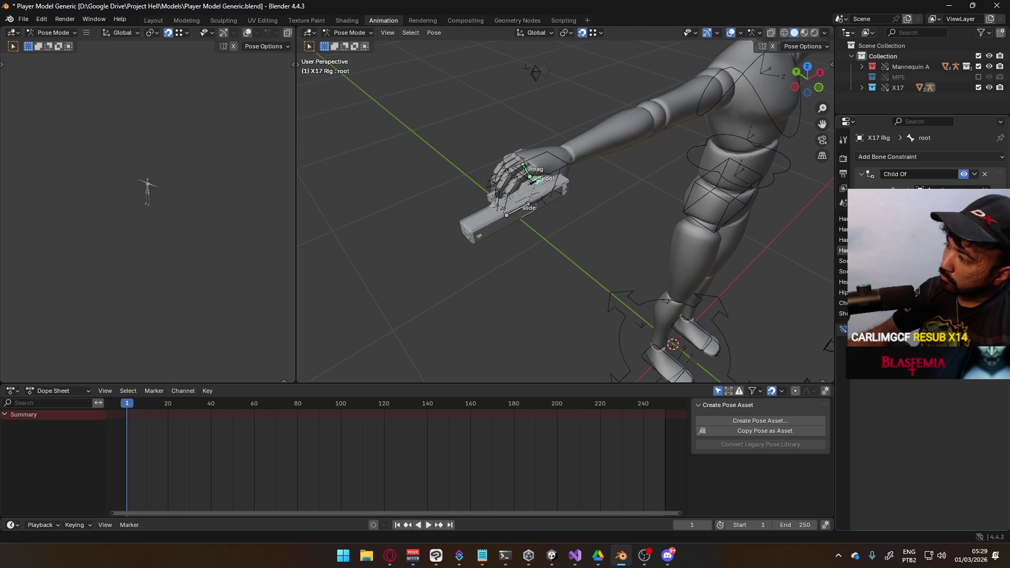
left_click(842, 240)
left_click(905, 260)
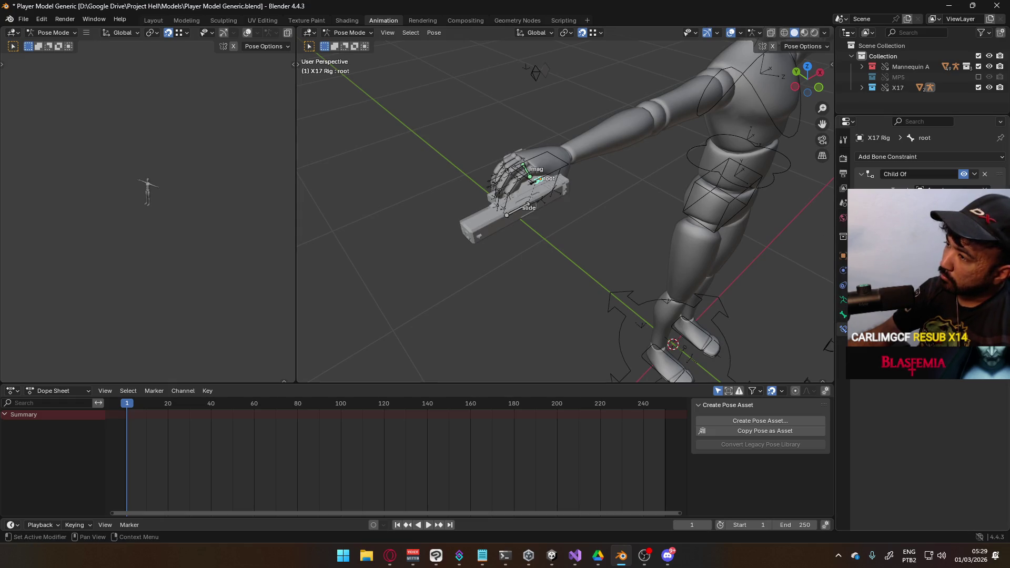
Step: Return to Object Mode and save, then hide the X17 and show the MP5 in the outliner, and save again
left_click(350, 32)
left_click(350, 43)
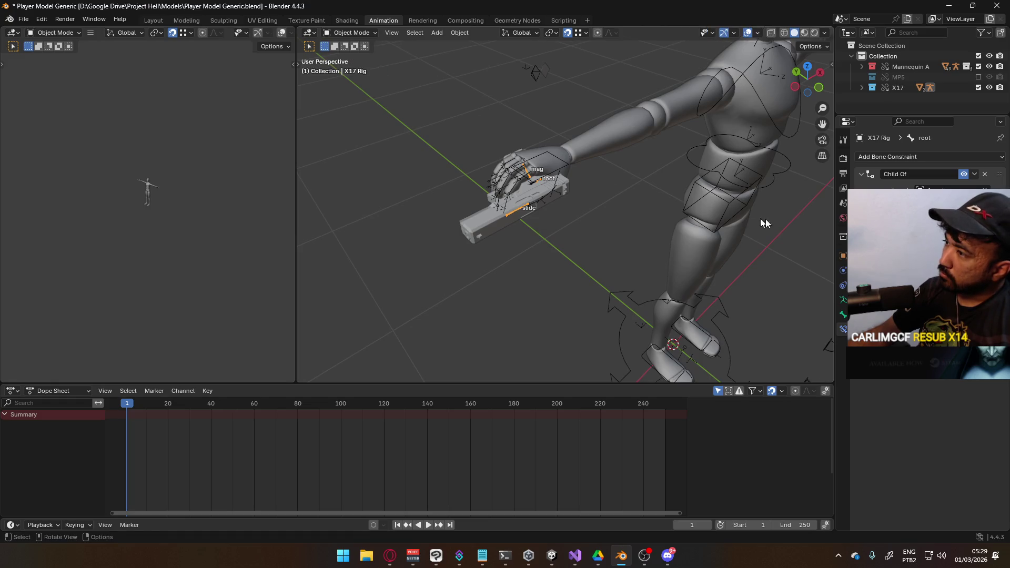
key("ctrl+s")
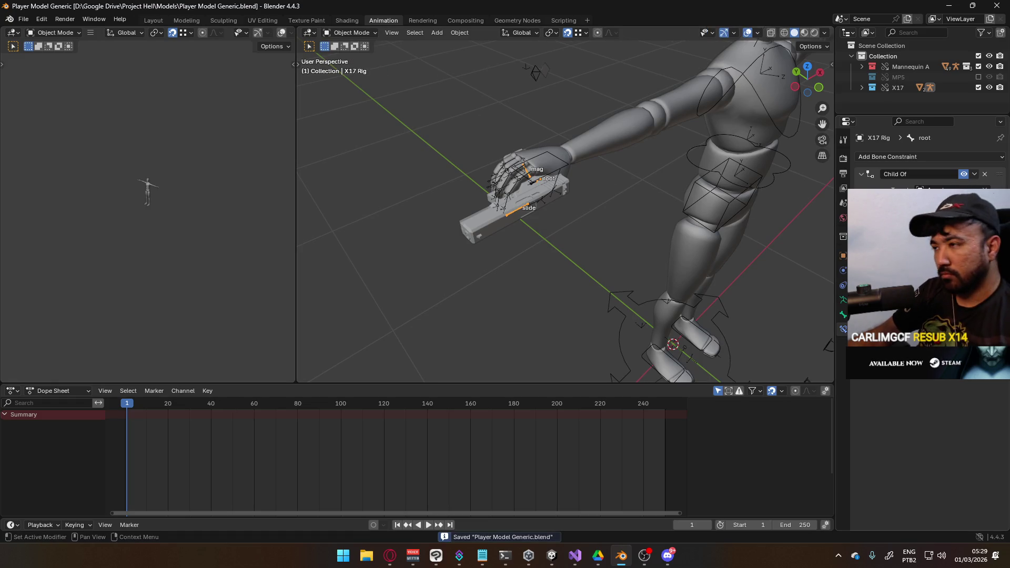
mouse_move(659, 213)
middle_mouse_down()
mouse_move(591, 200)
mouse_move(567, 168)
mouse_move(469, 207)
mouse_move(519, 197)
mouse_move(583, 210)
mouse_move(575, 211)
middle_mouse_up()
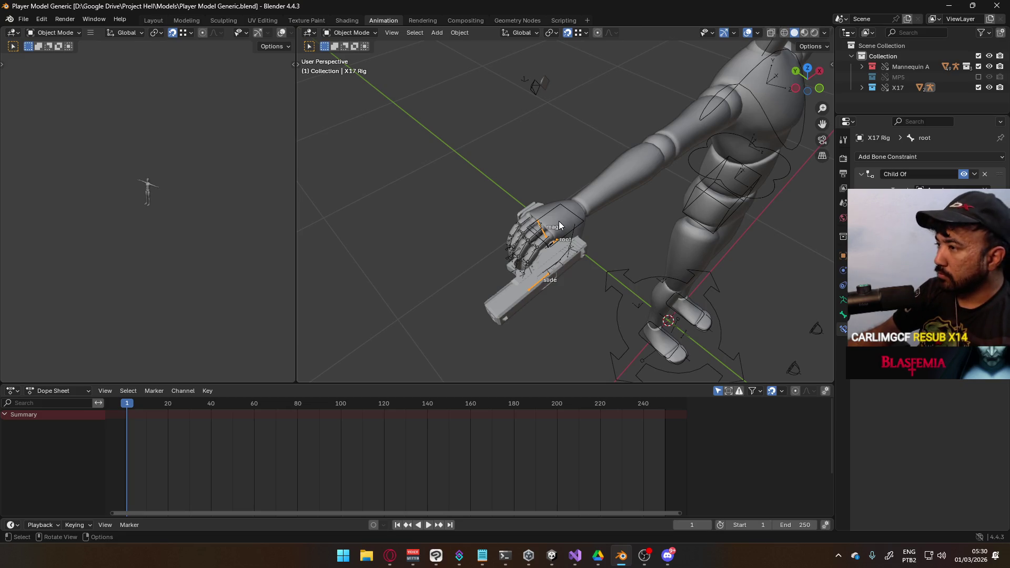
left_click(978, 87)
left_click(979, 77)
left_click(573, 230)
middle_click_drag(602, 226, 580, 214)
key("ctrl+s")
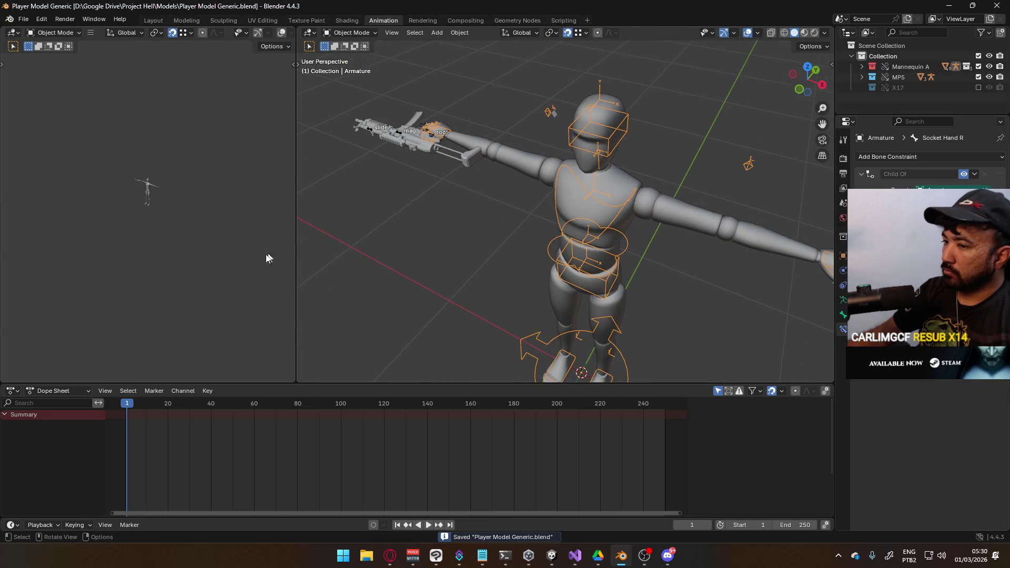
Step: Switch the timeline to the Action Editor, turn on Animation Layers in the side panel, and add Base_Layer
left_click(57, 391)
left_click(50, 437)
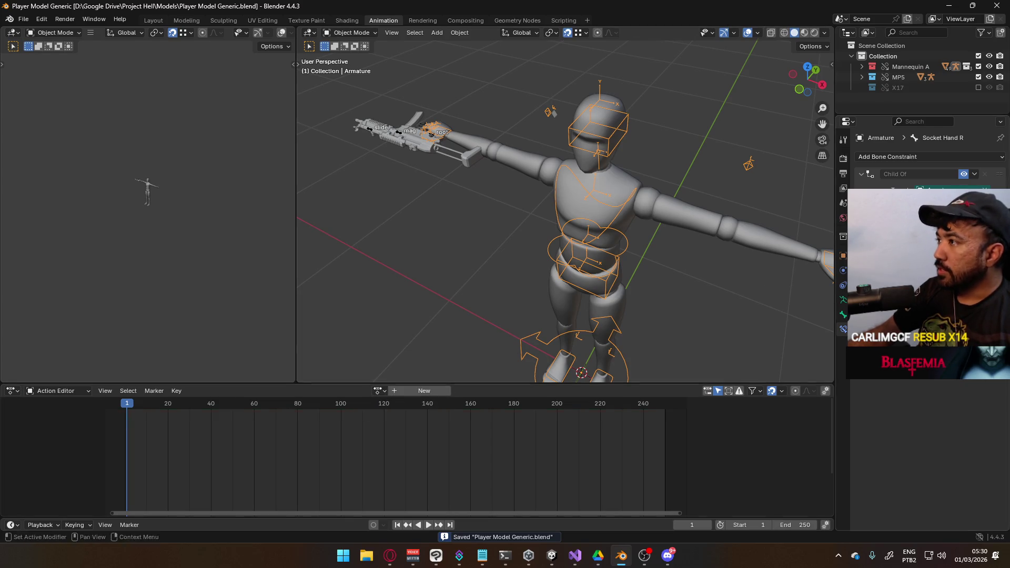
left_click(832, 64)
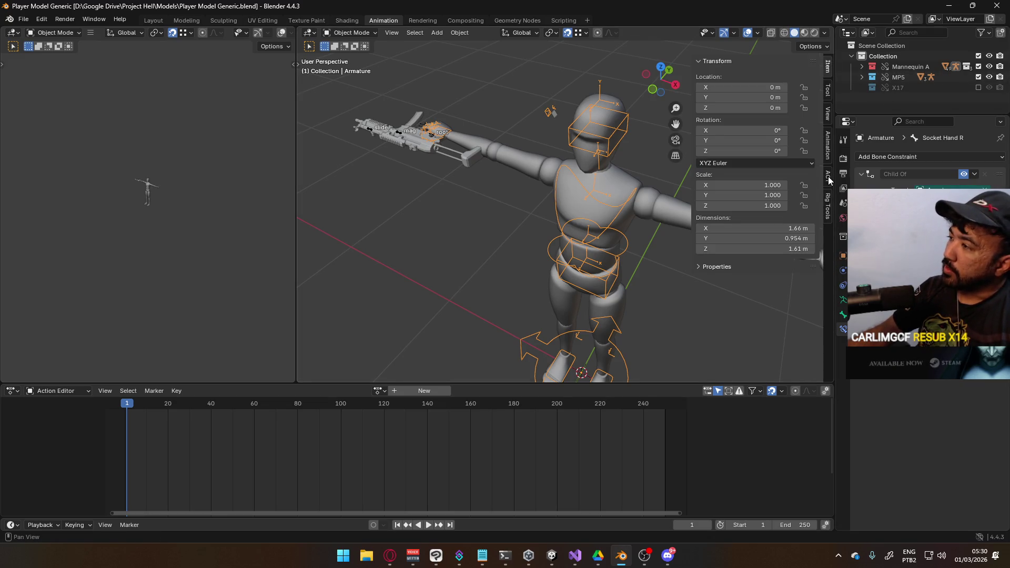
left_click(828, 153)
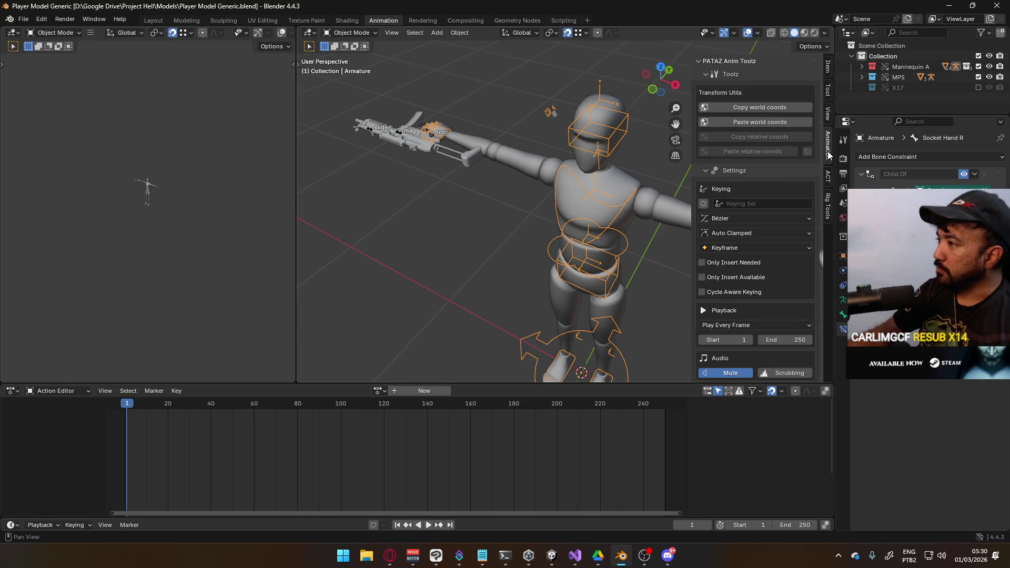
scroll(724, 249, "down", 5)
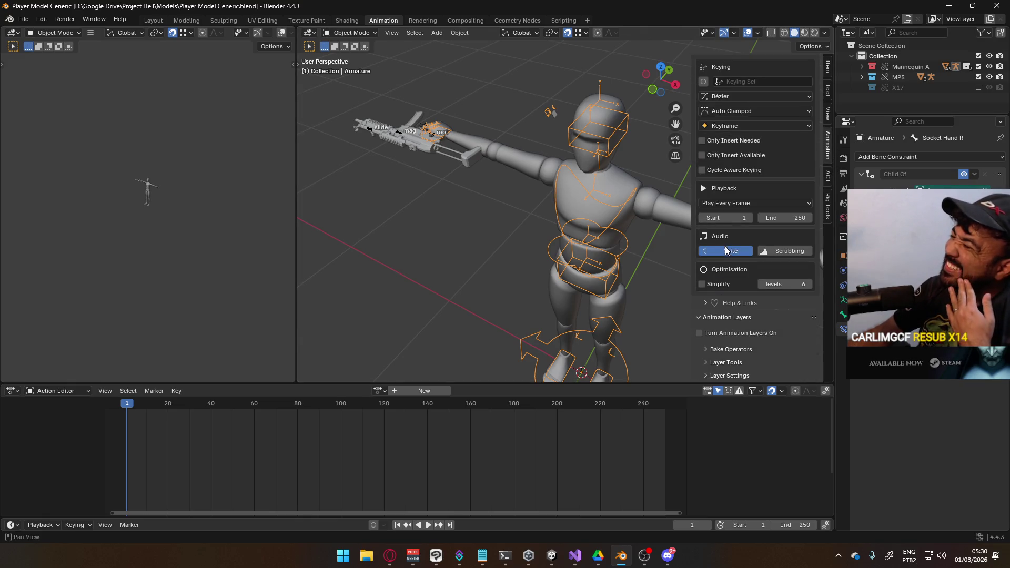
left_click(700, 334)
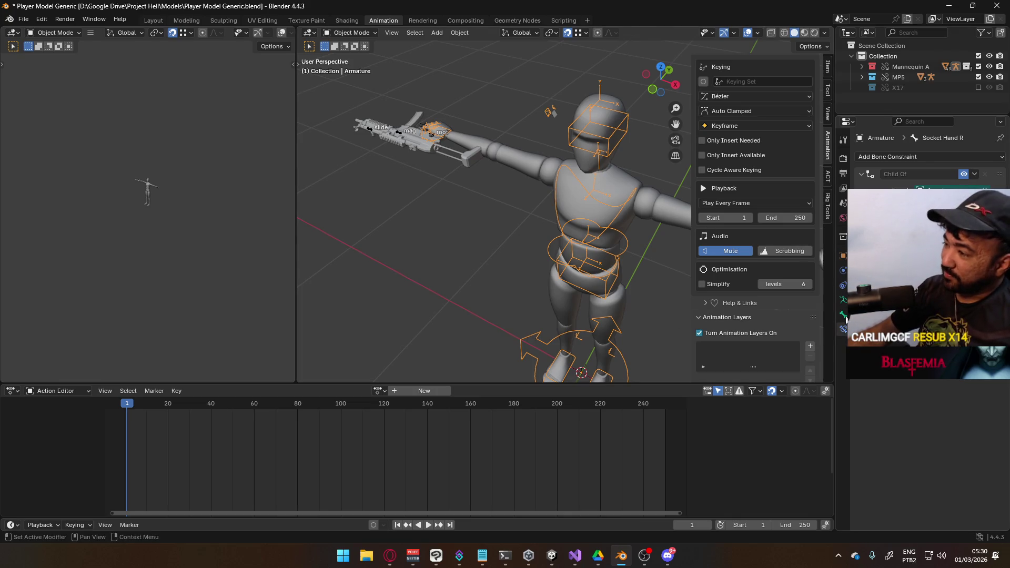
left_click(810, 345)
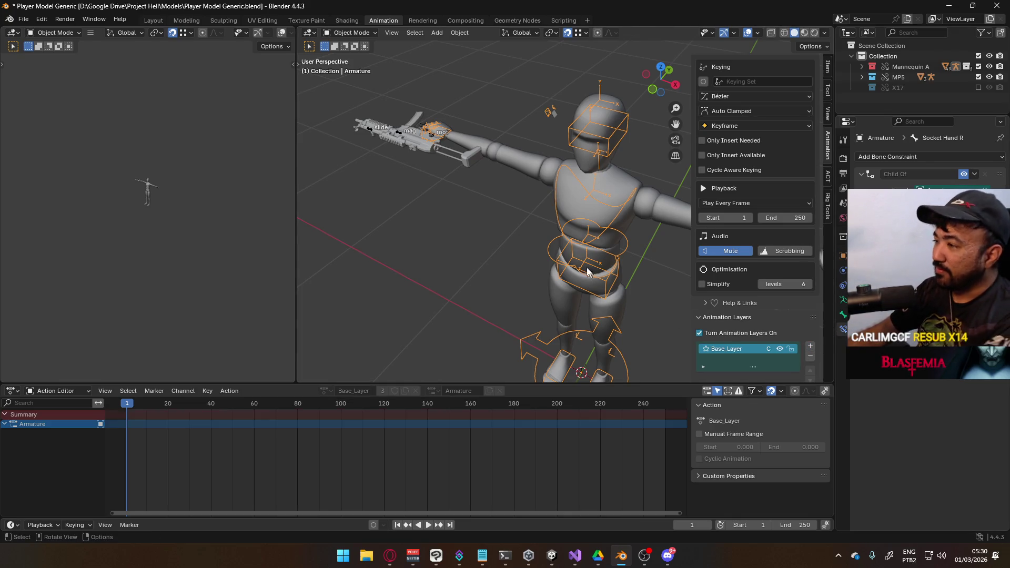
Step: Set the base layer to Replace blending, rename it 0.T-Pose, and save the file
key("KP_3")
scroll(803, 308, "down", 3)
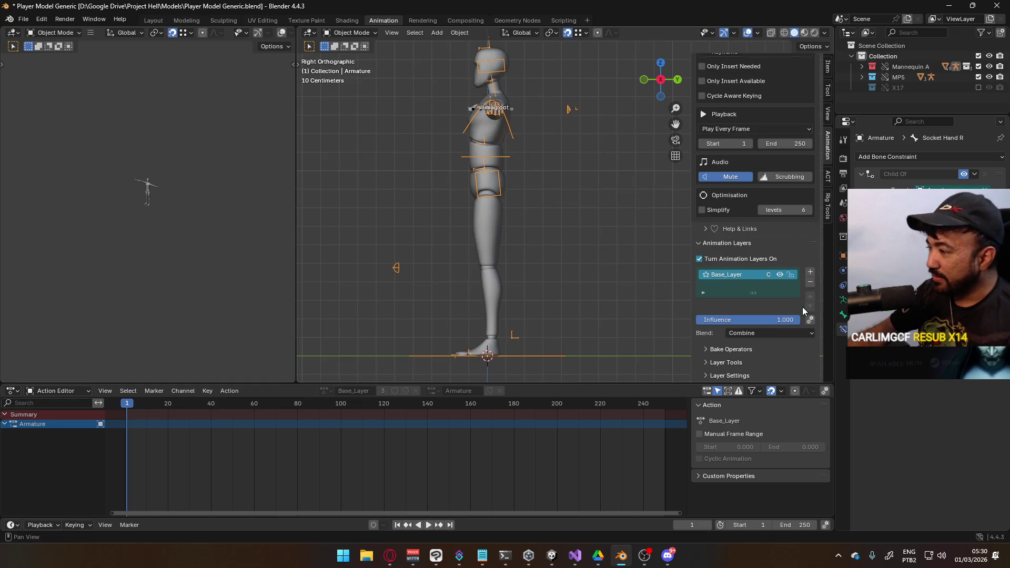
left_click(764, 334)
left_click(756, 346)
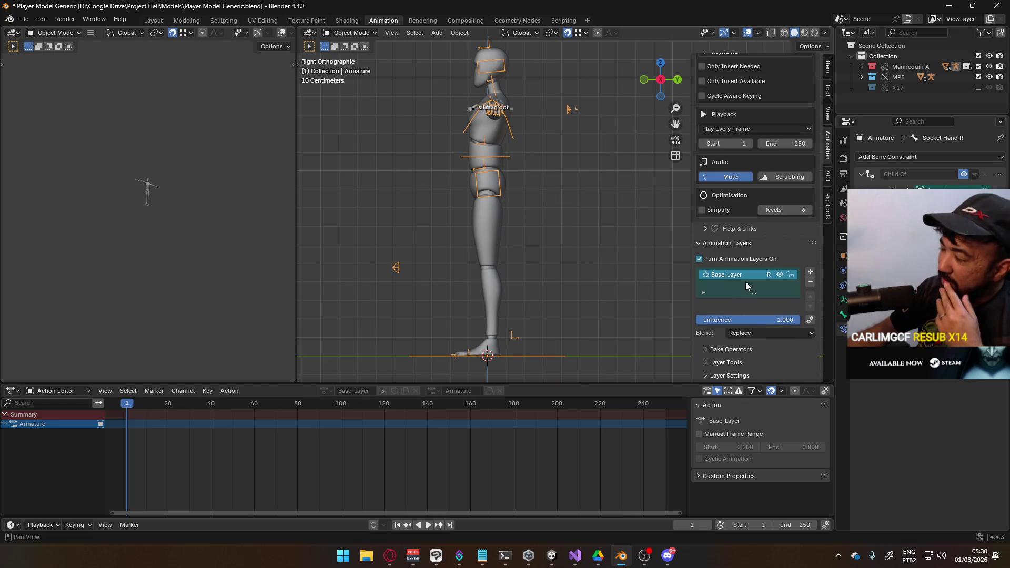
double_click(739, 275)
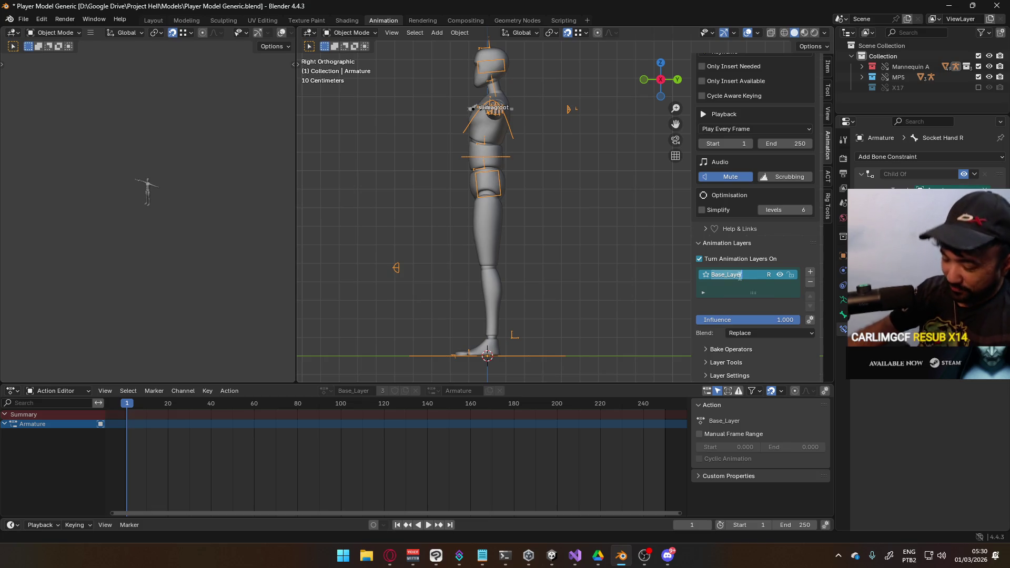
type("0.T-Pose")
key("Return")
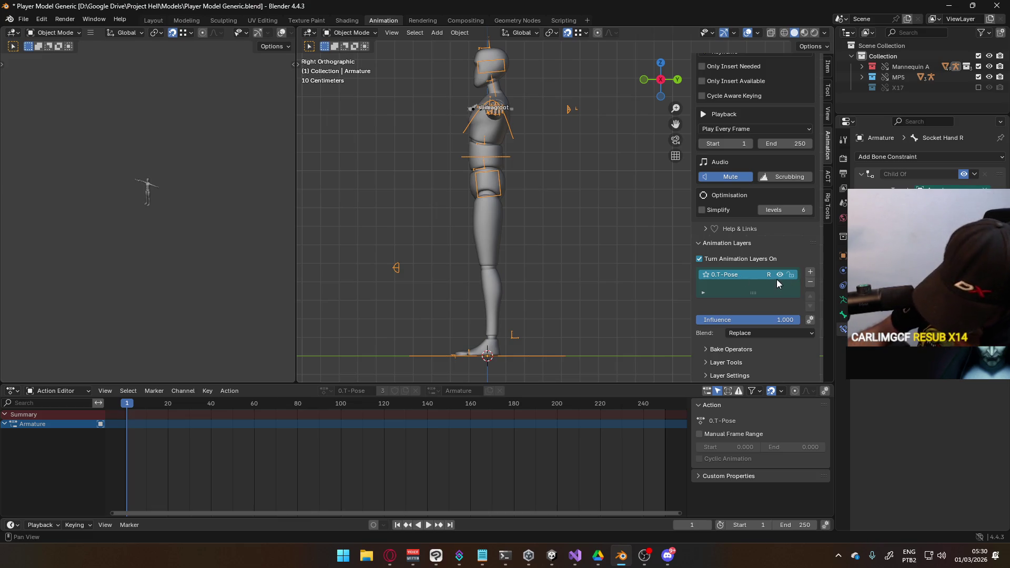
key("ctrl+s")
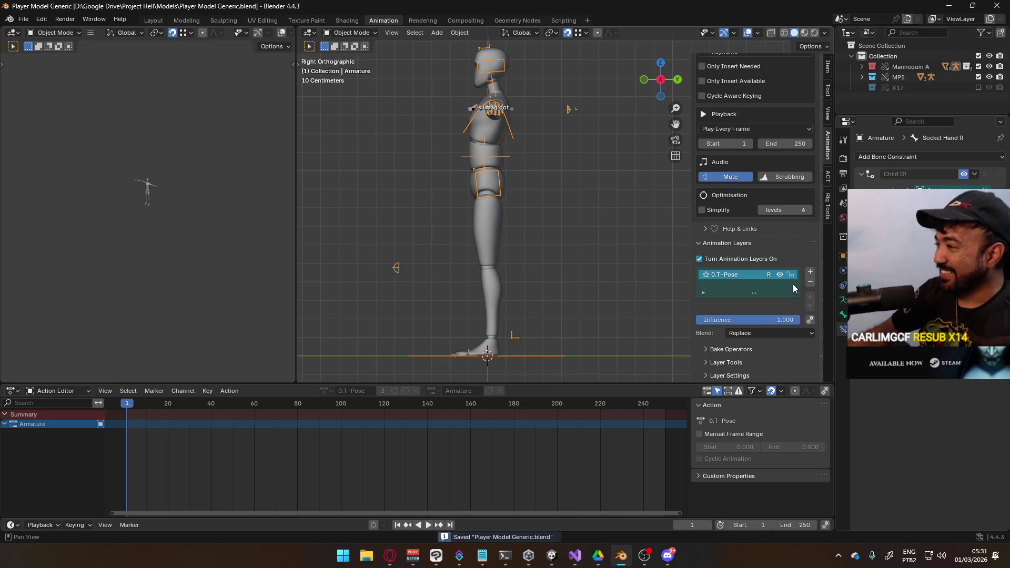
Step: Add a second Replace-blending layer below 0.T-Pose and name it Default Primary Idle
left_click(811, 272)
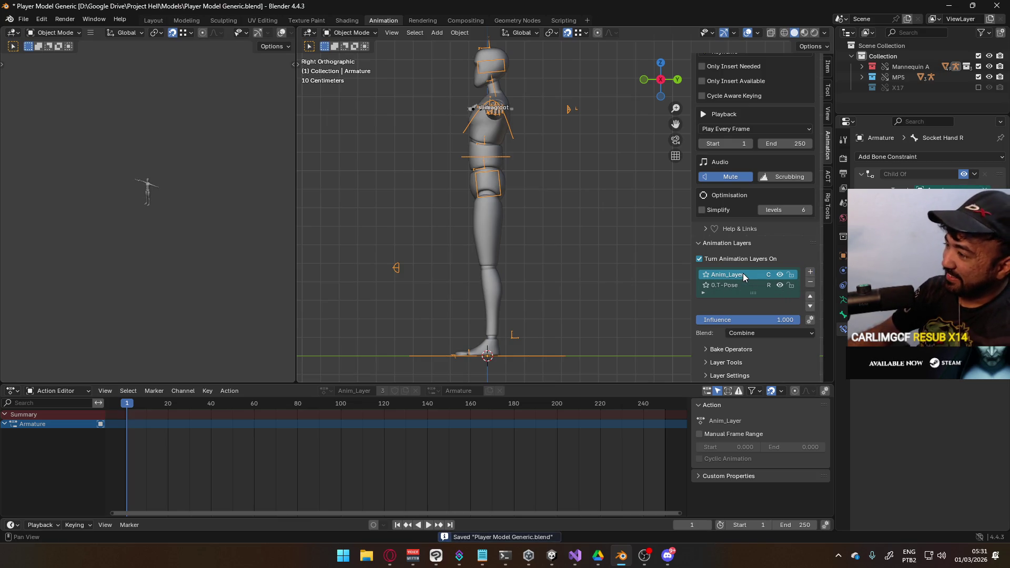
left_click(751, 333)
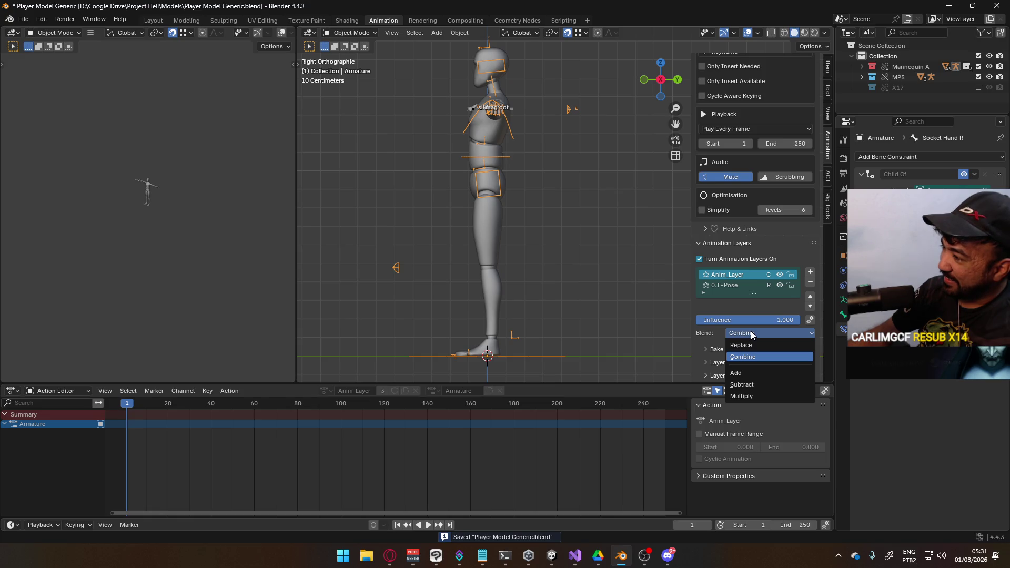
left_click(750, 345)
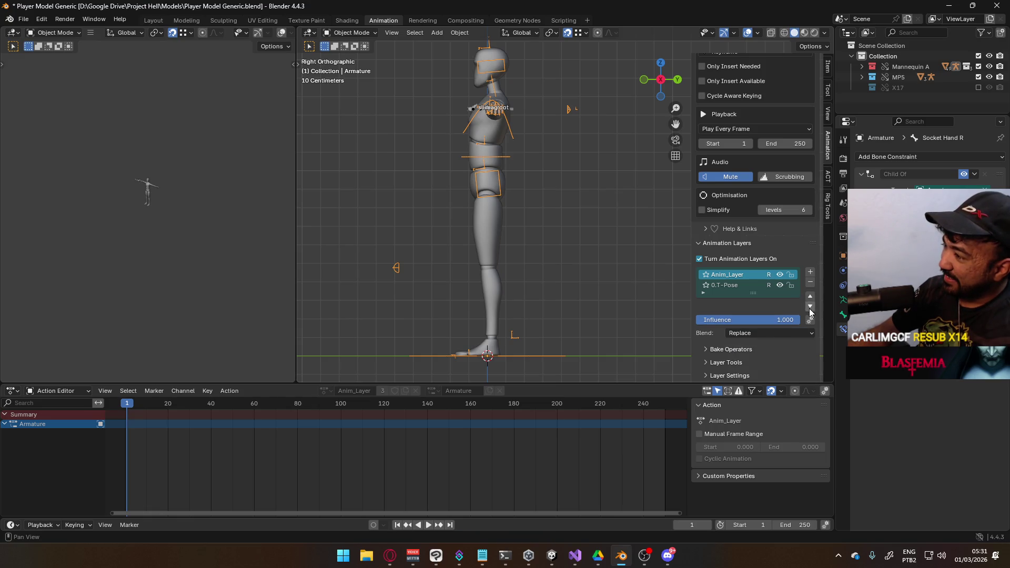
left_click(811, 307)
double_click(751, 285)
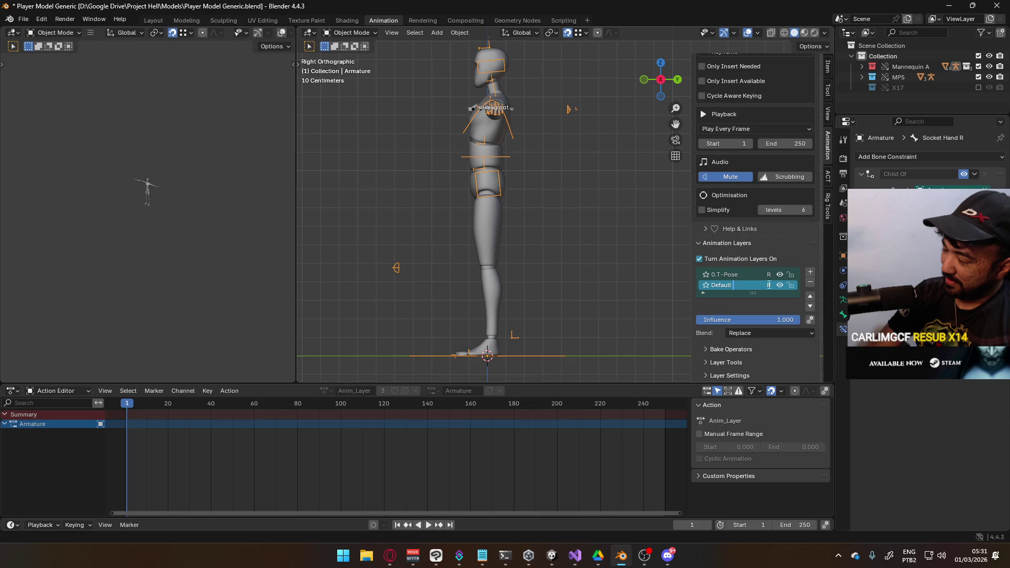
key("Return")
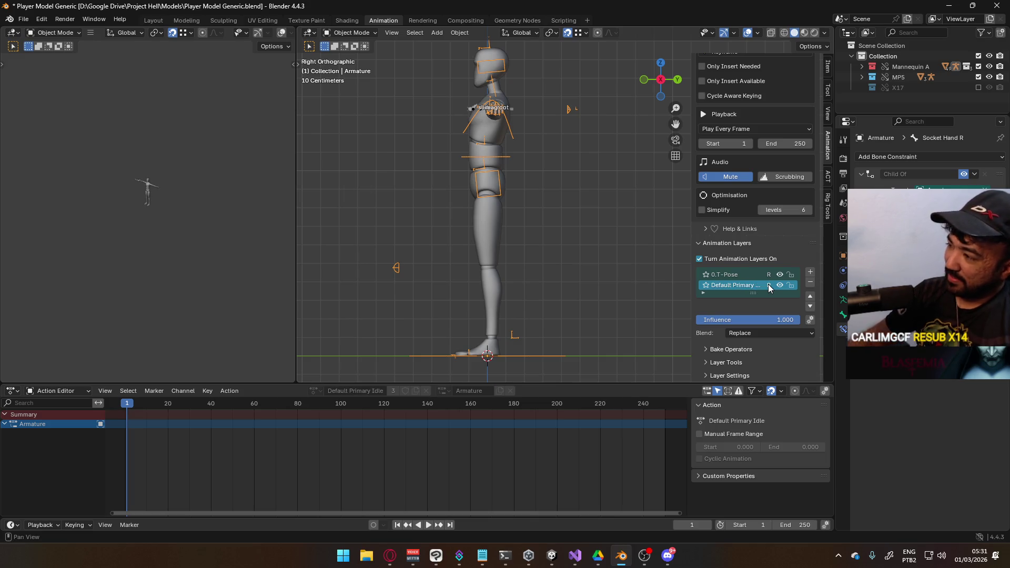
mouse_move(619, 243)
middle_mouse_down()
mouse_move(478, 194)
mouse_move(531, 202)
middle_mouse_up()
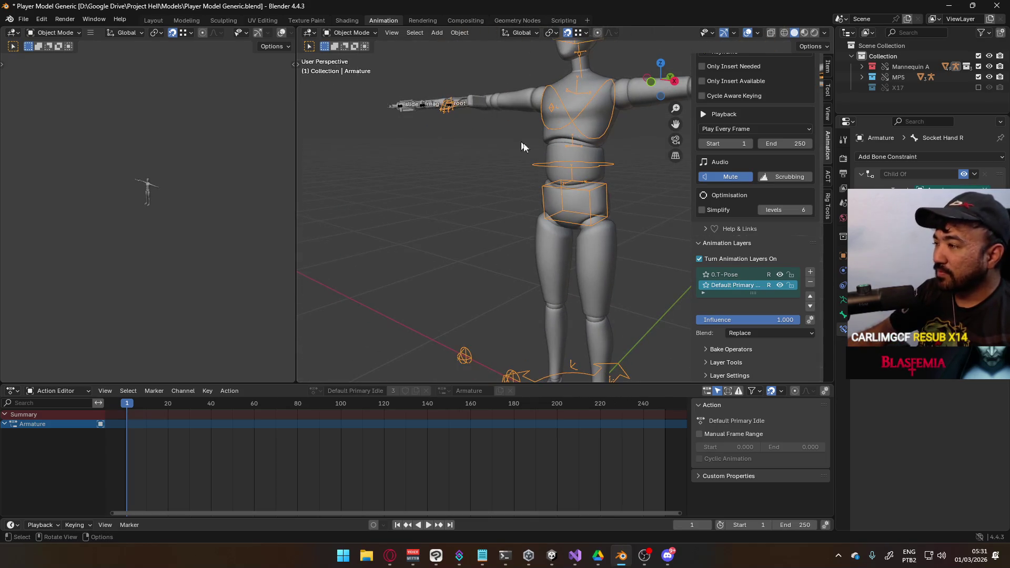
Step: In Pose Mode and right side view, select the Hips bone and move it to a new position
left_click(349, 33)
left_click(350, 68)
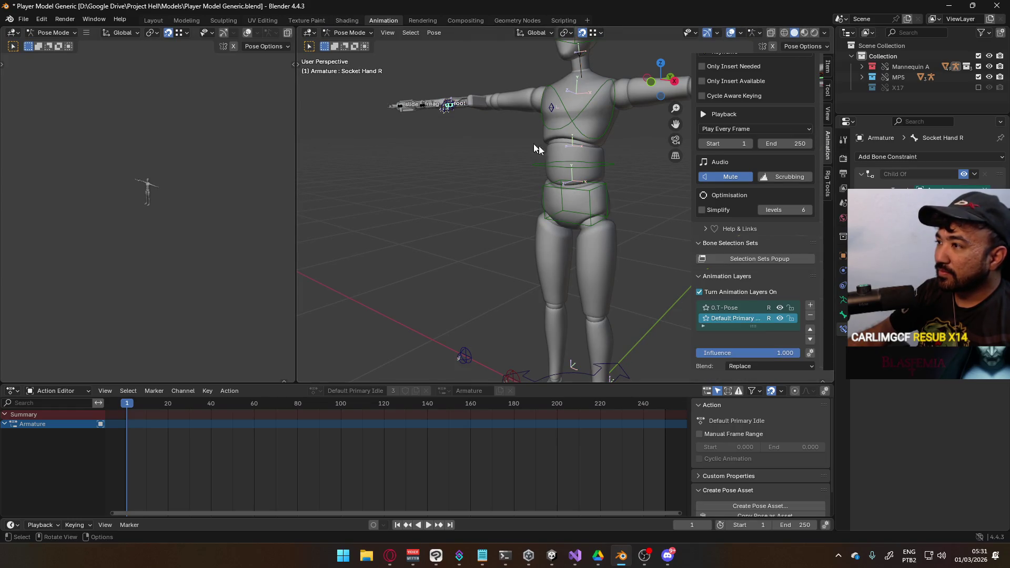
left_click(587, 198)
key("KP_3")
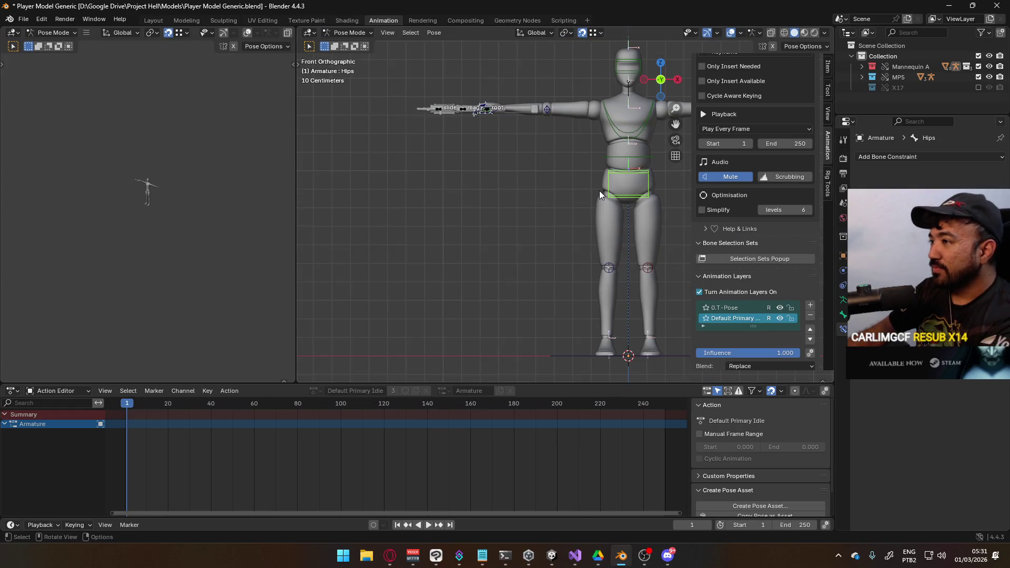
middle_click_drag(533, 170, 504, 159)
key("KP_3")
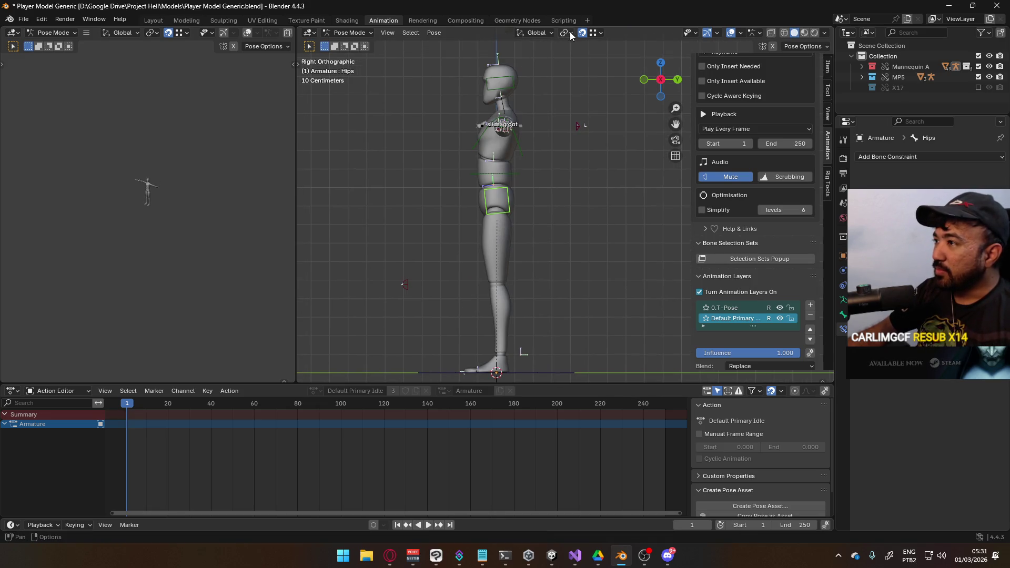
left_click(599, 33)
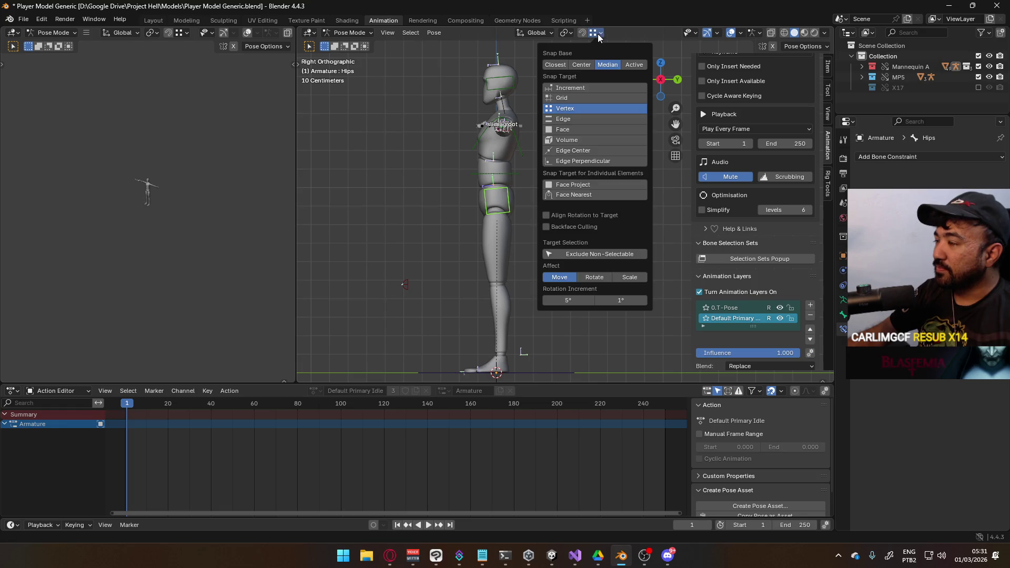
key("g")
left_click(514, 169)
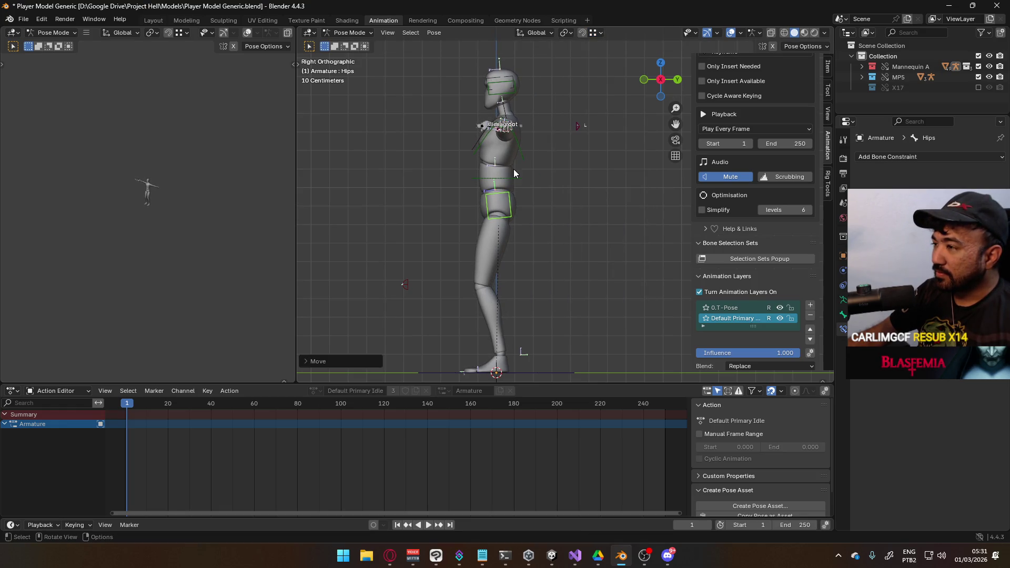
Step: Rotate the Spine bone in several passes so the torso leans back
left_click(513, 173)
scroll(546, 173, "up", 3)
key("r")
left_click(527, 166)
key("r")
left_click(530, 172)
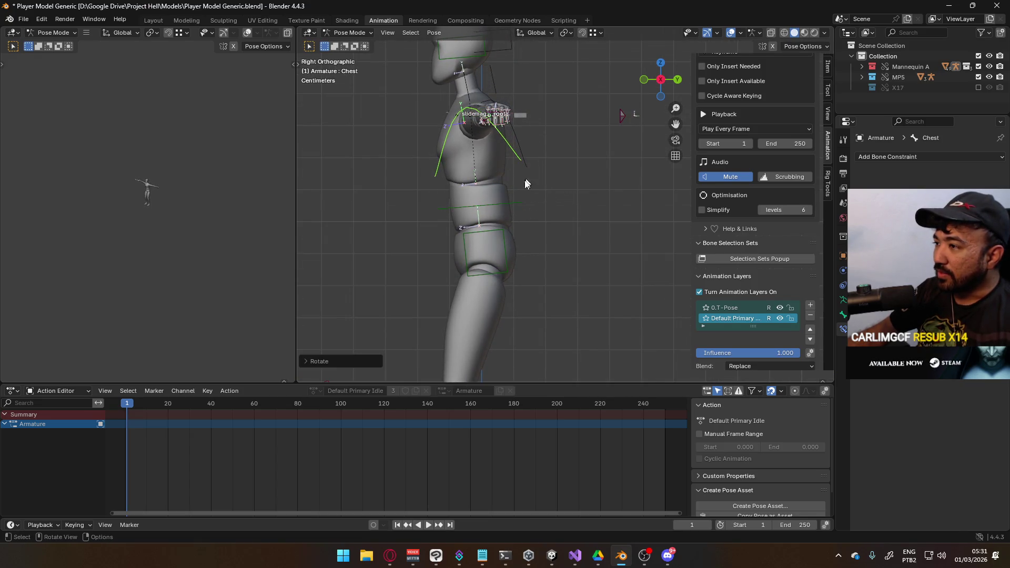
key("r")
left_click(552, 199)
Step: Rotate the Chest bone, then rotate the Hips so the body stands upright
left_click(510, 156)
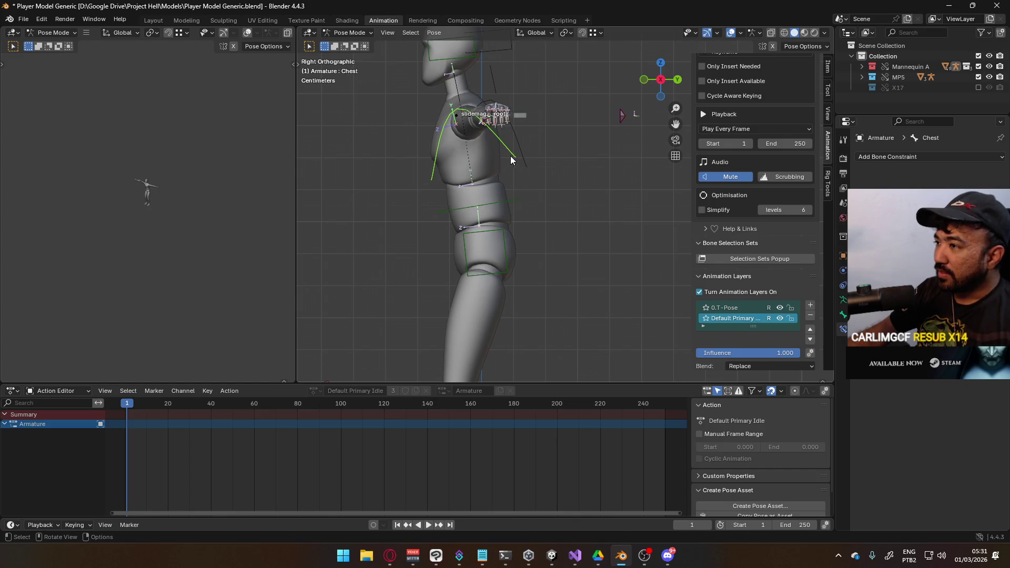
key("r")
left_click(510, 224)
left_click(510, 222)
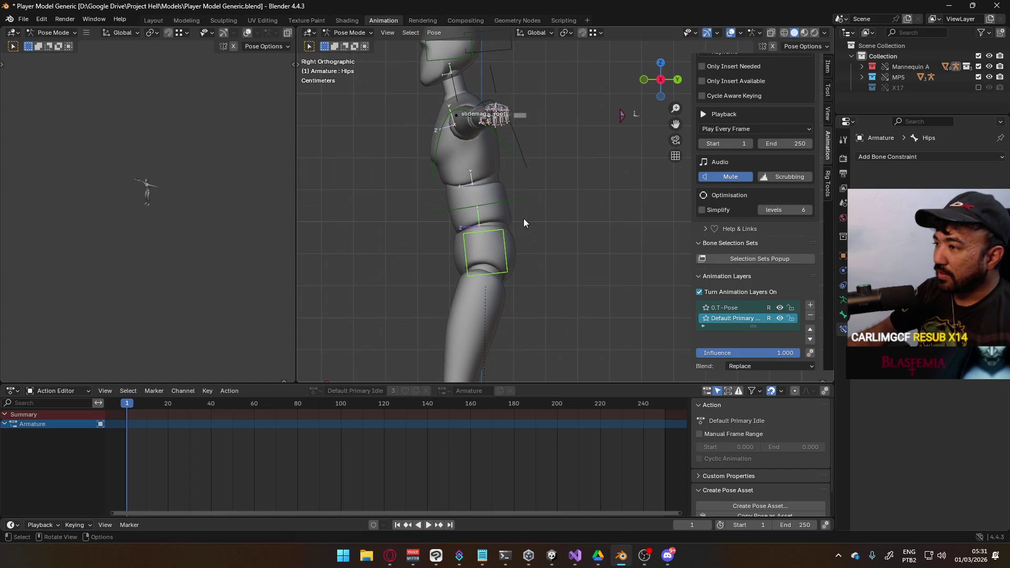
key("r")
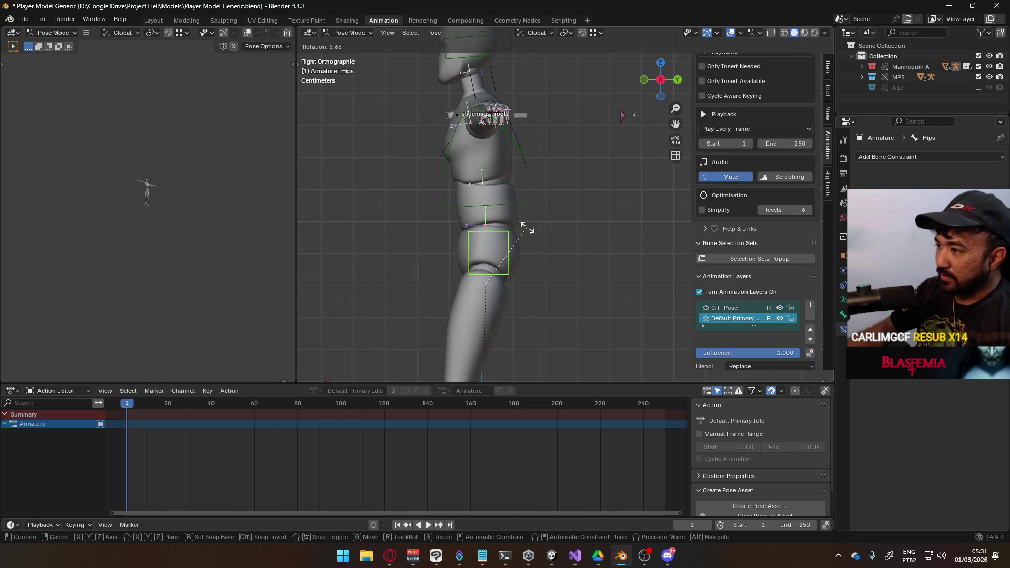
left_click(526, 227)
scroll(520, 192, "down", 2)
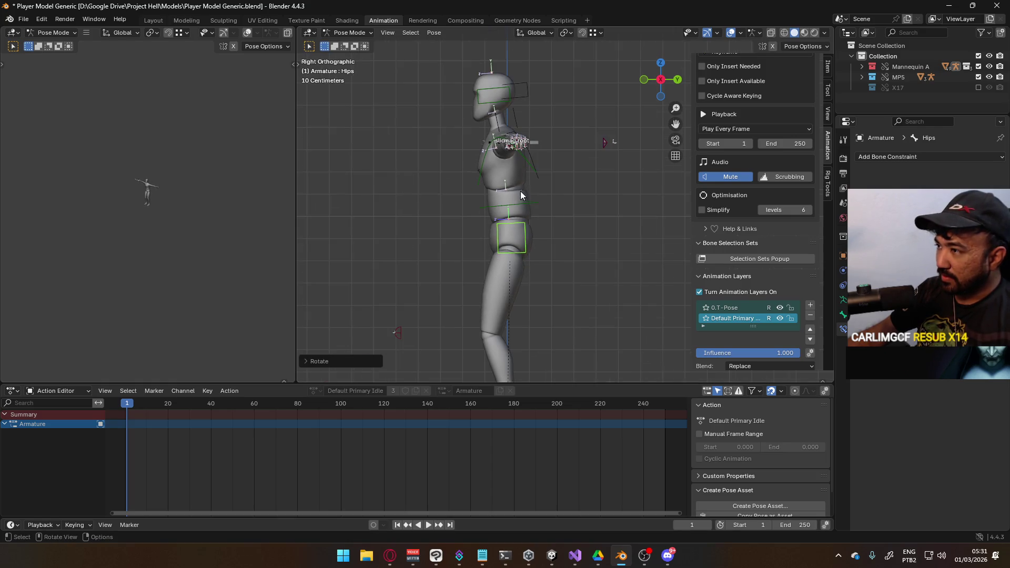
mouse_move(492, 161)
middle_mouse_down()
mouse_move(558, 198)
mouse_move(503, 195)
mouse_move(569, 182)
mouse_move(544, 208)
mouse_move(544, 191)
mouse_move(495, 182)
mouse_move(416, 215)
mouse_move(497, 210)
middle_mouse_up()
scroll(488, 163, "up", 3)
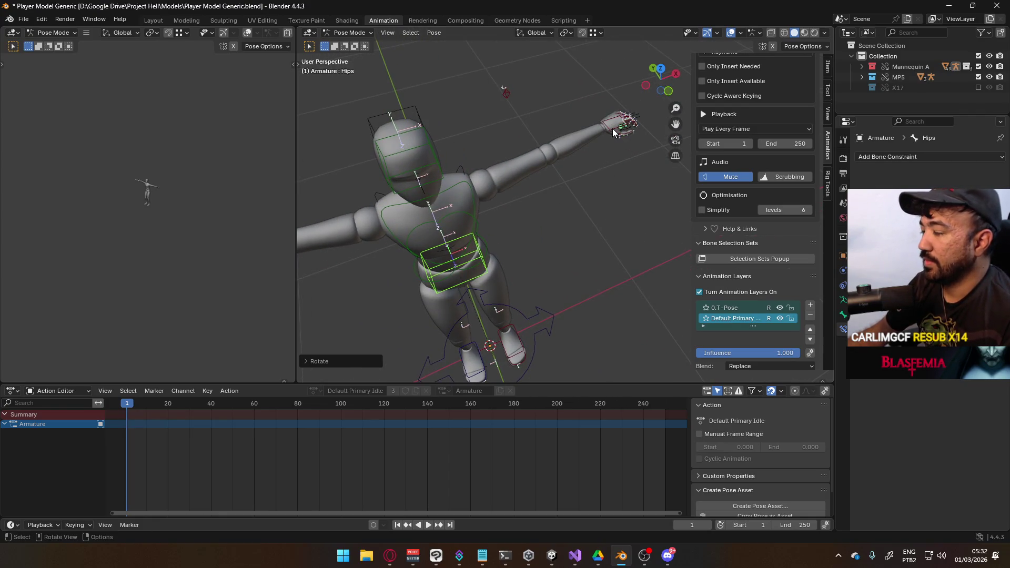
Step: Select the HandIK.L bone and add a Child Of bone constraint to it
left_click(613, 128)
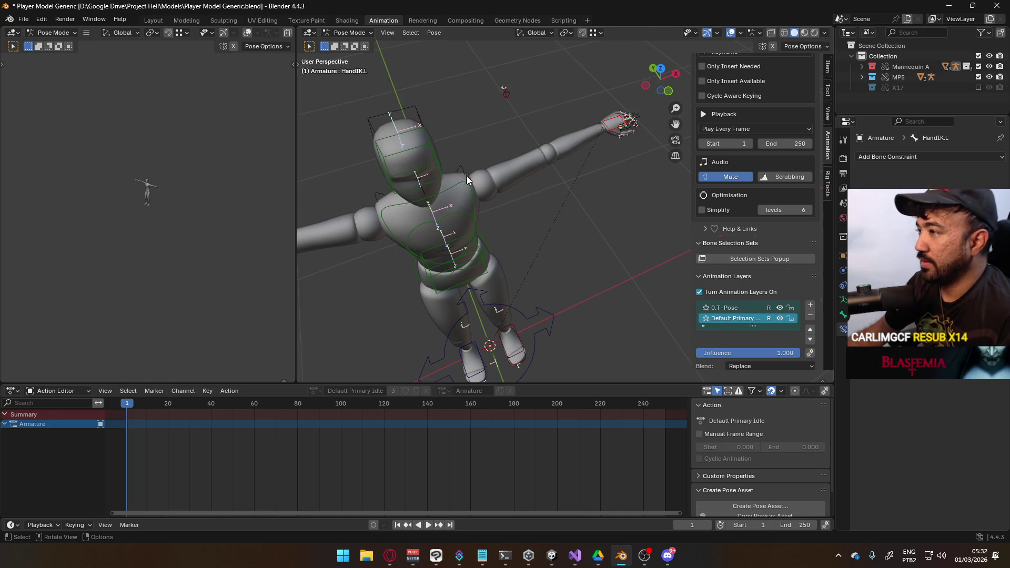
scroll(495, 203, "down", 2)
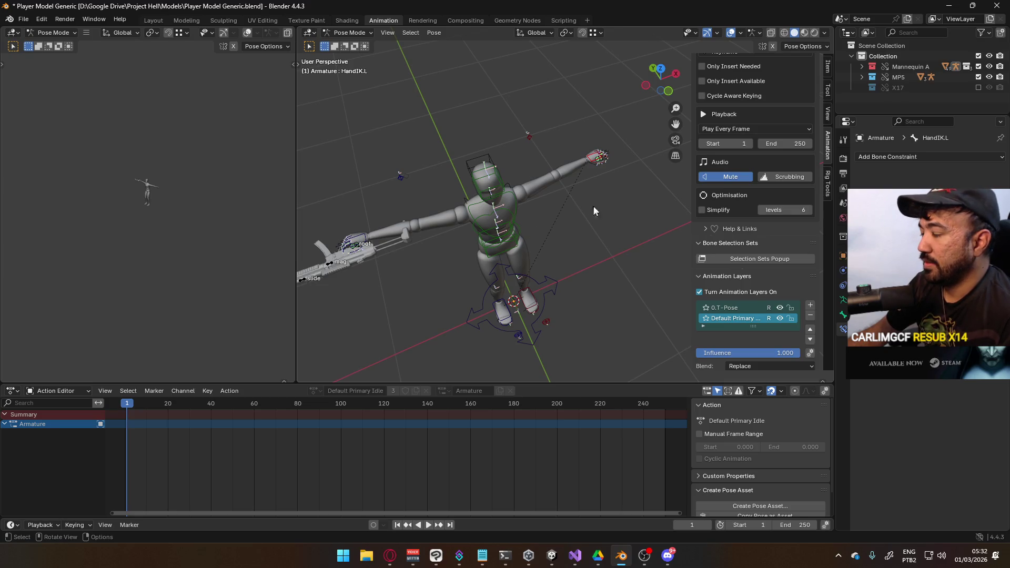
scroll(589, 221, "up", 2)
scroll(608, 177, "up", 1)
left_click(899, 157)
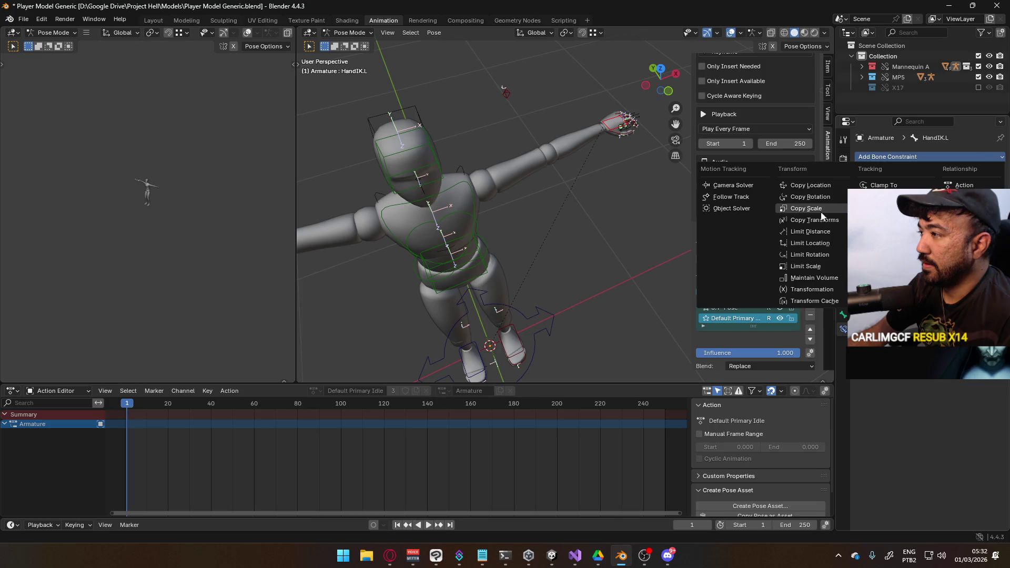
left_click(889, 157)
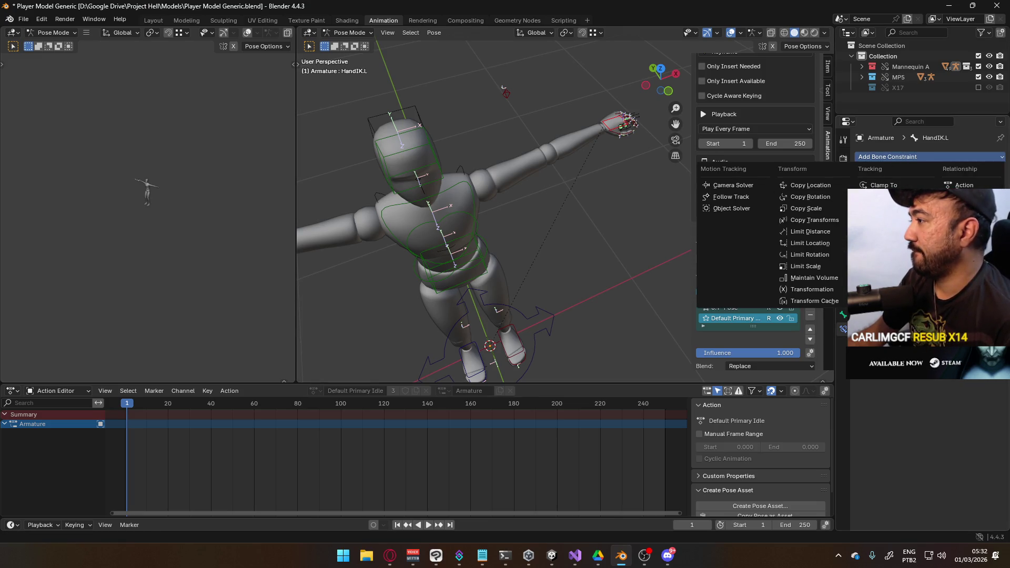
left_click(963, 208)
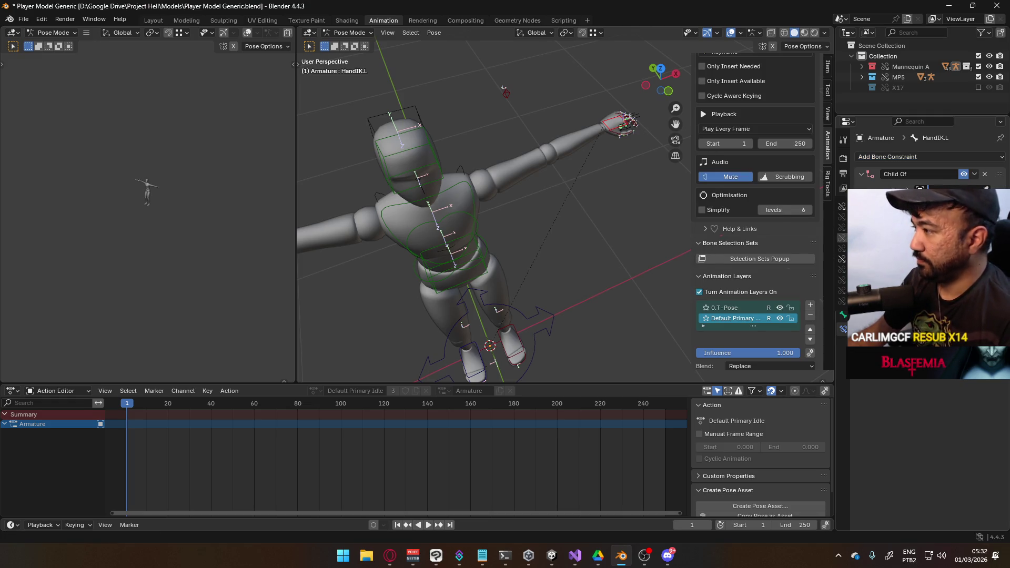
Step: Target the MP5, rename the constraint Child Of MP5, and set inverse to keep the hand in place
type("MP5 Pi")
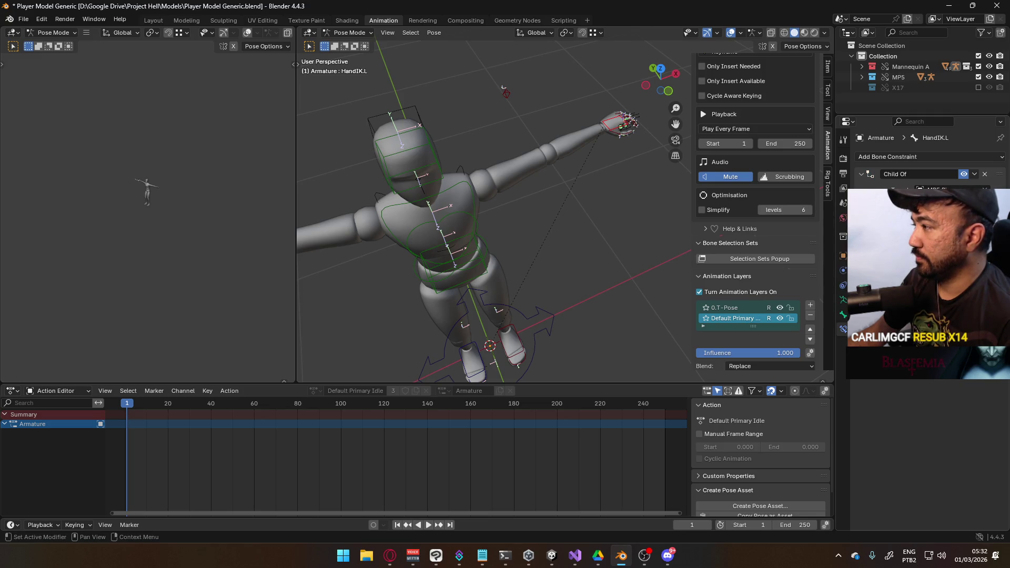
key("Return")
middle_click_drag(548, 210, 566, 186)
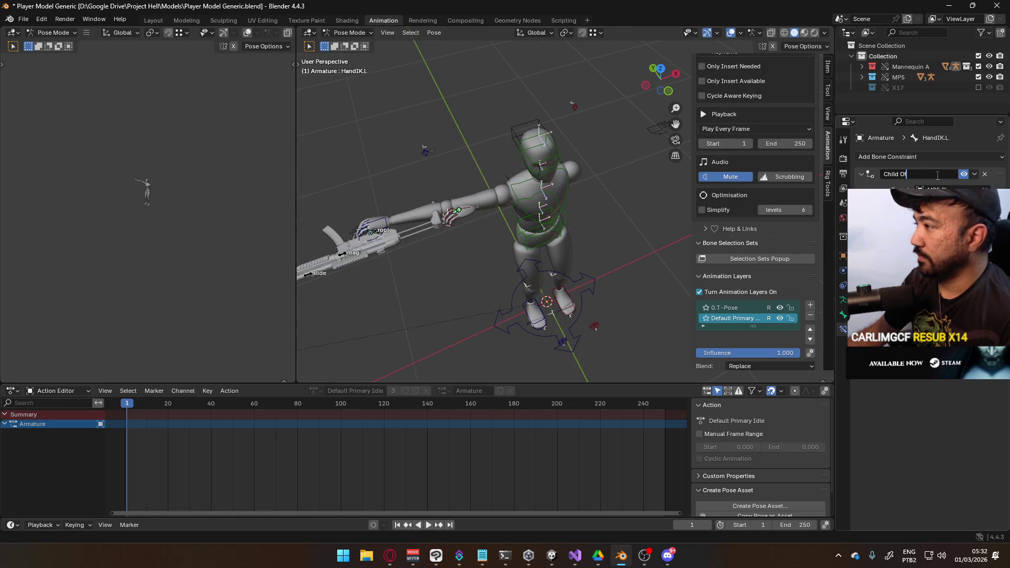
type(" MP5")
key("Return")
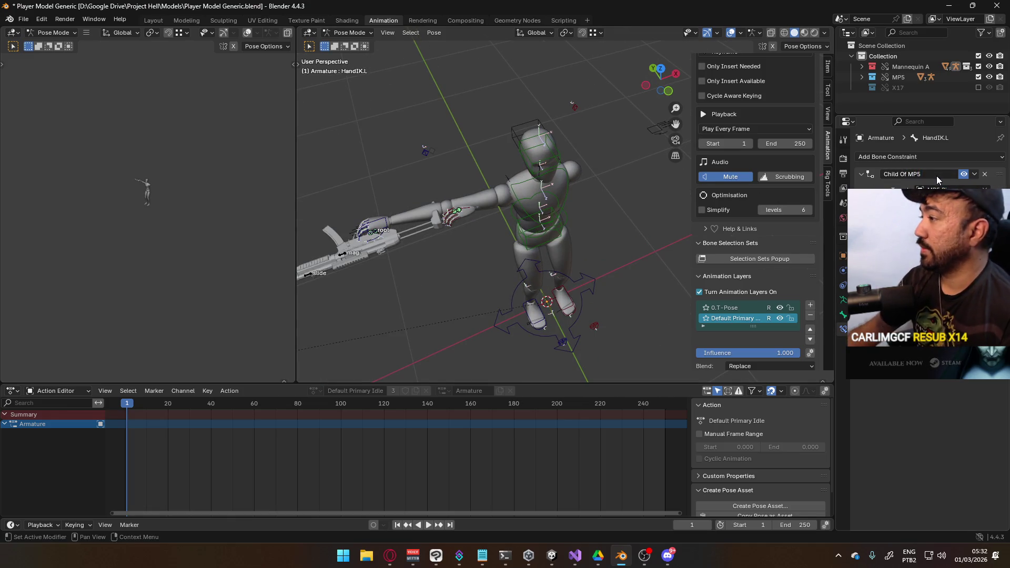
left_click(926, 263)
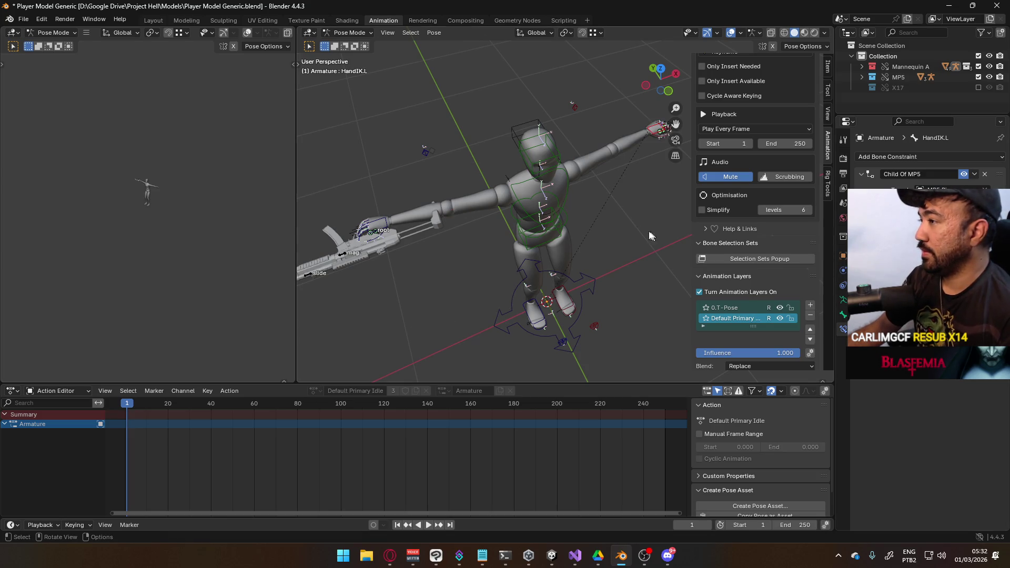
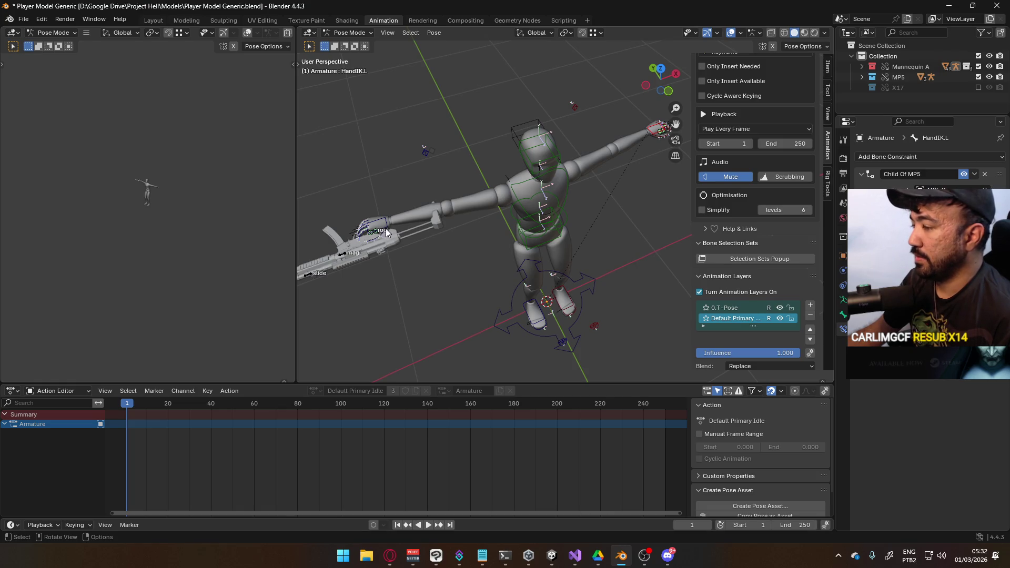
Step: Move the HandIK bone so the hand and MP5 sit in front of the chest
key("g")
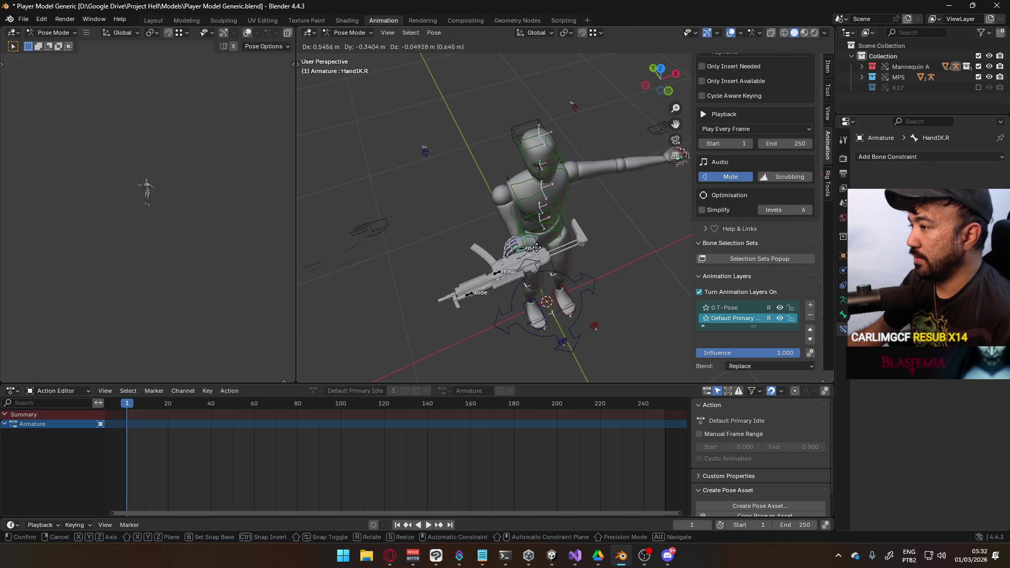
left_click(528, 253)
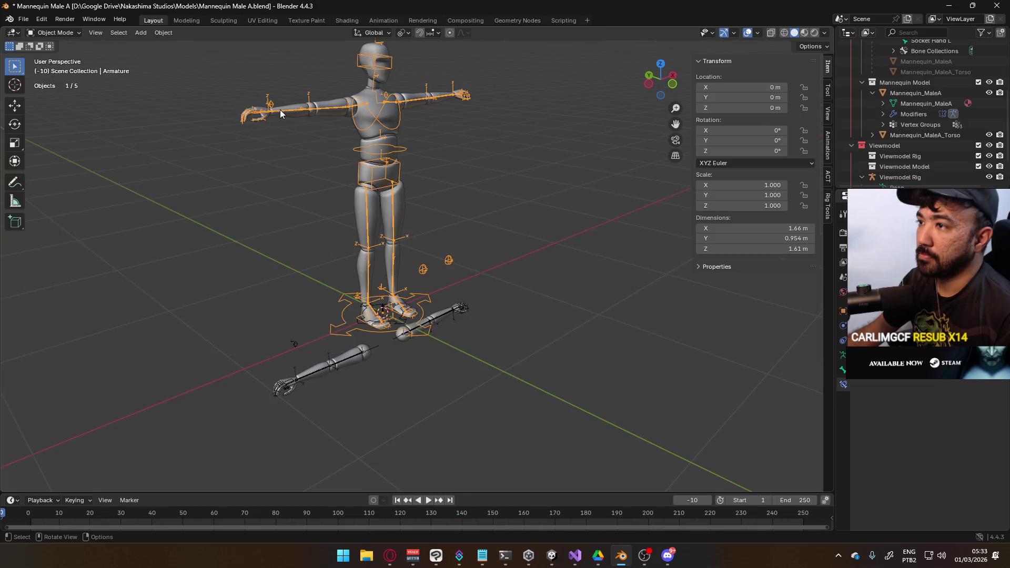
Step: In Pose Mode, select the Forearm.R bone and zoom in on the right arm from the front
left_click(74, 33)
left_click(63, 68)
left_click(261, 115)
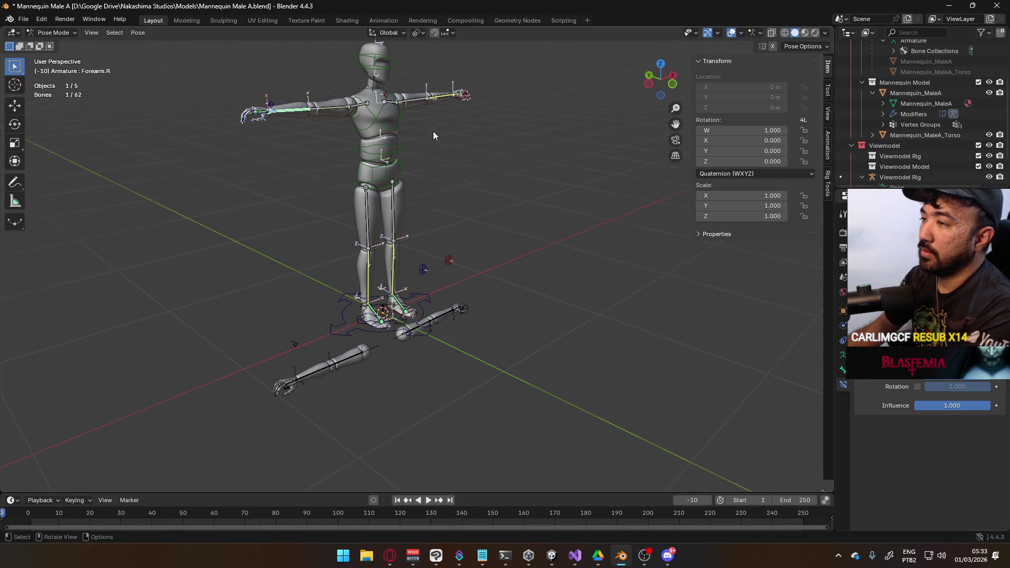
key("KP_1")
scroll(389, 138, "up", 3)
scroll(368, 174, "down", 3)
scroll(371, 165, "up", 6)
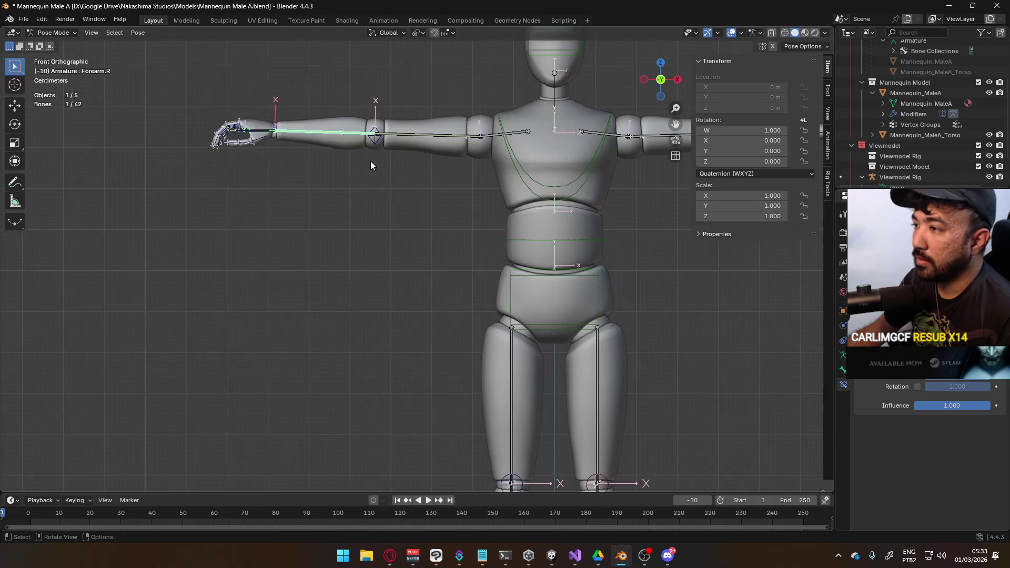
Step: Switch the armature to Object Mode, then into Edit Mode
left_click(67, 31)
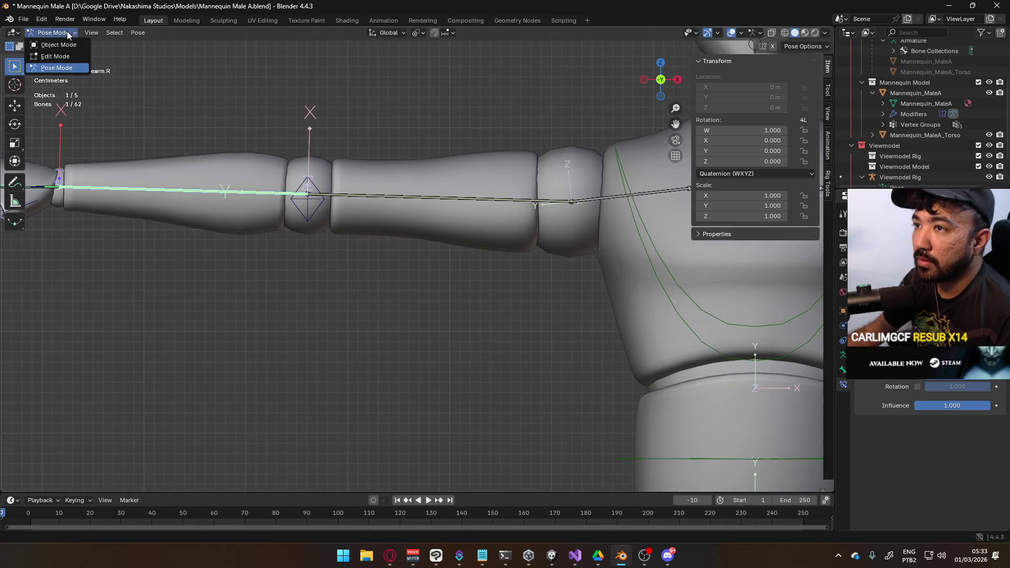
left_click(52, 44)
left_click(53, 33)
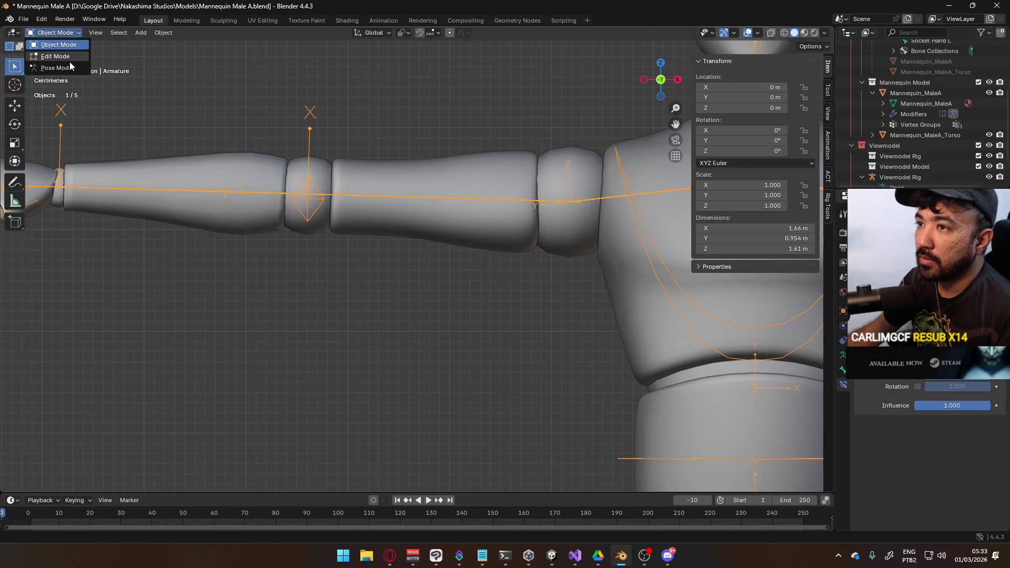
left_click(52, 55)
Step: Select the ElbowIK.R bone and zoom in on it from the front view
scroll(307, 184, "up", 8)
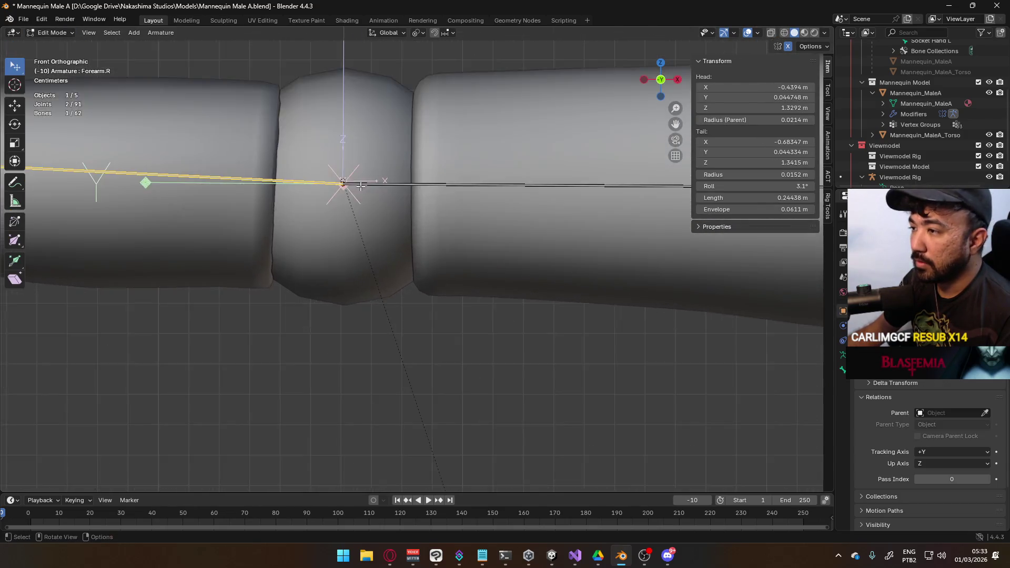
left_click(290, 121)
scroll(294, 123, "up", 4)
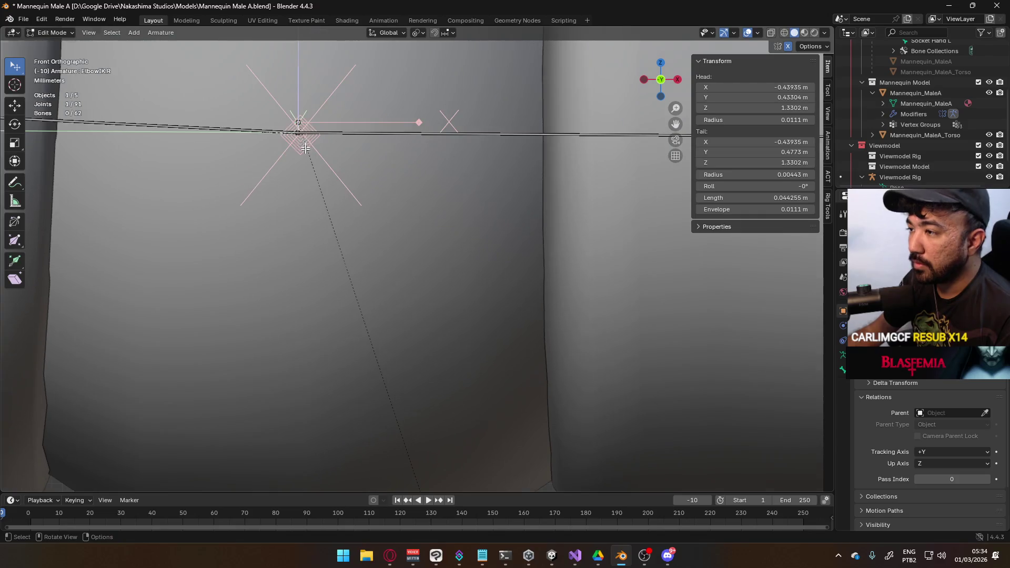
mouse_move(335, 111)
middle_mouse_down()
mouse_move(401, 146)
mouse_move(504, 120)
middle_mouse_up()
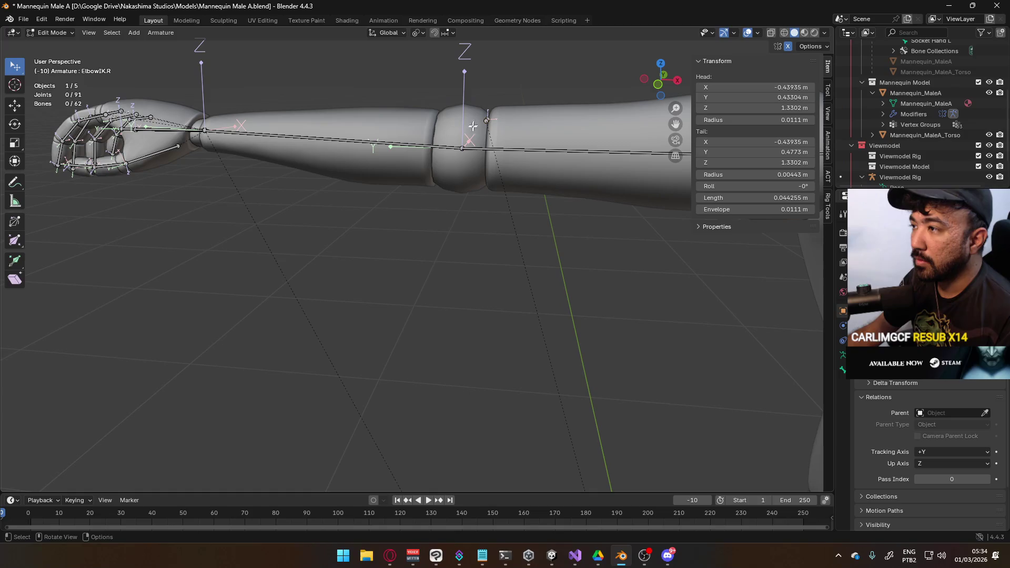
left_click(462, 148)
key("KP_1")
scroll(436, 213, "up", 6)
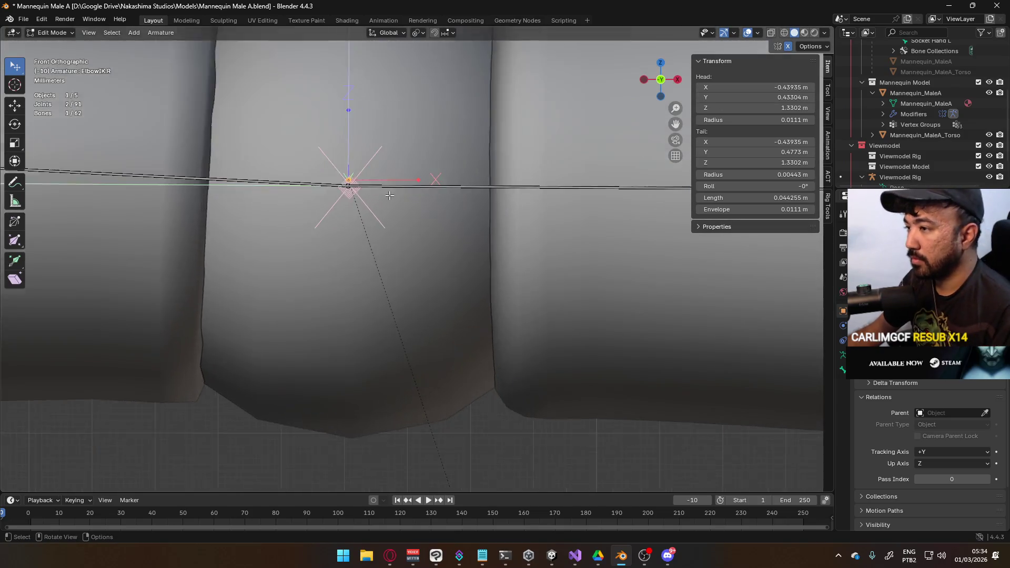
scroll(436, 213, "up", 5)
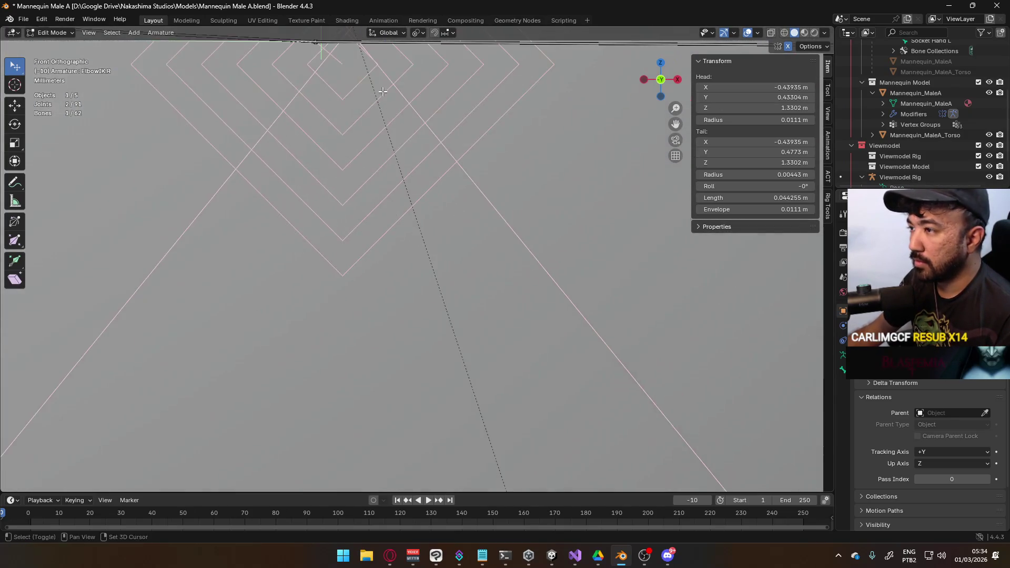
Step: Nudge the ElbowIK.R bone into line with the arm, finishing with an X-axis move
key("g")
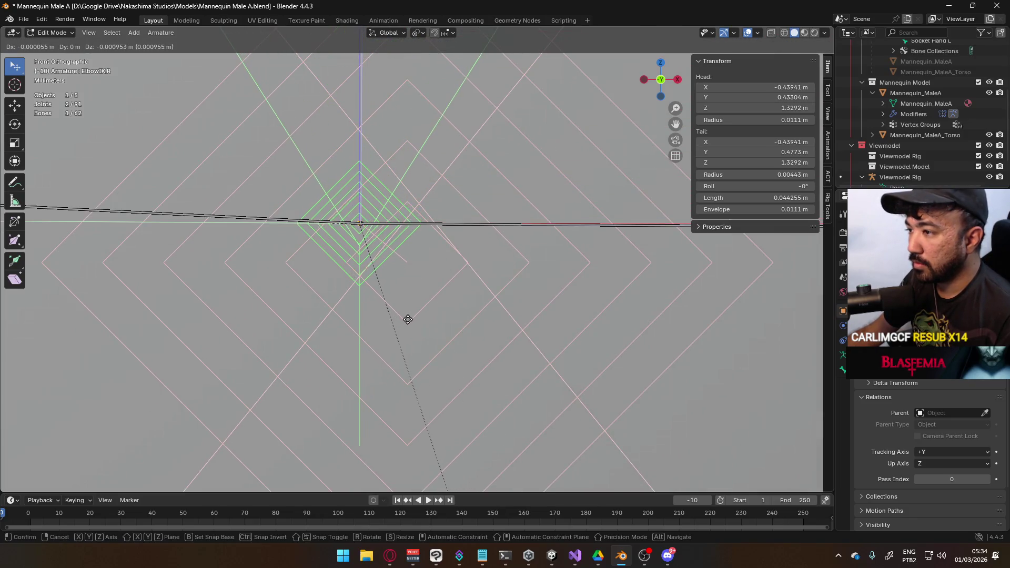
left_click(383, 279)
scroll(383, 280, "up", 4)
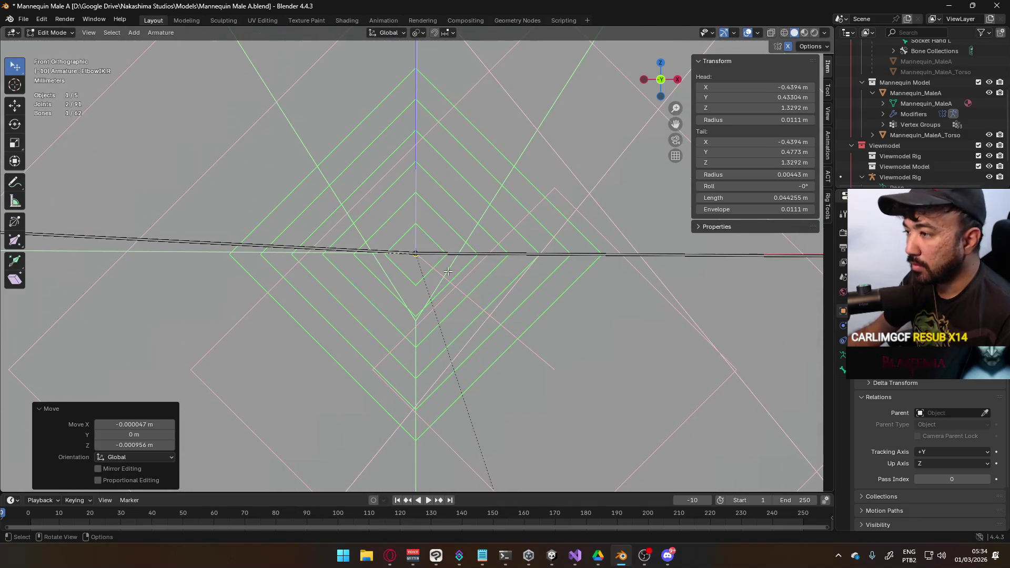
key("g")
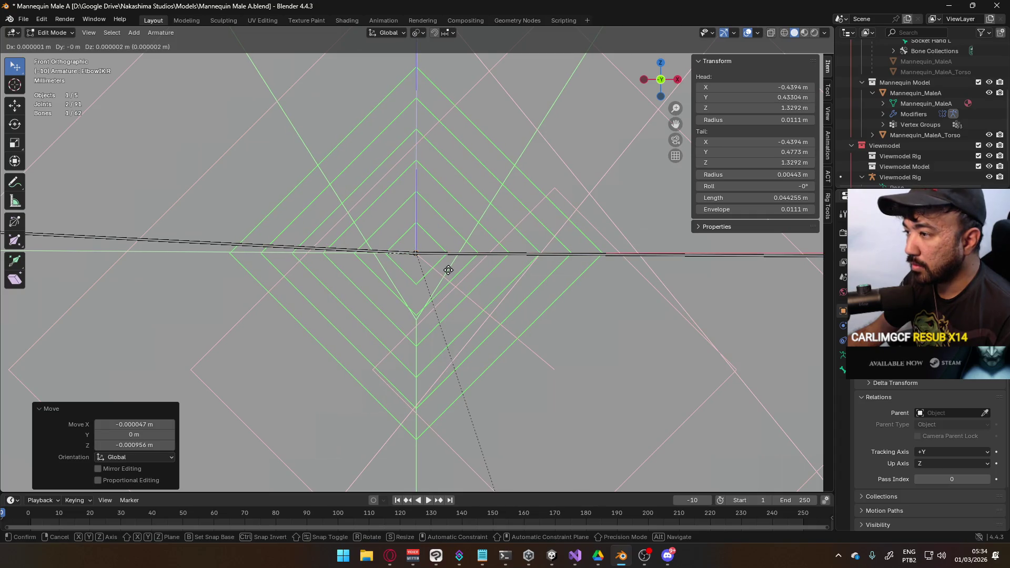
left_click(442, 268)
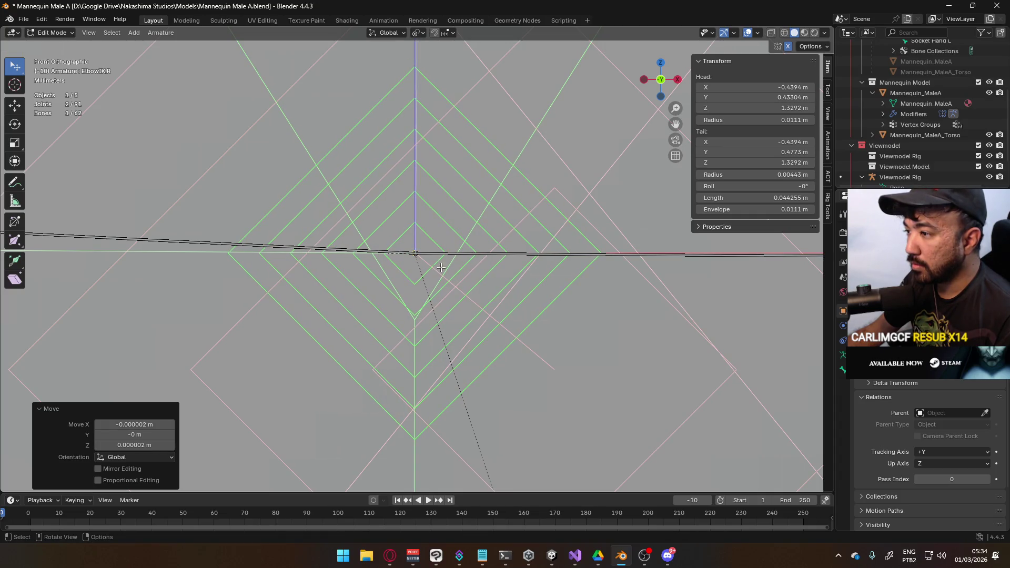
key("g")
key("x")
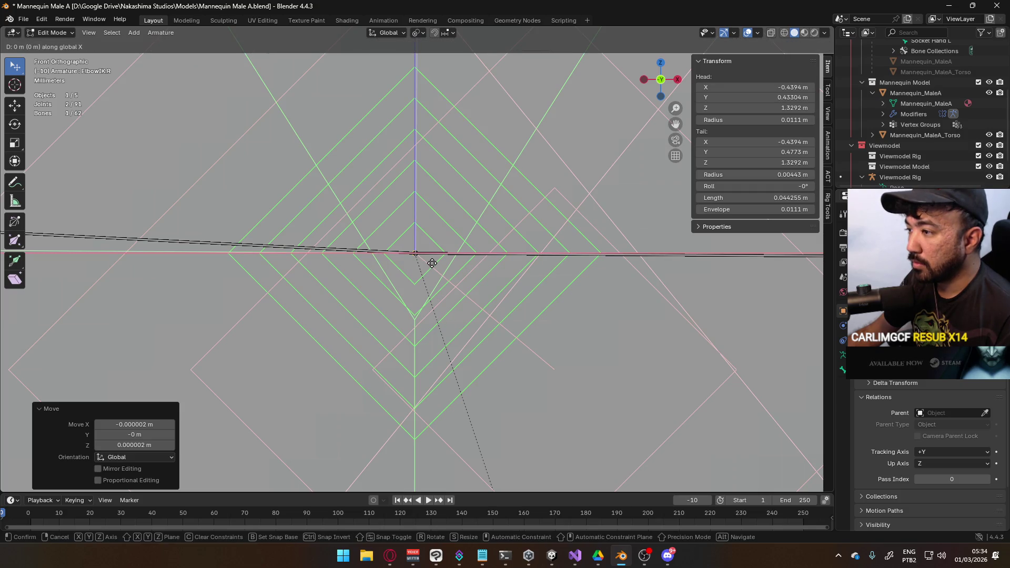
left_click(432, 263)
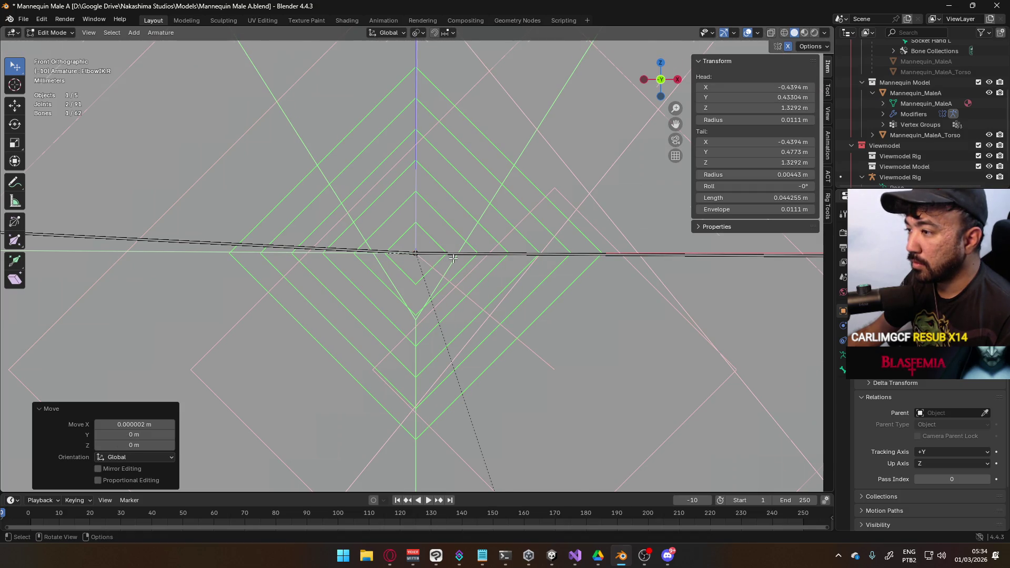
Step: Check the orthographic front view, save Mannequin Male A.blend, and return to Object Mode
scroll(454, 258, "down", 10)
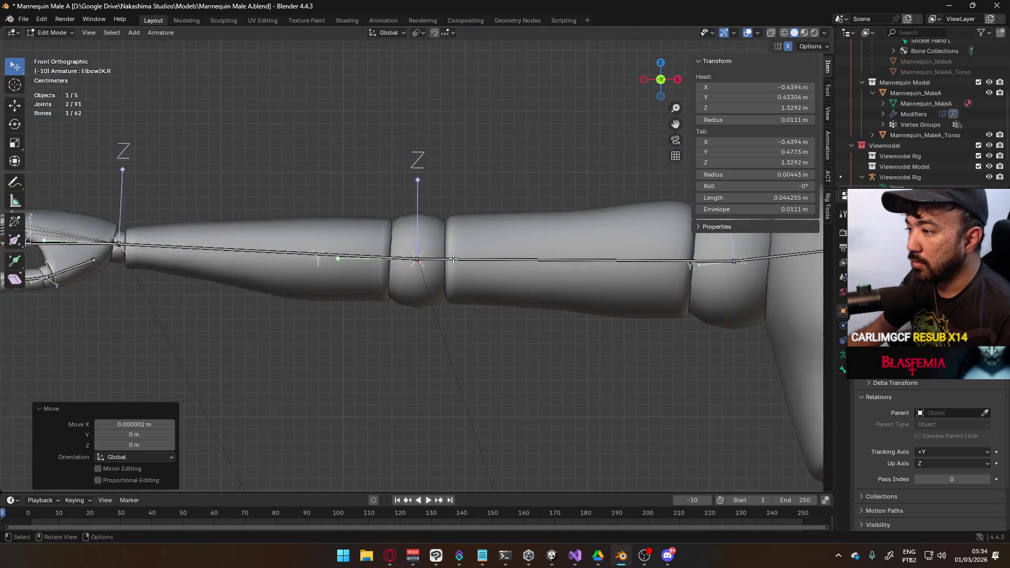
scroll(453, 258, "down", 8)
mouse_move(453, 258)
middle_mouse_down()
mouse_move(582, 259)
mouse_move(480, 255)
middle_mouse_up()
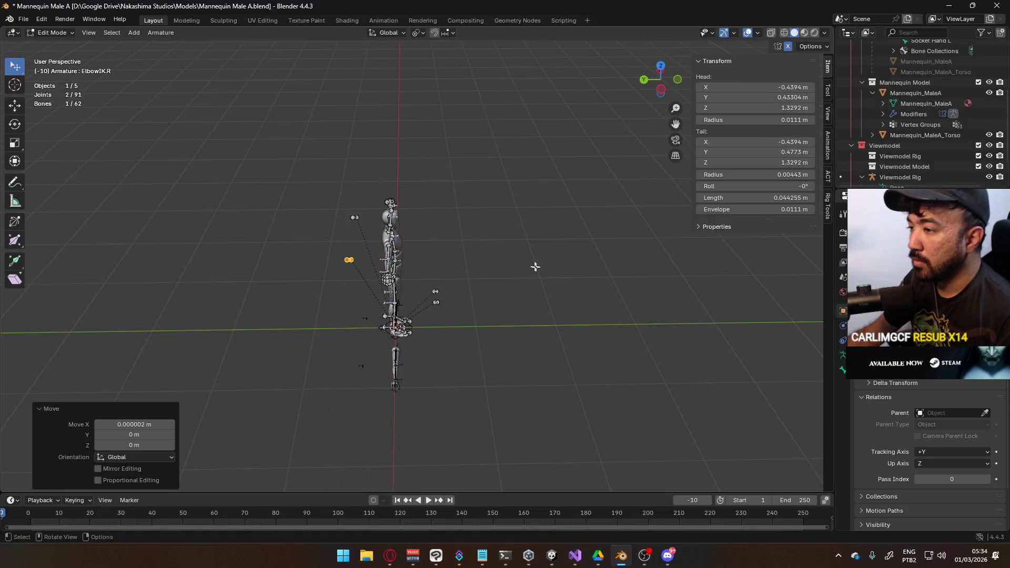
key("KP_1")
key("KP_5")
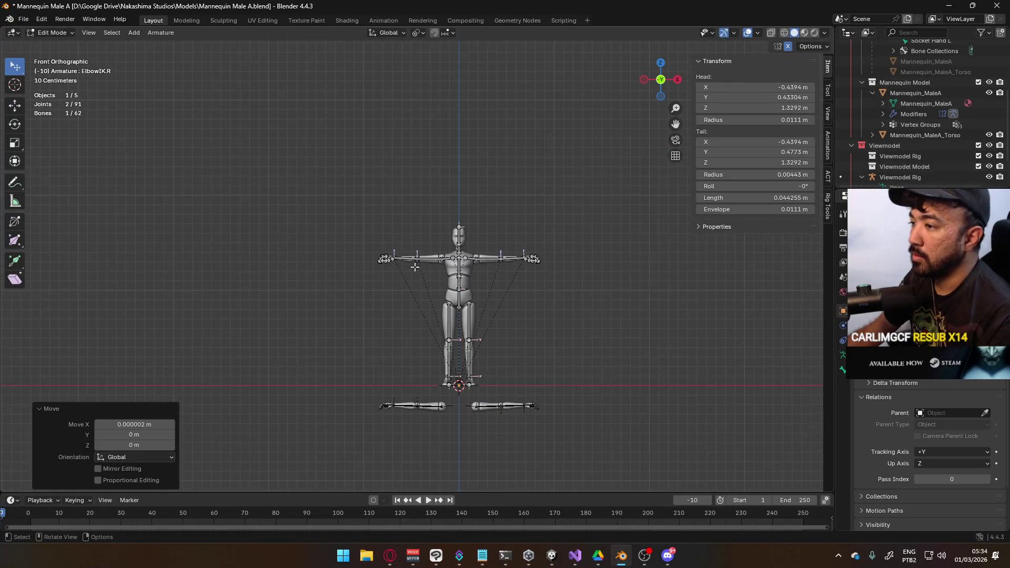
scroll(415, 267, "up", 10)
key("ctrl+s")
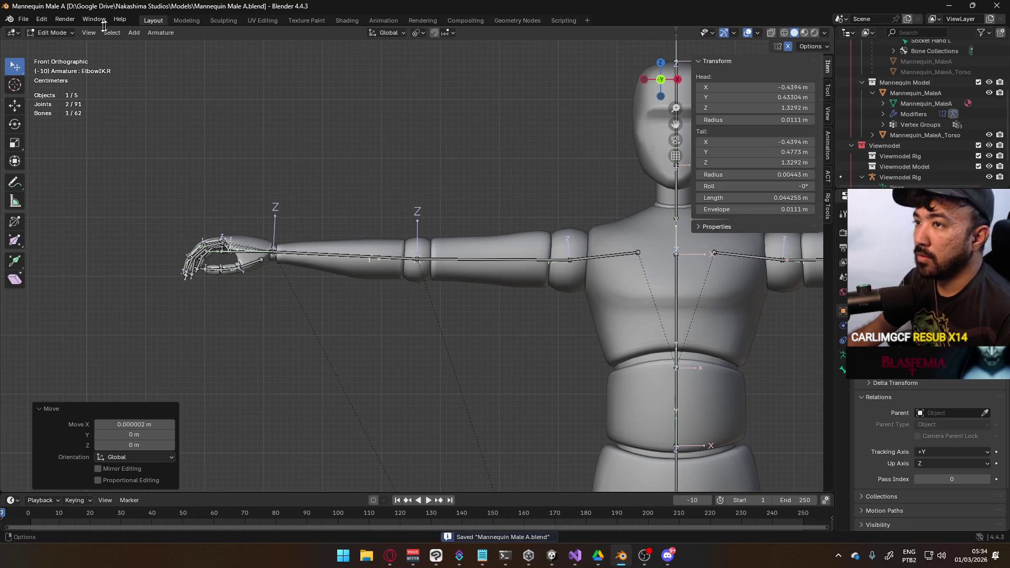
left_click(59, 46)
scroll(350, 147, "down", 8)
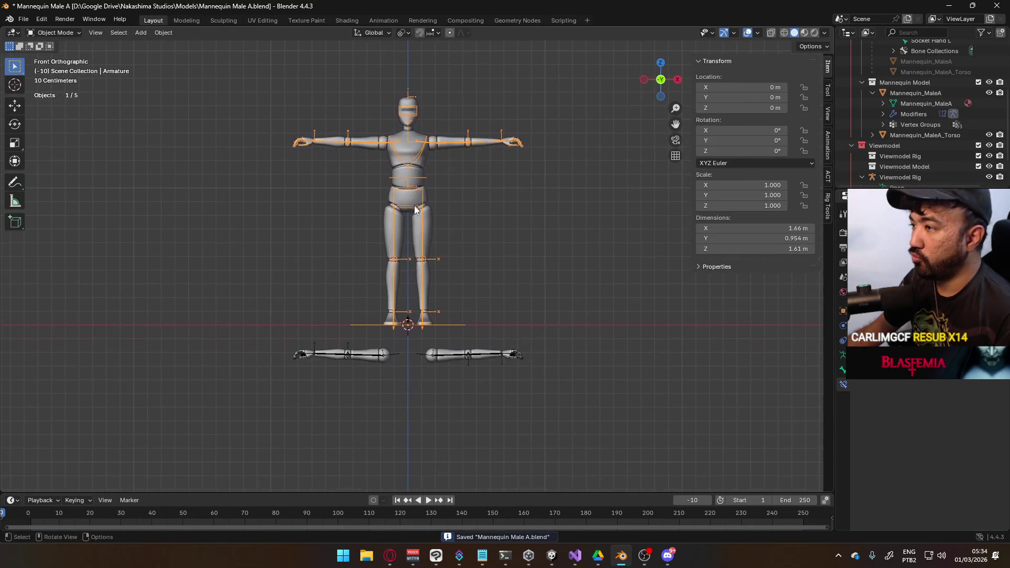
Step: Select the detached viewmodel arm rig, enter Pose Mode, then return to Object Mode
left_click(367, 356)
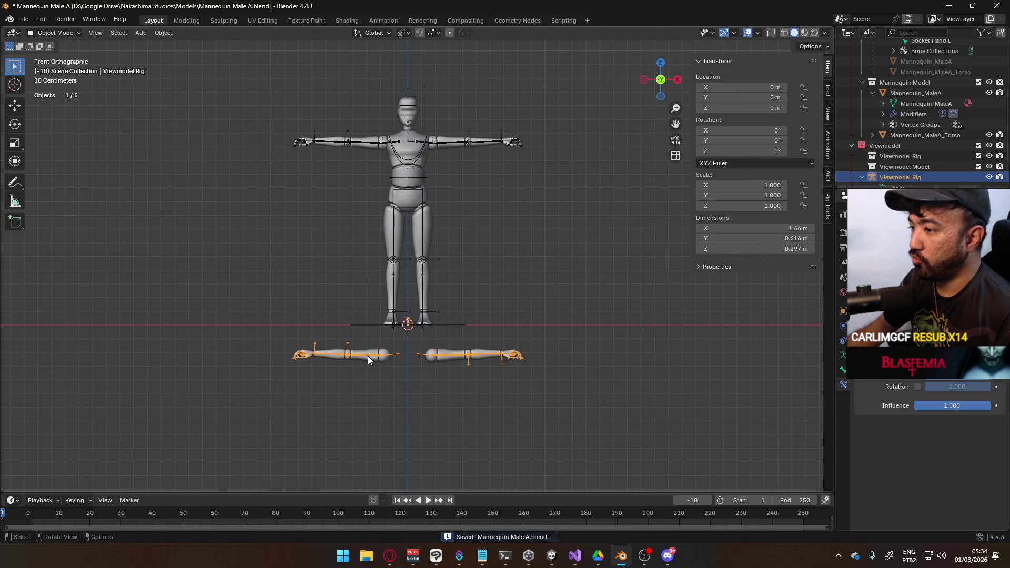
left_click(54, 33)
left_click(55, 68)
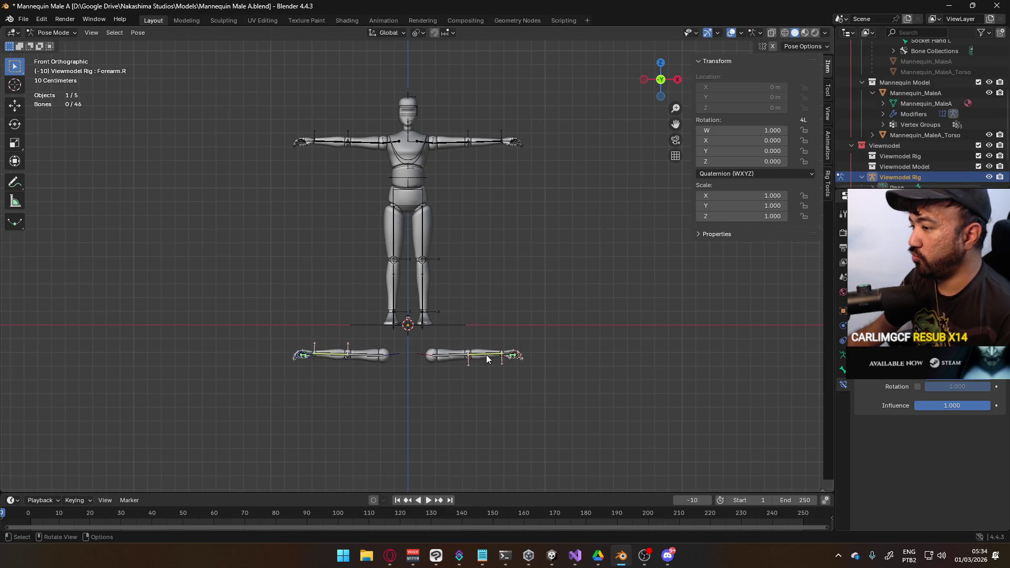
left_click(55, 33)
left_click(52, 45)
Step: Check the body armature's left forearm bone in Pose Mode, then reselect the body armature in Pose Mode
left_click(473, 144)
left_click(81, 33)
left_click(55, 67)
left_click(485, 142)
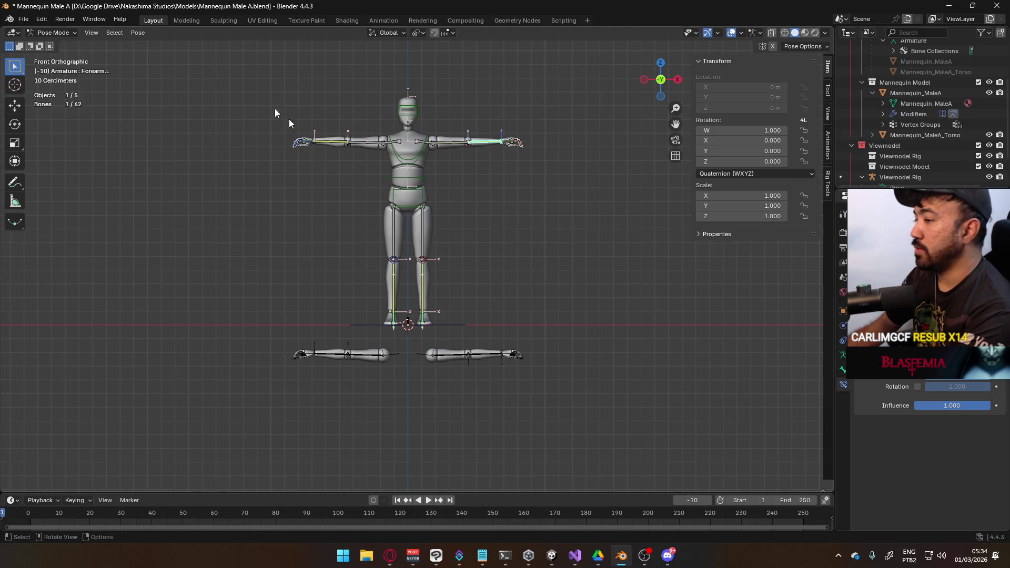
left_click(54, 32)
left_click(53, 45)
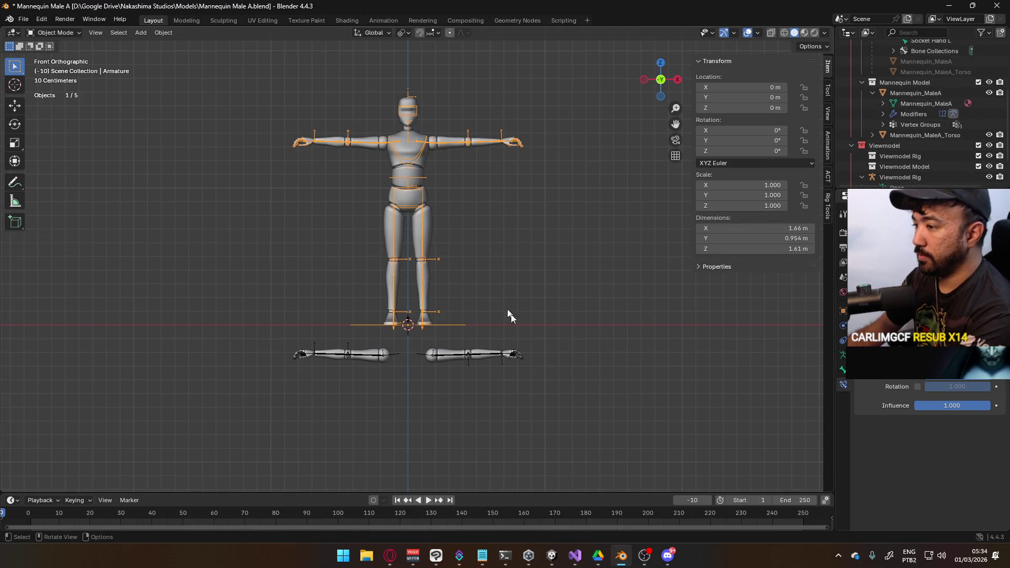
left_click(493, 359)
left_click(481, 143)
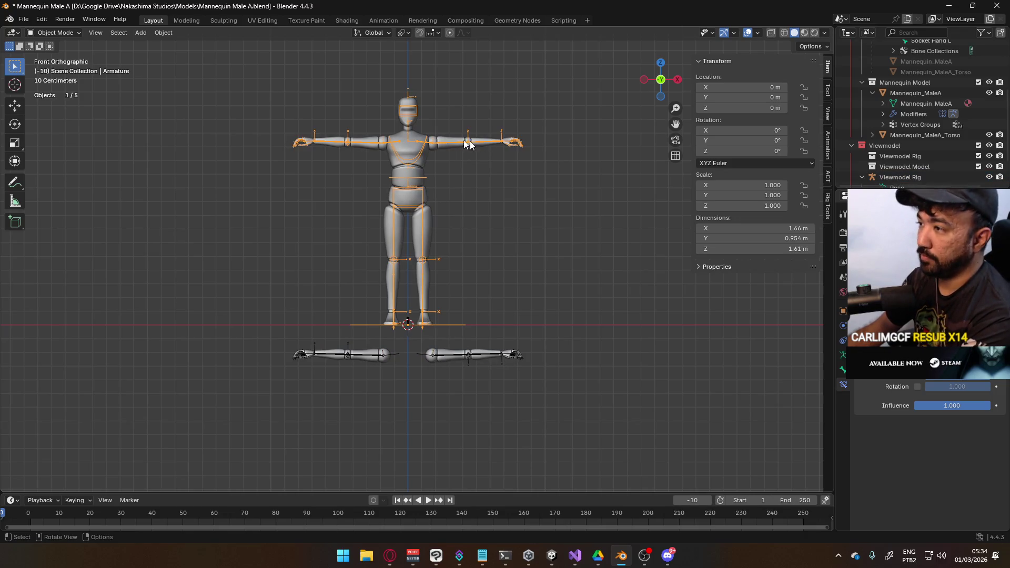
left_click(70, 66)
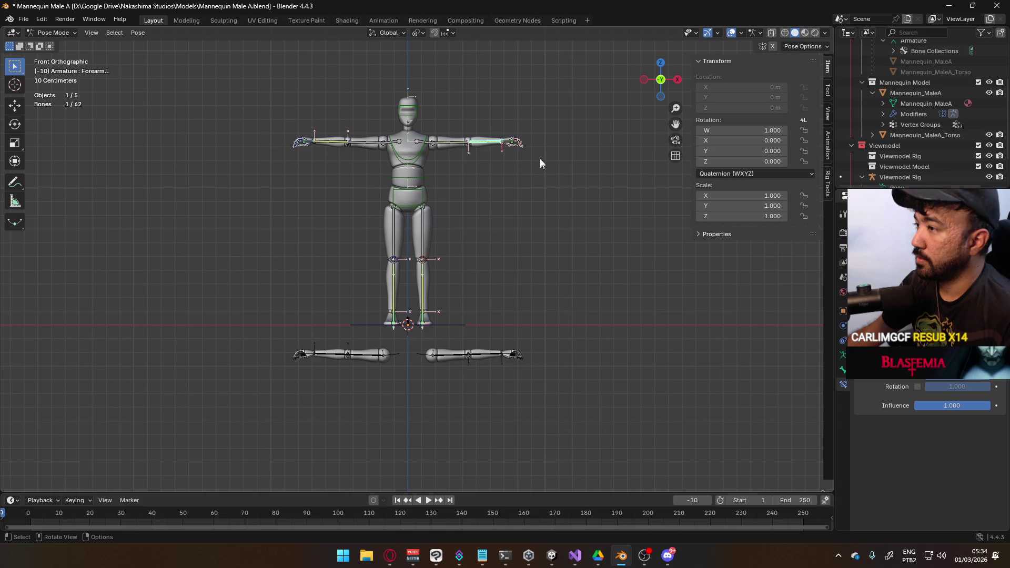
Step: Clear the bone selection, return the armature to Object Mode, and save the mannequin file
key("ctrl+s")
scroll(467, 157, "up", 3)
scroll(466, 163, "up", 3, "shift")
scroll(376, 188, "up", 2)
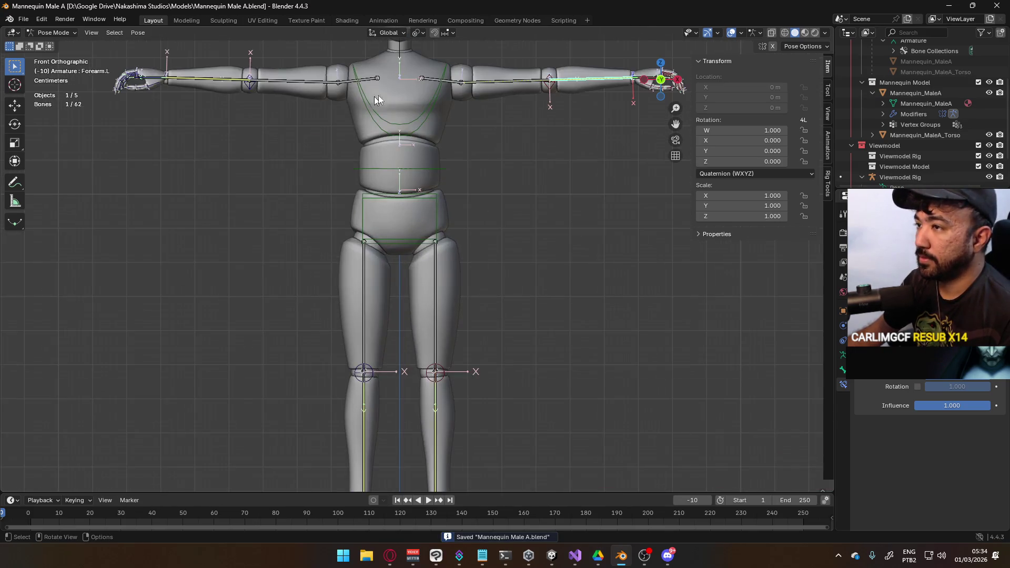
left_click(24, 21)
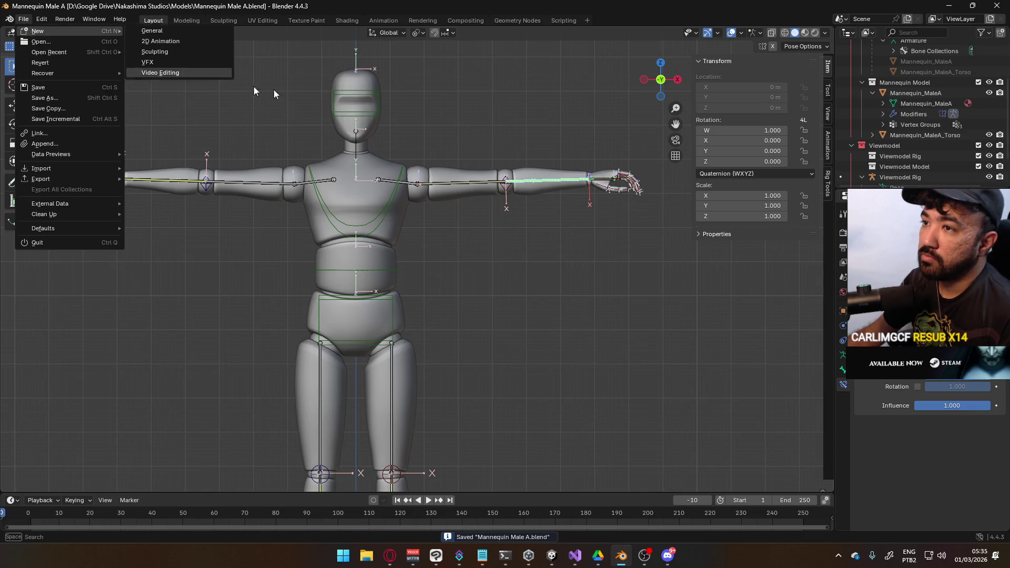
left_click(843, 356)
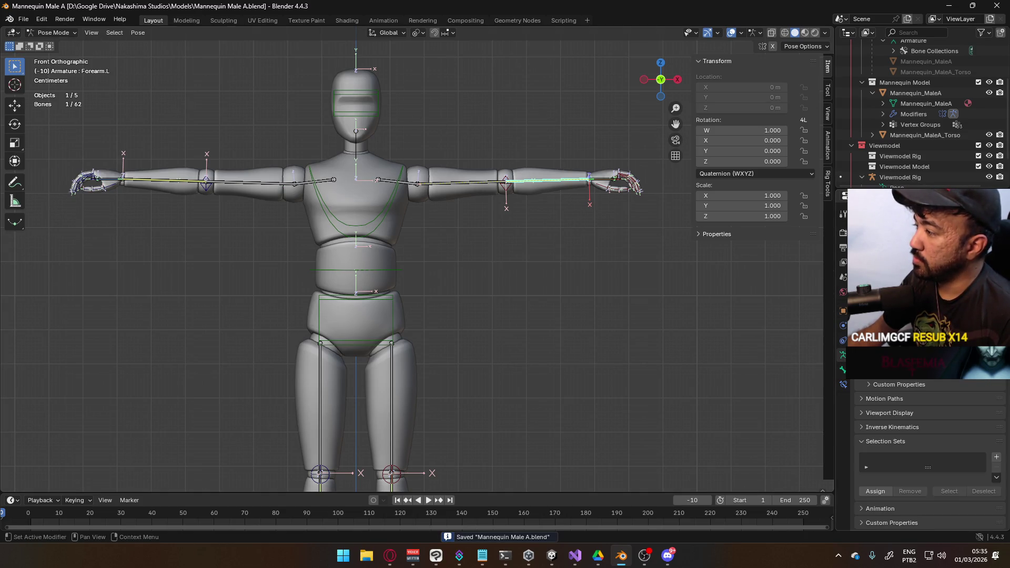
left_click(446, 135)
left_click(45, 33)
left_click(50, 45)
key("ctrl+s")
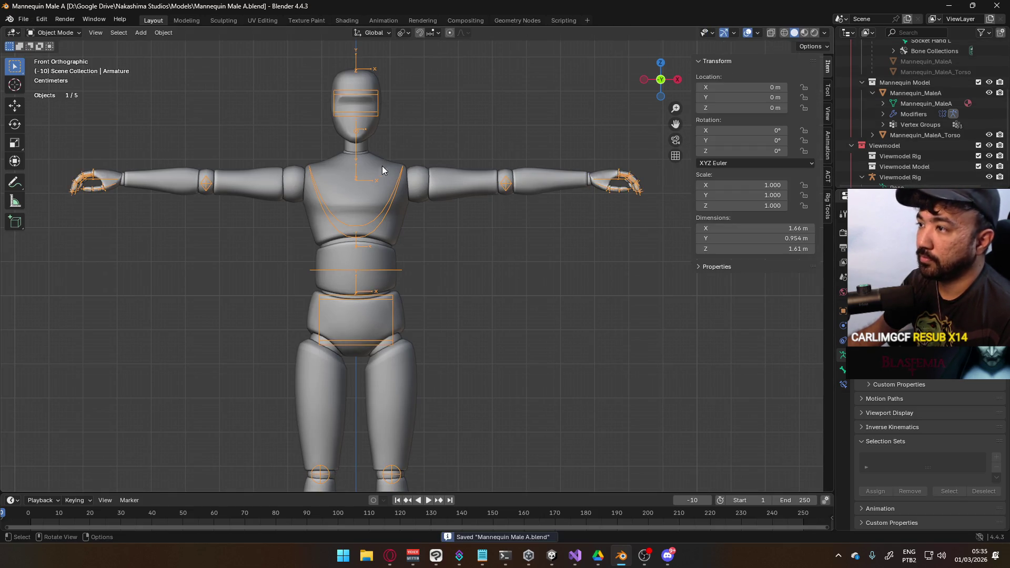
Step: Open Player Model Generic.blend from the recent files list
left_click(24, 19)
mouse_move(64, 52)
left_click(199, 63)
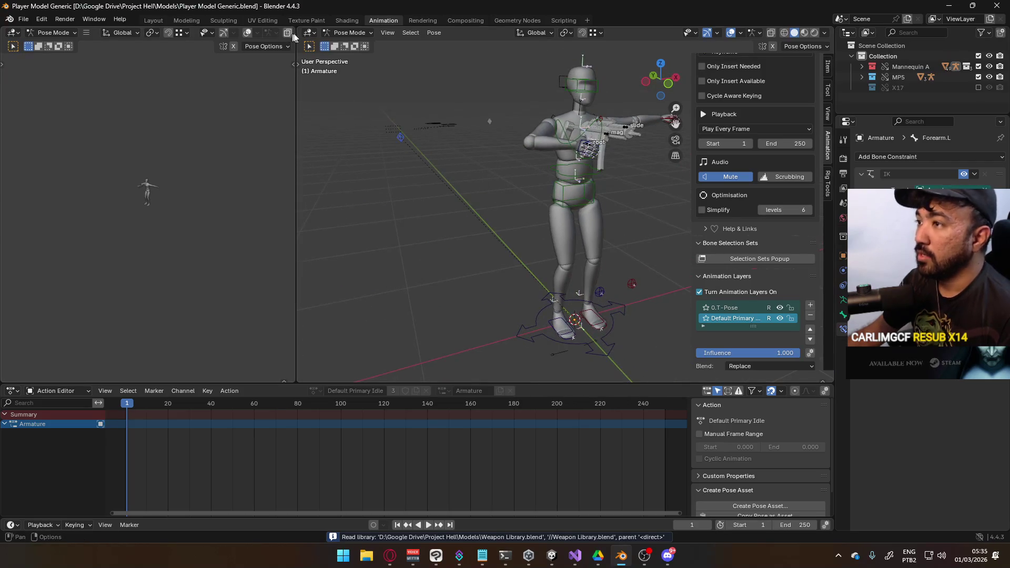
Step: Reposition the selected arm bone and bend the Spine bone around its local Y axis
key("g")
left_click(498, 226)
mouse_move(497, 226)
middle_mouse_down()
mouse_move(509, 158)
mouse_move(633, 164)
mouse_move(500, 179)
middle_mouse_up()
scroll(442, 189, "up", 2)
left_click(442, 190)
middle_click_drag(443, 190, 502, 209)
left_click(487, 202)
key("r")
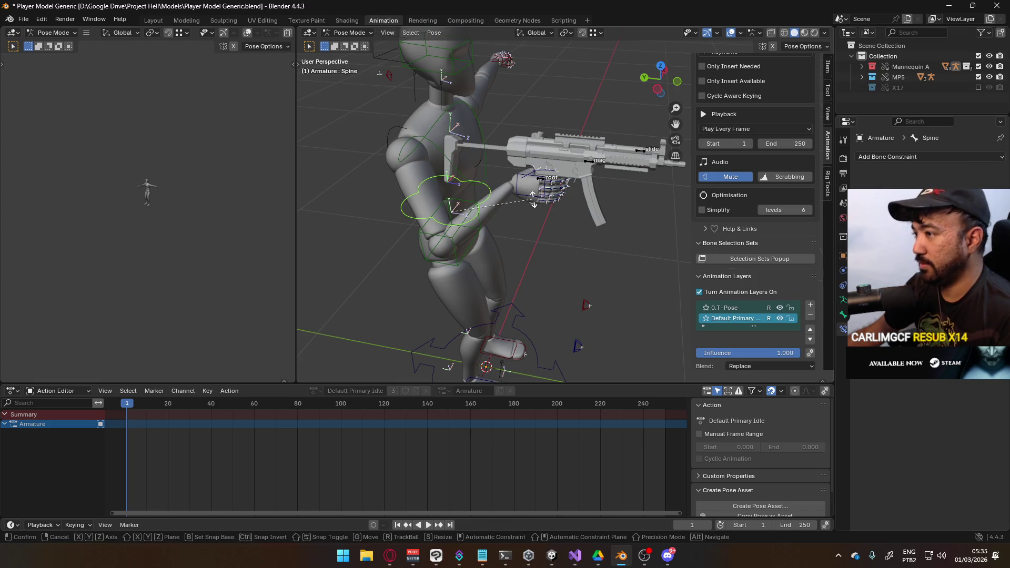
key("y")
key("y")
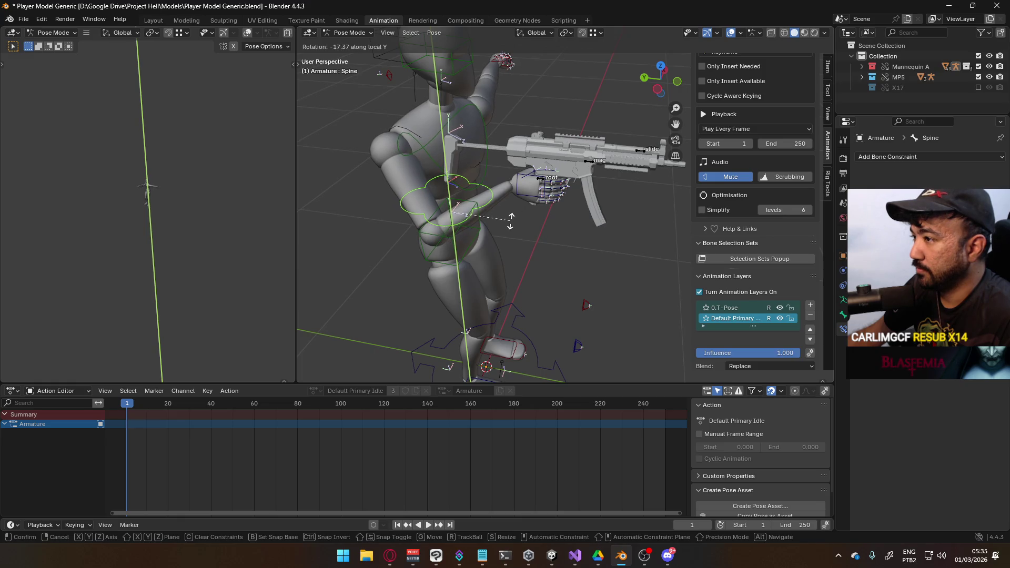
left_click(512, 221)
Step: Try a Y-axis rotation on the Chest bone, review it from front and top, then cancel it
mouse_move(511, 221)
middle_mouse_down()
mouse_move(539, 138)
mouse_move(563, 154)
mouse_move(545, 176)
mouse_move(447, 204)
middle_mouse_up()
left_click(447, 204)
key("r")
key("y")
key("y")
left_click(548, 198)
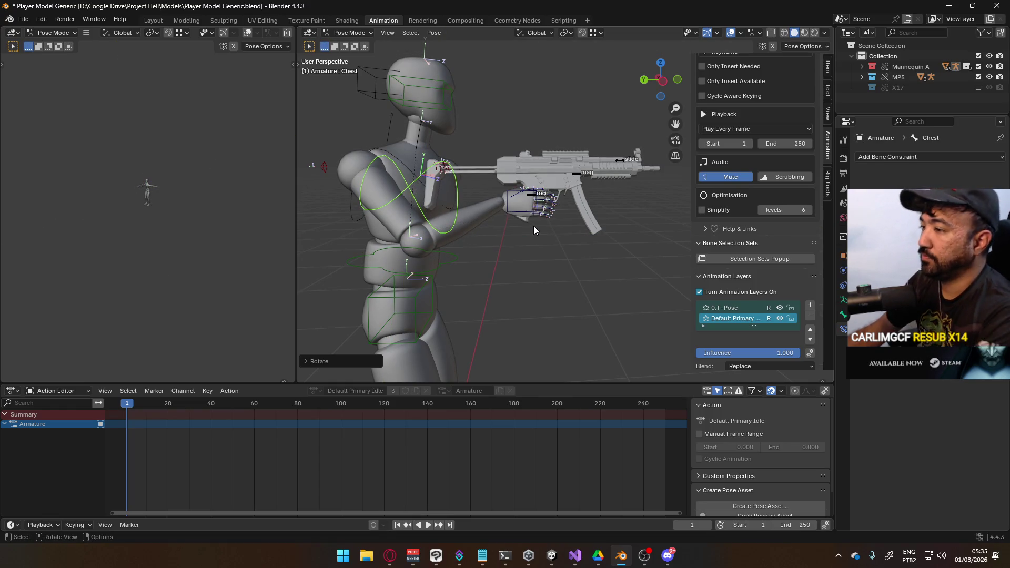
key("KP_1")
key("KP_7")
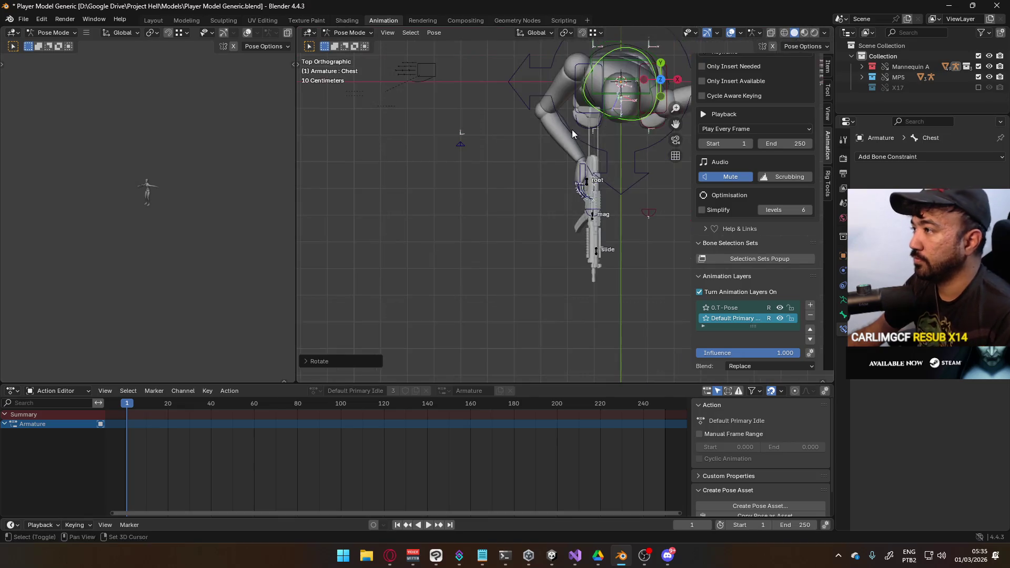
key("KP_Decimal")
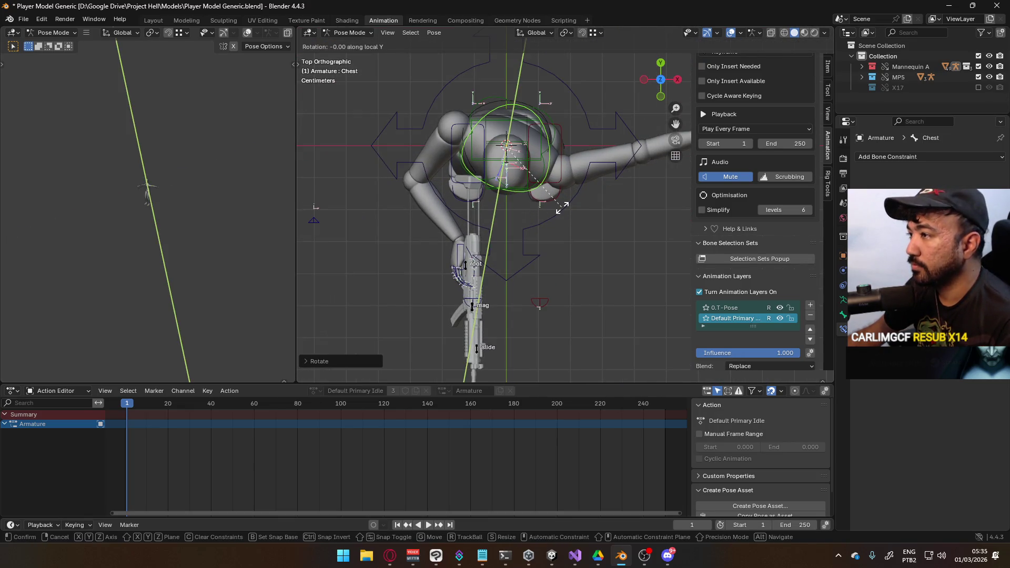
right_click(504, 222)
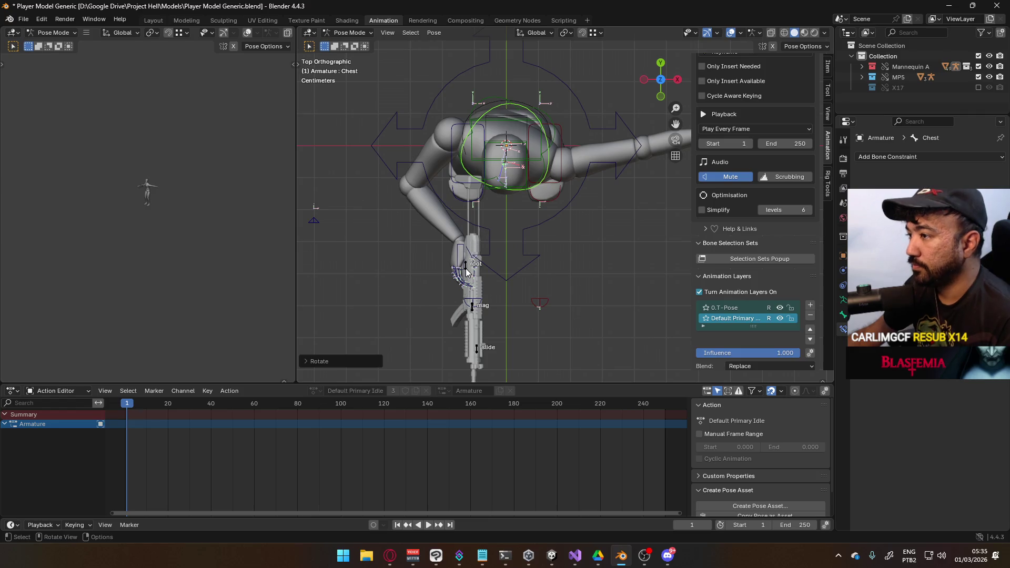
key("KP_1")
Step: Move HandIK.R and rotate it on the Z axis to sit under the MP5
key("g")
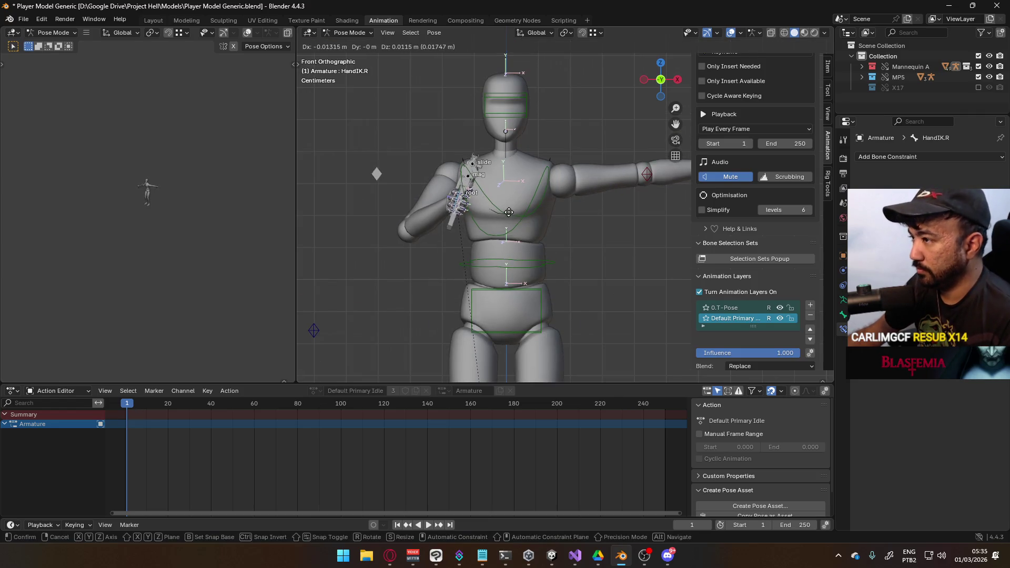
left_click(515, 218)
key("r")
key("z")
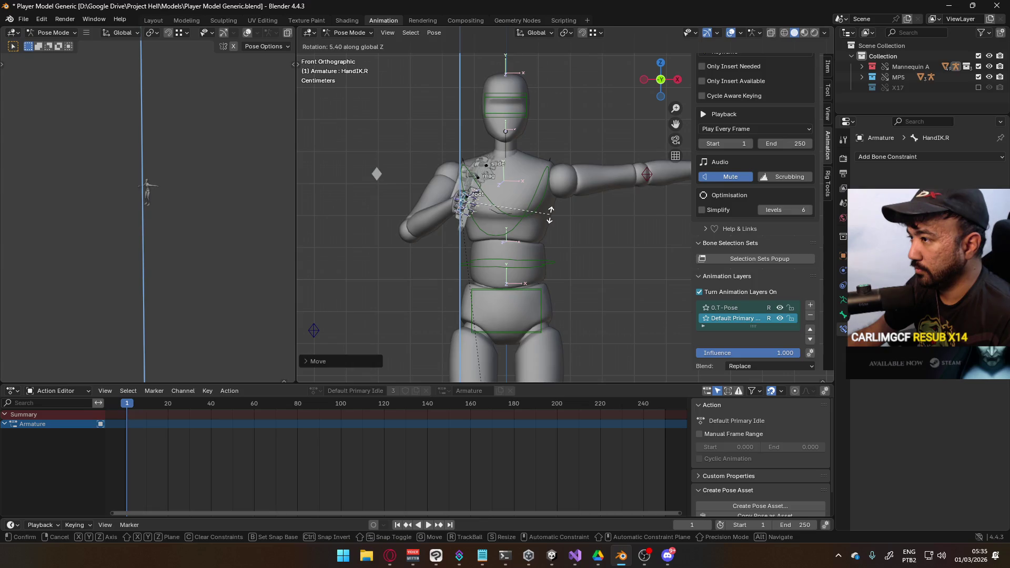
left_click(553, 207)
key("g")
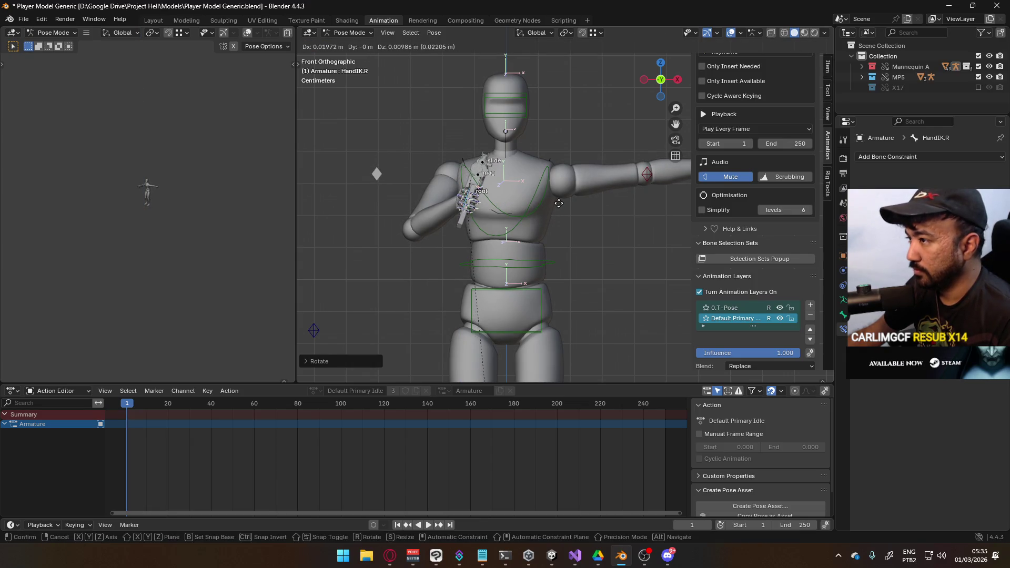
middle_click_drag(557, 207, 640, 190)
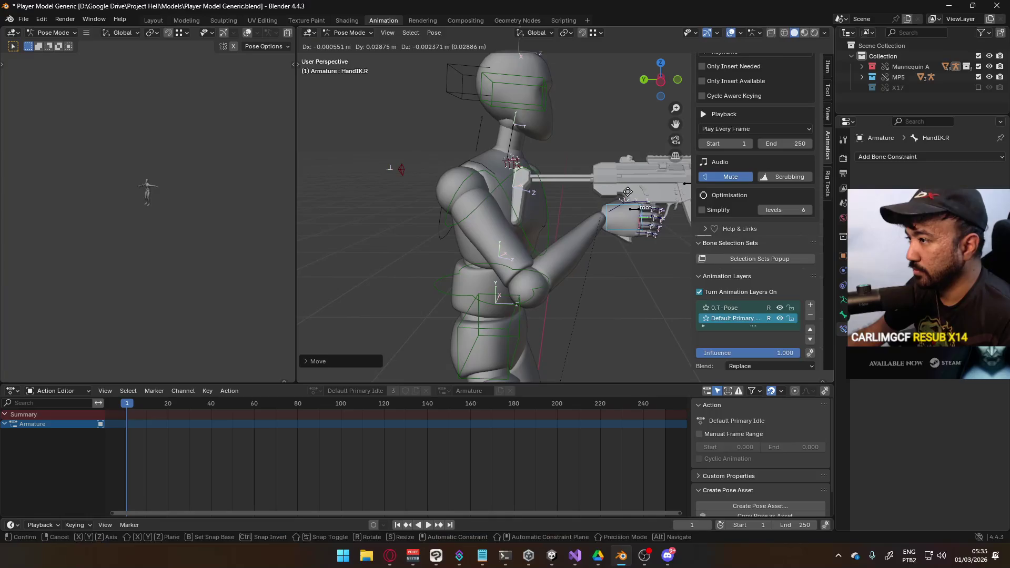
left_click(618, 197)
Step: From the right side view, lean the Chest bone toward the weapon
key("KP_1")
key("KP_3")
key("KP_Decimal")
key("r")
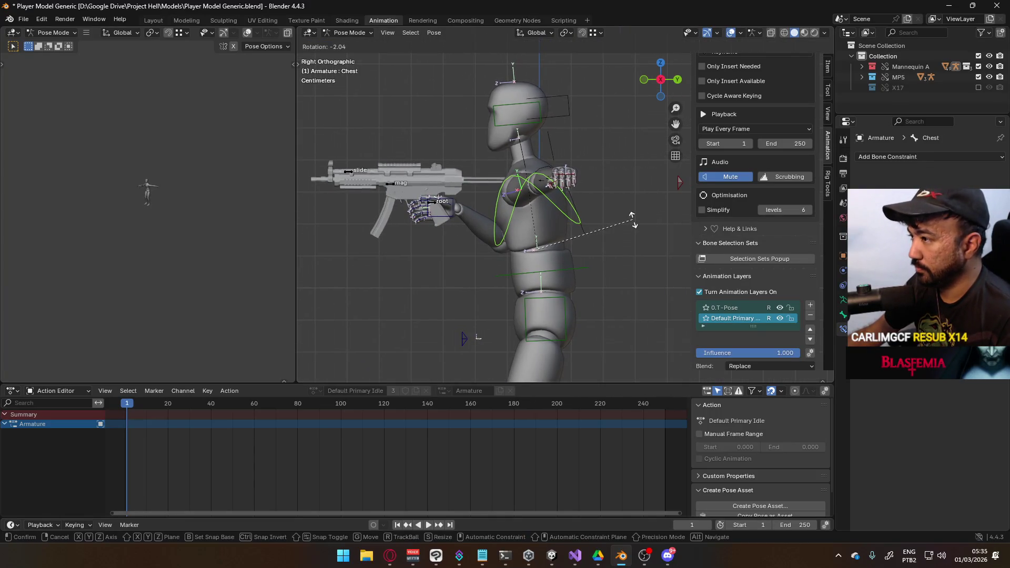
left_click(528, 149)
Step: Tilt the Neck and Head bones to aim down the MP5
left_click(520, 150)
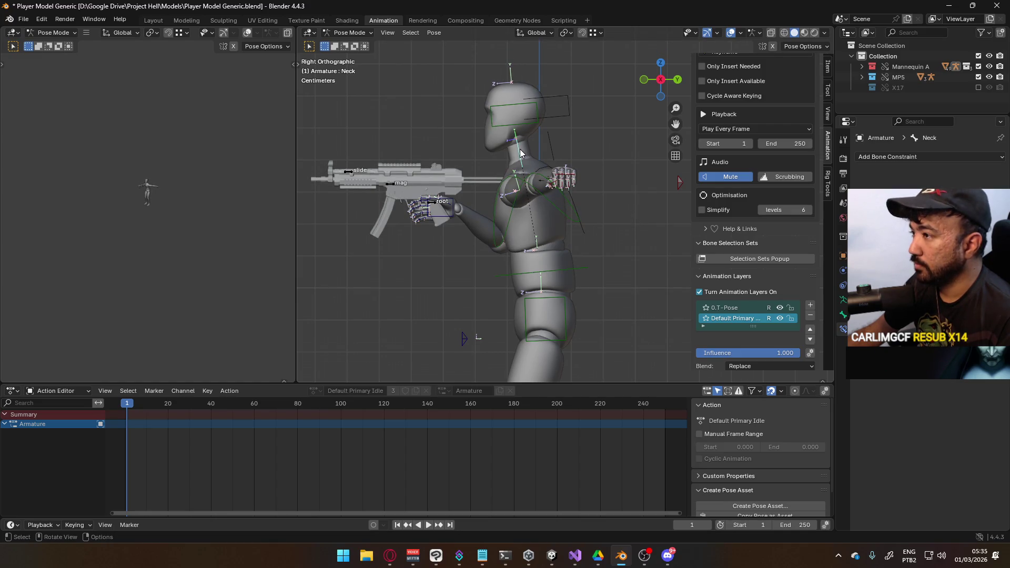
key("r")
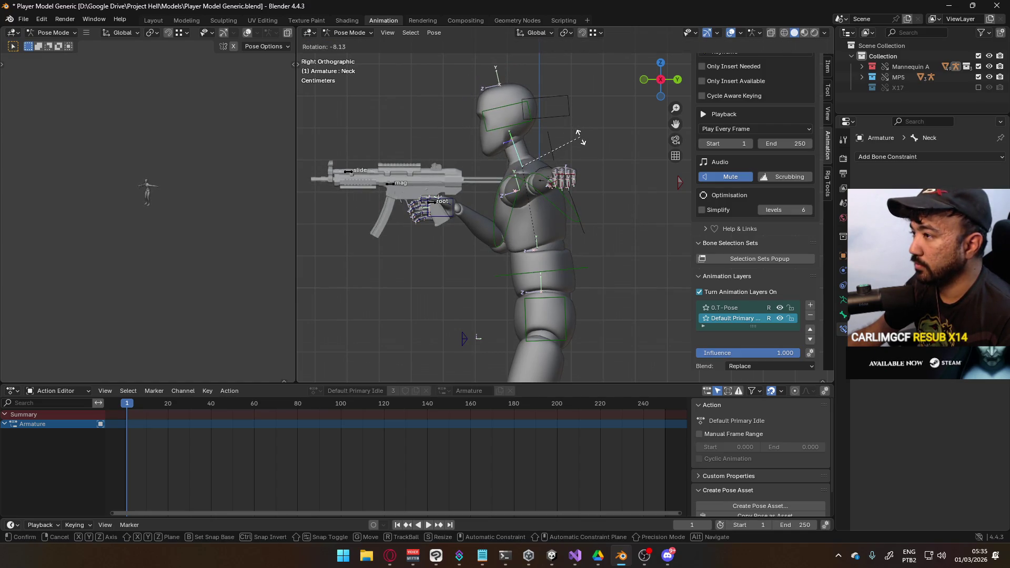
left_click(579, 134)
left_click(535, 122)
key("r")
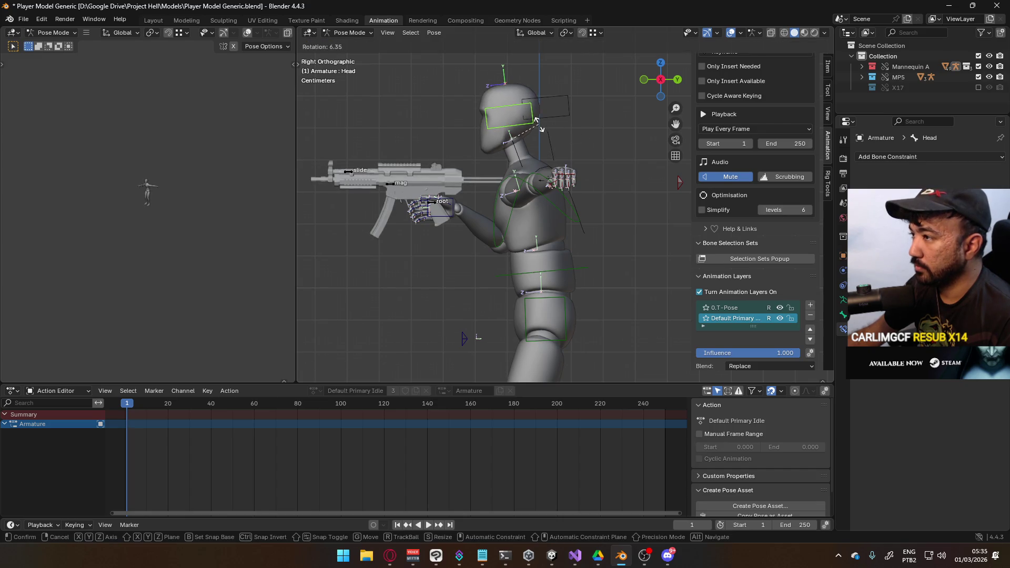
left_click(536, 123)
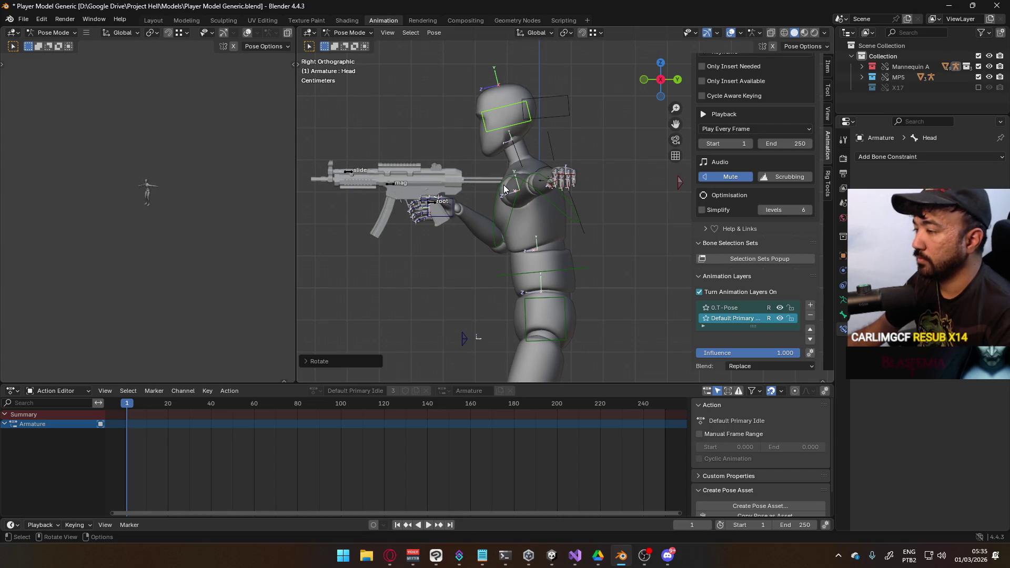
key("KP_1")
middle_click_drag(482, 210, 376, 185, "shift")
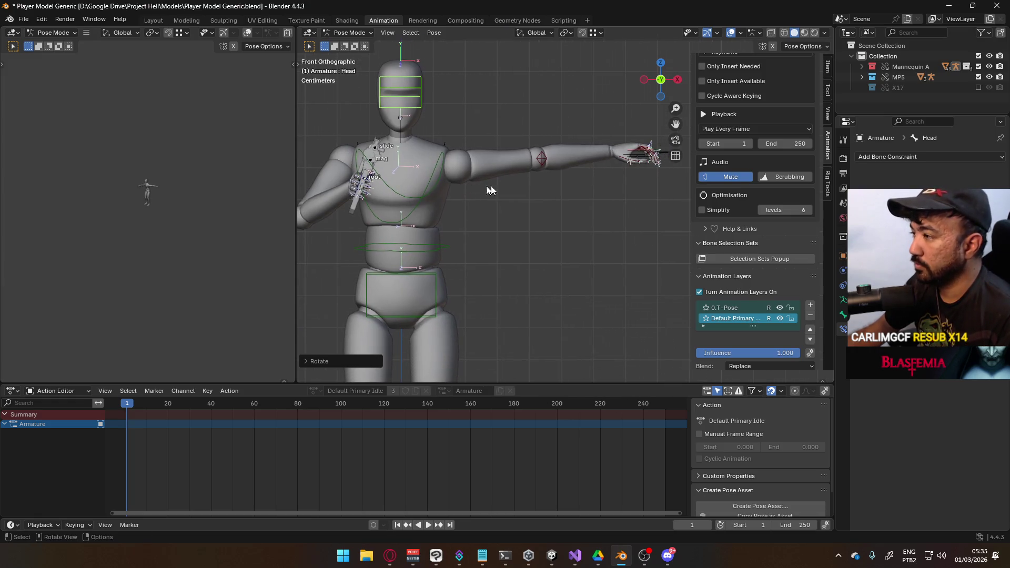
Step: Move the left hand IK bone toward the MP5's front, checking from front and side views
mouse_move(635, 154)
middle_mouse_down()
mouse_move(561, 194)
mouse_move(613, 209)
middle_mouse_up()
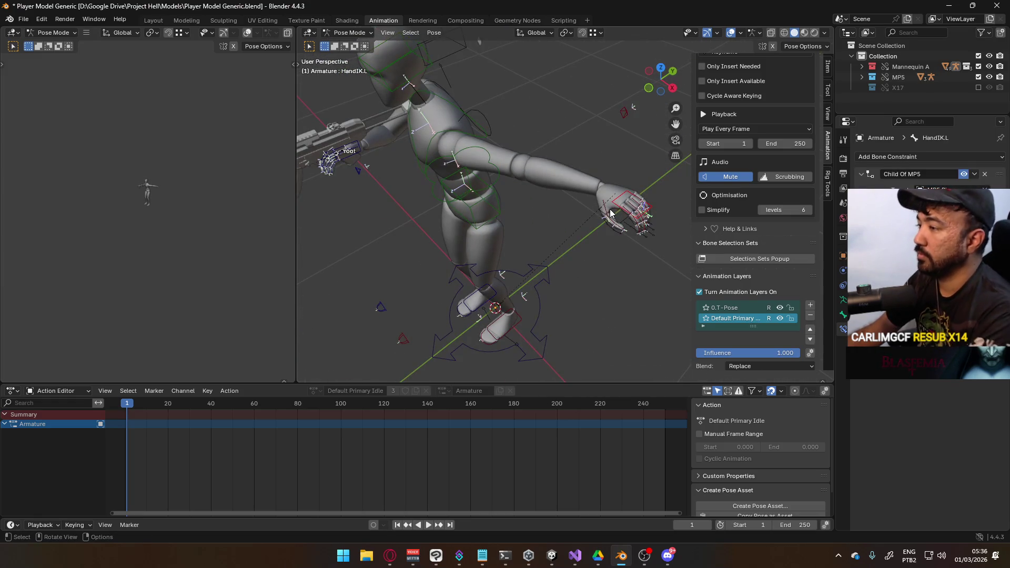
key("KP_1")
key("g")
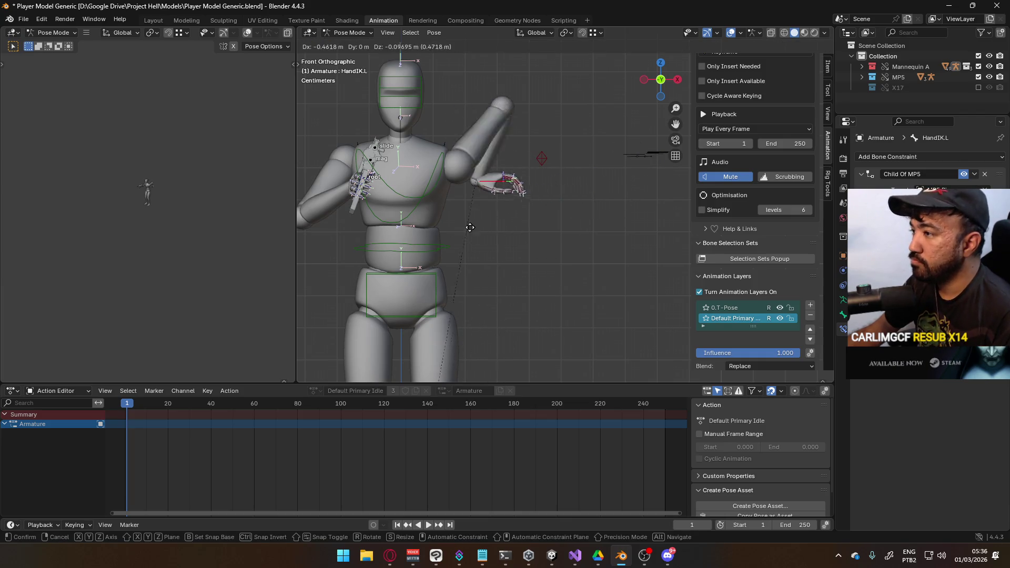
left_click(463, 255)
middle_click_drag(463, 255, 557, 237)
key("g")
left_click(449, 192)
Step: Rotate the left hand around global Z and its local Y, then raise it
middle_click_drag(449, 193, 558, 210)
key("r")
key("z")
left_click(499, 233)
key("r")
key("y")
key("y")
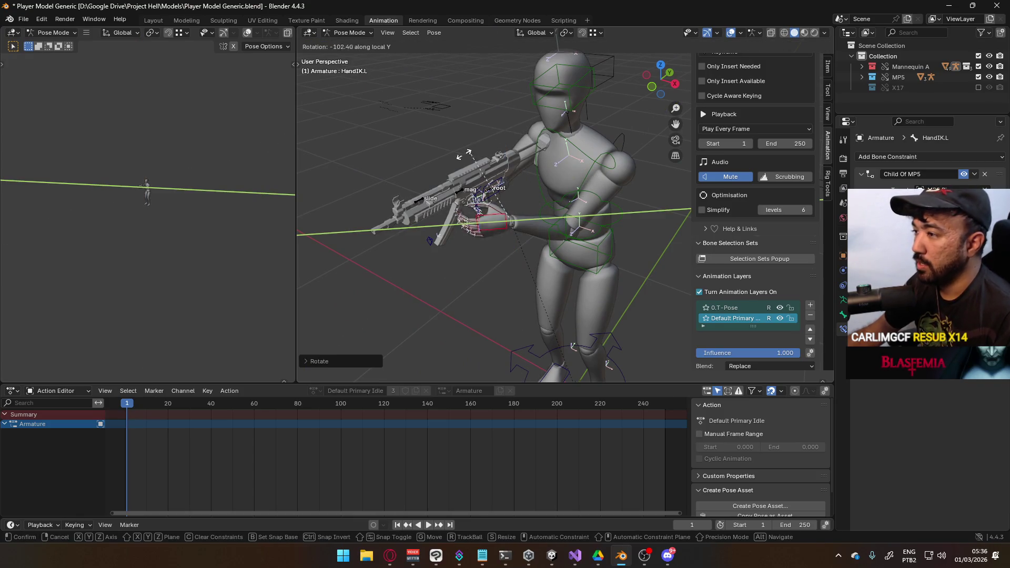
left_click(574, 347)
middle_click_drag(573, 347, 547, 158)
key("g")
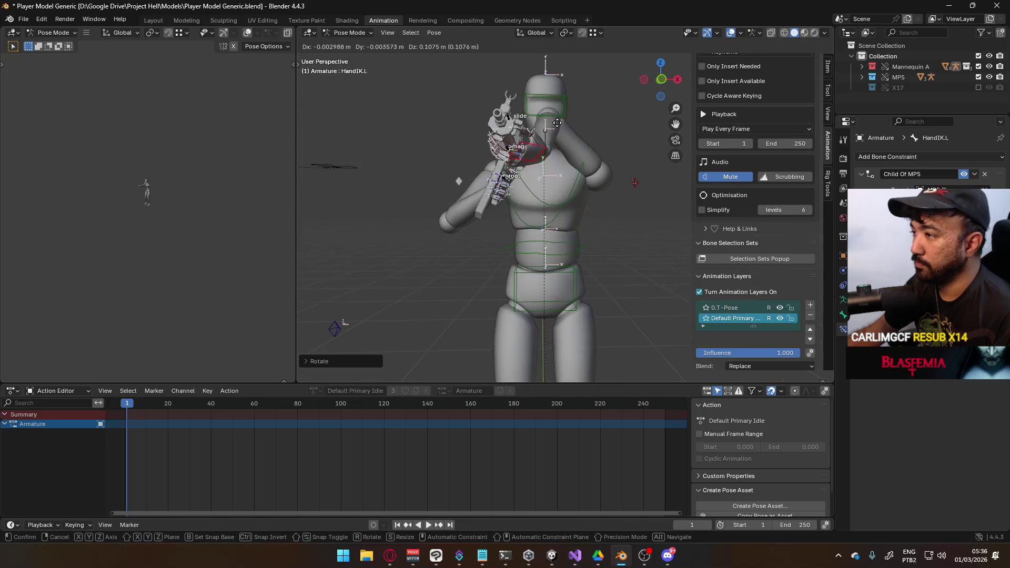
left_click(551, 129)
Step: Reposition the left elbow pole target from a side view
left_click(636, 182)
middle_click_drag(636, 182, 389, 225)
key("g")
left_click(378, 227)
key("g")
left_click(537, 260)
middle_click_drag(537, 259, 660, 239)
scroll(660, 241, "down", 3)
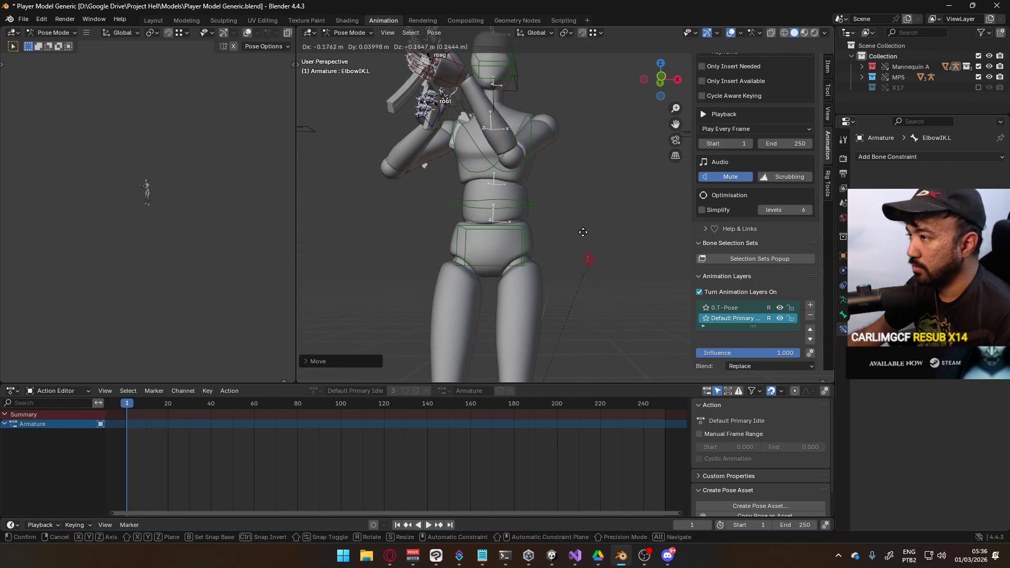
Step: Move the right elbow pole target, then readjust the left elbow target
left_click(396, 238)
key("g")
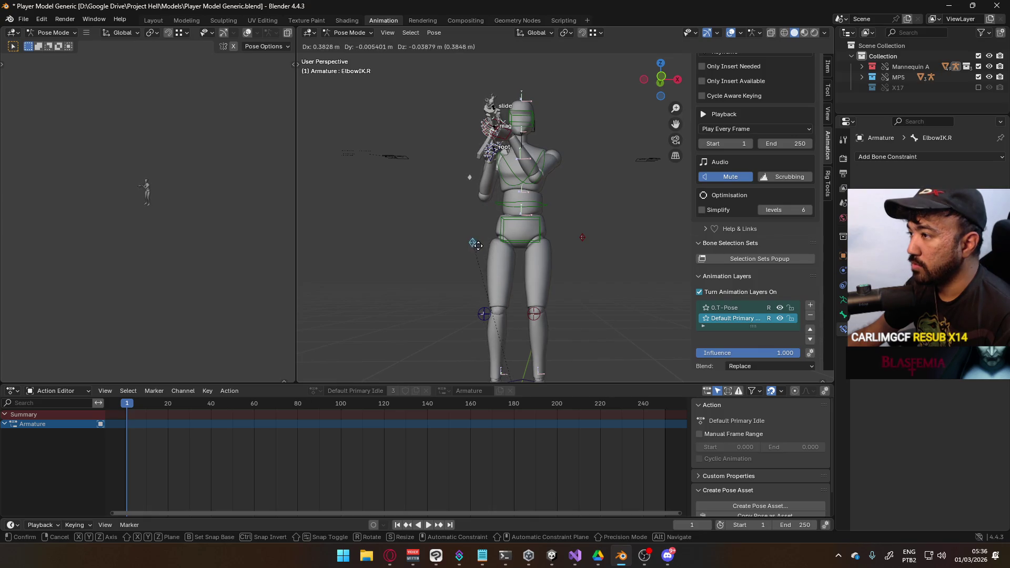
left_click(472, 244)
mouse_move(594, 239)
middle_mouse_down()
mouse_move(626, 270)
mouse_move(600, 298)
mouse_move(552, 225)
middle_mouse_up()
key("g")
left_click(584, 278)
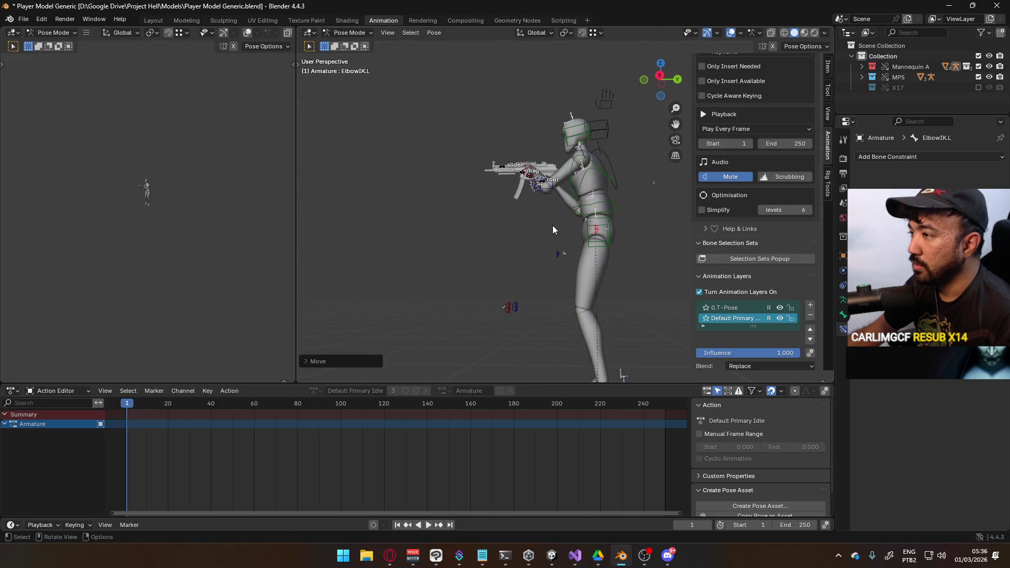
key("g")
left_click(492, 256)
Step: Refine the left elbow pole target in front orthographic view
key("KP_5")
middle_click_drag(478, 209, 520, 237)
key("KP_1")
key("g")
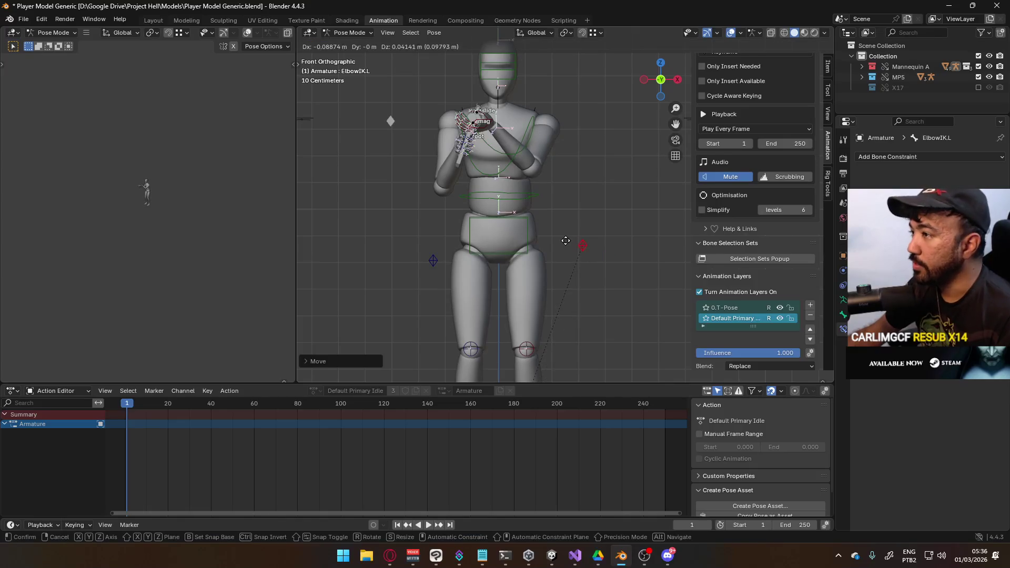
left_click(579, 231)
Step: Move the left hand along the gun in side view and rotate it in top view
mouse_move(472, 156)
middle_mouse_down()
mouse_move(522, 228)
mouse_move(477, 144)
mouse_move(511, 200)
mouse_move(576, 172)
mouse_move(592, 207)
mouse_move(580, 244)
mouse_move(517, 168)
mouse_move(504, 214)
middle_mouse_up()
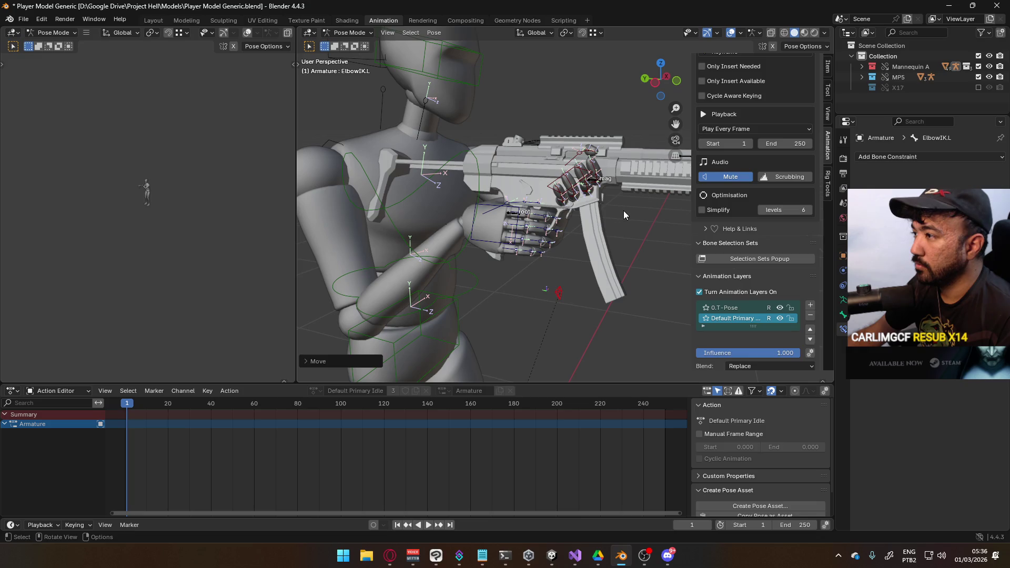
mouse_move(550, 186)
middle_mouse_down()
mouse_move(498, 198)
mouse_move(504, 255)
mouse_move(475, 242)
mouse_move(494, 238)
middle_mouse_up()
key("g")
left_click(536, 217)
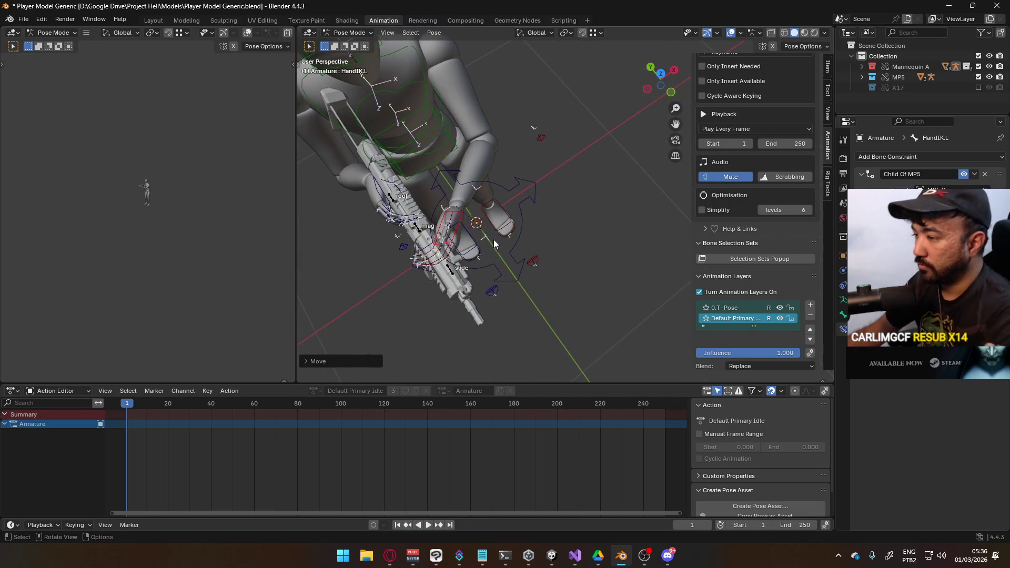
key("KP_7")
key("r")
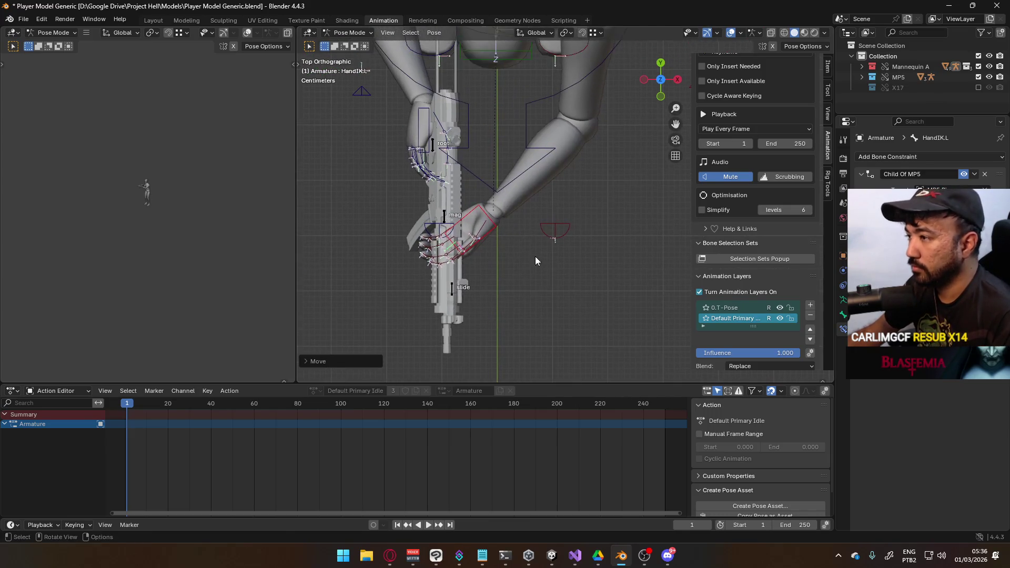
left_click(516, 247)
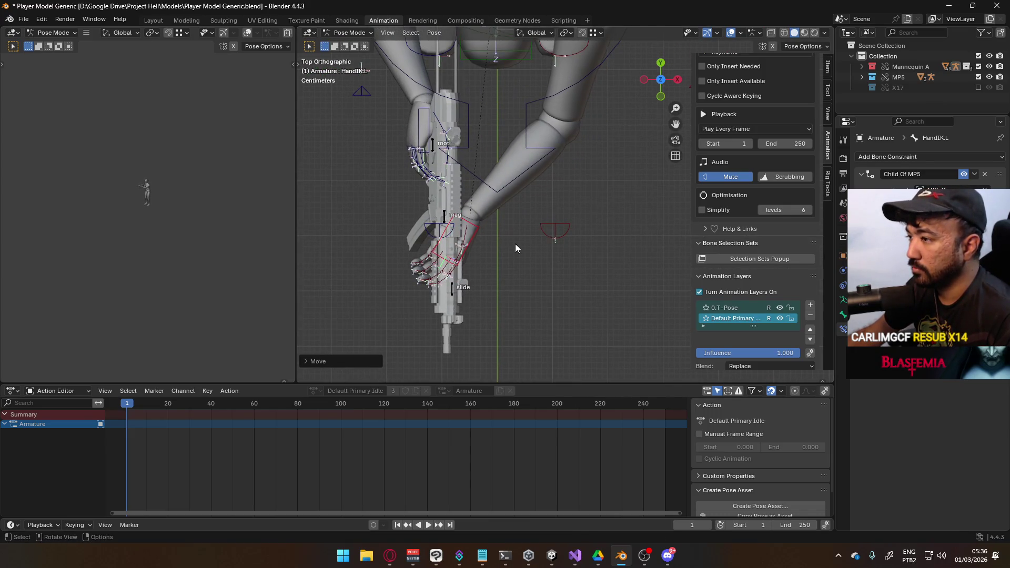
Step: Rotate the left hand on its local Y, then turn it around the grip to wrap the gun
key("KP_1")
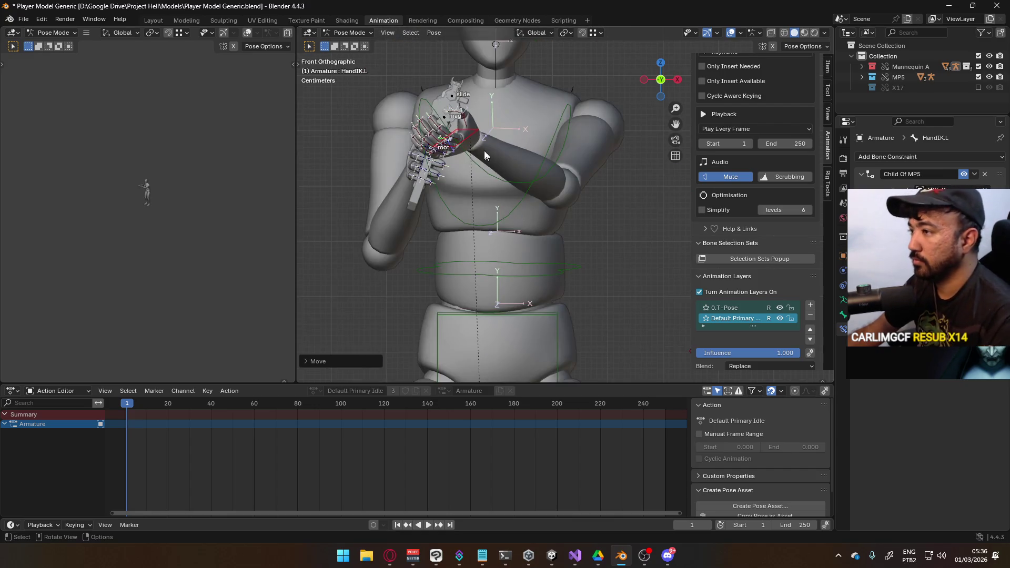
key("r")
key("y")
key("y")
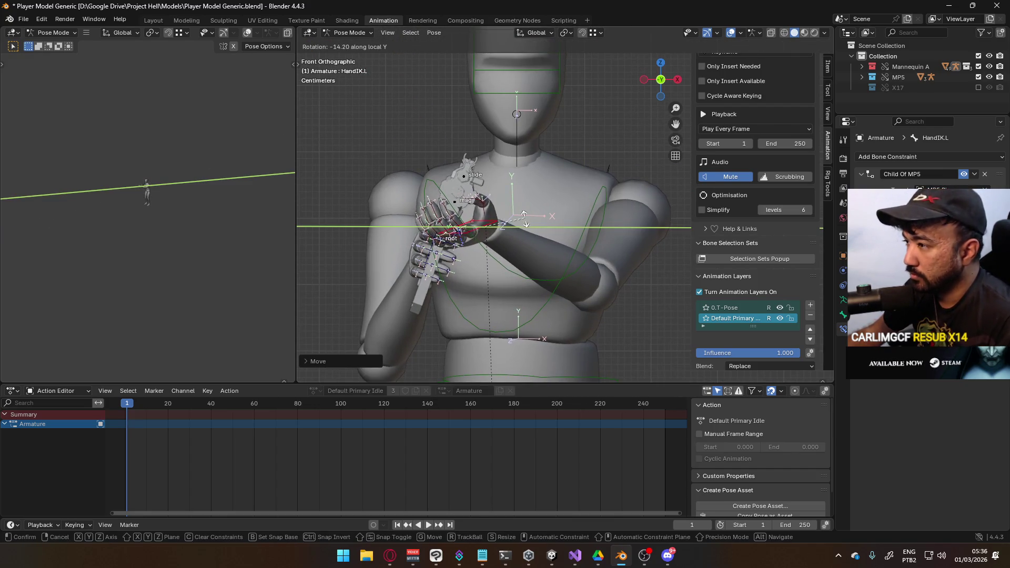
left_click(528, 215)
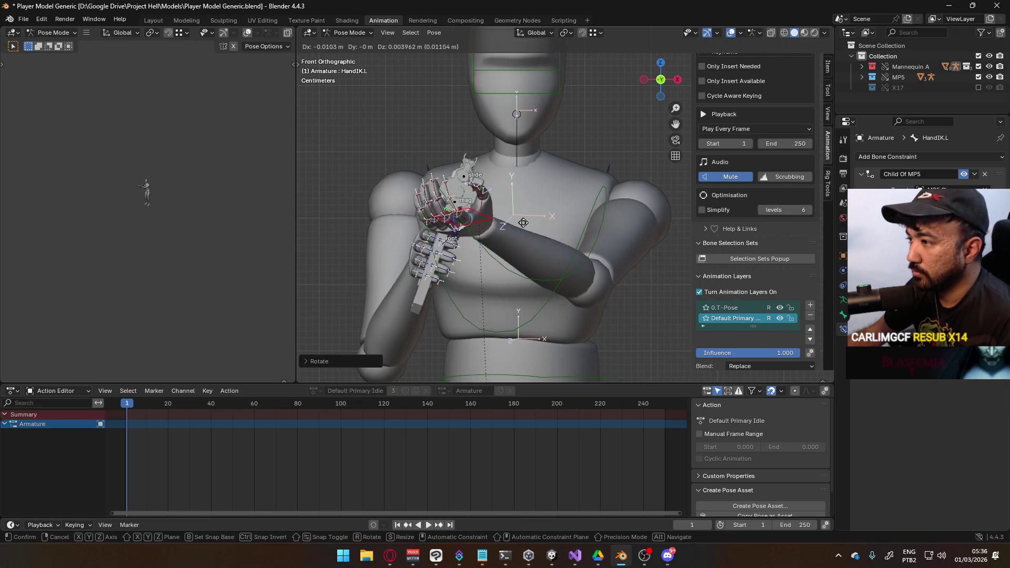
left_click(525, 221)
key("KP_3")
key("KP_Decimal")
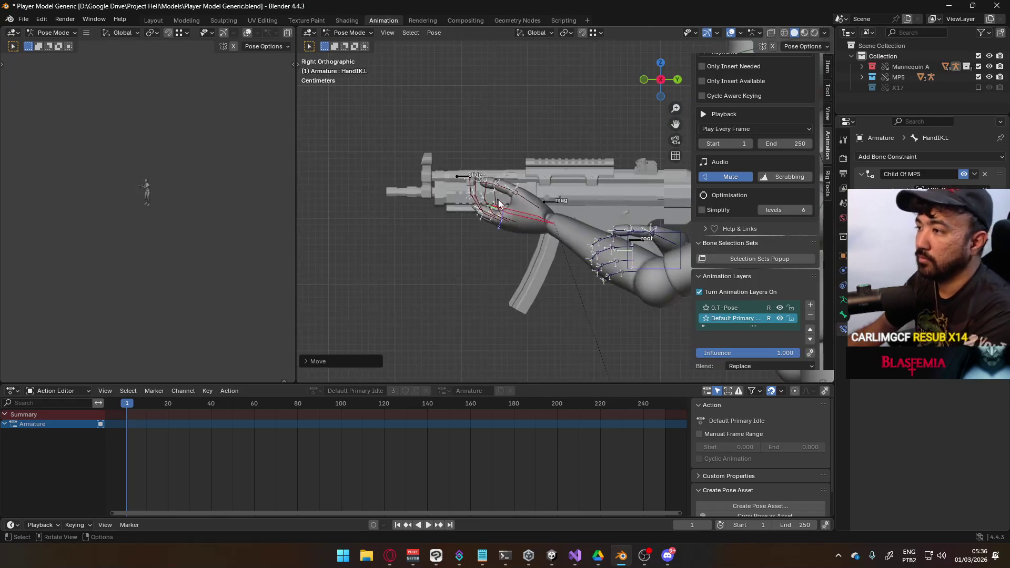
scroll(560, 191, "up", 1)
key("r")
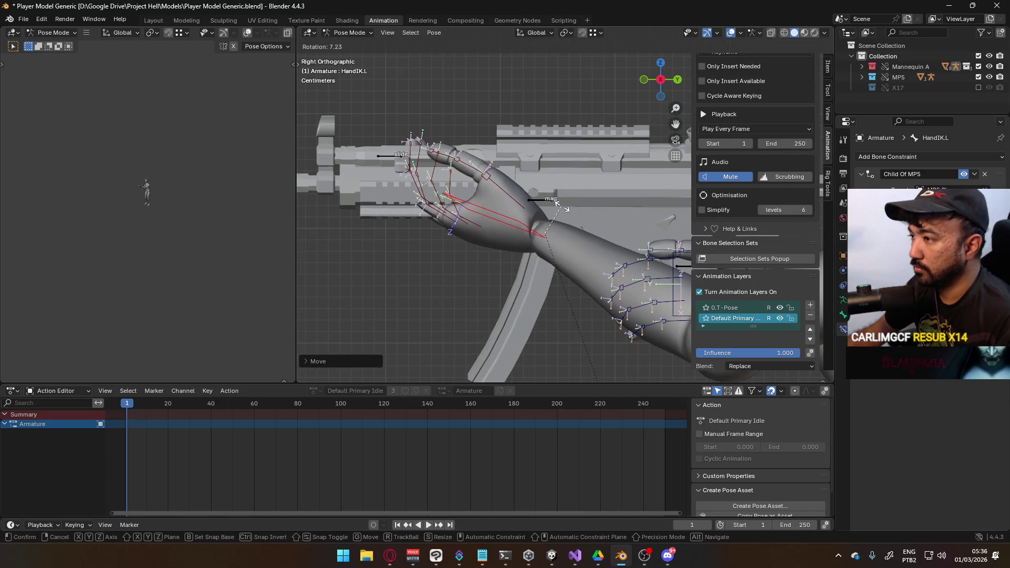
left_click(547, 240)
Step: Shift the left hand onto the grip, abandoning a trial Z rotation
key("g")
left_click(547, 238)
mouse_move(547, 238)
middle_mouse_down()
mouse_move(564, 173)
mouse_move(570, 179)
middle_mouse_up()
key("r")
key("z")
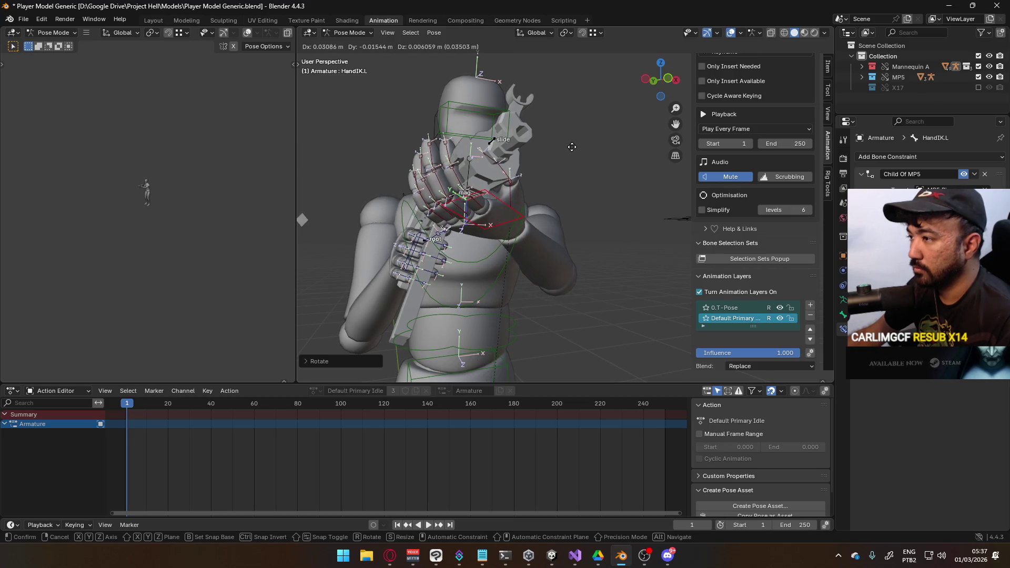
right_click(572, 154)
Step: Nudge the left hand slightly in top view and check the two-handed hold from the front
mouse_move(572, 154)
middle_mouse_down()
mouse_move(510, 155)
mouse_move(465, 188)
mouse_move(476, 195)
middle_mouse_up()
scroll(474, 179, "up", 3)
key("KP_7")
key("g")
left_click(487, 242)
mouse_move(453, 160)
middle_mouse_down()
mouse_move(488, 196)
mouse_move(538, 112)
mouse_move(605, 118)
mouse_move(547, 152)
mouse_move(499, 130)
mouse_move(513, 100)
middle_mouse_up()
key("KP_1")
scroll(527, 235, "down", 5)
scroll(553, 191, "up", 4)
Step: Rotate the Hips bone around the vertical Z axis
left_click(555, 183)
key("r")
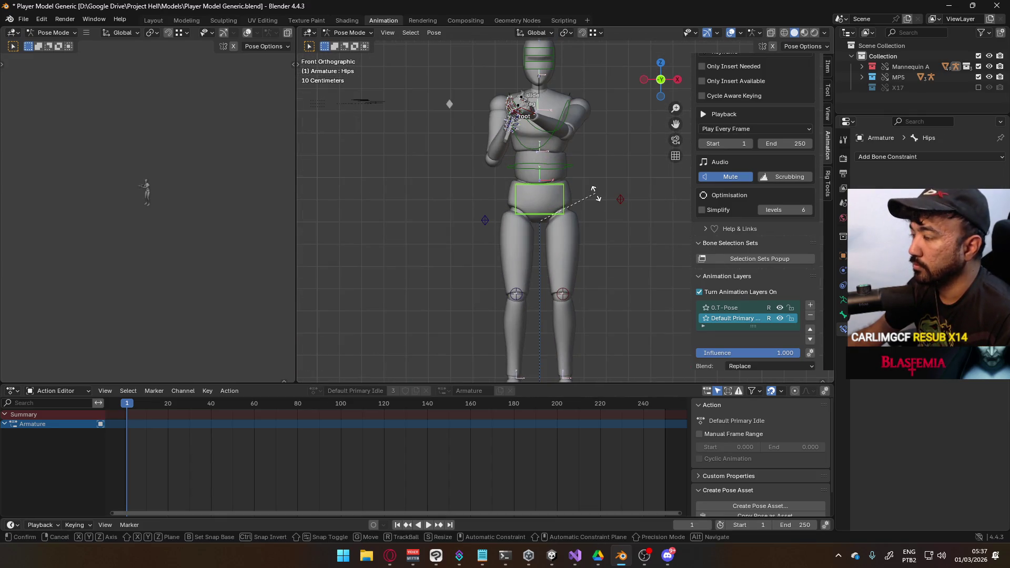
key("z")
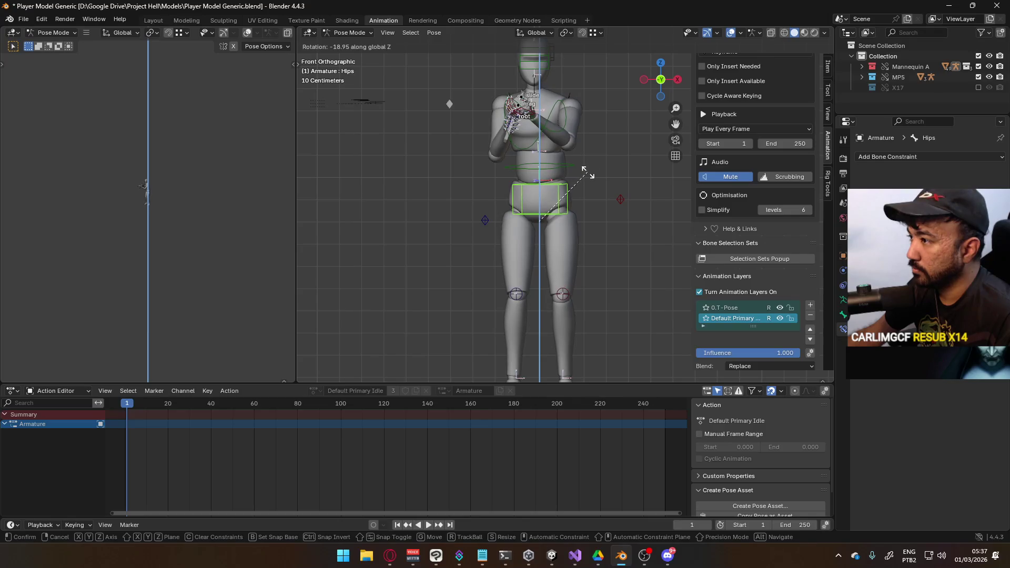
left_click(589, 175)
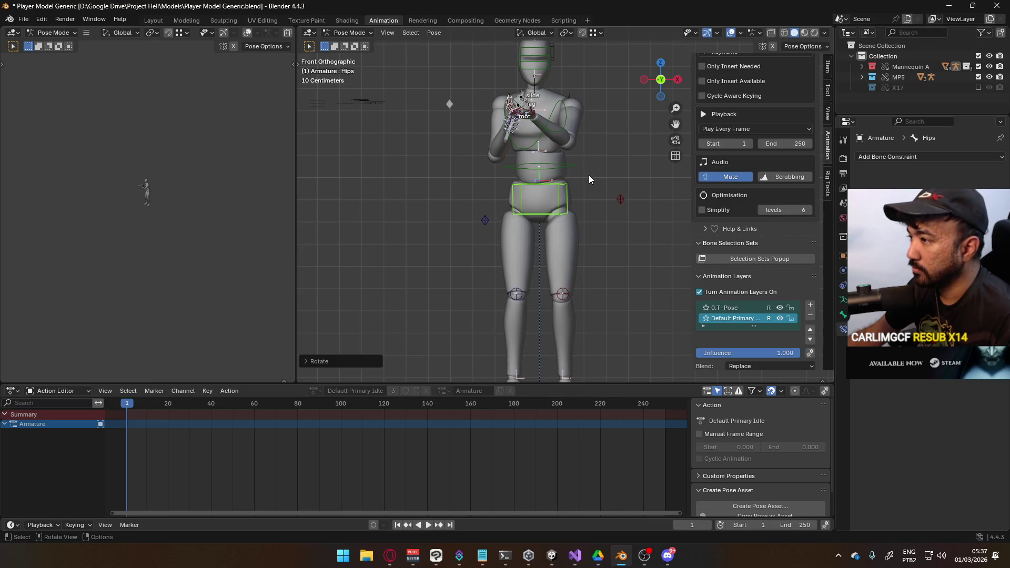
Step: Move FootIK.L back along Y by about 0.125 m in right side view
scroll(589, 188, "down", 2)
key("KP_3")
scroll(612, 220, "up", 5)
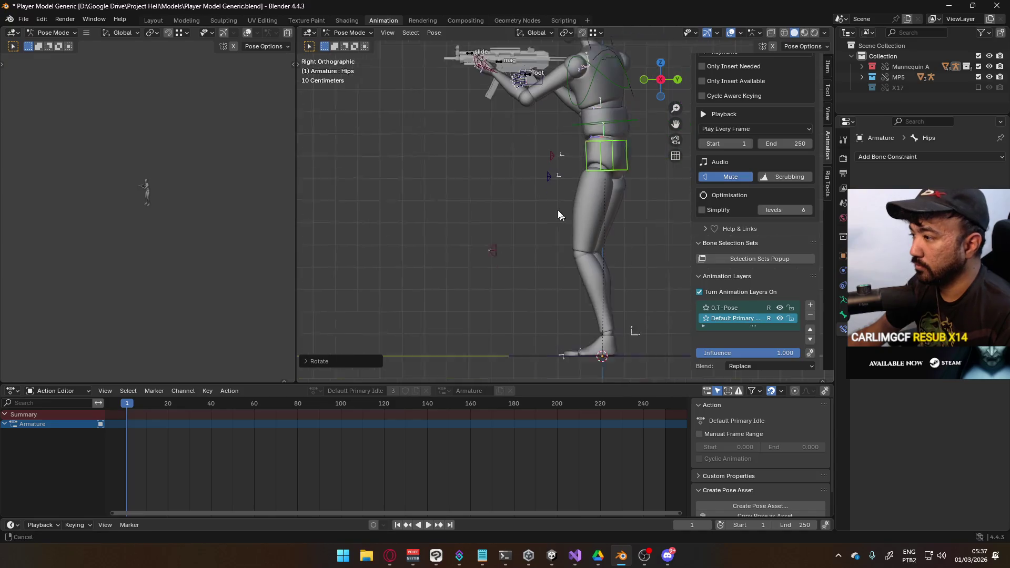
left_click(579, 311)
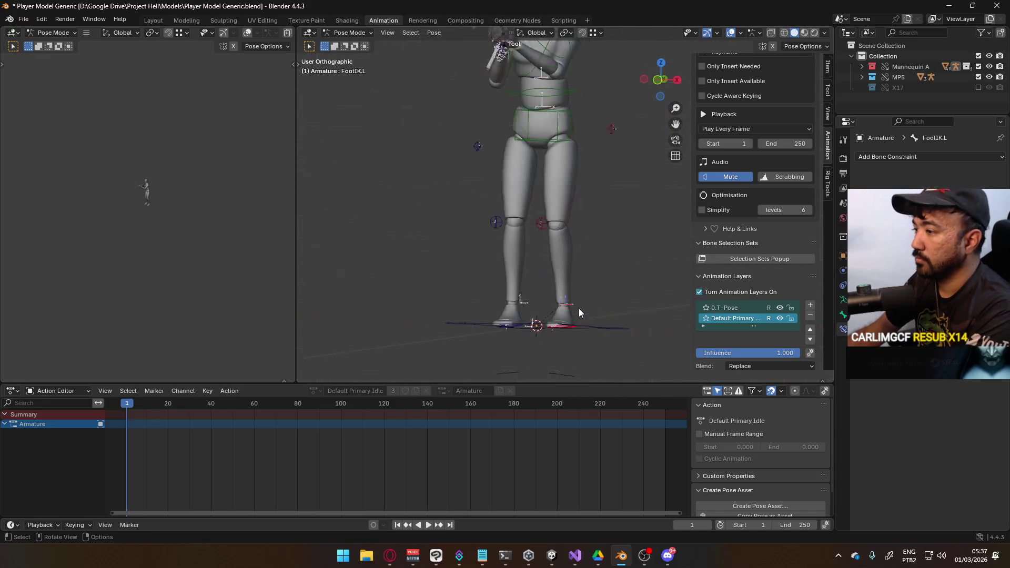
key("g")
key("y")
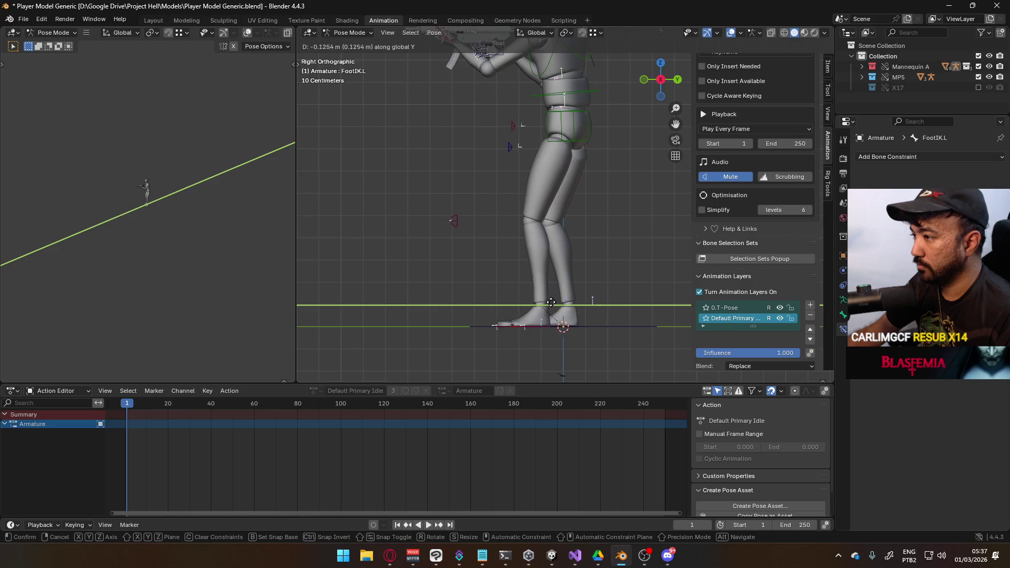
left_click(546, 300)
Step: Nudge the left foot sideways in top view and expand Mannequin A in the Outliner
mouse_move(547, 294)
middle_mouse_down()
mouse_move(561, 273)
mouse_move(689, 272)
mouse_move(675, 280)
middle_mouse_up()
left_click(570, 252)
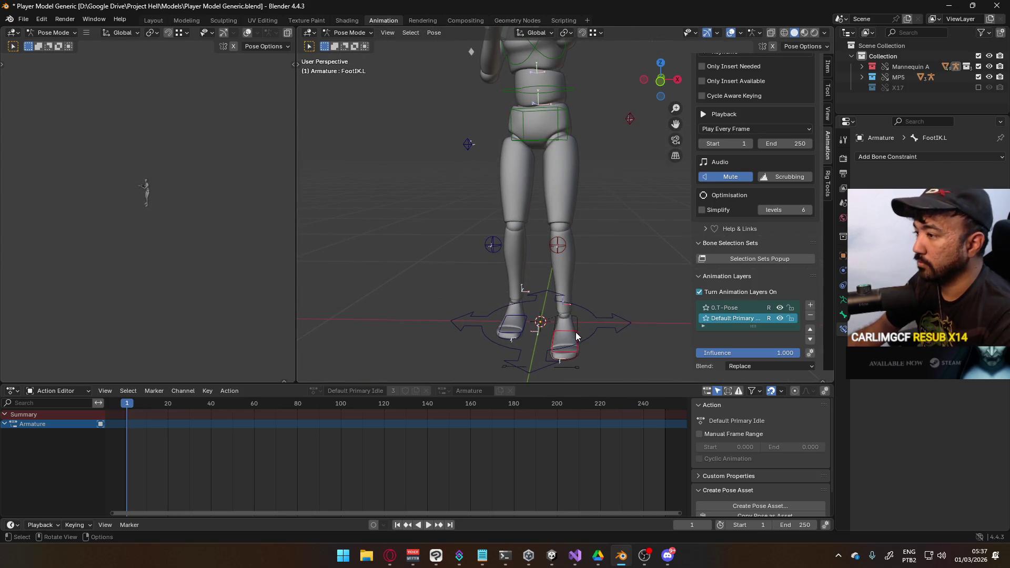
key("KP_7")
key("g")
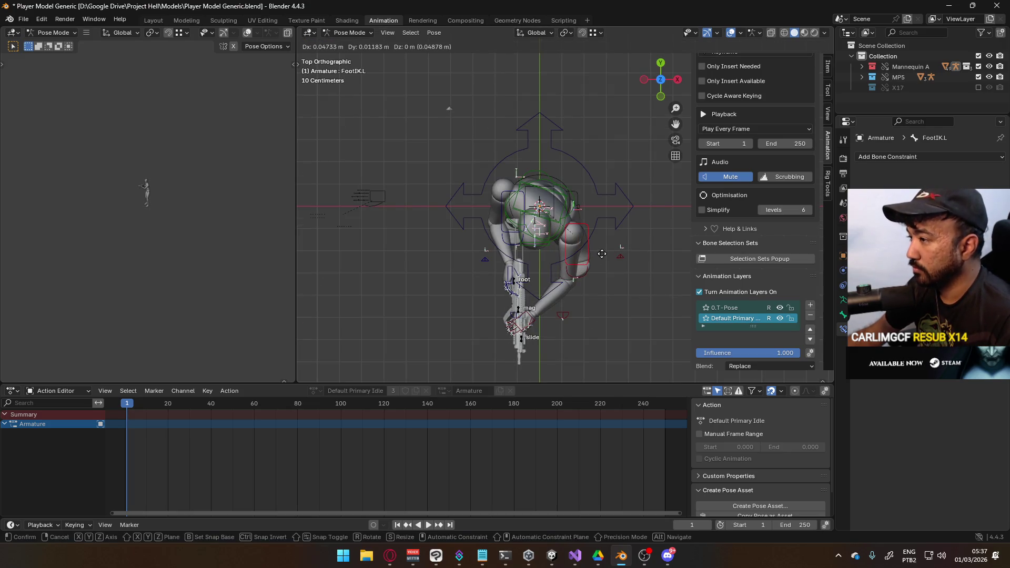
left_click(602, 259)
left_click(861, 66)
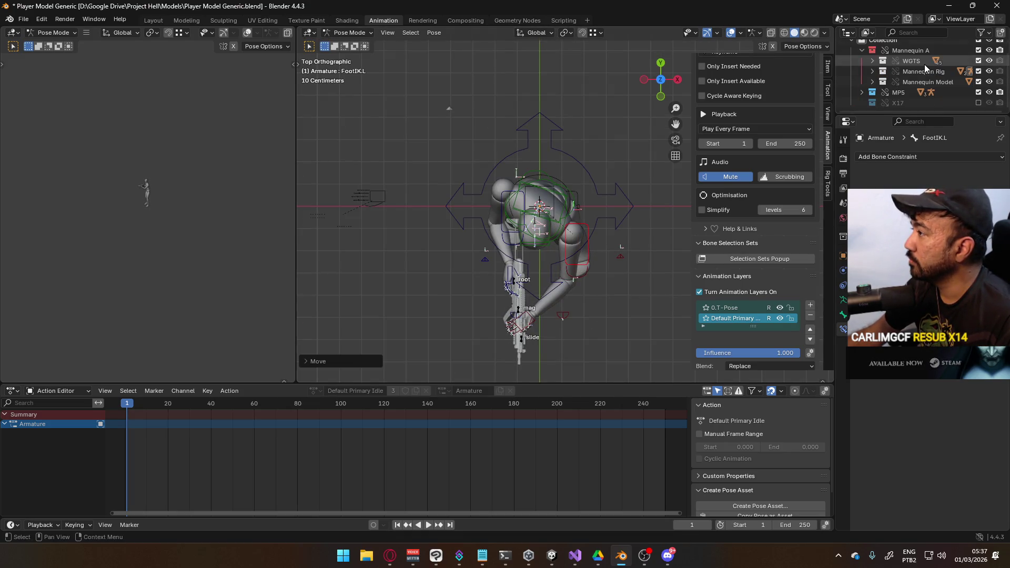